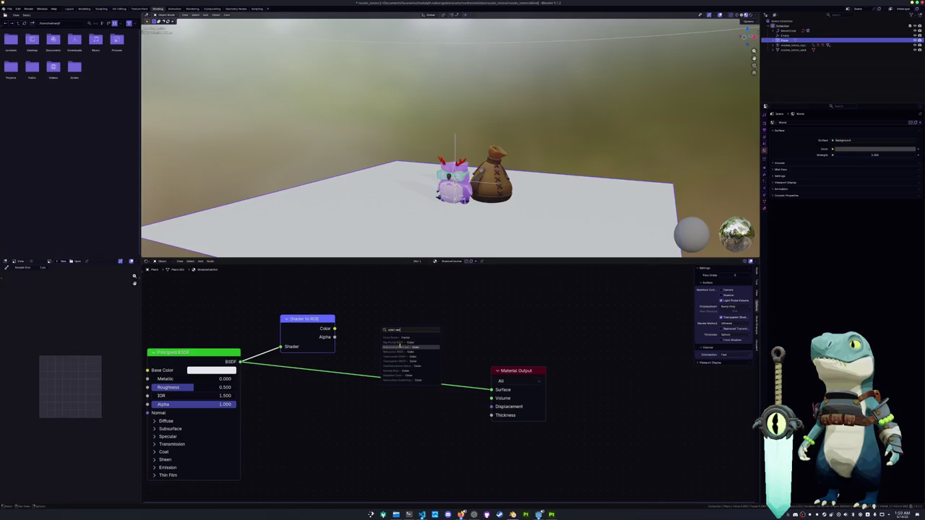
# Step: Add a Color Ramp after Shader to RGB with Constant interpolation and its stop at 0.123
pyautogui.click(399, 338)
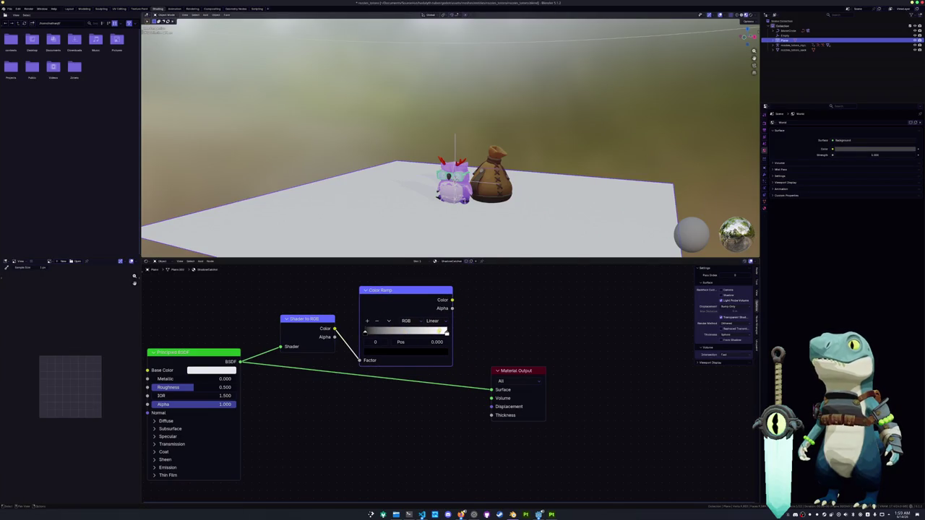
pyautogui.moveTo(447, 333); pyautogui.dragTo(388, 333)
pyautogui.click(432, 320)
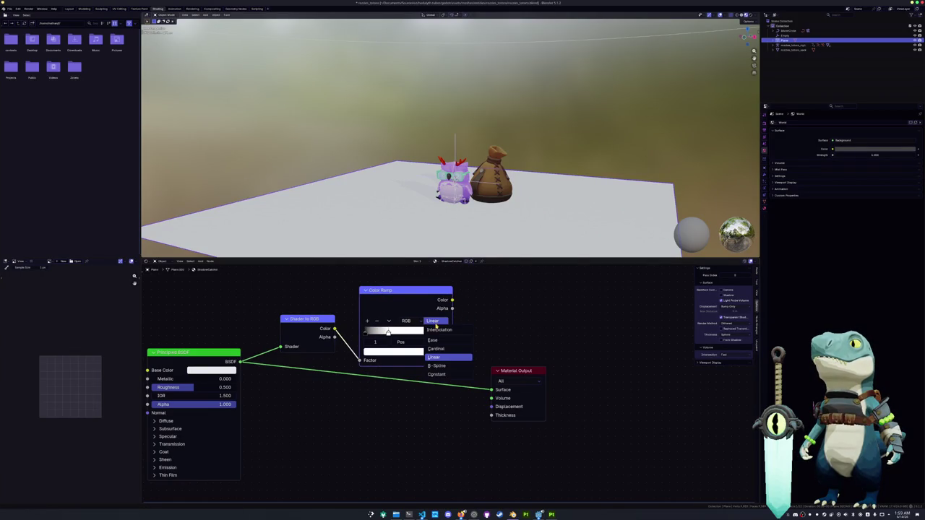
pyautogui.click(436, 374)
pyautogui.moveTo(388, 334); pyautogui.dragTo(375, 333)
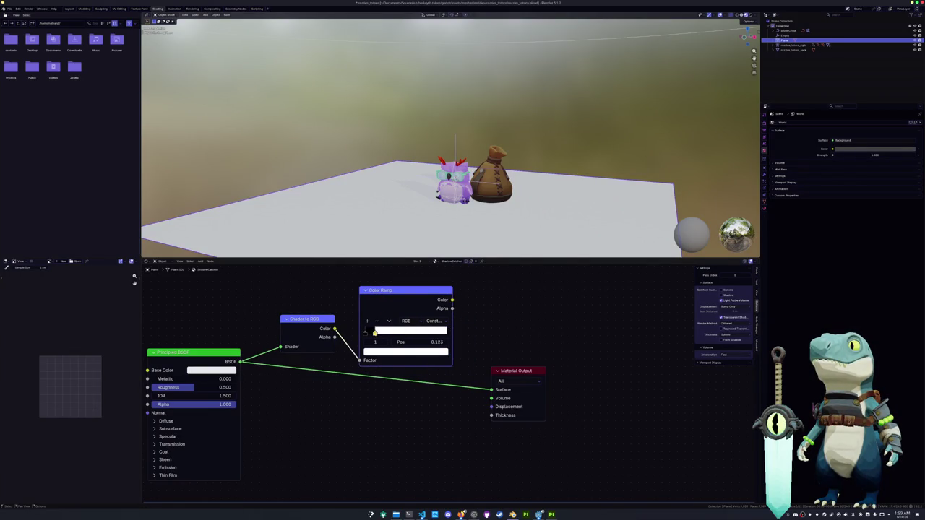
# Step: Link the ramp's Color to the Material Output Surface and add a Sun light
pyautogui.keyDown('ctrl'); pyautogui.keyDown('shift'); pyautogui.click(426, 292); pyautogui.keyUp('shift'); pyautogui.keyUp('ctrl')
pyautogui.moveTo(511, 372); pyautogui.dragTo(600, 354)
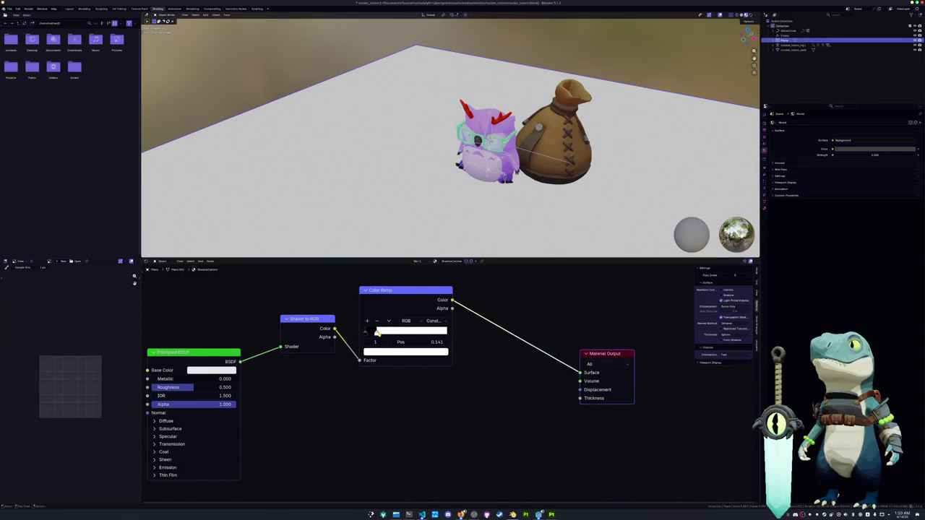
pyautogui.hotkey('shift', 'a')
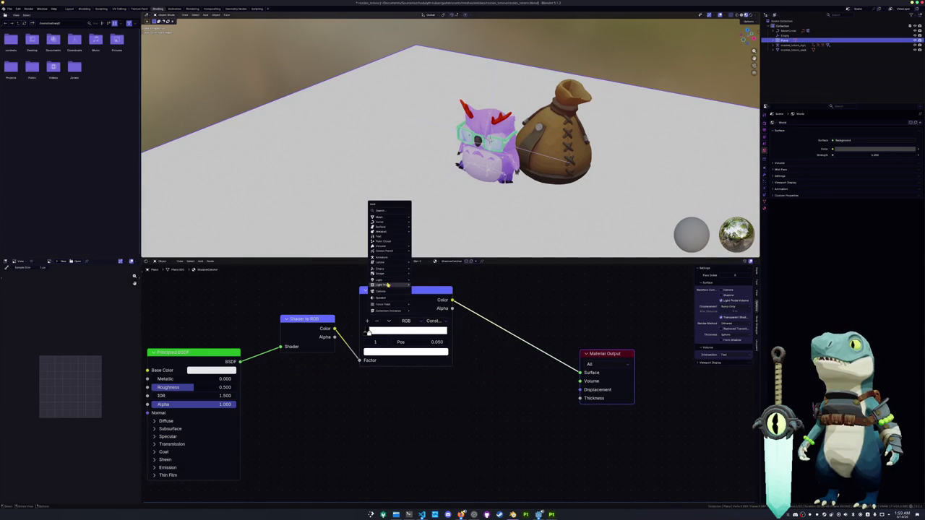
pyautogui.click(421, 285)
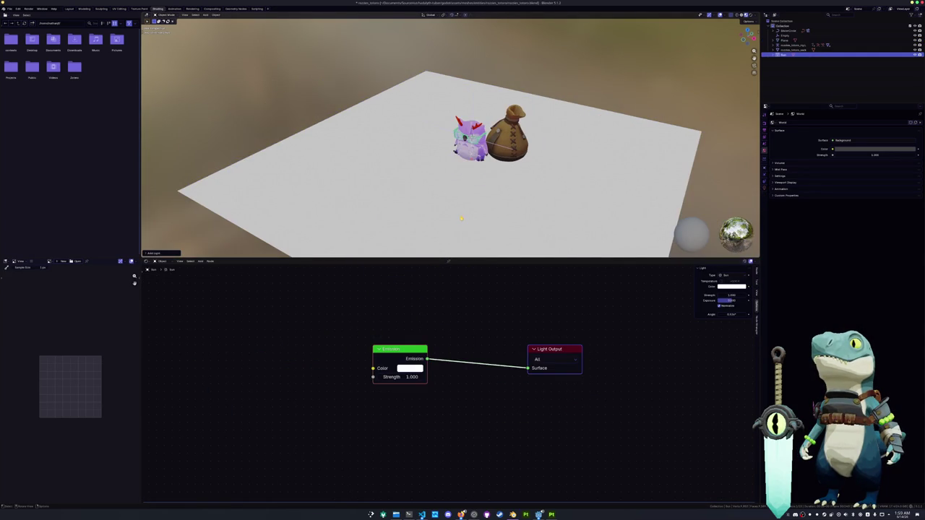
# Step: Tilt the sun, then set the floor ramp's black step to position 0.150
pyautogui.moveTo(473, 123); pyautogui.dragTo(497, 125)
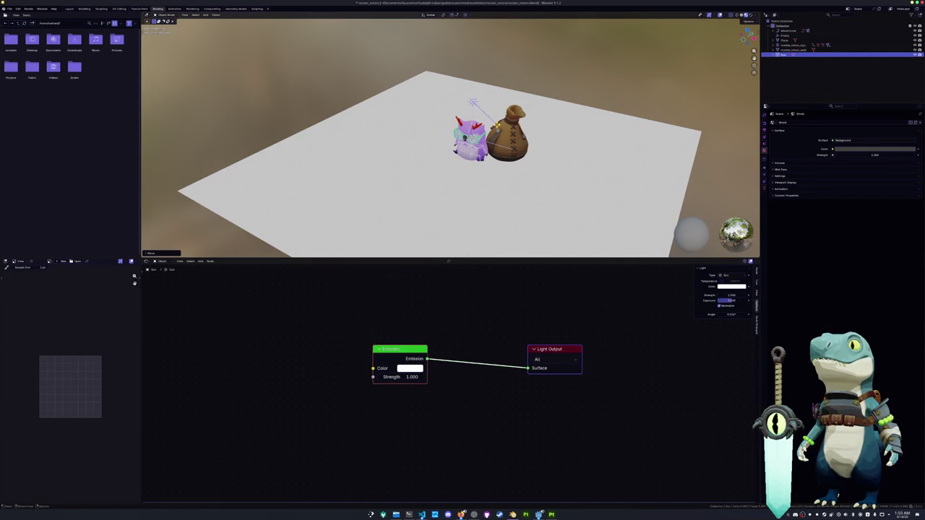
pyautogui.click(426, 231)
pyautogui.moveTo(369, 333); pyautogui.dragTo(398, 333)
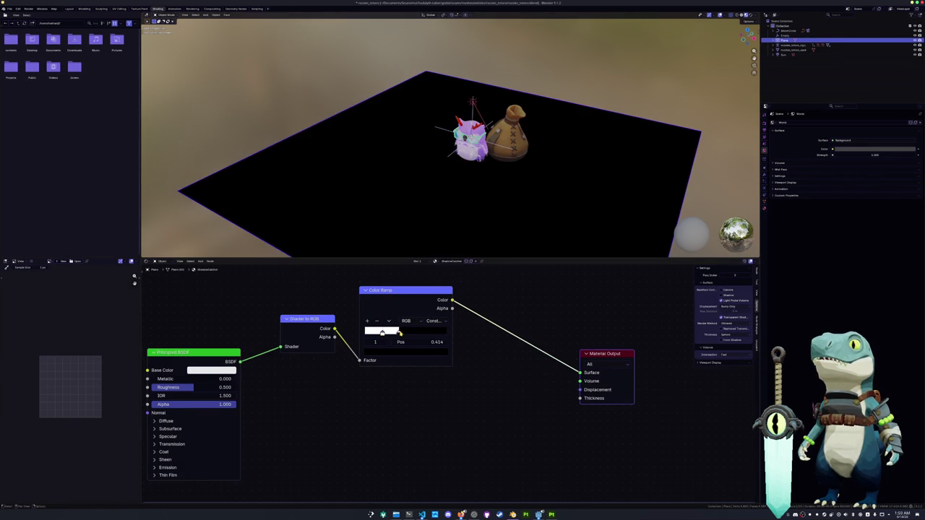
pyautogui.click(365, 333)
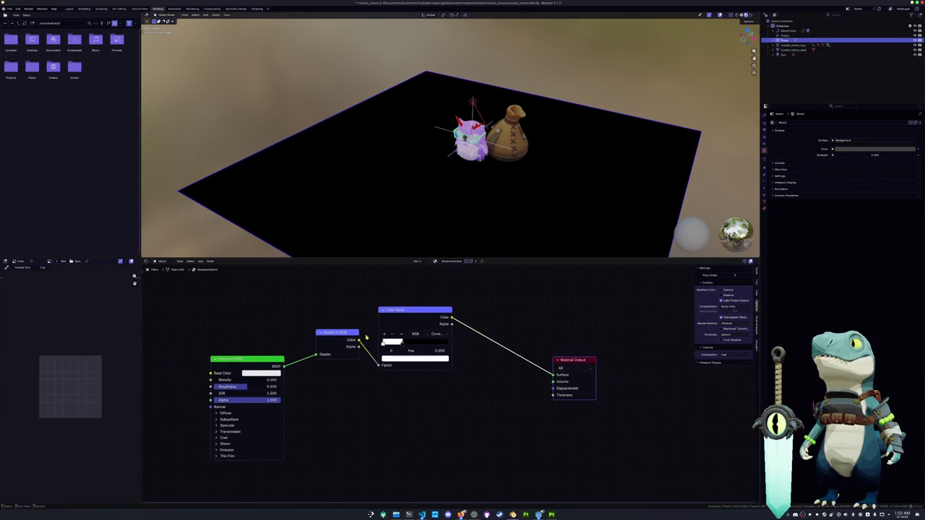
pyautogui.moveTo(389, 333); pyautogui.dragTo(376, 334)
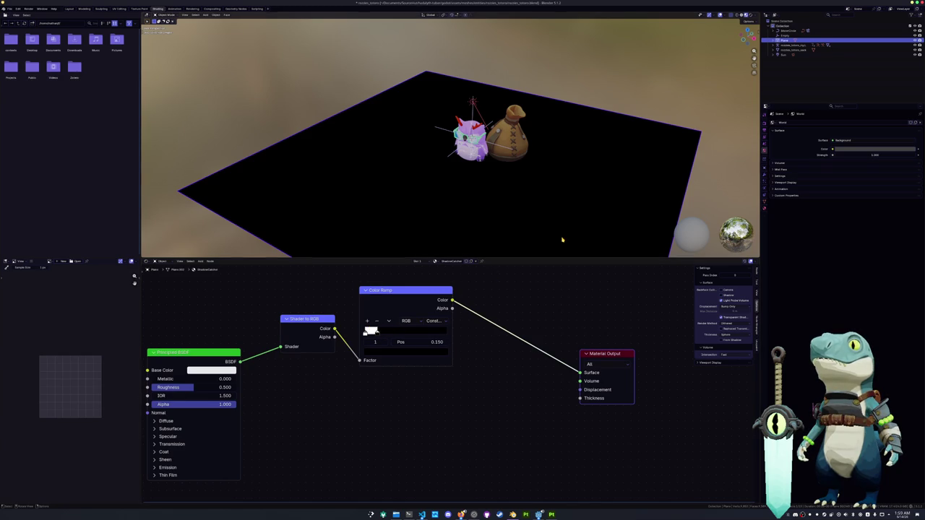
# Step: Switch to Rendered shading and swing the Sun light toward the lower left
pyautogui.click(750, 14)
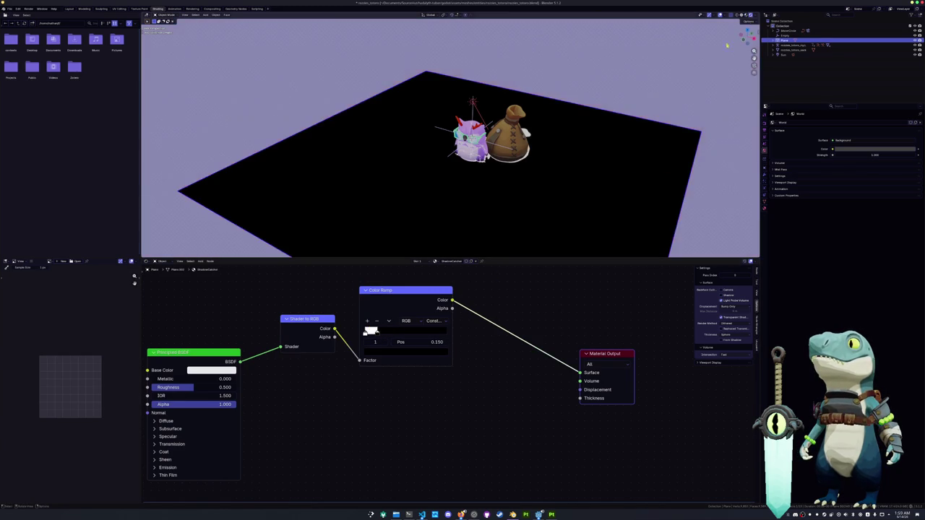
pyautogui.scroll(2, 530, 209)
pyautogui.moveTo(530, 210)
pyautogui.mouseDown(button='middle')
pyautogui.moveTo(433, 213)
pyautogui.moveTo(520, 206)
pyautogui.moveTo(527, 214)
pyautogui.moveTo(516, 235)
pyautogui.moveTo(494, 191)
pyautogui.mouseUp(button='middle')
pyautogui.click(449, 47)
pyautogui.moveTo(449, 47); pyautogui.dragTo(455, 101, button='middle')
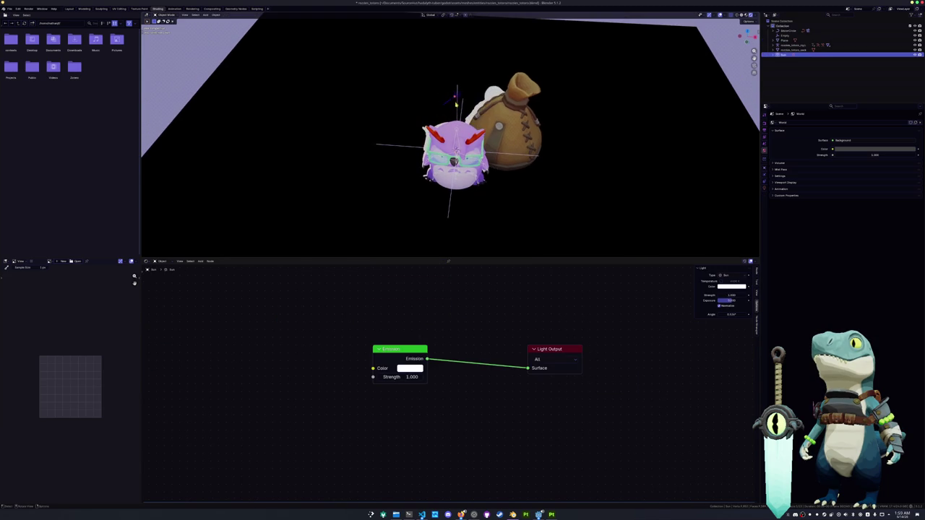
pyautogui.moveTo(454, 96)
pyautogui.mouseDown()
pyautogui.moveTo(419, 113)
pyautogui.moveTo(421, 130)
pyautogui.mouseUp()
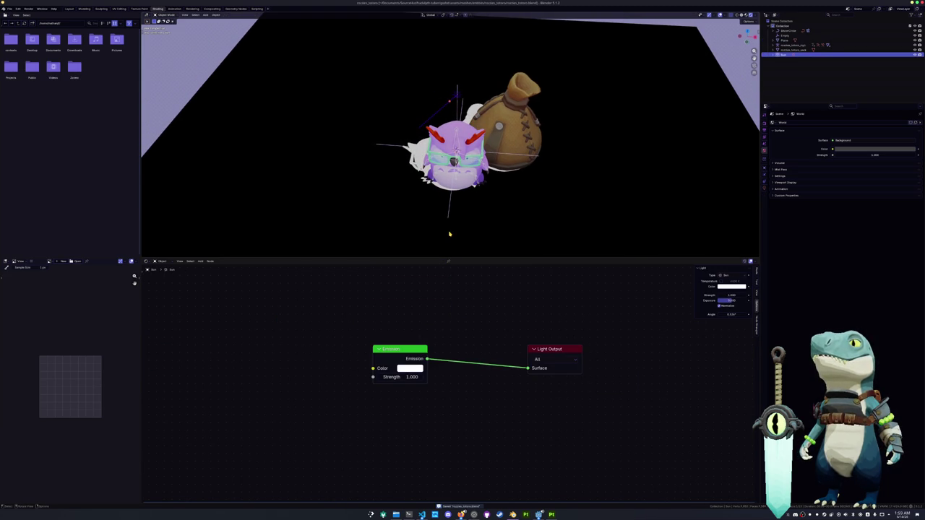
# Step: View through the scene camera and reselect the floor Plane
pyautogui.press('KP_0')
pyautogui.scroll(-2, 469, 228)
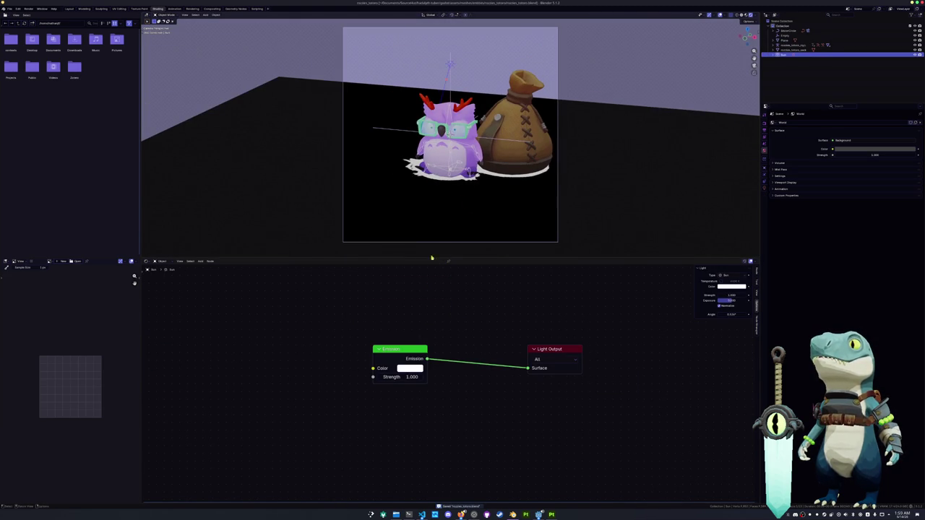
pyautogui.click(426, 177)
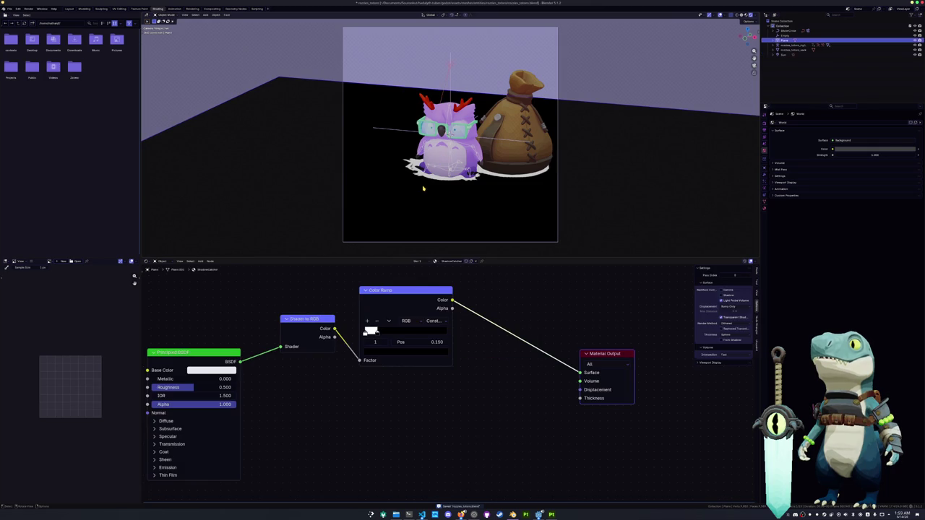
# Step: Insert a Mix Shader before Material Output, driven by the ramp colour as factor
pyautogui.moveTo(538, 375); pyautogui.dragTo(608, 369)
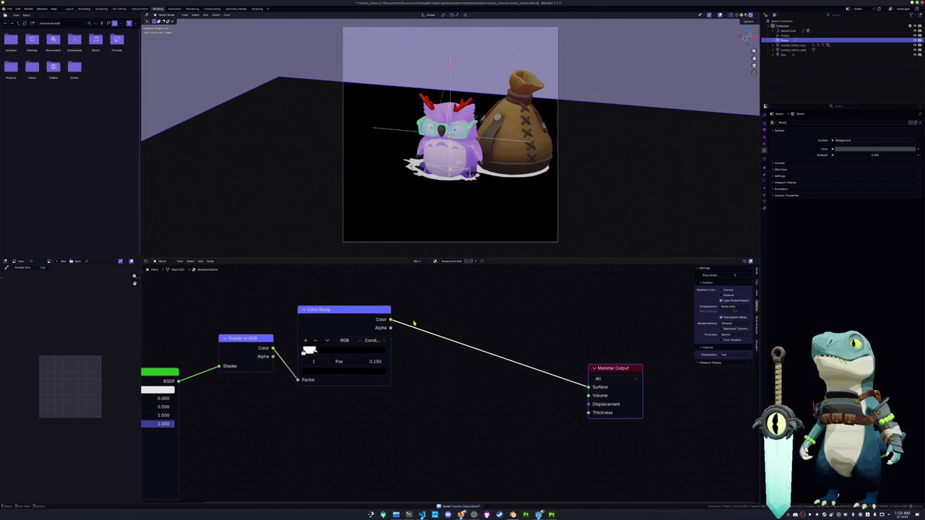
pyautogui.moveTo(390, 319); pyautogui.dragTo(488, 403)
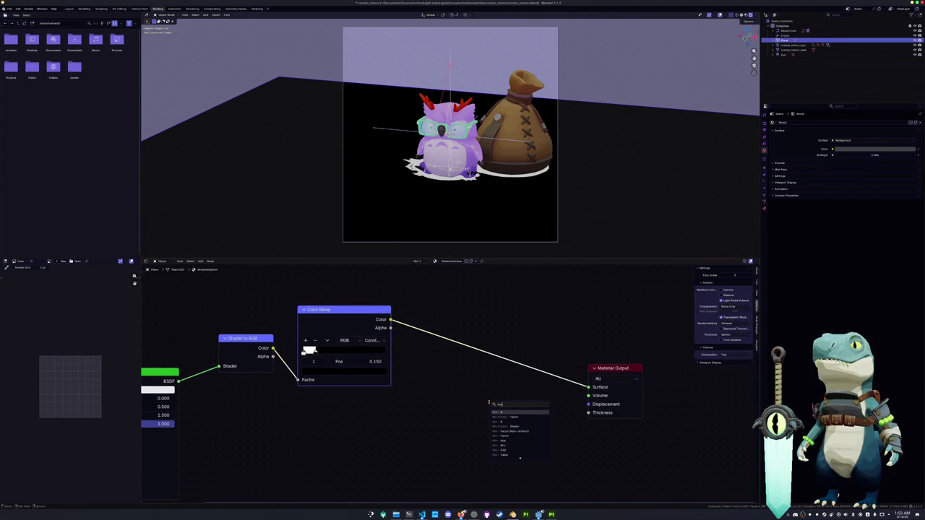
pyautogui.write('mix shader')
pyautogui.press('Return')
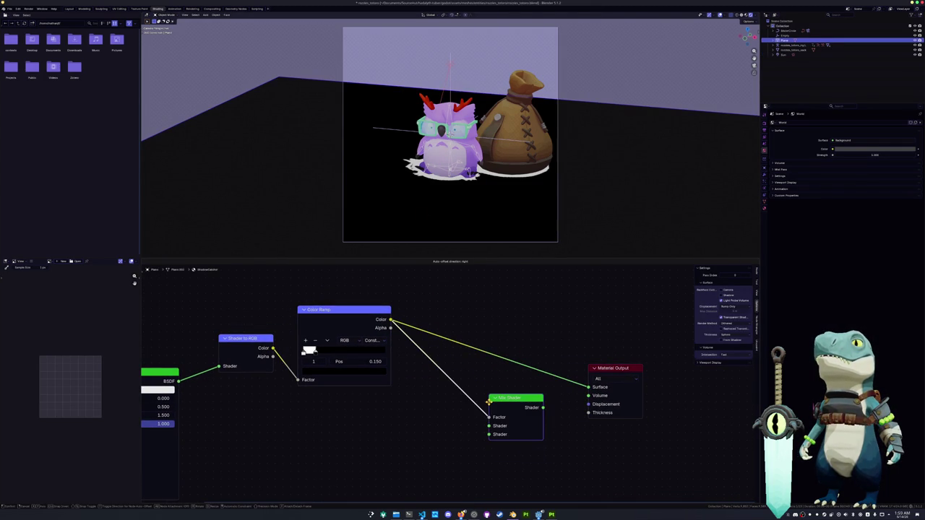
pyautogui.click(489, 402)
pyautogui.press('Home')
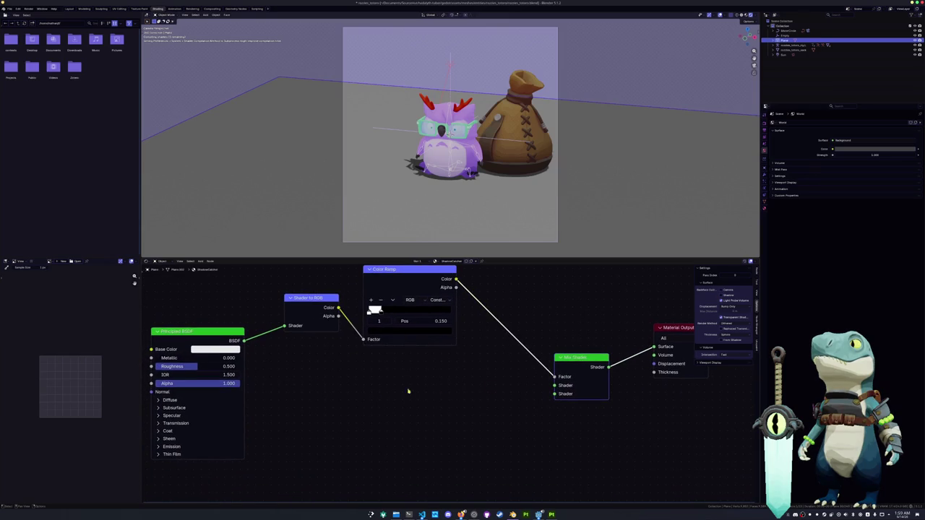
# Step: Add a Transparent BSDF into the Mix Shader's second shader input
pyautogui.hotkey('shift', 'a')
pyautogui.write('tran')
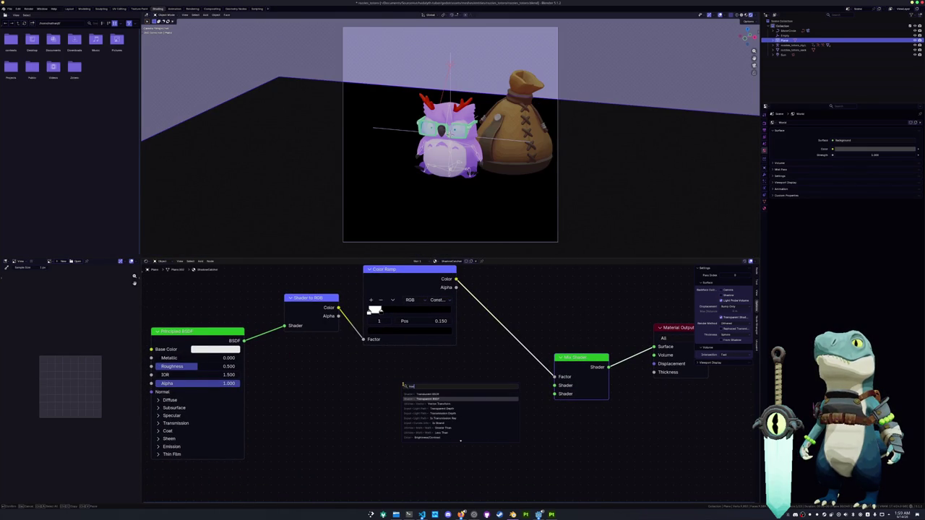
pyautogui.press('Return')
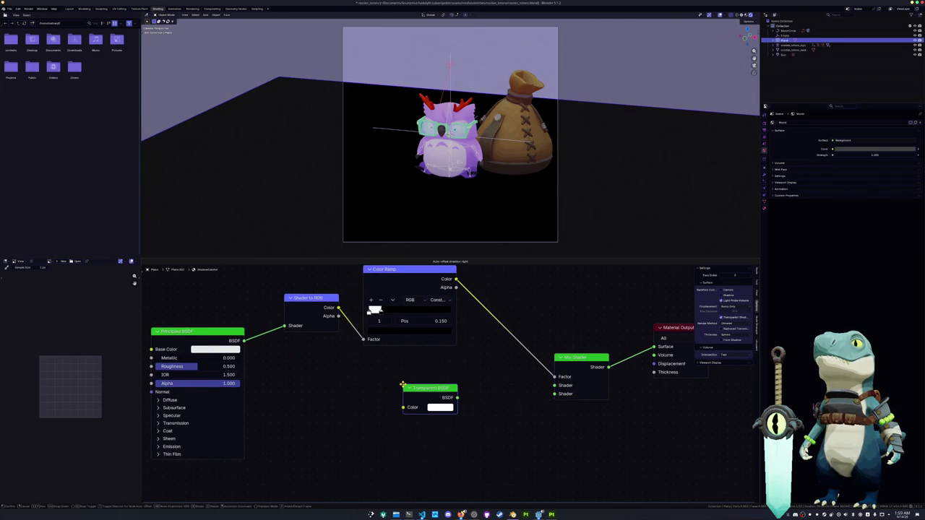
pyautogui.click(402, 384)
pyautogui.moveTo(457, 397); pyautogui.dragTo(554, 385)
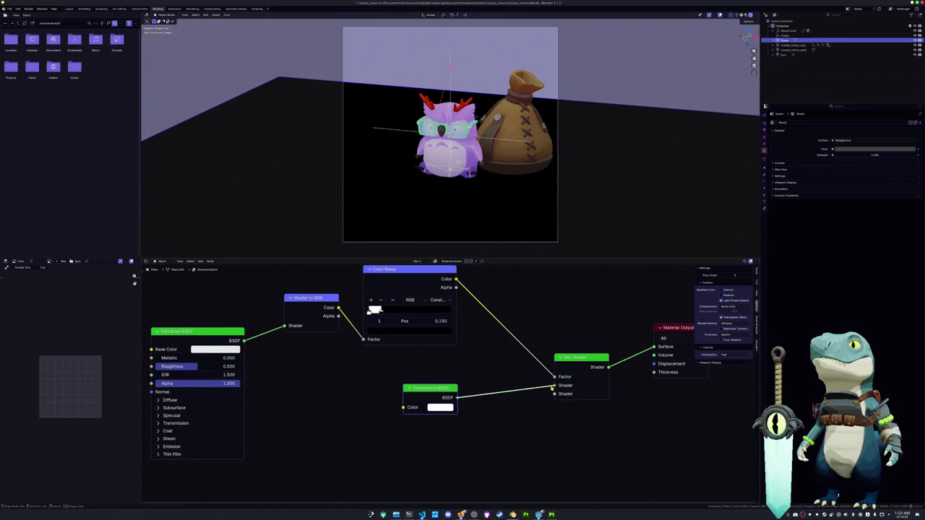
# Step: Change the material's Render Method so the transparency shows in the render
pyautogui.click(735, 322)
pyautogui.click(735, 336)
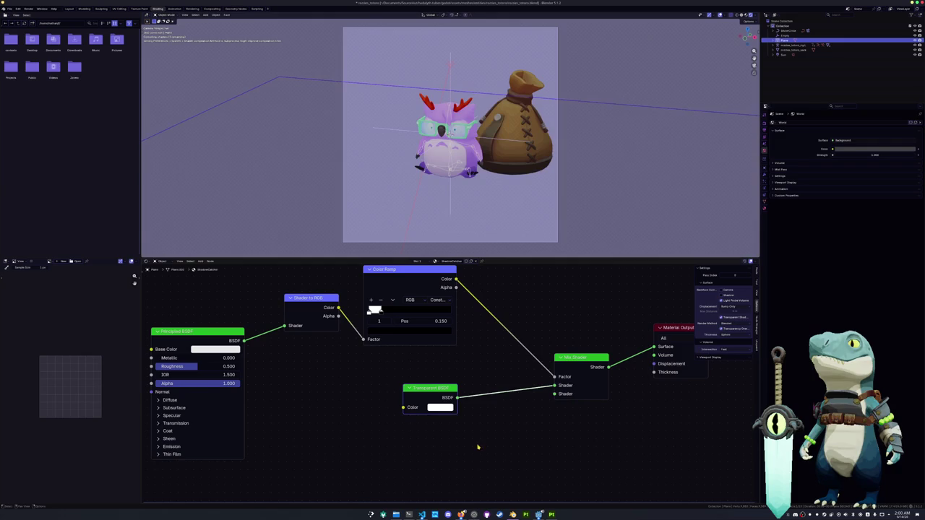
pyautogui.moveTo(445, 388); pyautogui.dragTo(461, 358)
pyautogui.hotkey('shift', 'a')
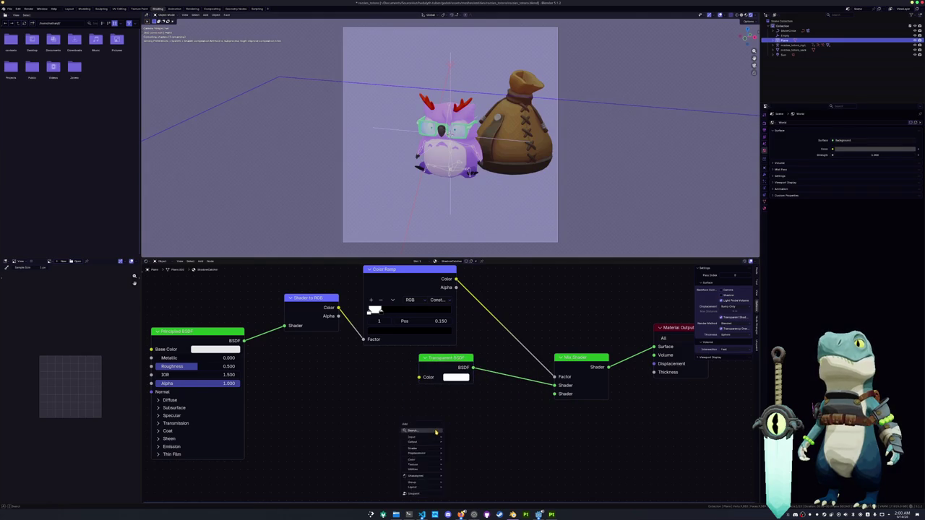
# Step: Add a black Emission node into the Mix Shader's second shader input
pyautogui.write('emission')
pyautogui.press('Return')
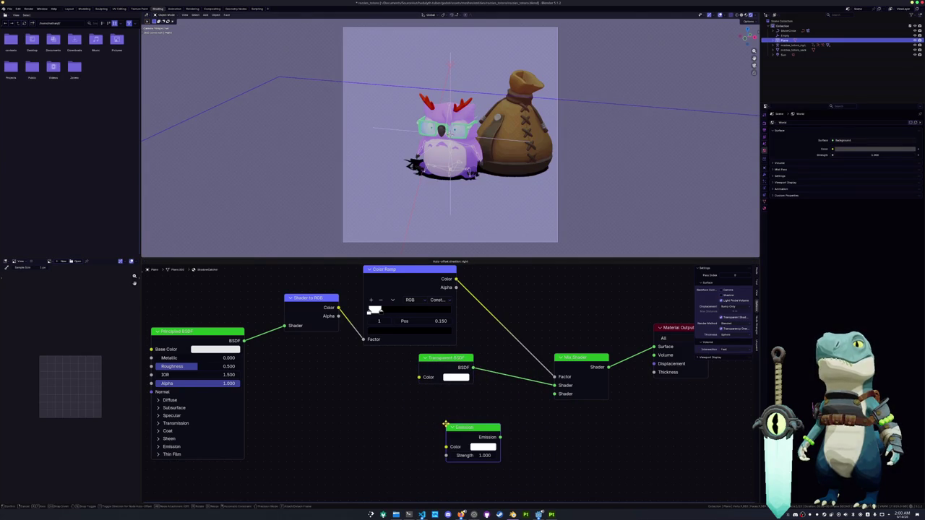
pyautogui.click(423, 400)
pyautogui.click(460, 421)
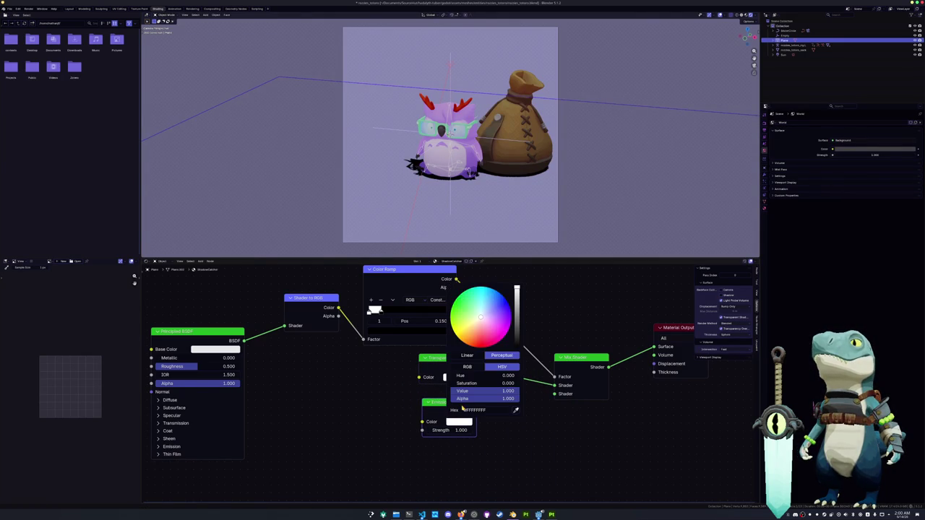
pyautogui.moveTo(517, 296); pyautogui.dragTo(516, 347)
pyautogui.moveTo(475, 412); pyautogui.dragTo(553, 394)
pyautogui.moveTo(473, 329); pyautogui.dragTo(484, 360, button='middle')
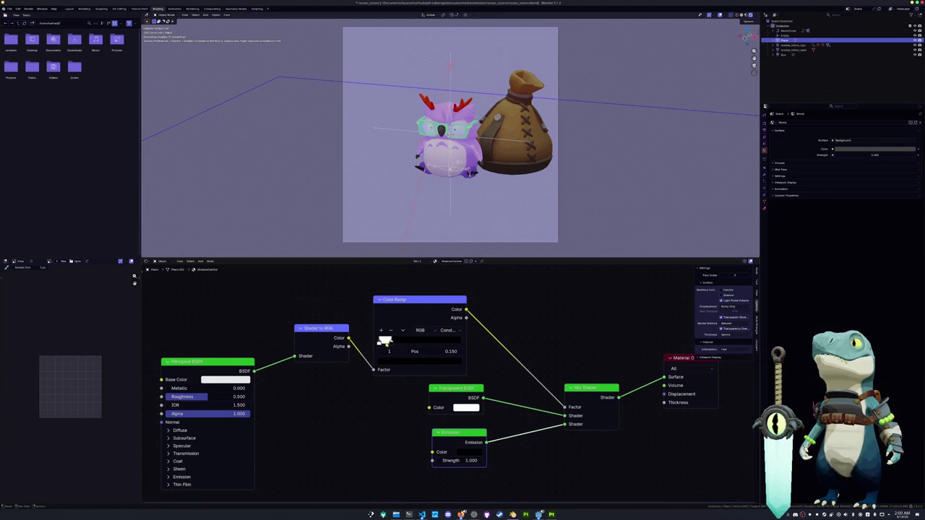
# Step: Darken the Color Ramp's white stop colour to grey
pyautogui.click(380, 343)
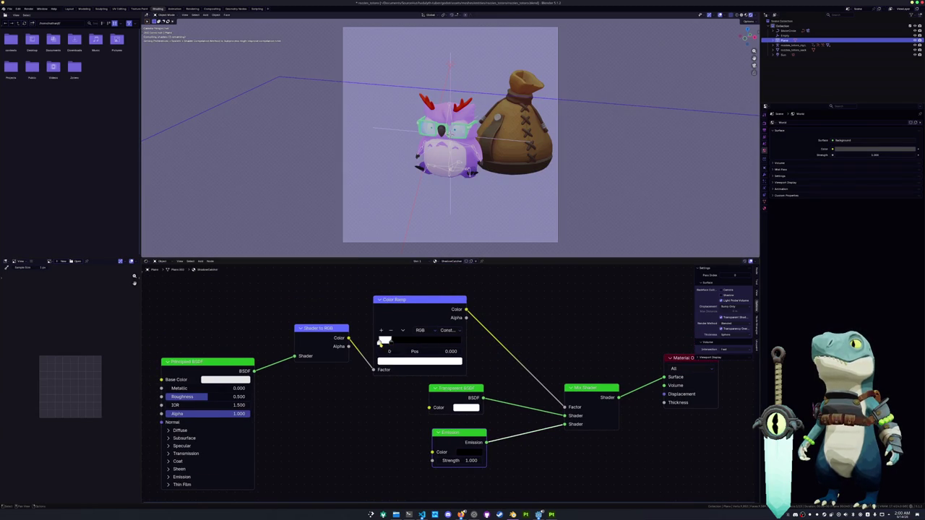
pyautogui.click(401, 340)
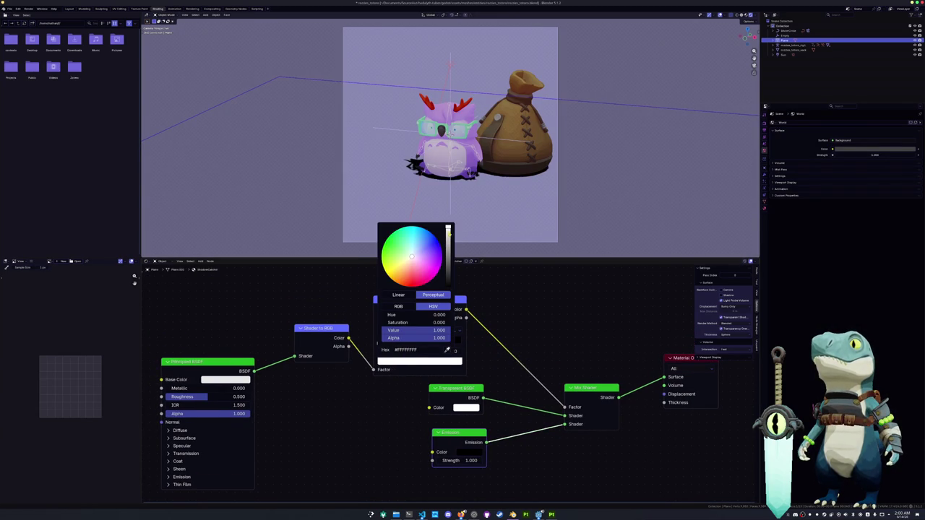
pyautogui.moveTo(448, 229); pyautogui.dragTo(448, 247)
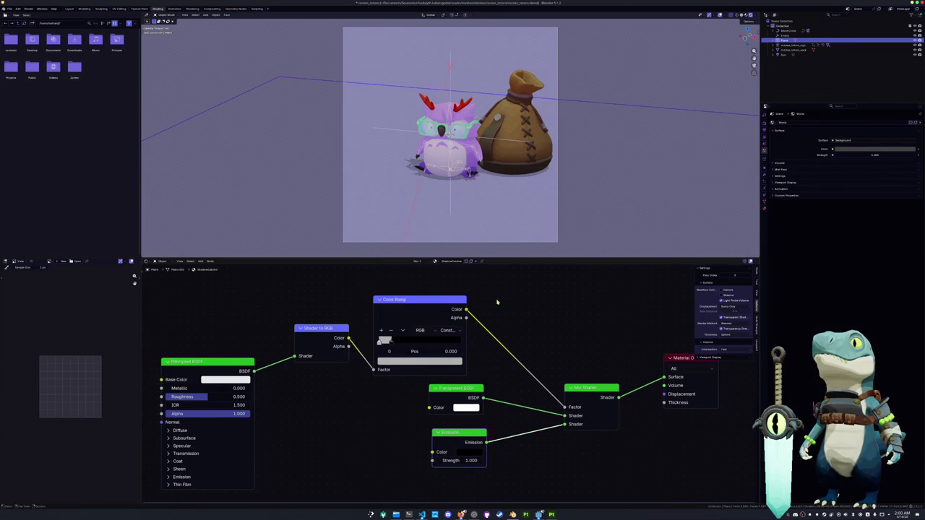
# Step: Move to the Shading workspace and zoom into the camera view
pyautogui.click(208, 9)
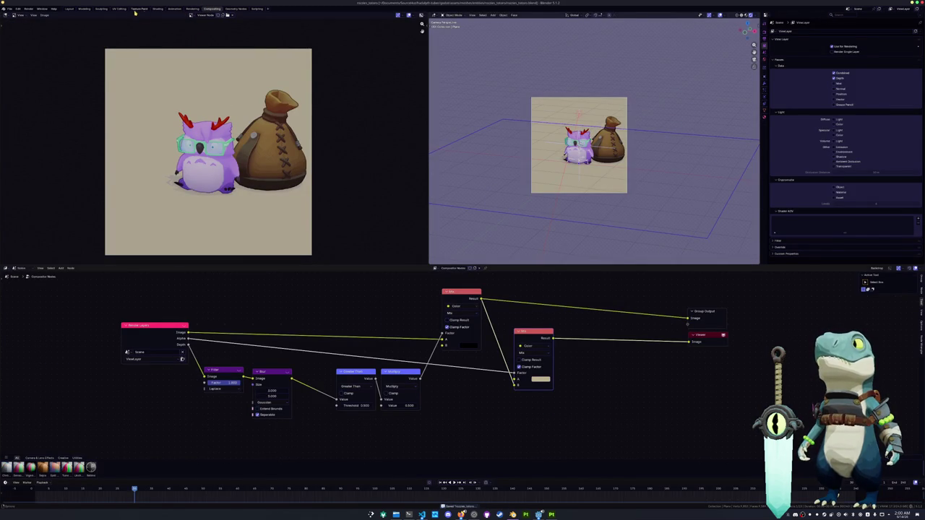
pyautogui.scroll(3, 527, 168)
pyautogui.scroll(5, 528, 168)
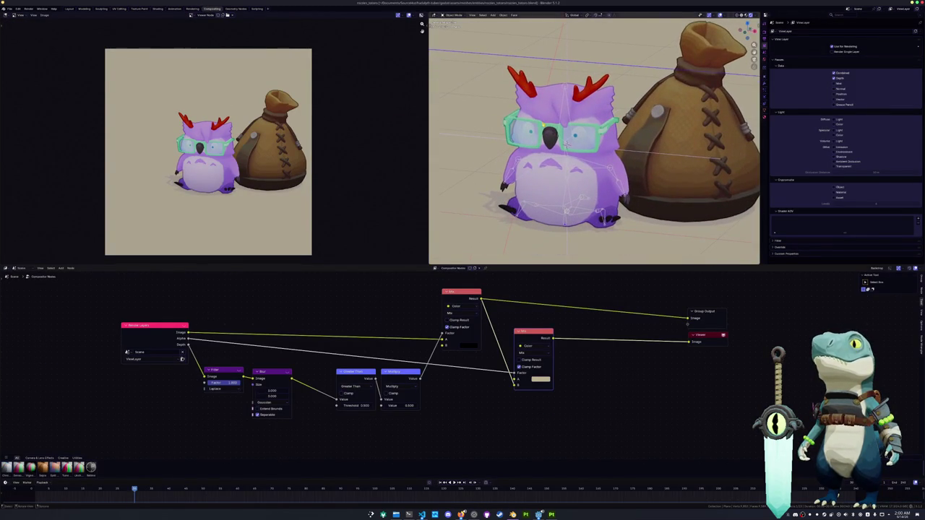
pyautogui.click(157, 9)
pyautogui.scroll(2, 436, 179)
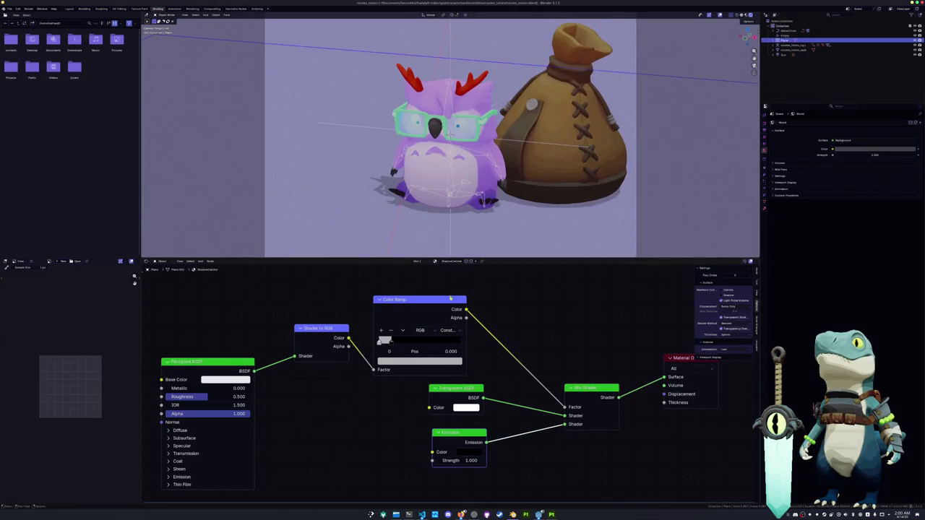
# Step: Brighten the ramp stop colour and set the viewport Compositor preview to Camera
pyautogui.click(535, 289)
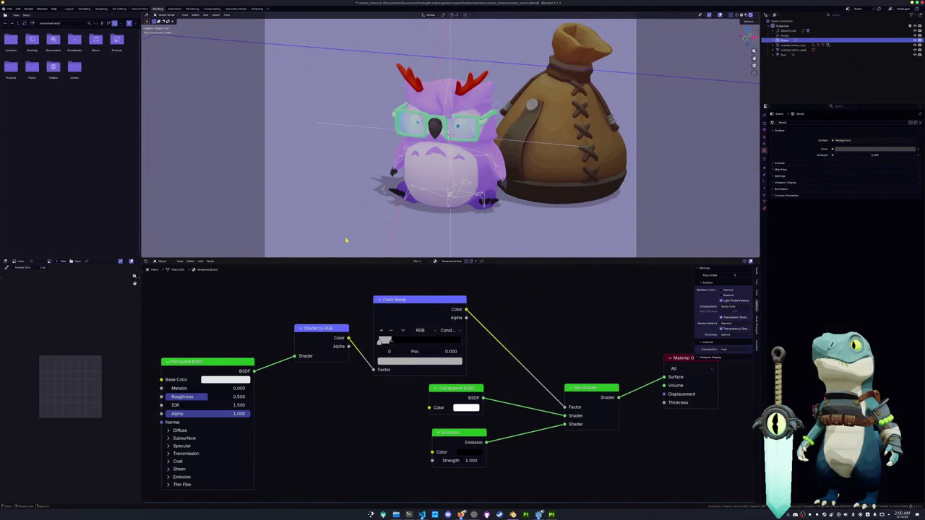
pyautogui.scroll(-2, 346, 241)
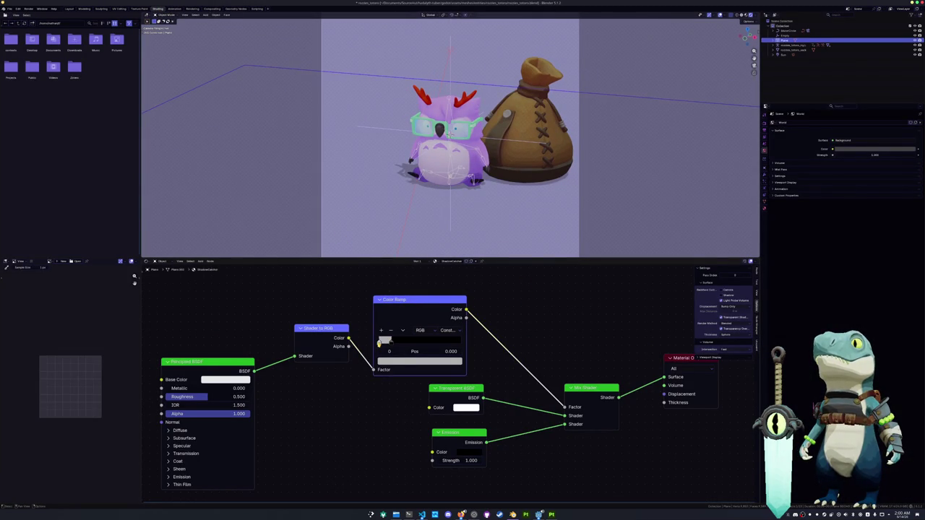
pyautogui.click(389, 360)
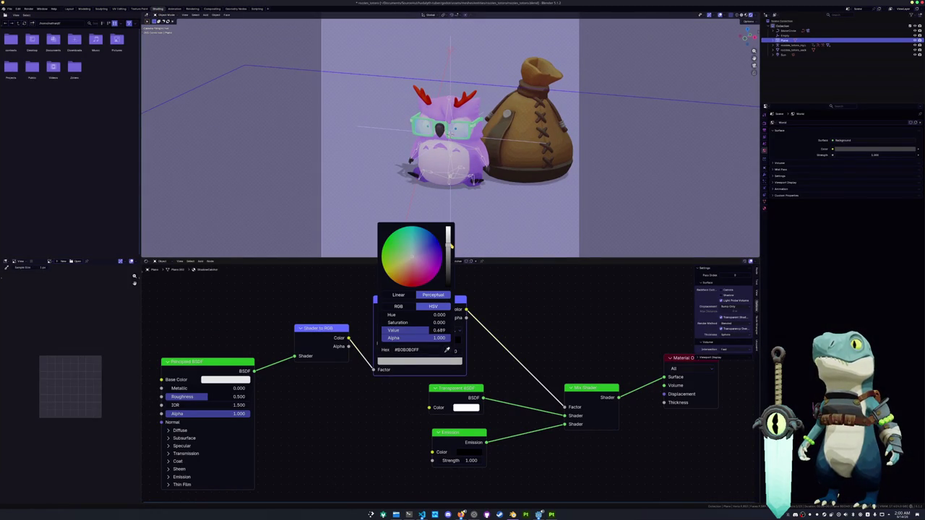
pyautogui.moveTo(448, 246); pyautogui.dragTo(448, 237)
pyautogui.click(756, 15)
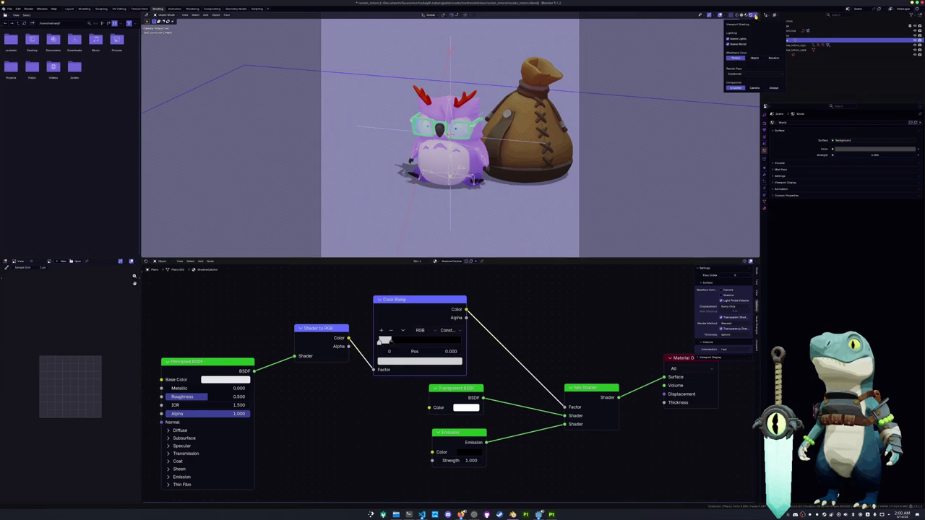
pyautogui.click(756, 87)
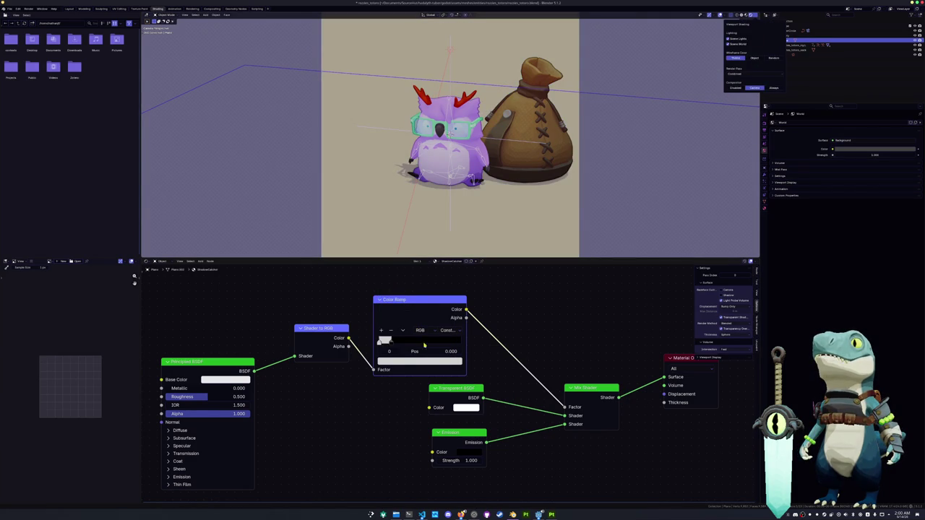
# Step: Lighten the ramp stop to 0.929 value and make the owl rig active
pyautogui.click(433, 362)
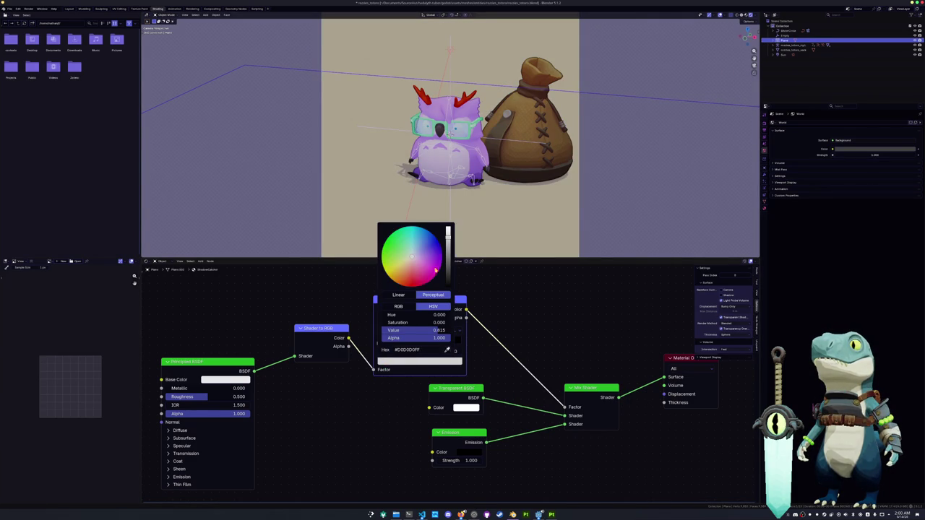
pyautogui.moveTo(448, 235); pyautogui.dragTo(448, 230)
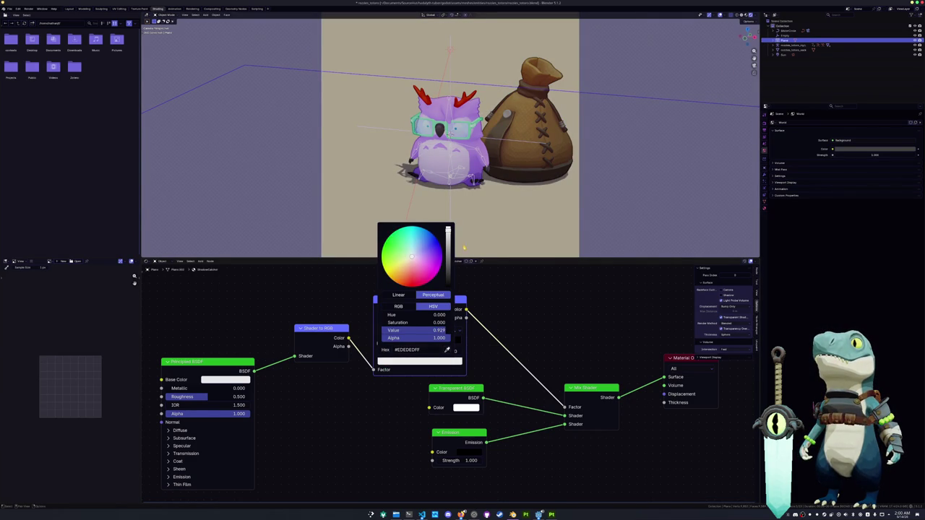
pyautogui.click(447, 145)
pyautogui.click(488, 160)
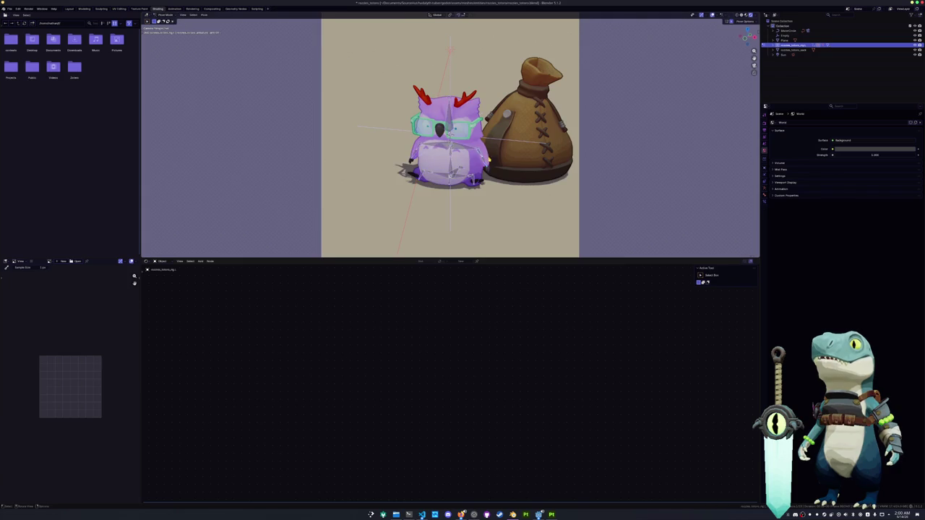
# Step: Rotate two owl wing bones around the local Z axis into a new pose
pyautogui.scroll(3, 488, 160)
pyautogui.press('r')
pyautogui.press('z')
pyautogui.press('z')
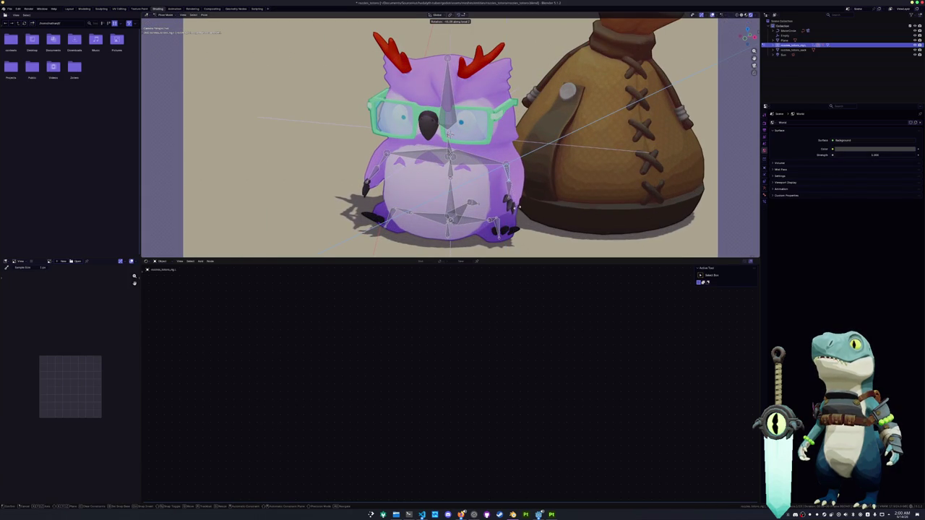
pyautogui.click(508, 190)
pyautogui.press('r')
pyautogui.press('z')
pyautogui.press('z')
pyautogui.click(509, 216)
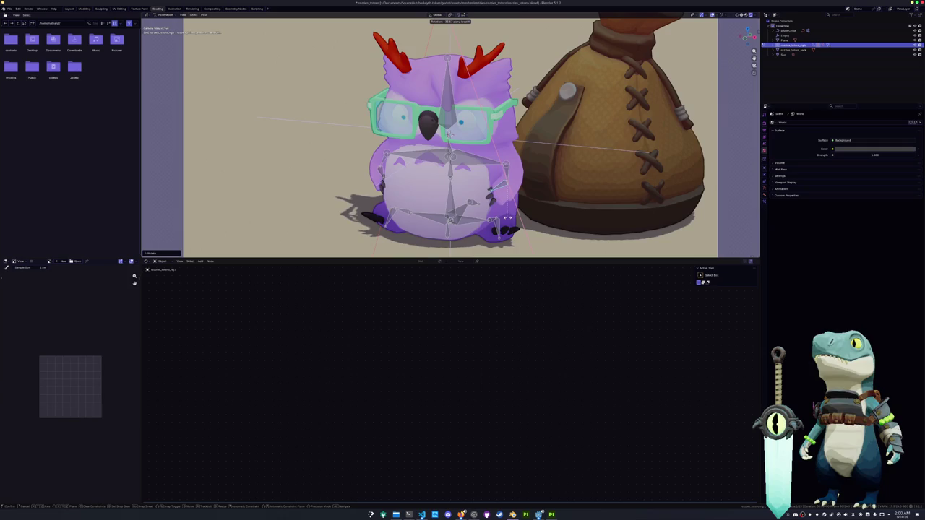
pyautogui.click(510, 216)
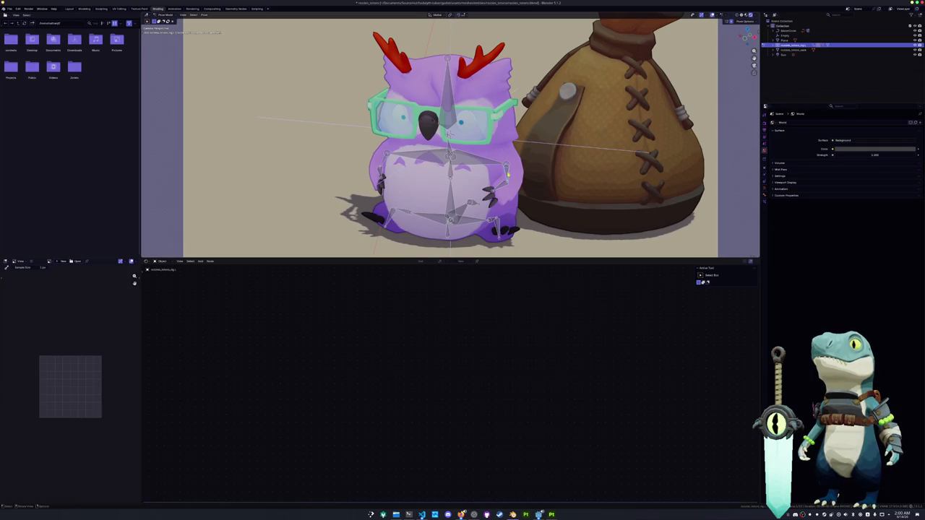
# Step: Keyframe all the owl's bones and return to the Layout workspace
pyautogui.scroll(-1, 534, 207)
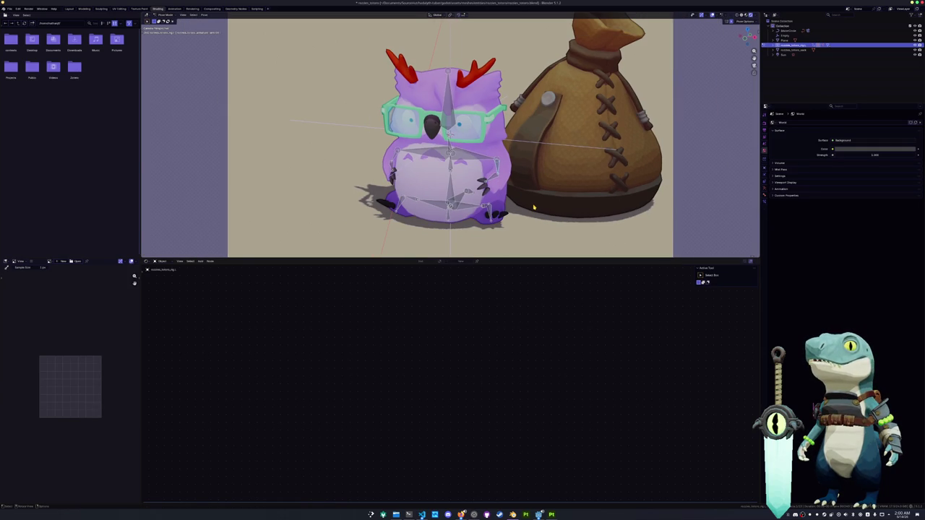
pyautogui.press('a')
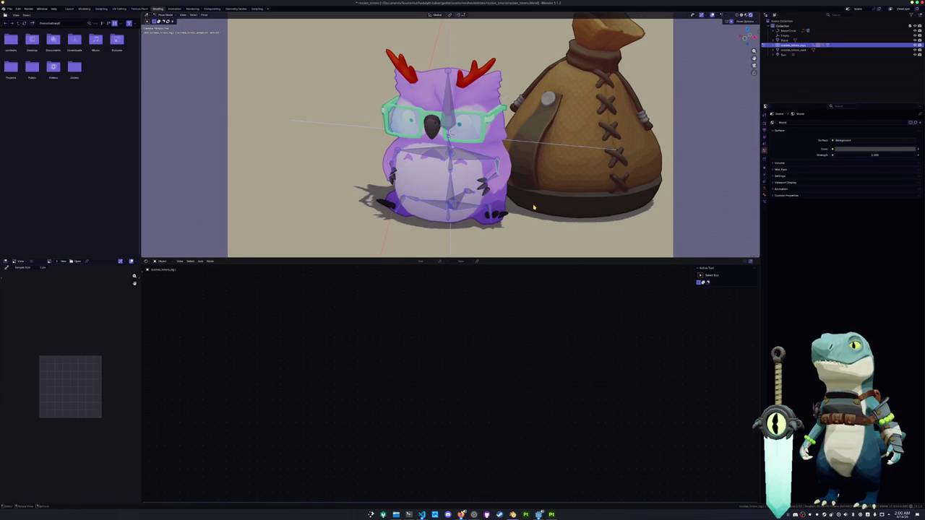
pyautogui.press('i')
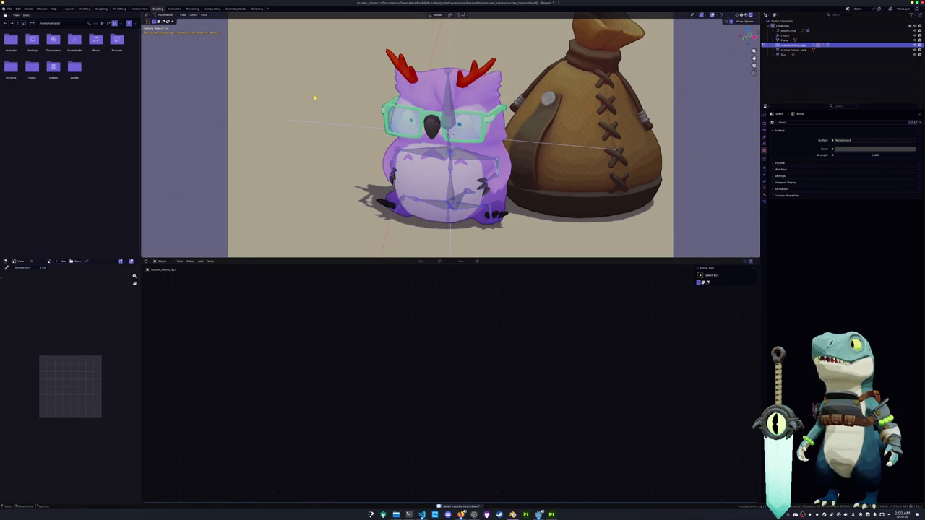
pyautogui.click(68, 8)
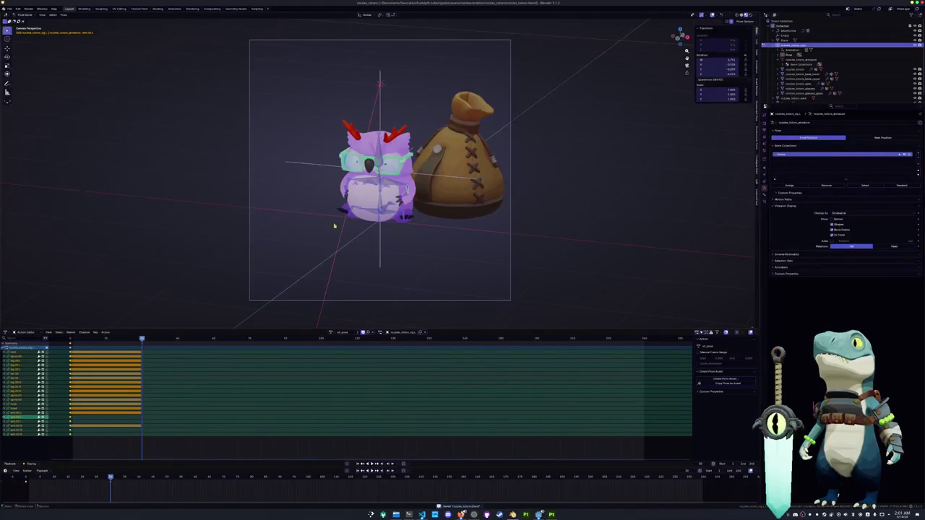
# Step: Move the owl's keyframes onto a single earlier frame and save the file
pyautogui.press('g')
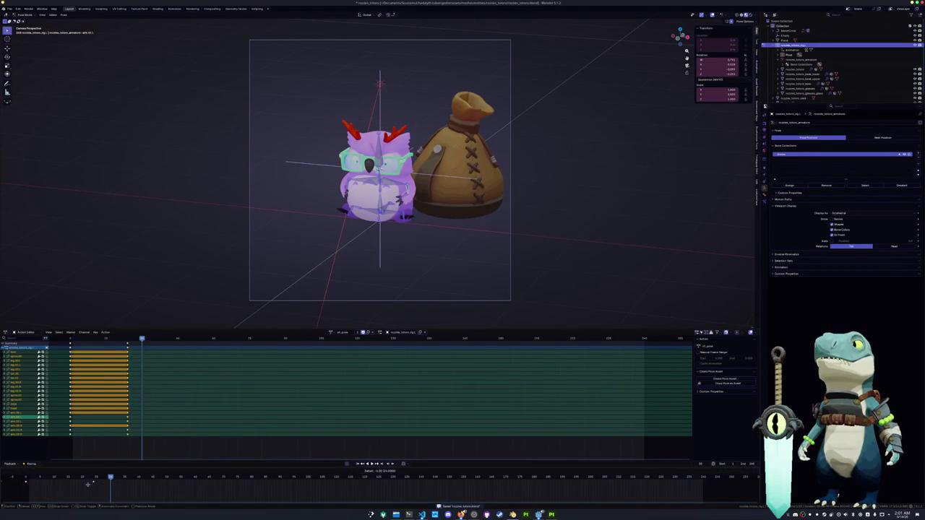
pyautogui.click(120, 437)
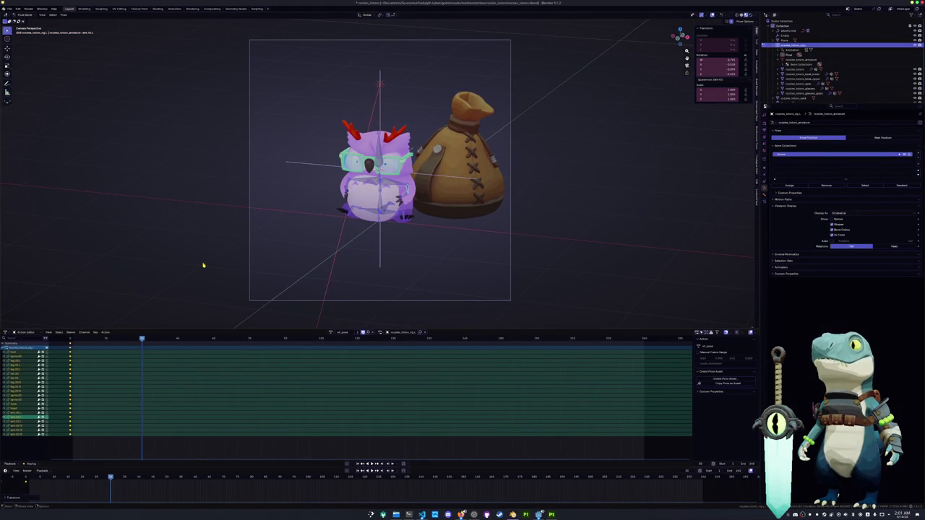
pyautogui.hotkey('alt', 'a')
pyautogui.hotkey('ctrl', 's')
# Step: Leave Pose Mode and pass through Animation and Rendering to the Compositing workspace
pyautogui.hotkey('ctrl', 'Tab')
pyautogui.scroll(-1, 243, 258)
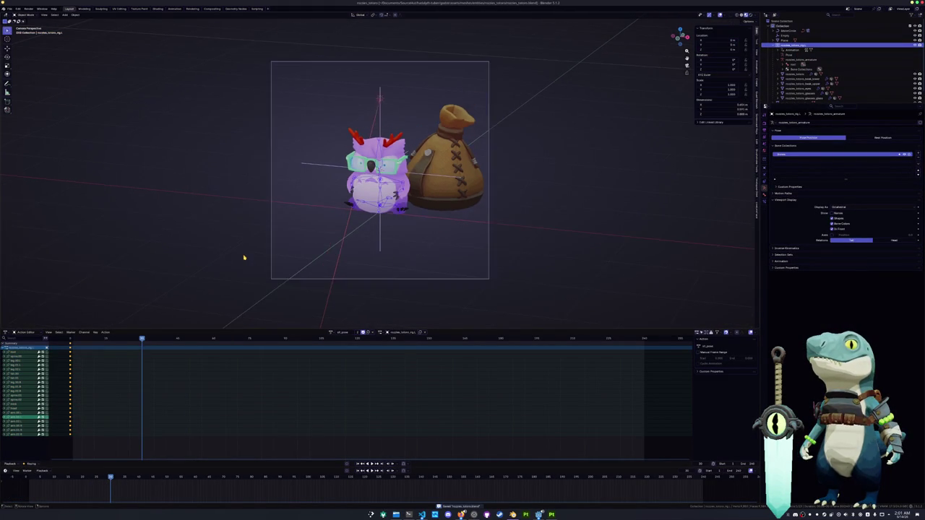
pyautogui.scroll(1, 243, 257)
pyautogui.scroll(1, 244, 257)
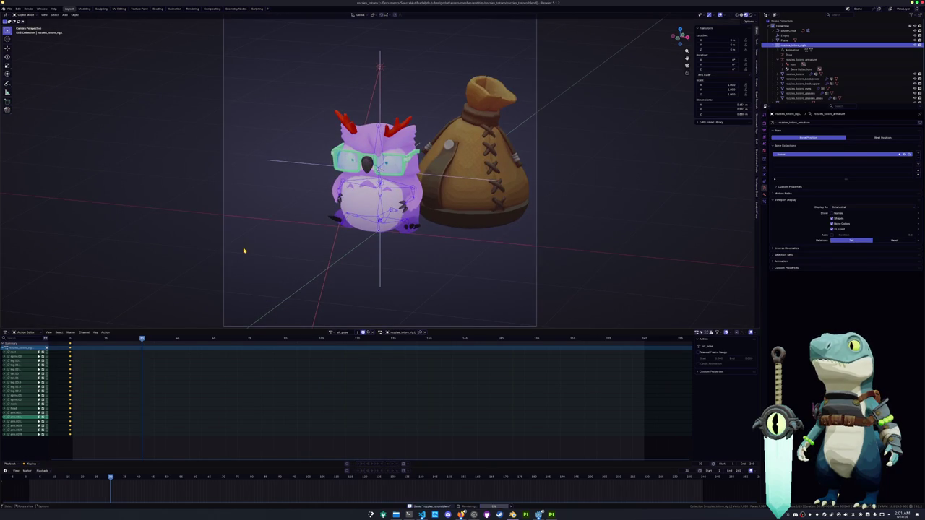
pyautogui.click(175, 9)
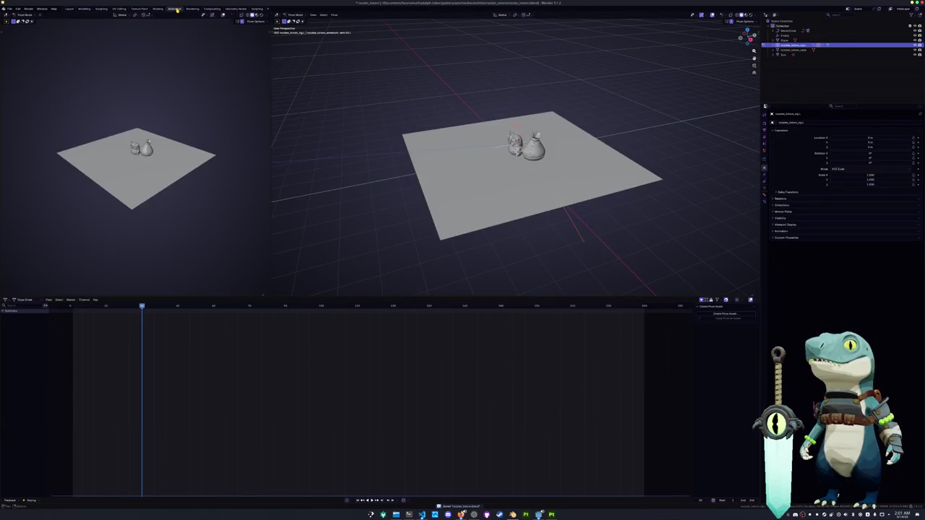
pyautogui.click(192, 8)
pyautogui.scroll(1, 209, 80)
pyautogui.scroll(-1, 295, 192)
pyautogui.scroll(-1, 242, 154)
pyautogui.scroll(-1, 242, 154)
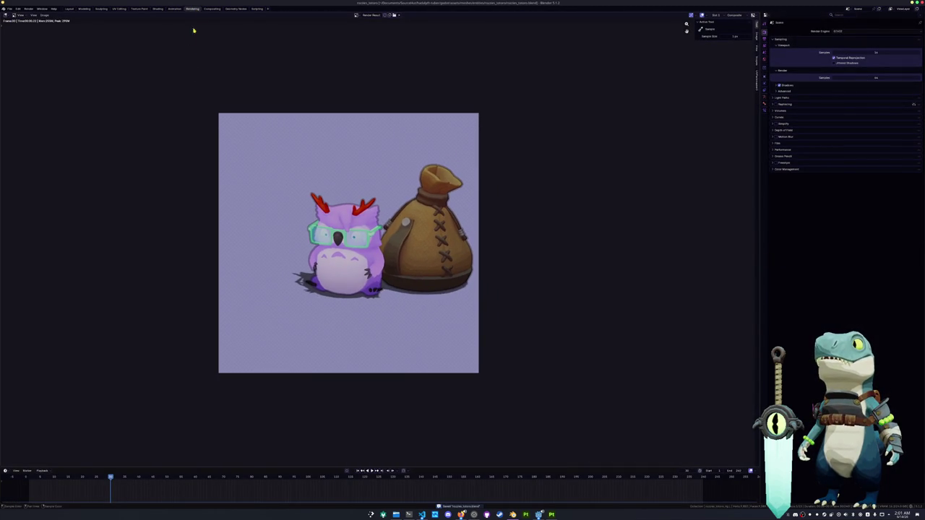
pyautogui.click(211, 8)
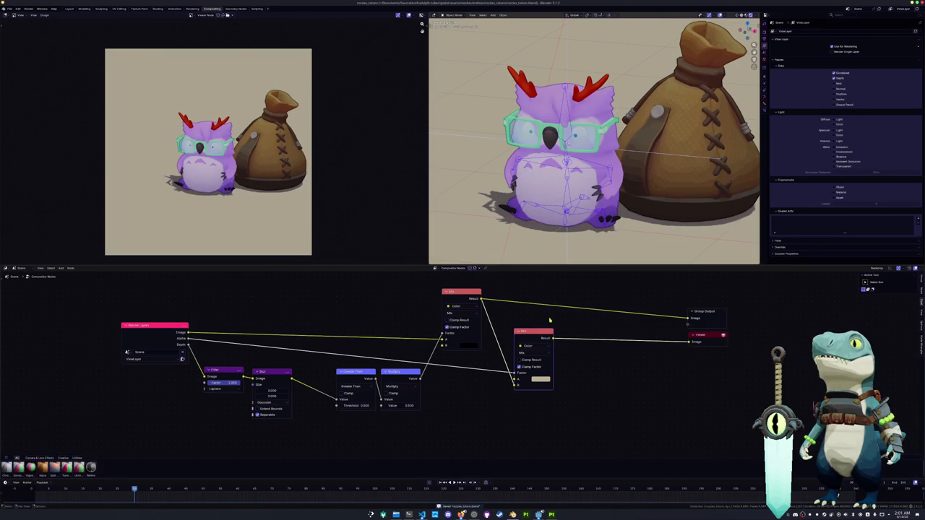
# Step: Route the lower Mix node's Result into Group Output's Image input and nudge that Mix node right
pyautogui.moveTo(549, 320); pyautogui.dragTo(524, 324, button='middle')
pyautogui.moveTo(661, 325); pyautogui.dragTo(661, 324)
pyautogui.click(676, 318)
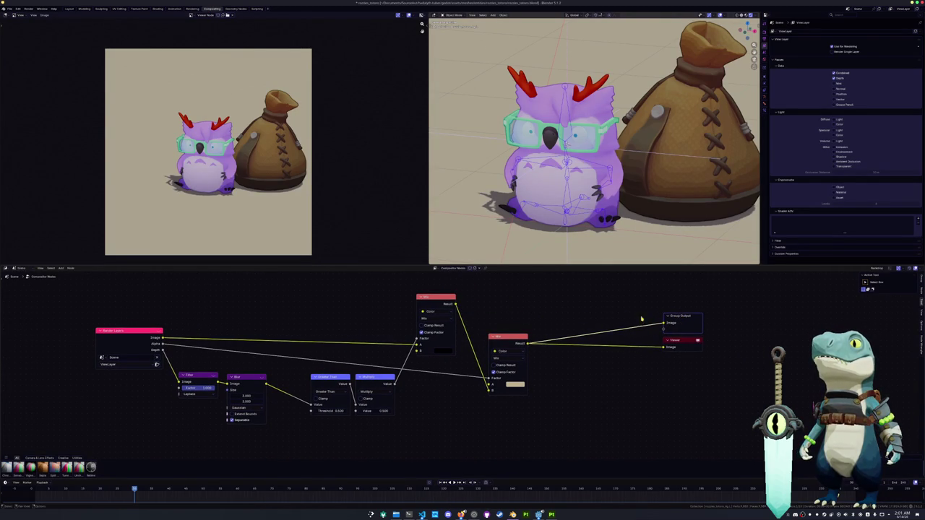
pyautogui.moveTo(510, 336); pyautogui.dragTo(536, 330)
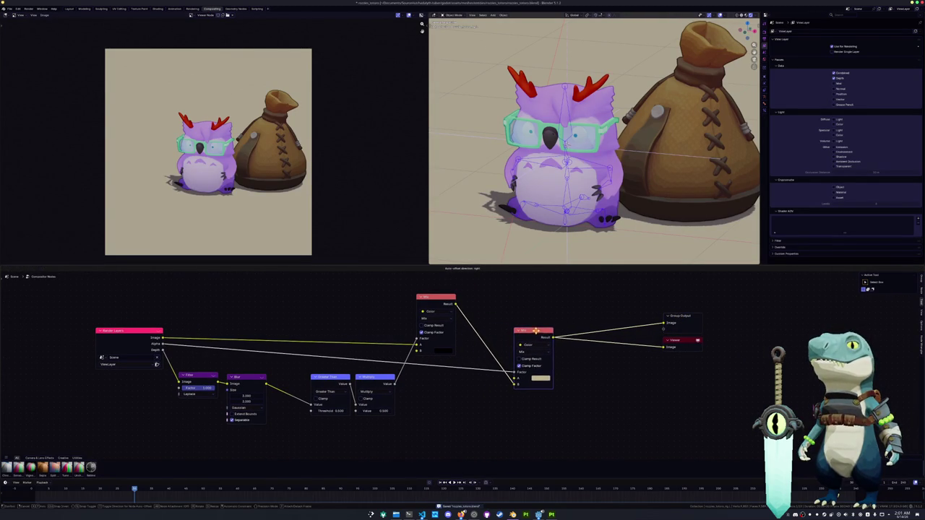
pyautogui.moveTo(535, 330); pyautogui.dragTo(525, 326, button='middle')
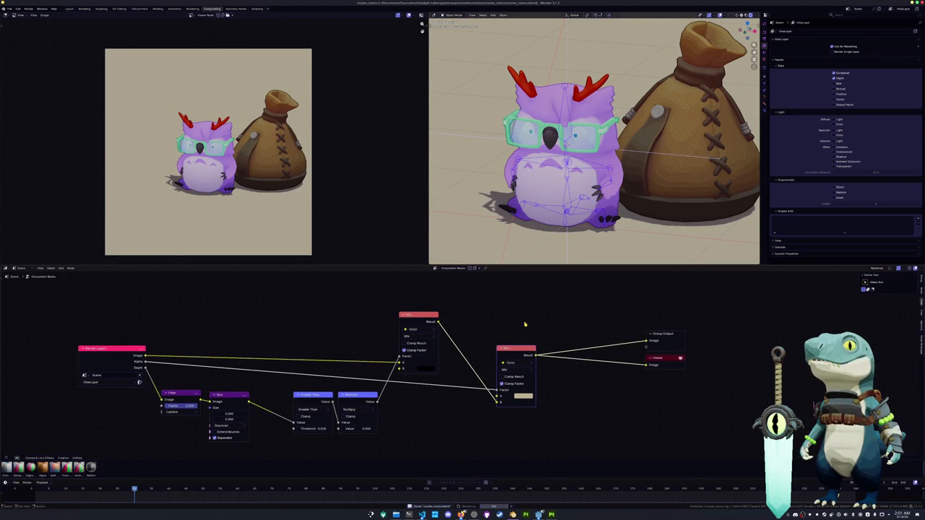
pyautogui.scroll(1, 352, 209)
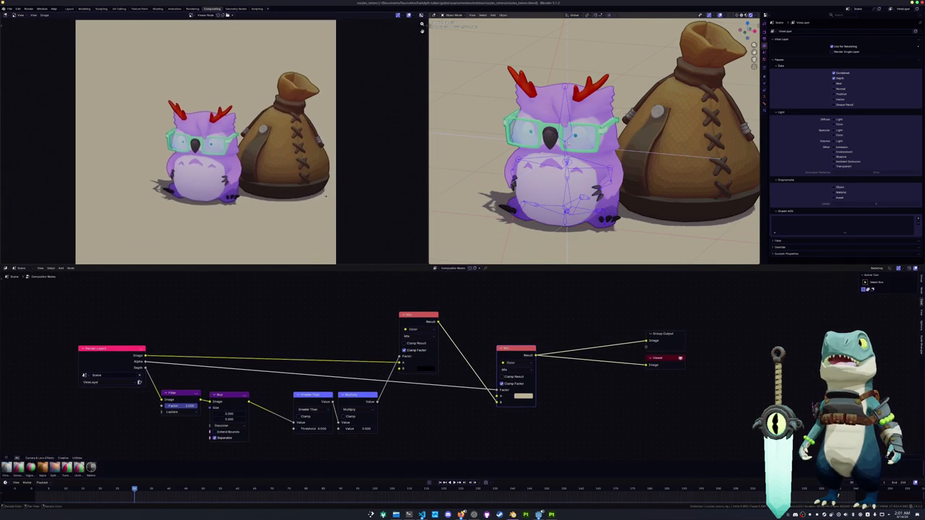
pyautogui.scroll(-1, 323, 206)
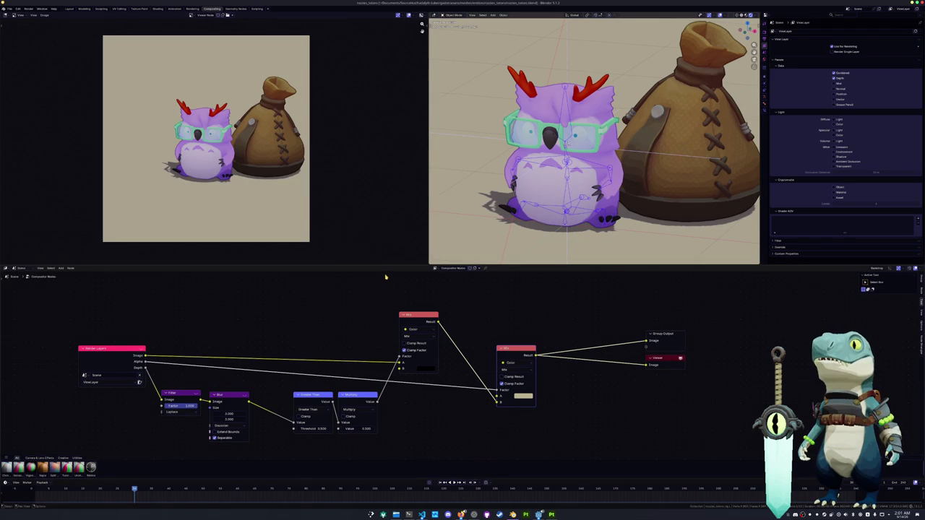
# Step: In Pose Mode, rotate and scale owl bones to reposition the wings
pyautogui.hotkey('ctrl', 'Tab')
pyautogui.scroll(1, 512, 175)
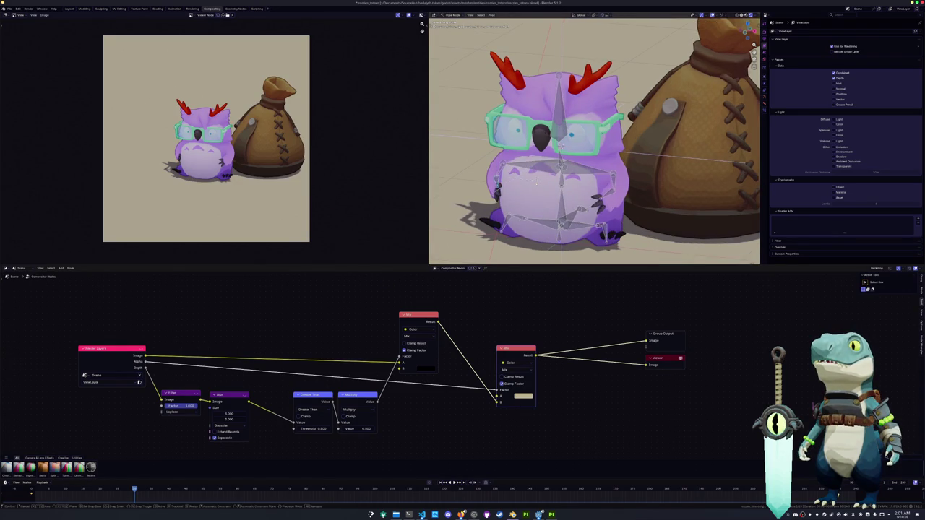
pyautogui.press('r')
pyautogui.click(535, 180)
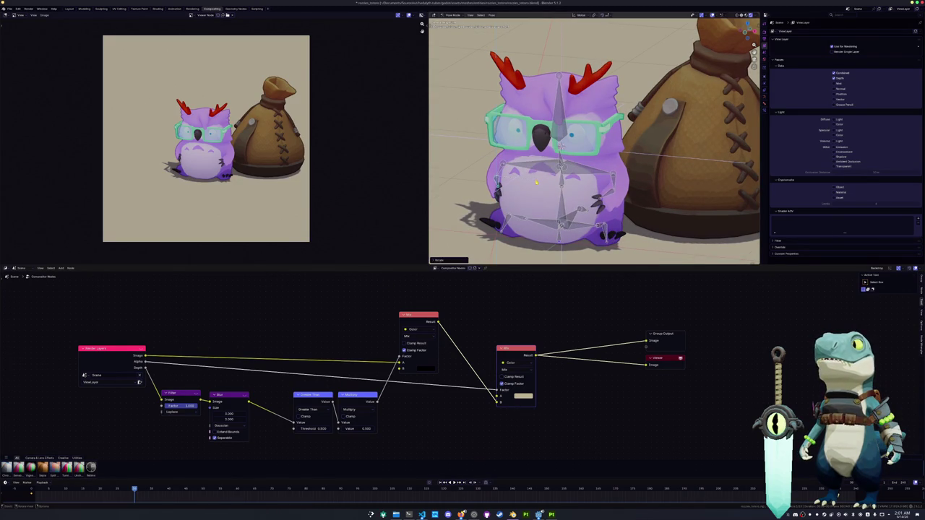
pyautogui.press('s')
pyautogui.click(528, 214)
pyautogui.press('r')
pyautogui.click(531, 199)
# Step: Rotate the next wing bone, switching between the Y and Z axes, and confirm
pyautogui.press('r')
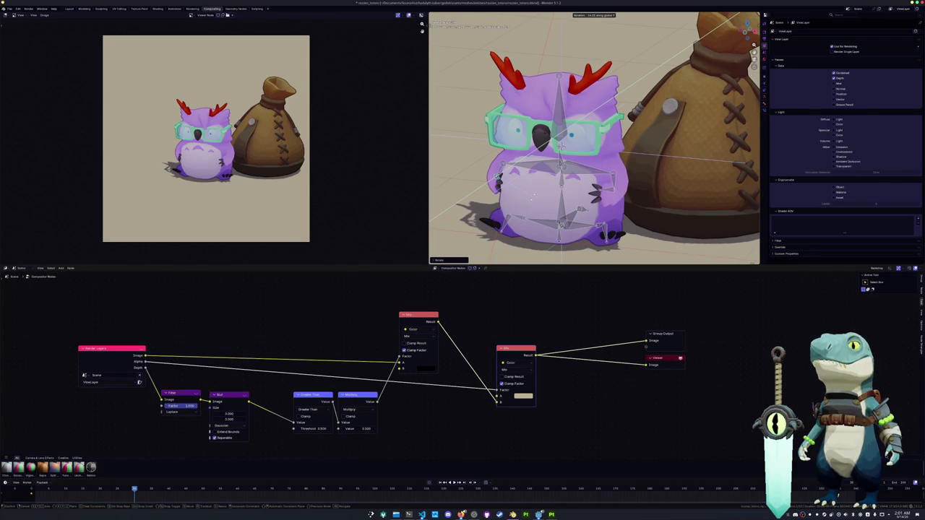
pyautogui.press('y')
pyautogui.press('z')
pyautogui.press('y')
pyautogui.press('Return')
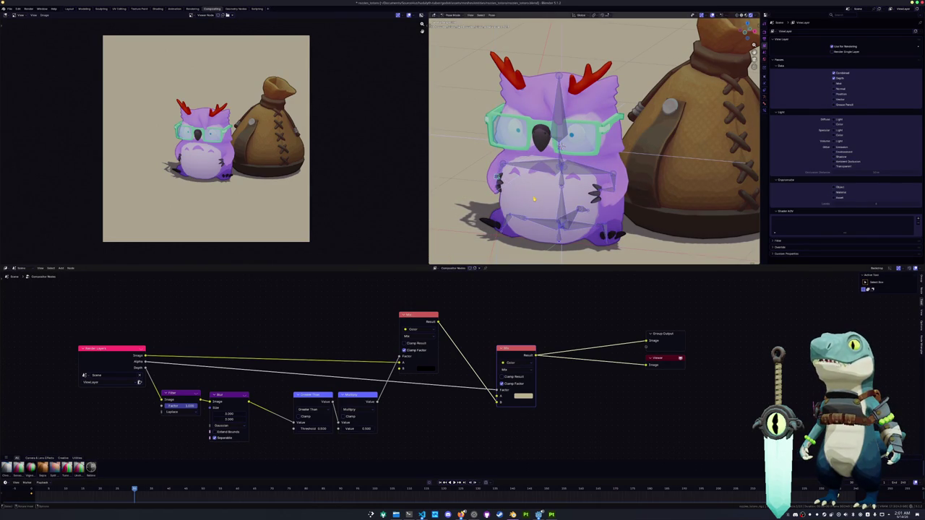
# Step: Copy the owl's pose, then play and stop the animation from an earlier frame
pyautogui.hotkey('ctrl', 'c')
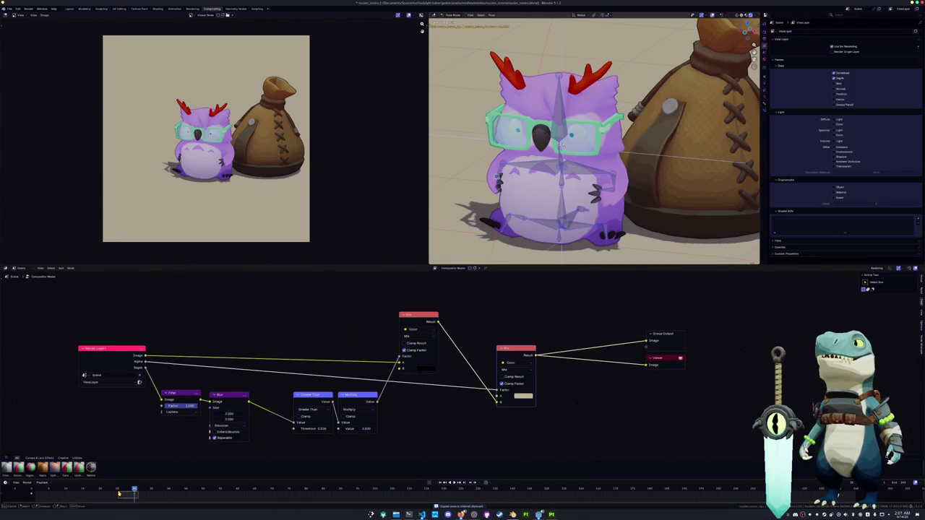
pyautogui.click(31, 489)
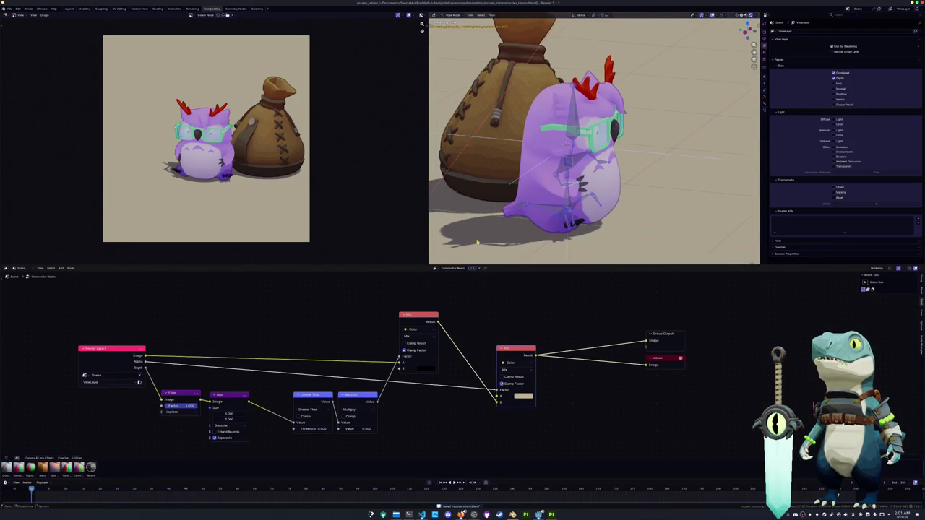
pyautogui.press('space')
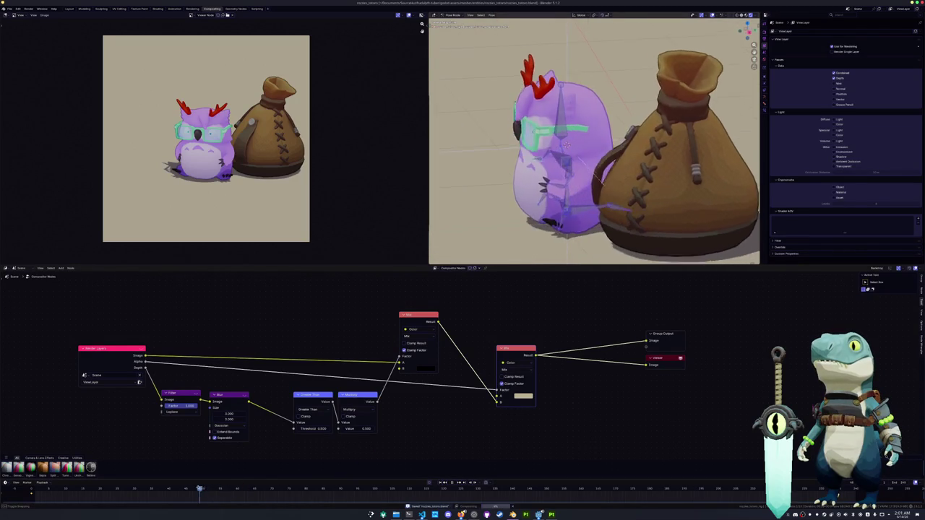
pyautogui.press('space')
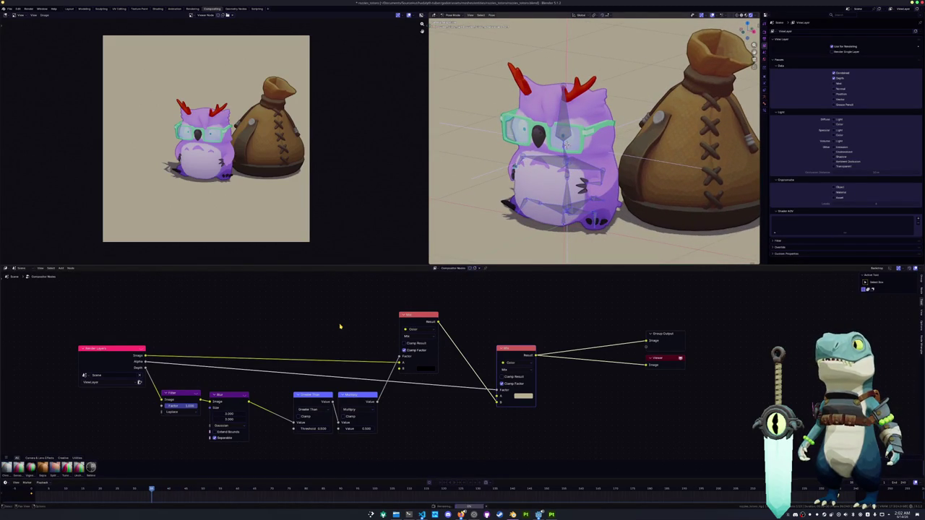
# Step: Reposition the compositor preview and open the Mix node's background colour
pyautogui.scroll(-3, 407, 202)
pyautogui.scroll(2, 315, 197)
pyautogui.scroll(1, 315, 197)
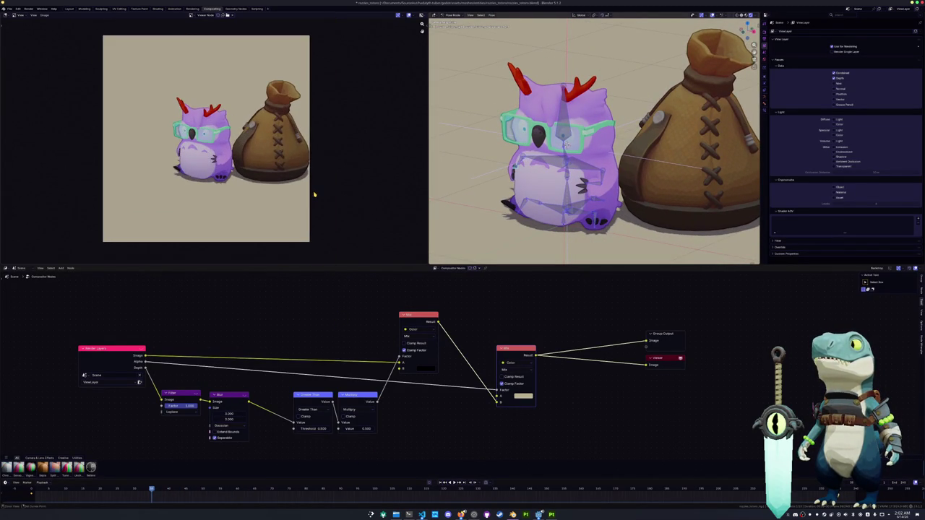
pyautogui.moveTo(317, 196); pyautogui.dragTo(302, 207, button='middle')
pyautogui.click(521, 396)
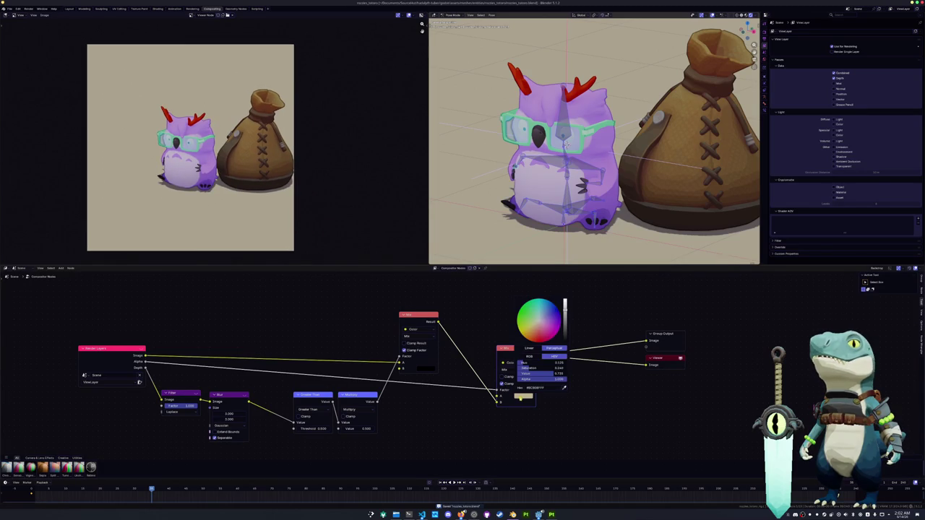
# Step: Warm the background hue toward a pinker tan and lower its saturation
pyautogui.moveTo(538, 324); pyautogui.dragTo(534, 318)
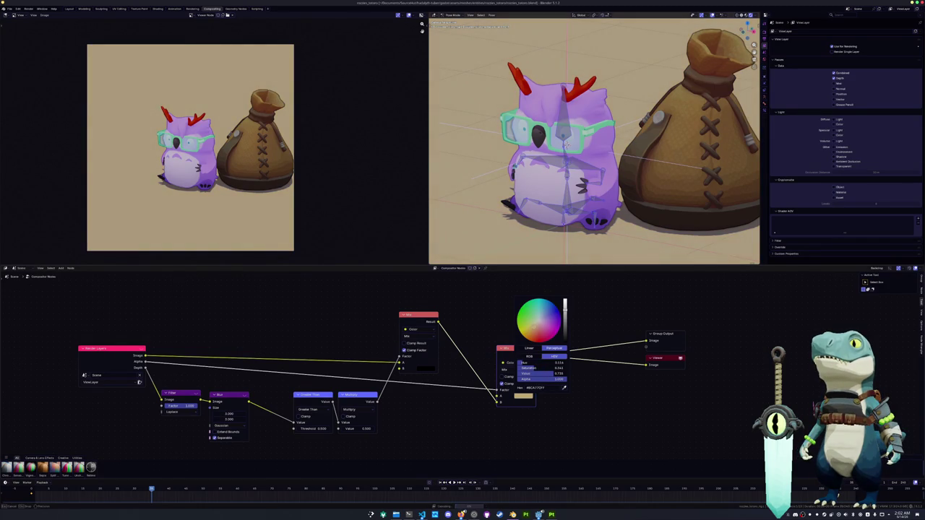
pyautogui.moveTo(534, 329); pyautogui.dragTo(533, 316)
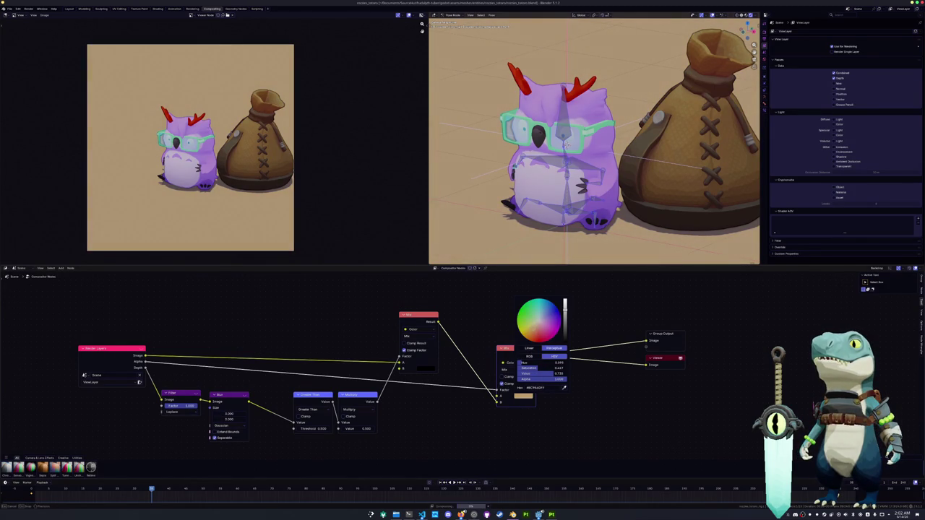
pyautogui.moveTo(538, 368); pyautogui.dragTo(523, 368)
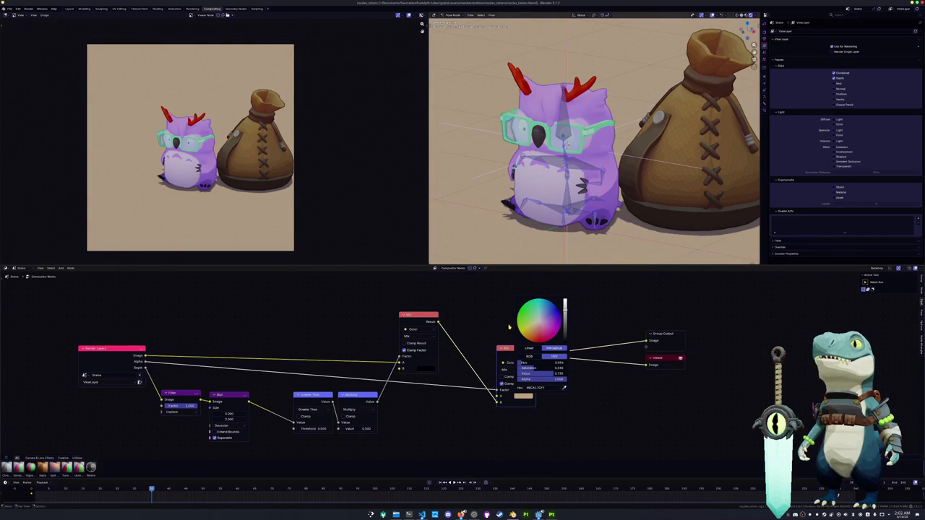
# Step: Fine-tune the background hue and saturation, step back a few frames, and view through the camera
pyautogui.moveTo(536, 326); pyautogui.dragTo(534, 330)
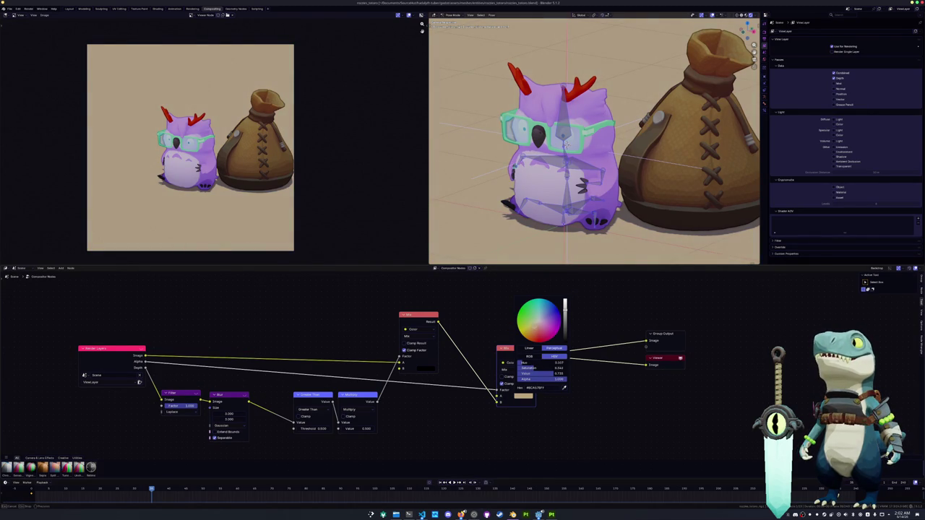
pyautogui.moveTo(538, 368); pyautogui.dragTo(531, 367)
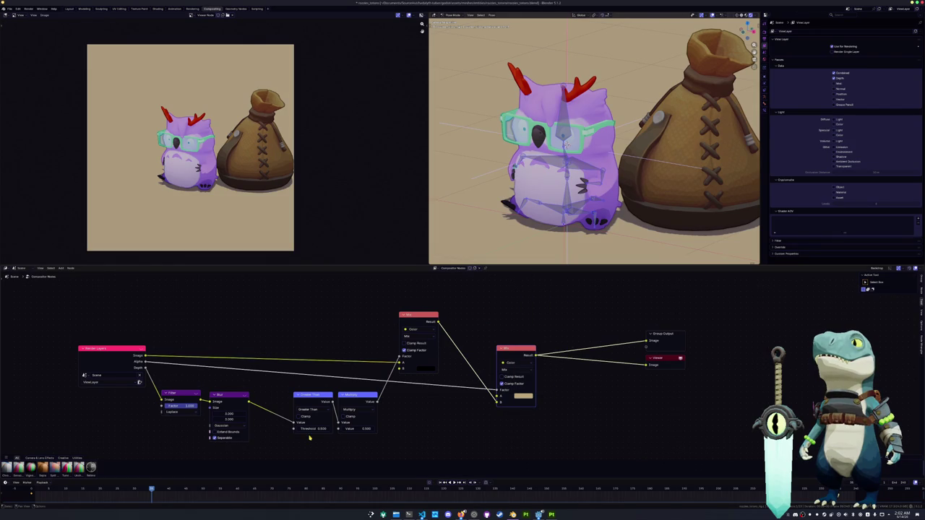
pyautogui.moveTo(151, 489); pyautogui.dragTo(141, 489)
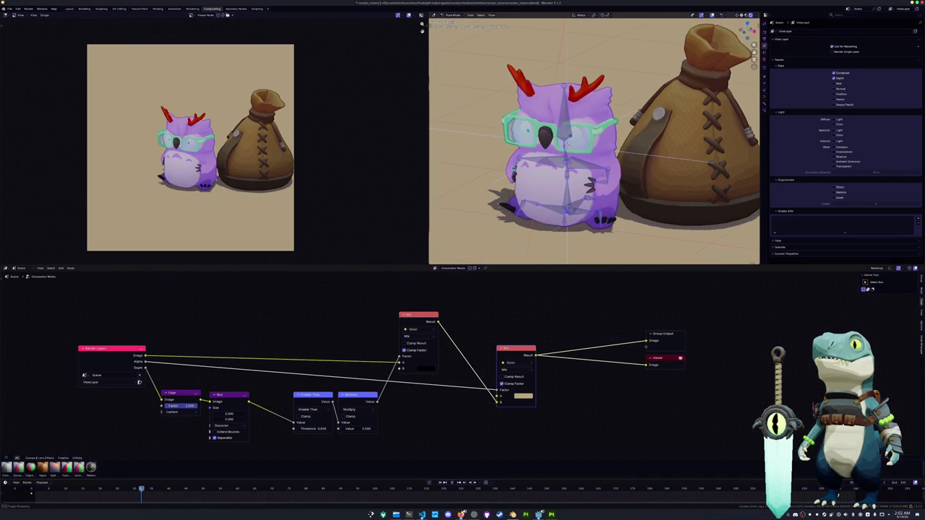
pyautogui.press('KP_0')
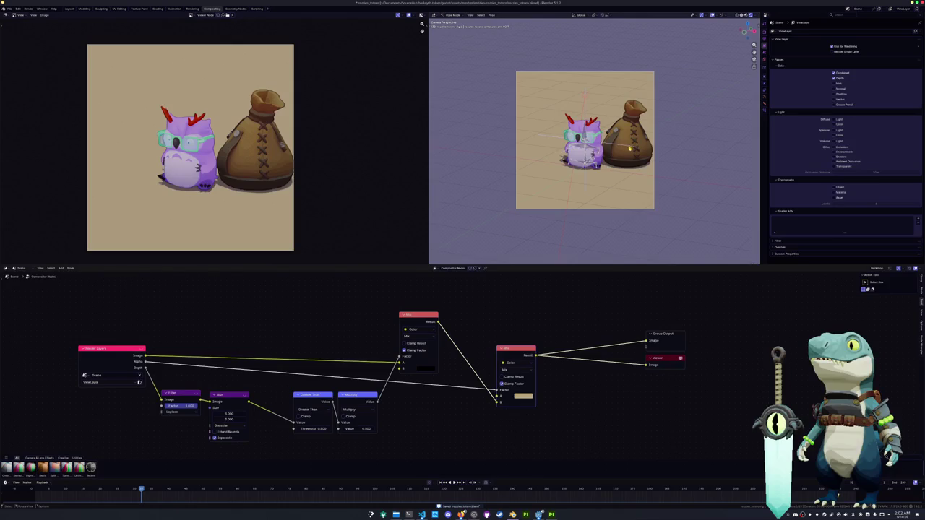
# Step: In Object Mode, move the owl and bag left along X and recheck the camera view
pyautogui.hotkey('ctrl', 'Tab')
pyautogui.scroll(1, 624, 149)
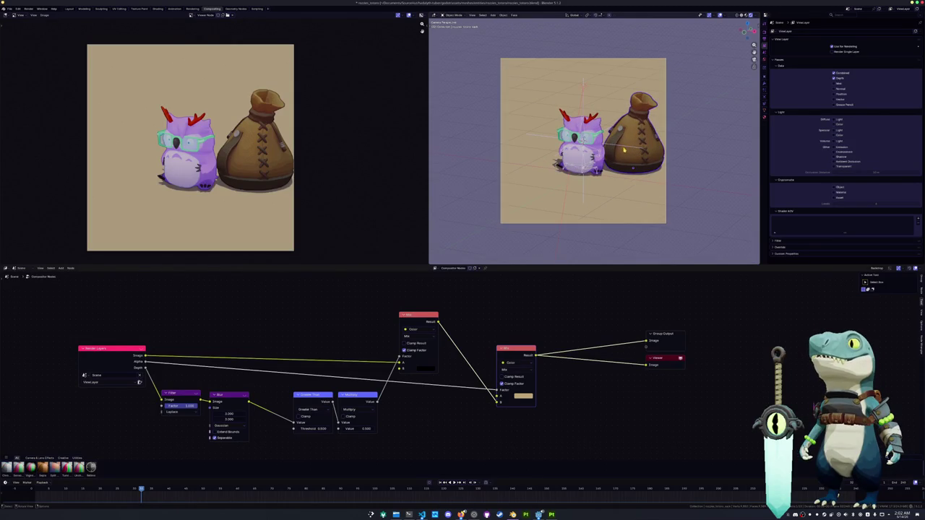
pyautogui.press('g')
pyautogui.press('x')
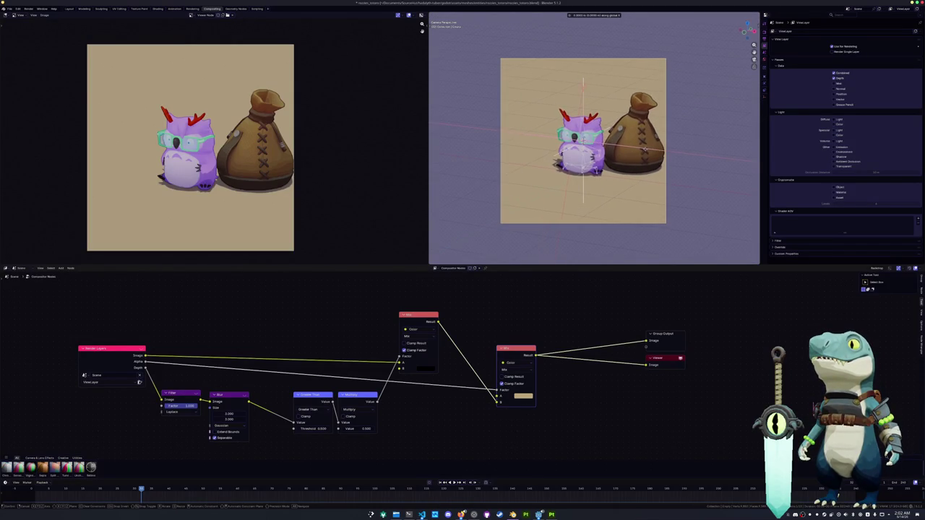
pyautogui.click(671, 156)
pyautogui.click(621, 191)
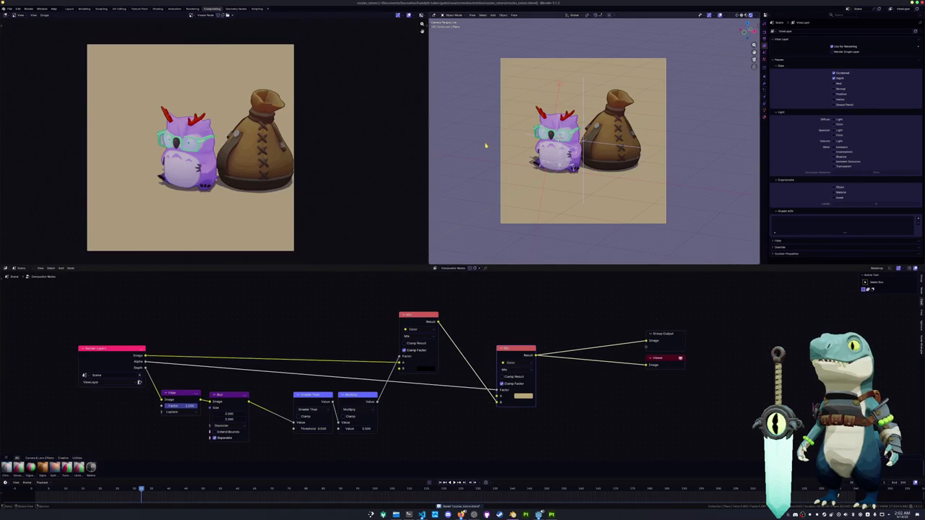
pyautogui.moveTo(492, 143); pyautogui.dragTo(523, 136, button='middle')
pyautogui.press('KP_0')
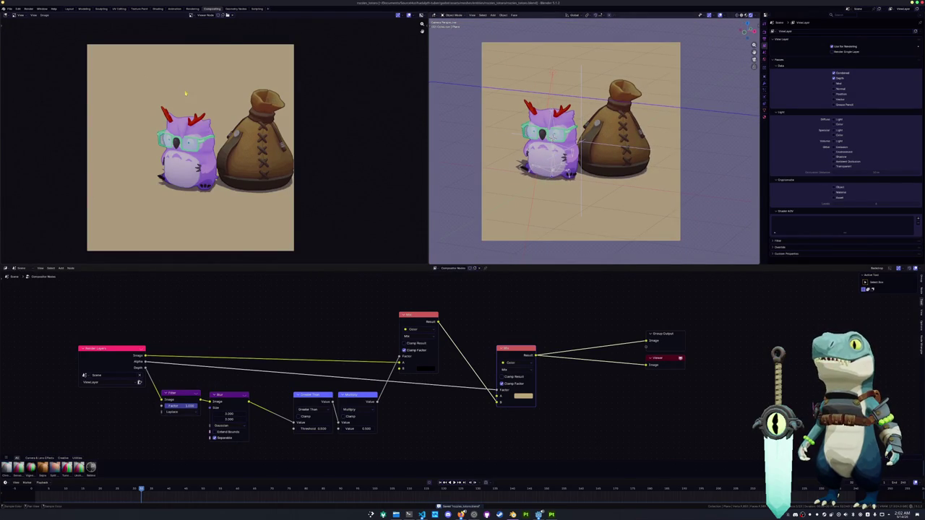
# Step: Start appending and browse up to the project's tavern props asset folder
pyautogui.click(9, 8)
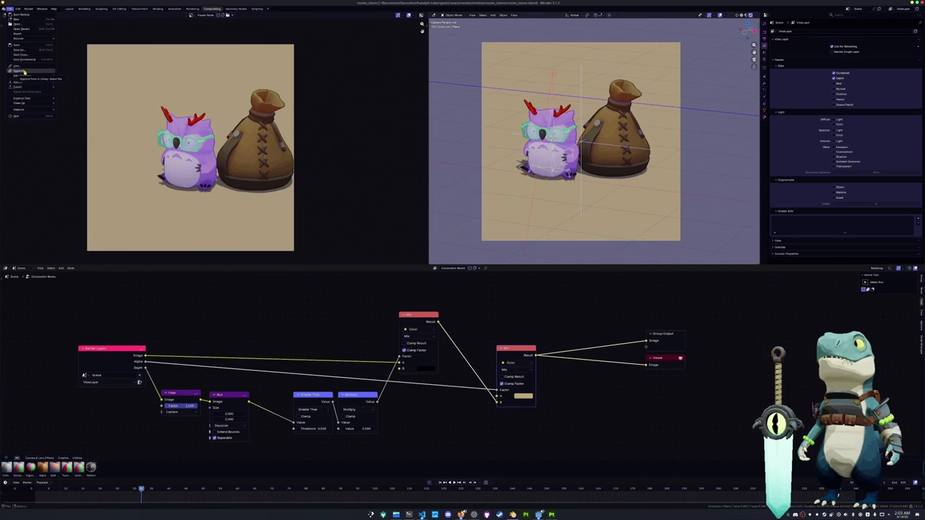
pyautogui.click(24, 72)
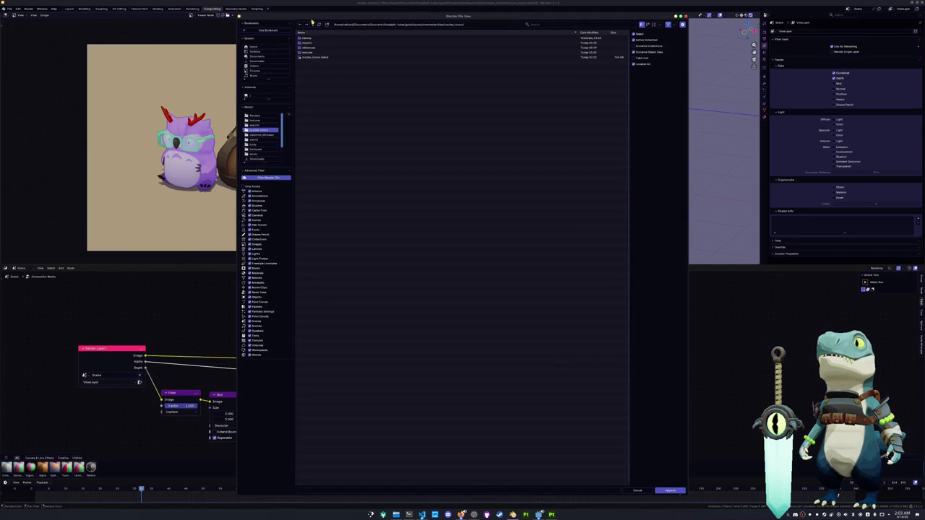
pyautogui.click(312, 24)
pyautogui.click(313, 24)
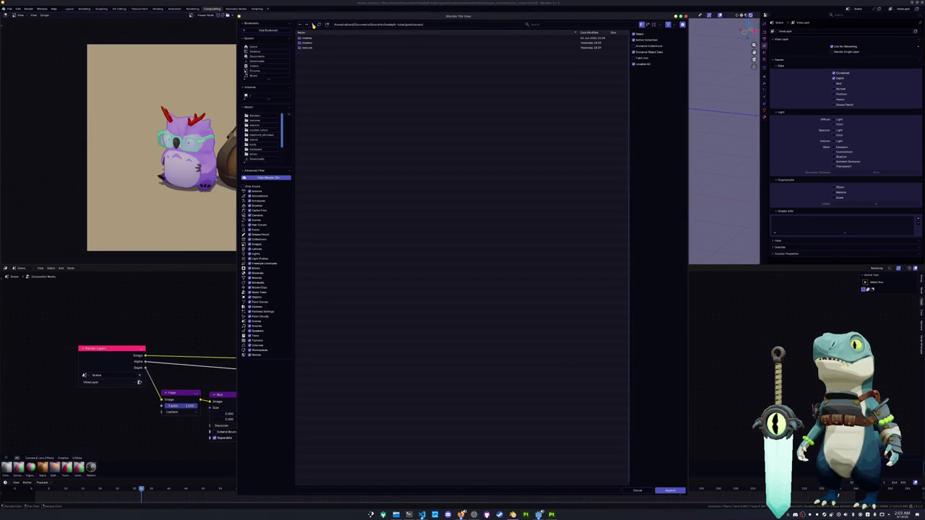
pyautogui.click(313, 24)
pyautogui.click(313, 24)
pyautogui.click(312, 24)
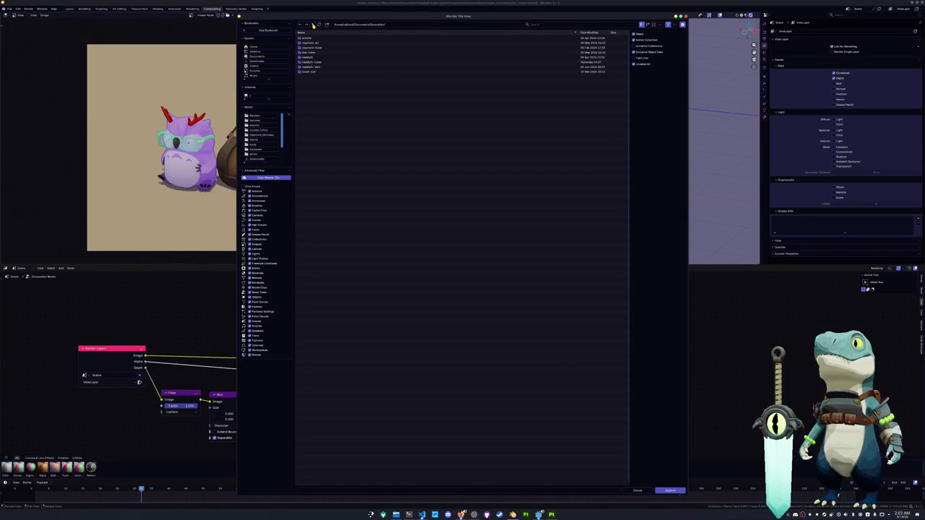
pyautogui.click(311, 69)
pyautogui.doubleClick(311, 69)
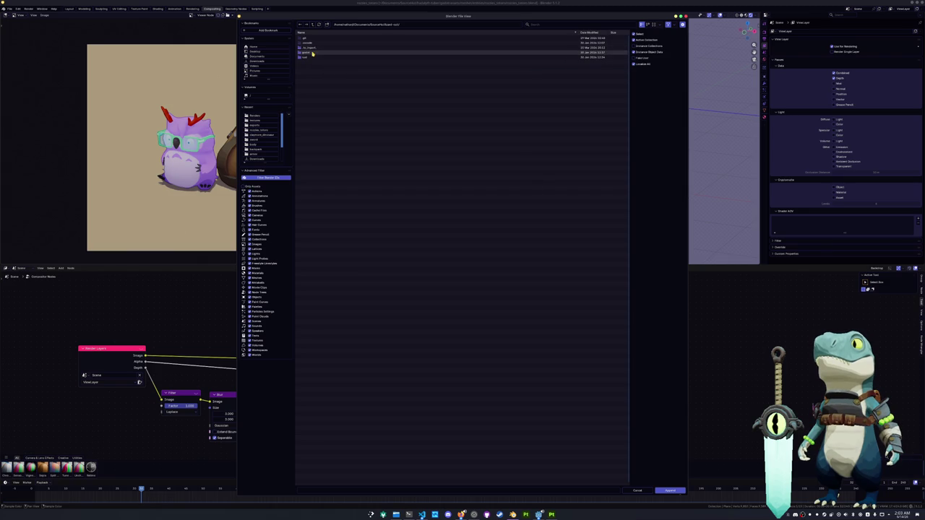
pyautogui.doubleClick(311, 52)
pyautogui.doubleClick(312, 42)
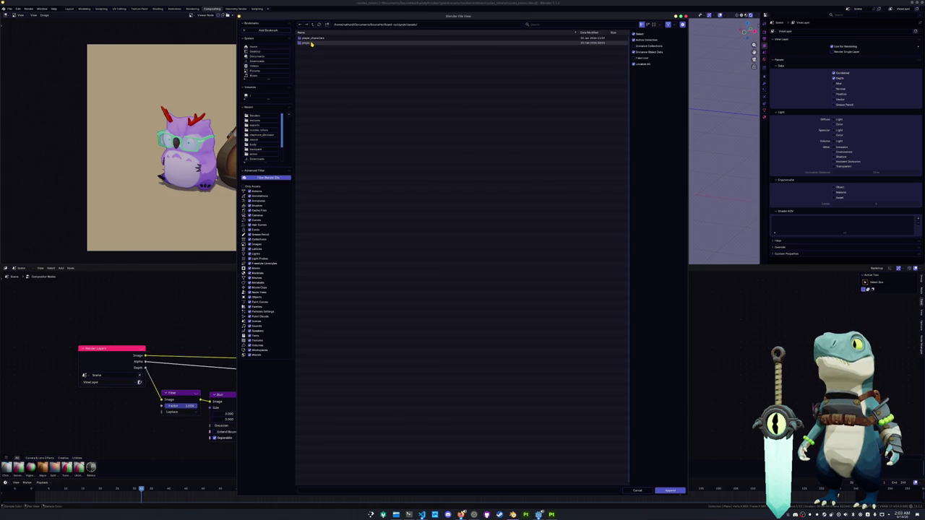
pyautogui.doubleClick(312, 42)
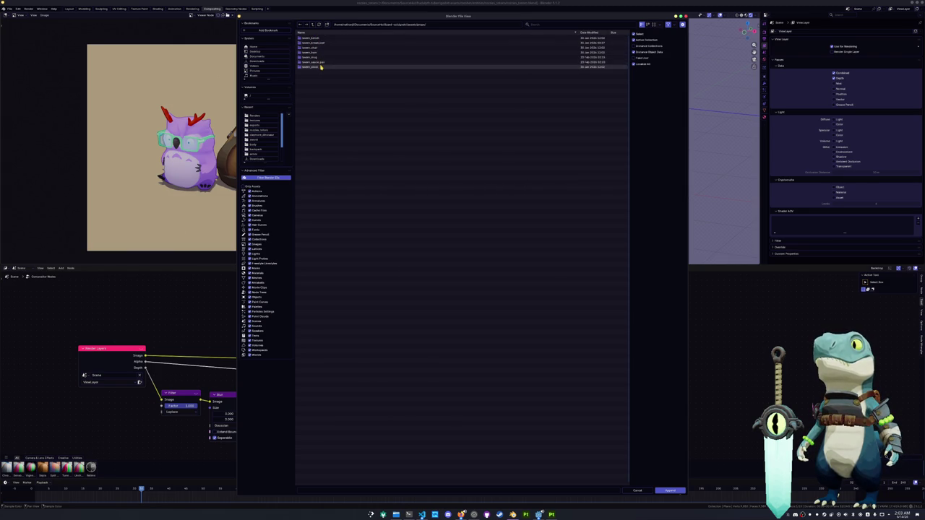
# Step: Append the wooden object from tavern_wood.blend's Object category
pyautogui.click(320, 67)
pyautogui.doubleClick(320, 68)
pyautogui.doubleClick(312, 42)
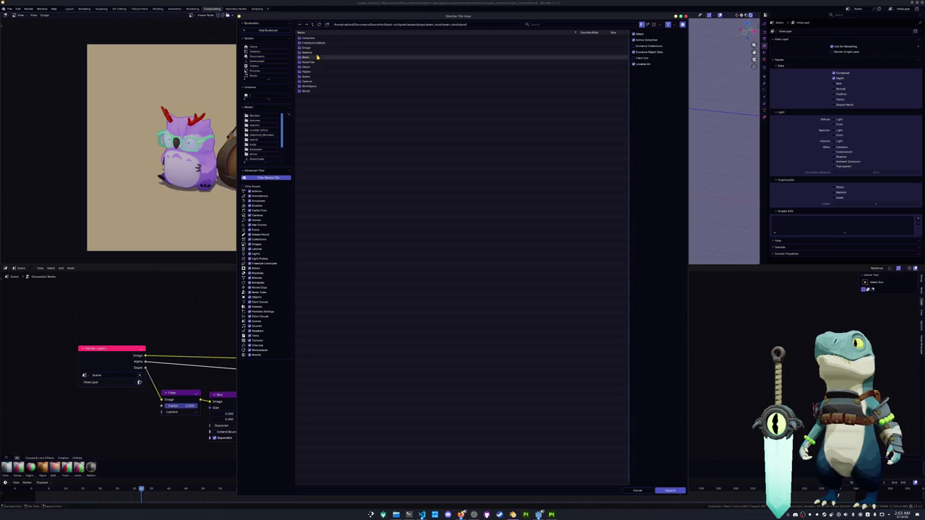
pyautogui.doubleClick(310, 68)
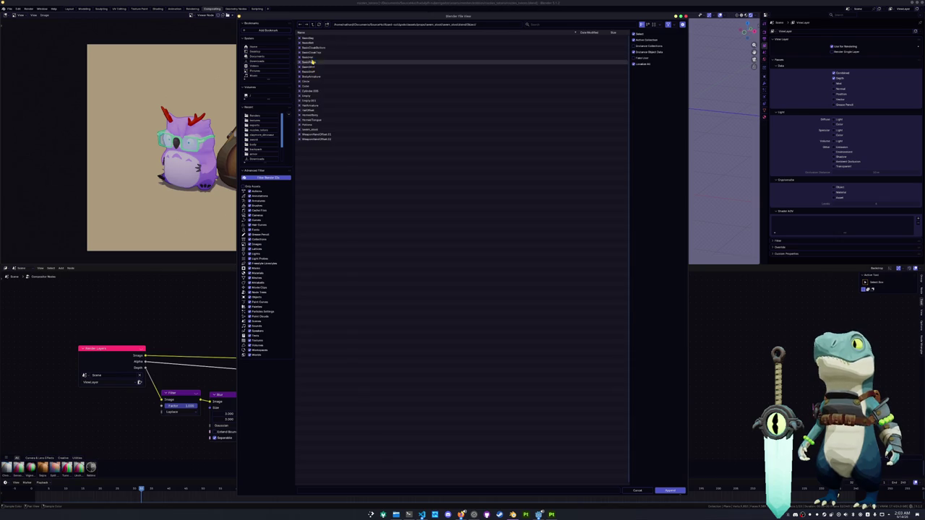
pyautogui.doubleClick(320, 133)
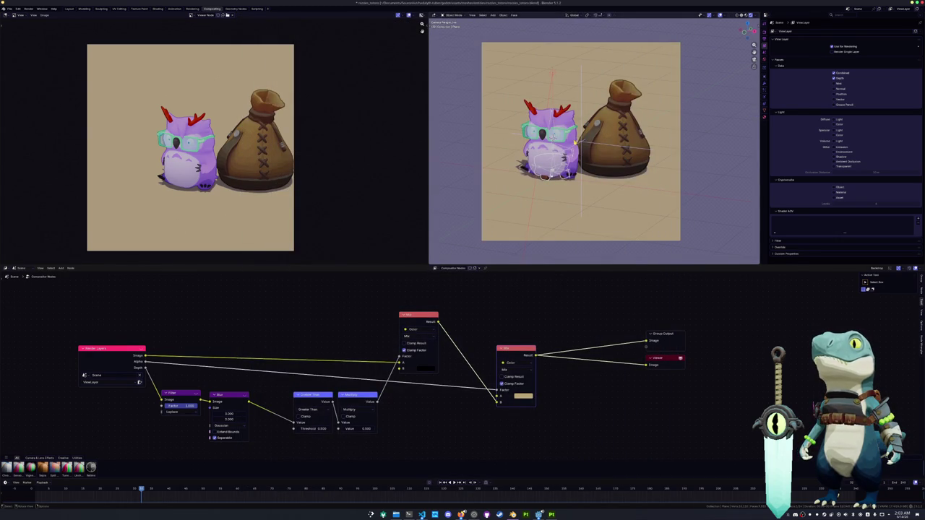
# Step: Scale the stool to 1.4 and move it beside the owl and bag from the top view
pyautogui.press('s')
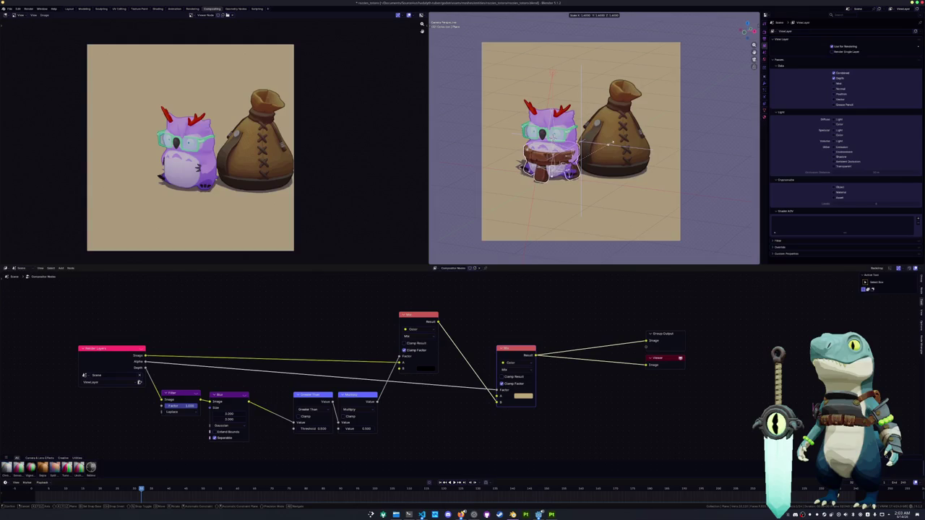
pyautogui.click(582, 155)
pyautogui.press('KP_0')
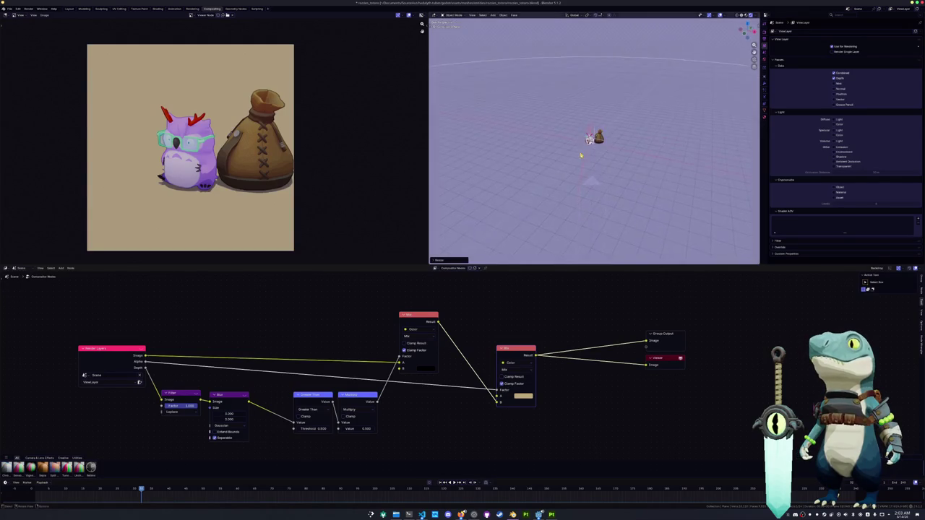
pyautogui.press('KP_7')
pyautogui.scroll(2, 577, 170)
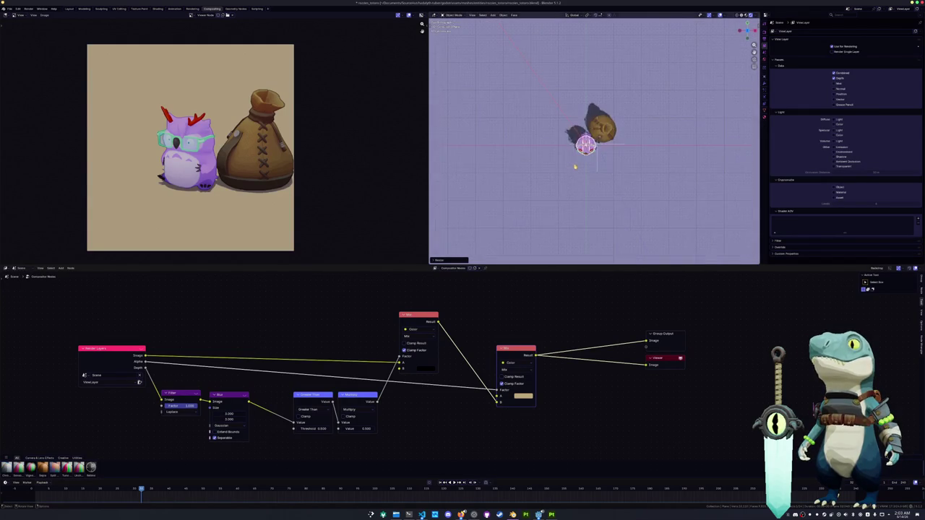
pyautogui.scroll(3, 578, 170)
pyautogui.press('g')
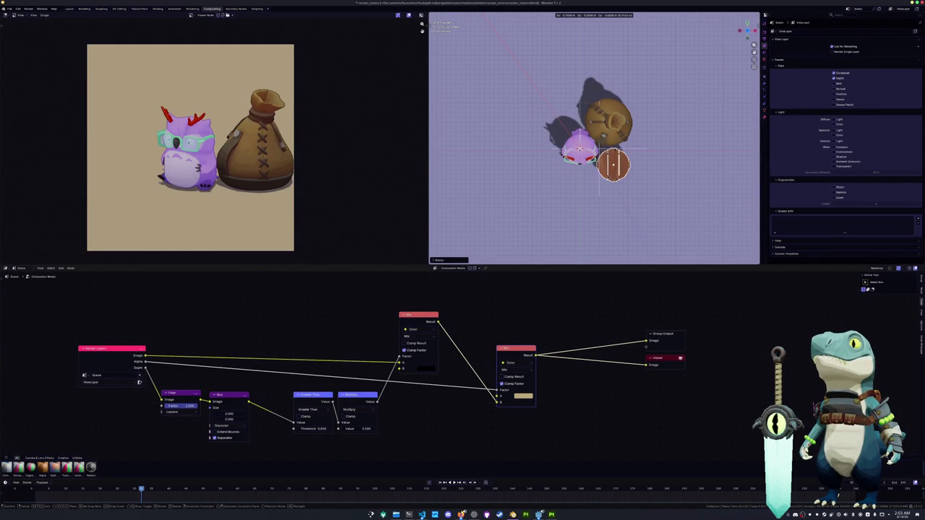
pyautogui.click(608, 180)
# Step: View the arrangement through the scene camera with the whole camera frame fitted
pyautogui.press('KP_1')
pyautogui.press('KP_0')
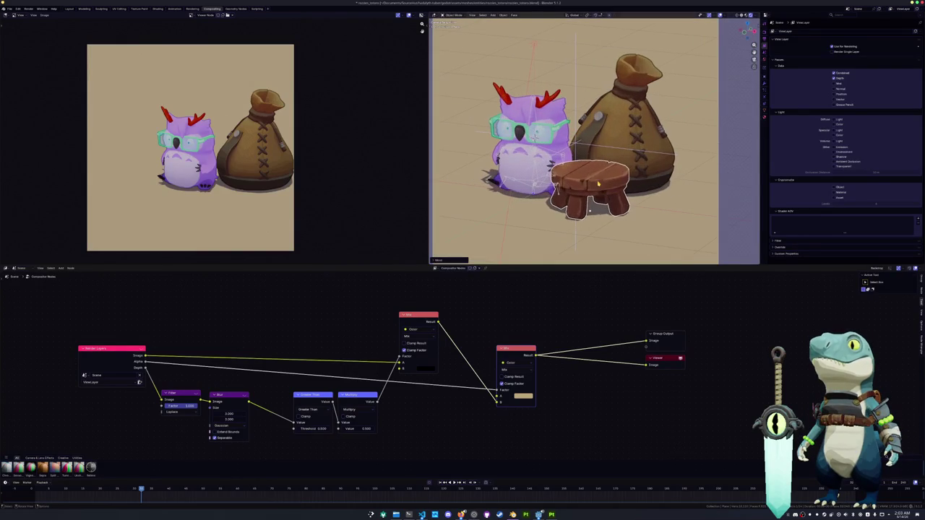
pyautogui.press('Home')
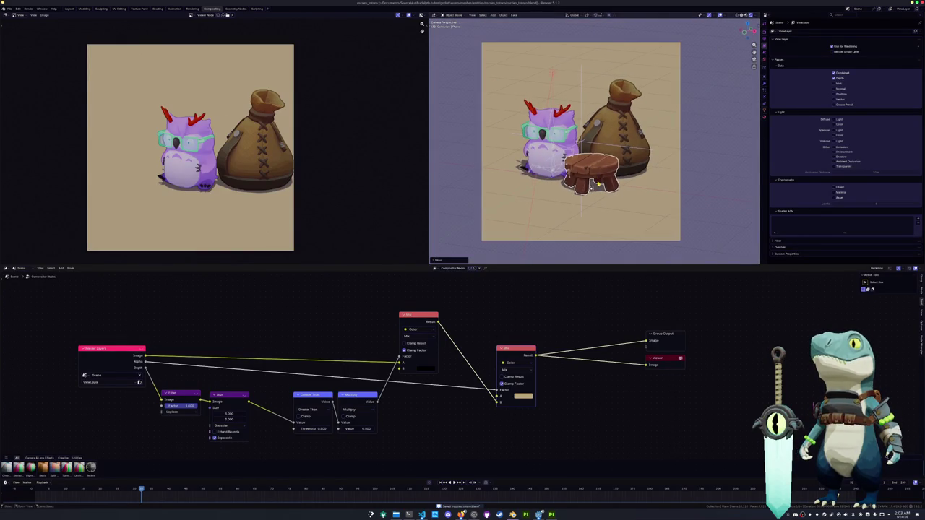
pyautogui.click(10, 9)
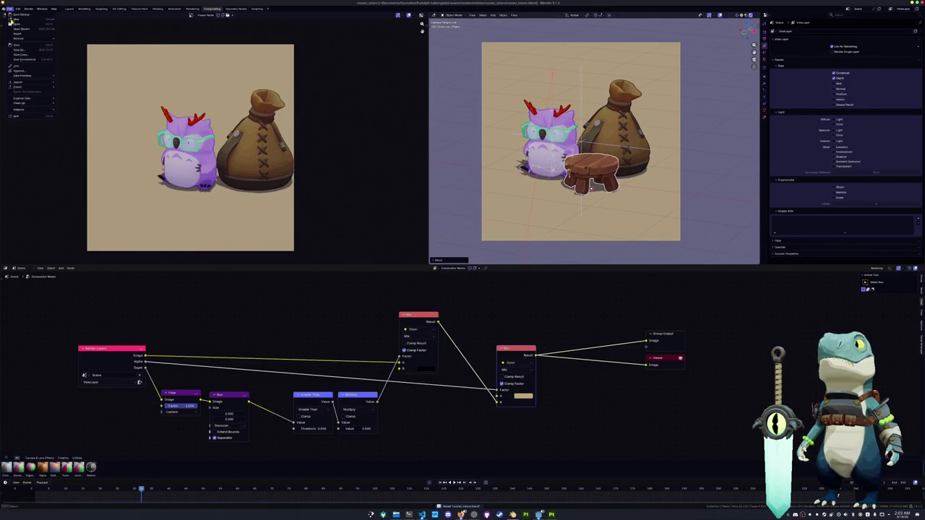
# Step: Append the mug from props/tavern_mug/tavern_mug.blend and drag it up onto the stool
pyautogui.click(18, 72)
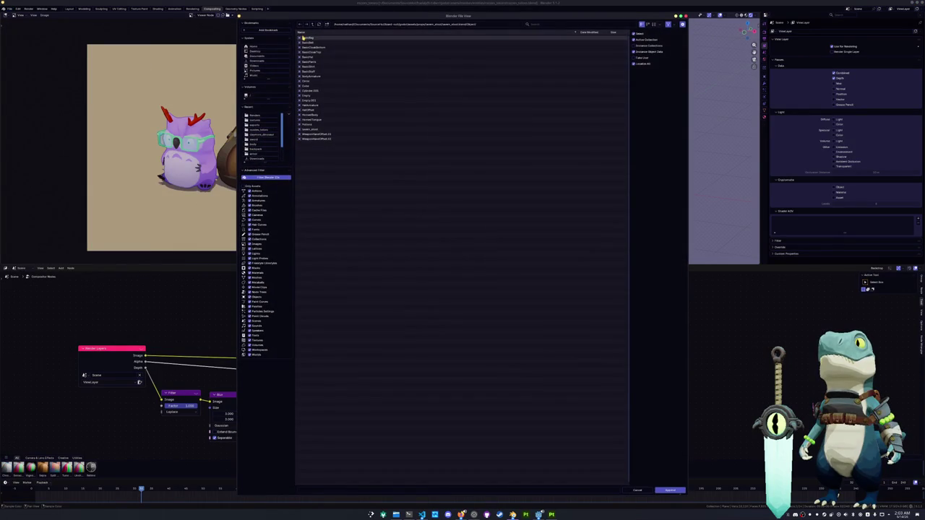
pyautogui.click(315, 24)
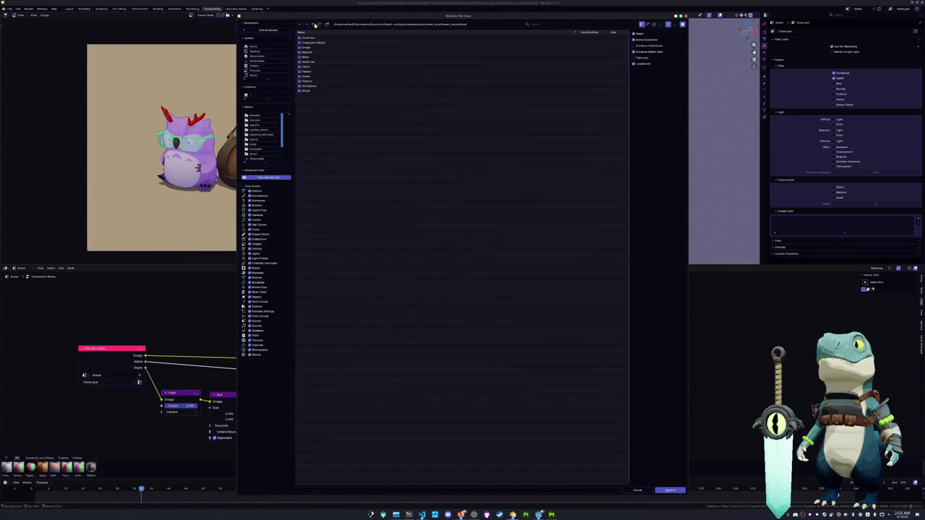
pyautogui.click(316, 23)
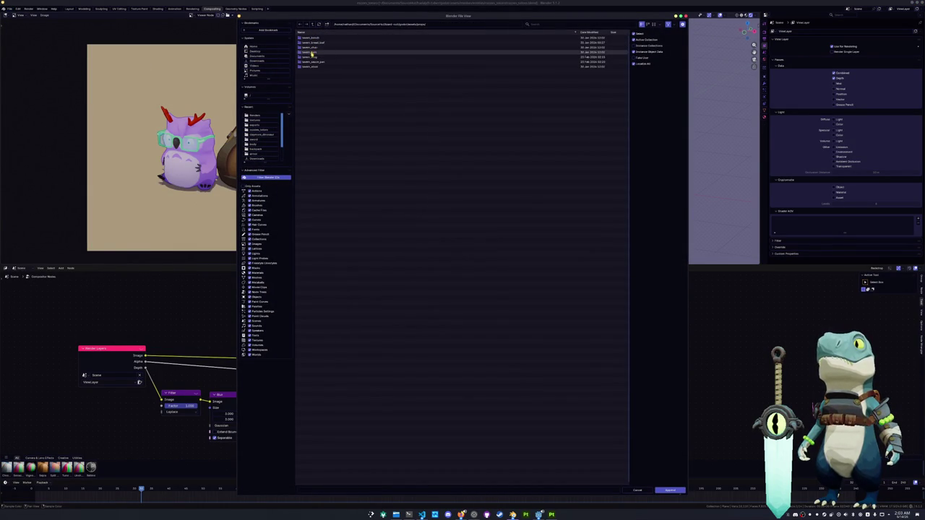
pyautogui.doubleClick(314, 57)
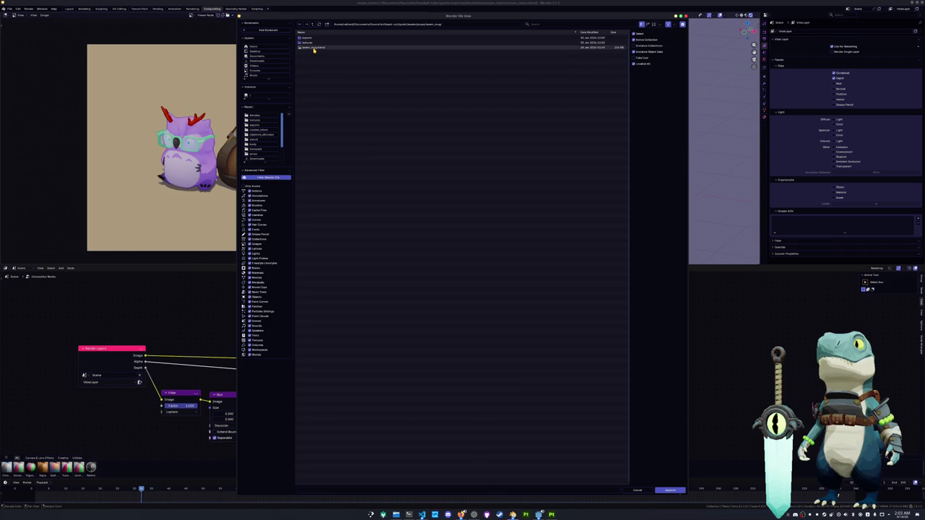
pyautogui.doubleClick(313, 48)
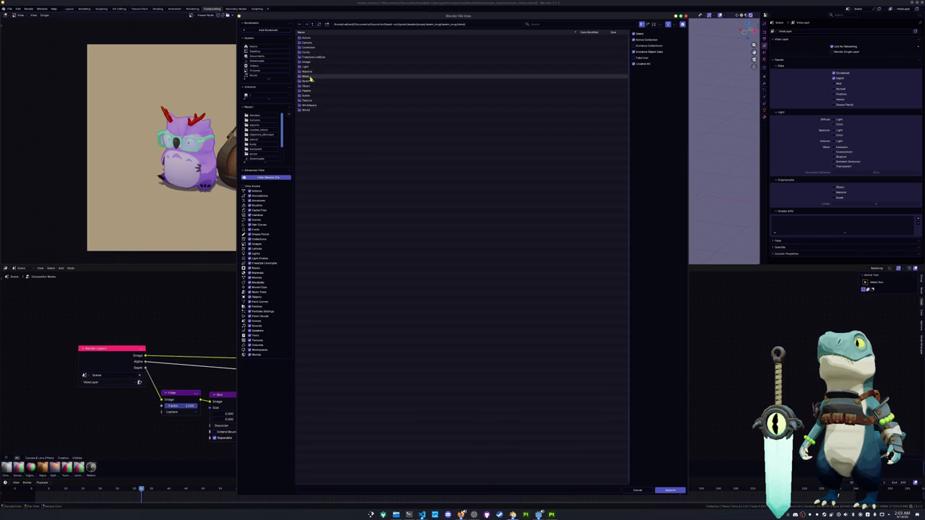
pyautogui.doubleClick(309, 80)
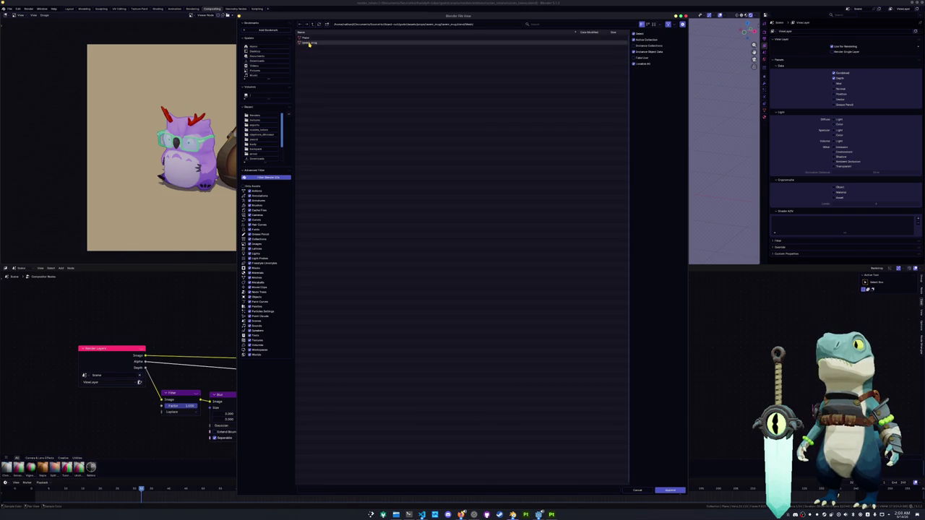
pyautogui.doubleClick(310, 46)
pyautogui.moveTo(592, 177); pyautogui.dragTo(592, 145)
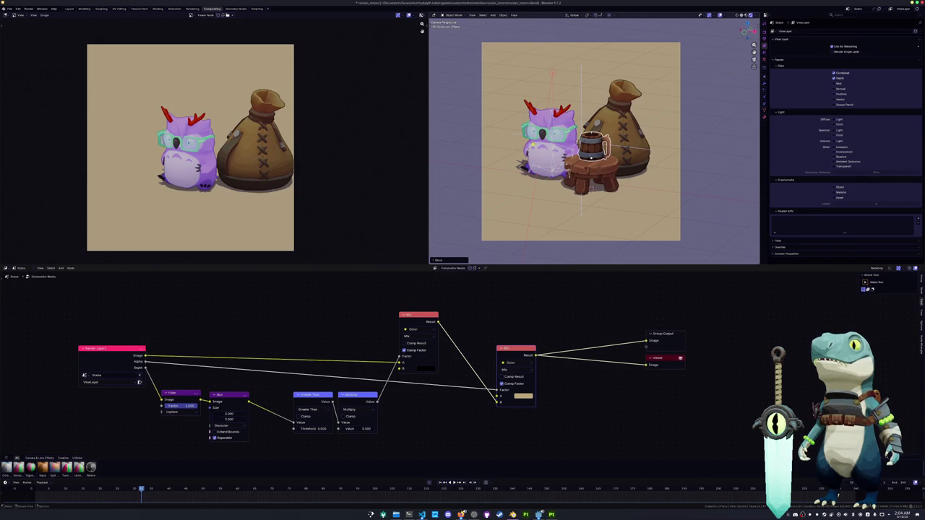
# Step: Frame the mug and adjust its height twice along Z so it sits on the stool
pyautogui.press('KP_Decimal')
pyautogui.scroll(-10, 564, 173)
pyautogui.scroll(5, 564, 174)
pyautogui.scroll(5, 563, 174)
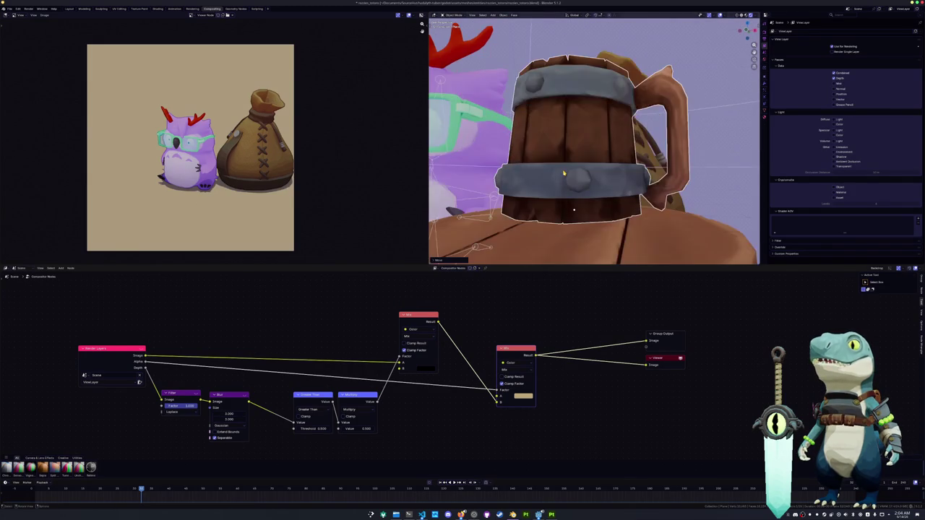
pyautogui.scroll(-5, 562, 153)
pyautogui.press('g')
pyautogui.press('z')
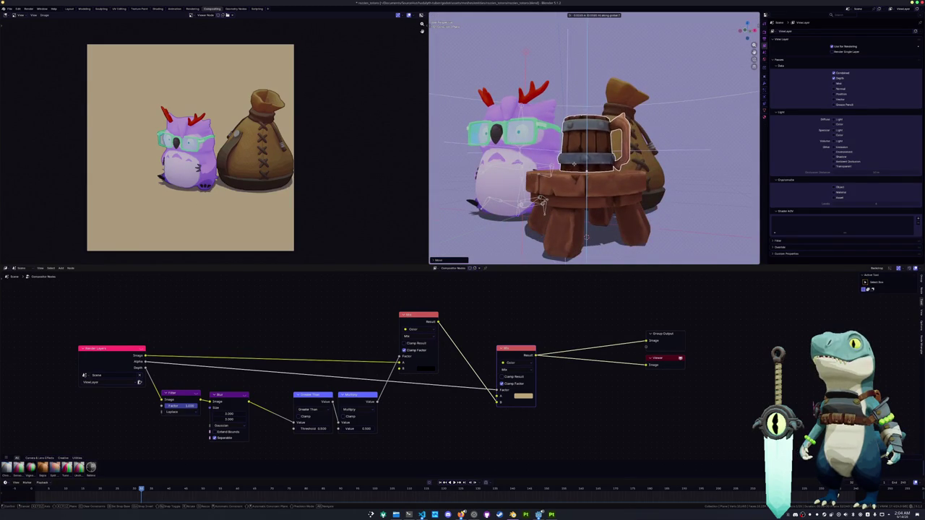
pyautogui.click(571, 163)
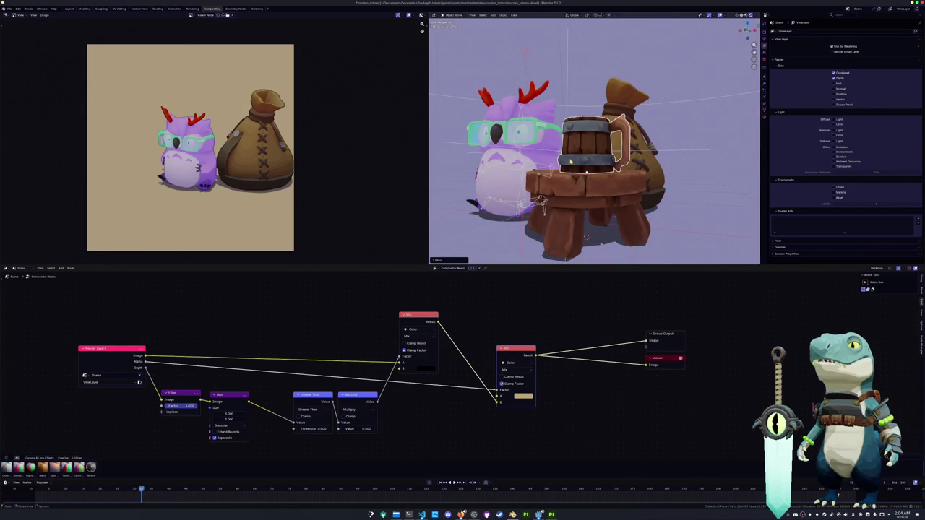
pyautogui.scroll(3, 570, 160)
pyautogui.press('g')
pyautogui.press('z')
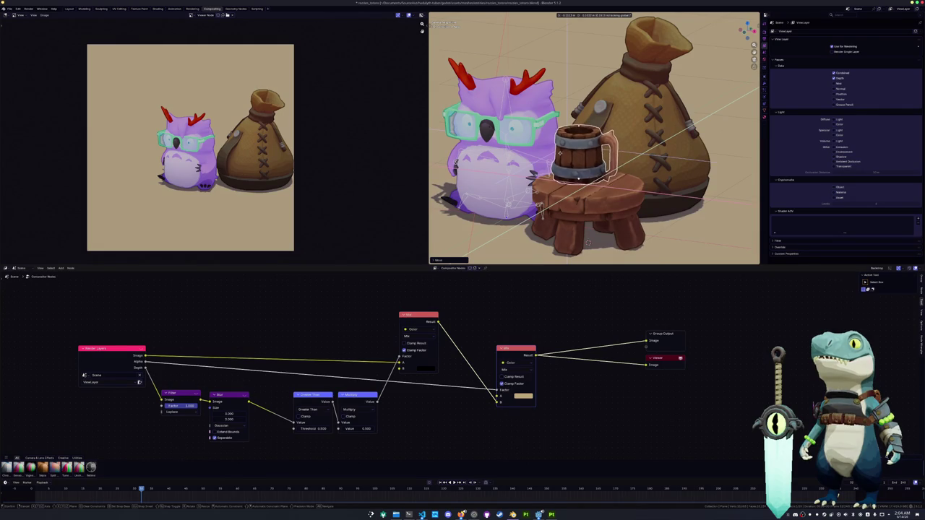
pyautogui.click(562, 154)
# Step: Shift the mug and stool slightly left along the X axis
pyautogui.scroll(-3, 578, 173)
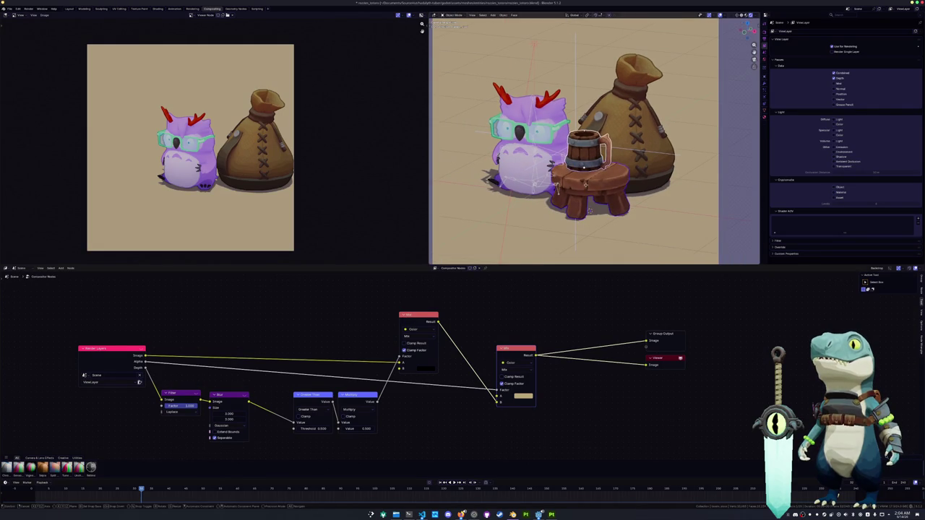
pyautogui.press('g')
pyautogui.press('x')
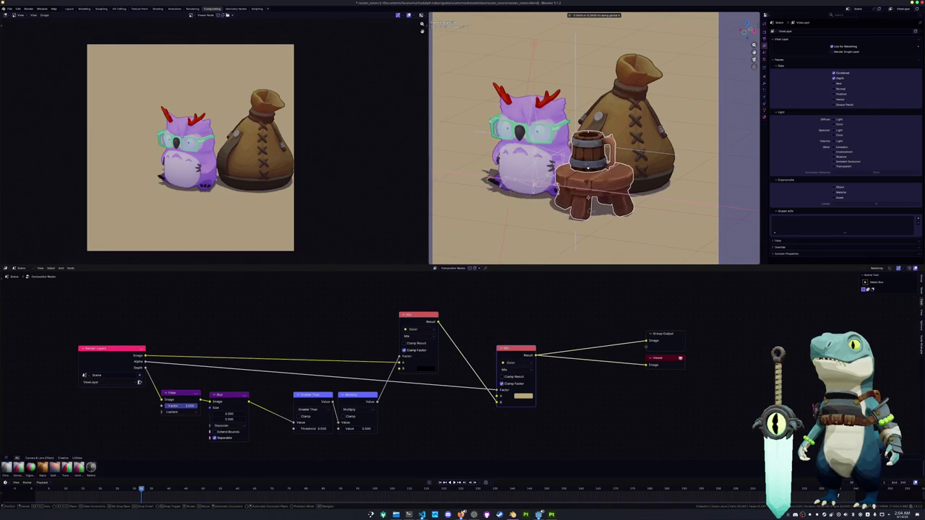
pyautogui.click(601, 200)
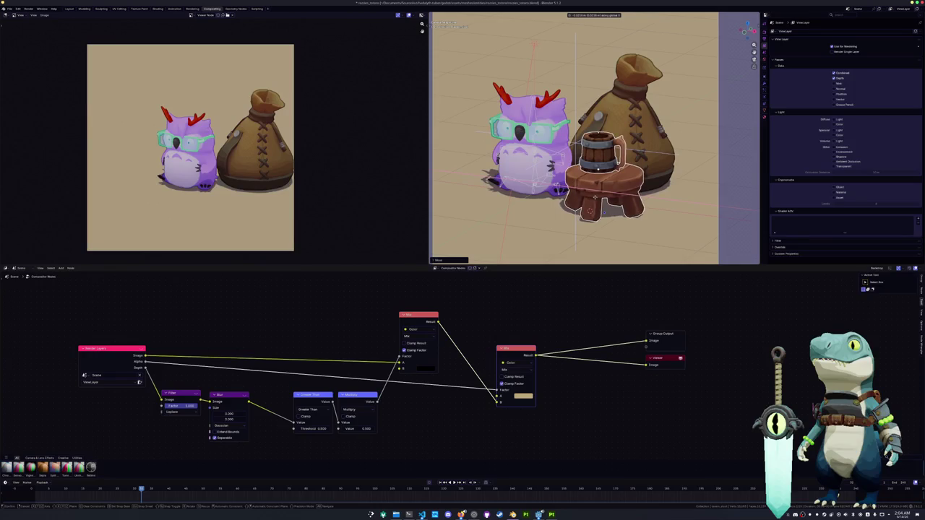
# Step: Rotate the mug around Z while viewing through the scene camera
pyautogui.press('KP_0')
pyautogui.scroll(-2, 555, 200)
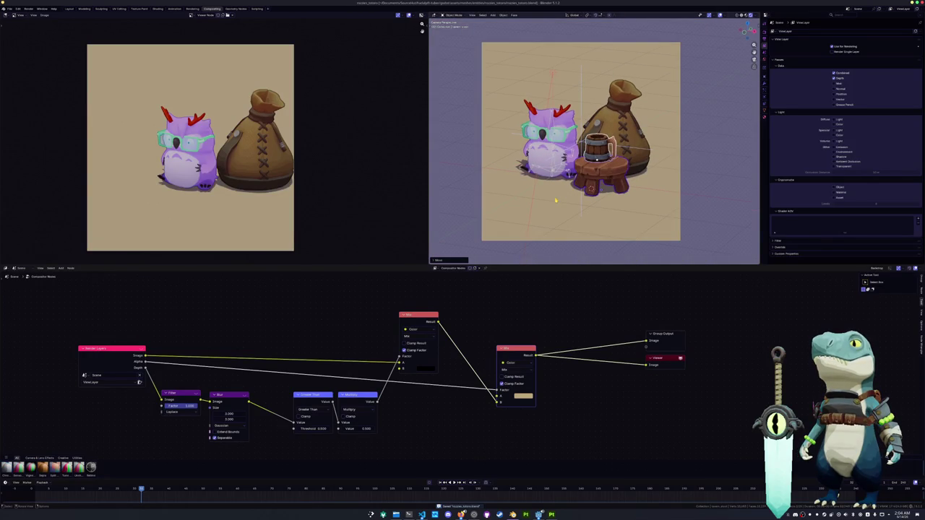
pyautogui.press('r')
pyautogui.press('z')
pyautogui.click(466, 191)
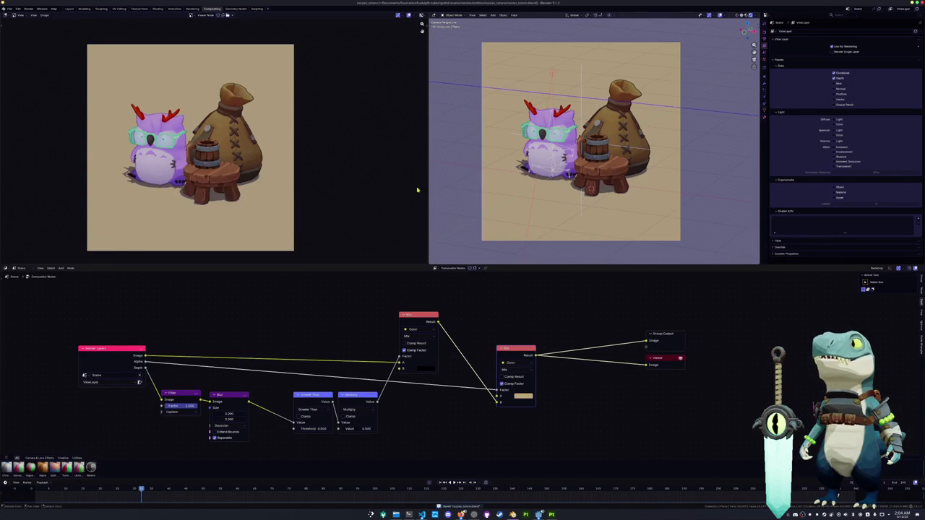
# Step: Zoom in on the render and camera view, then switch to the Shading workspace
pyautogui.scroll(1, 339, 196)
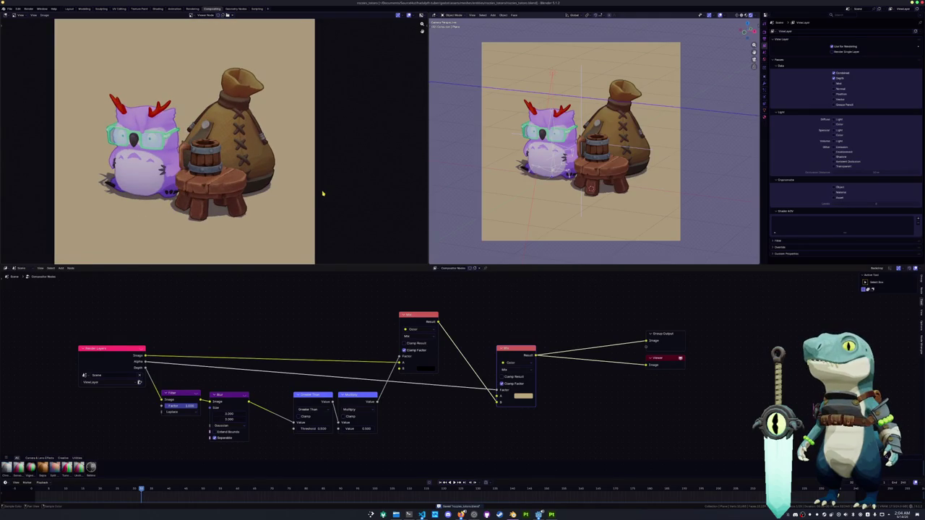
pyautogui.moveTo(326, 195); pyautogui.dragTo(345, 200, button='middle')
pyautogui.scroll(1, 289, 190)
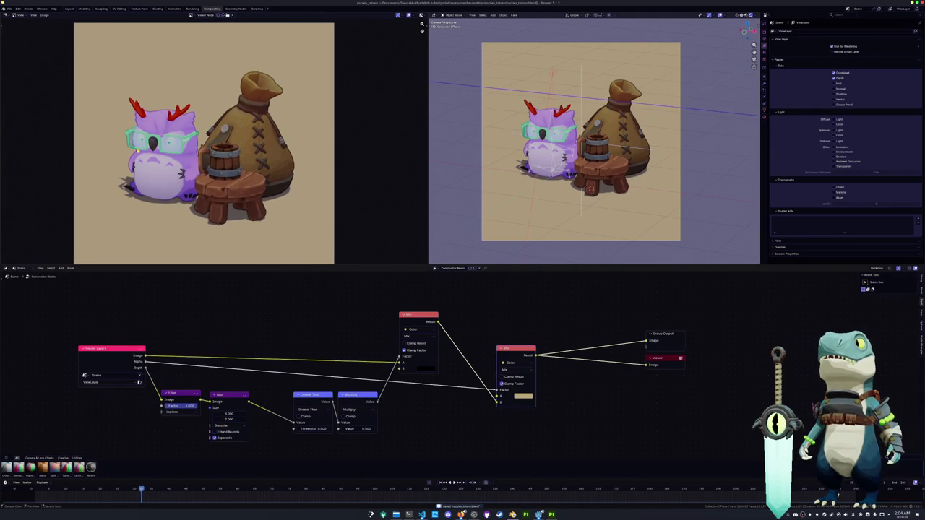
pyautogui.scroll(1, 216, 177)
pyautogui.scroll(2, 127, 158)
pyautogui.scroll(-2, 124, 162)
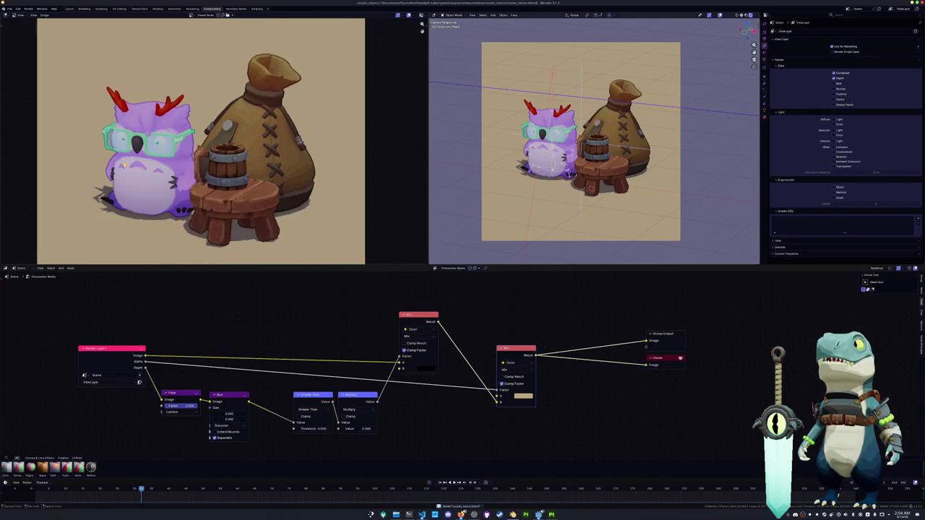
pyautogui.scroll(4, 560, 134)
pyautogui.scroll(2, 560, 134)
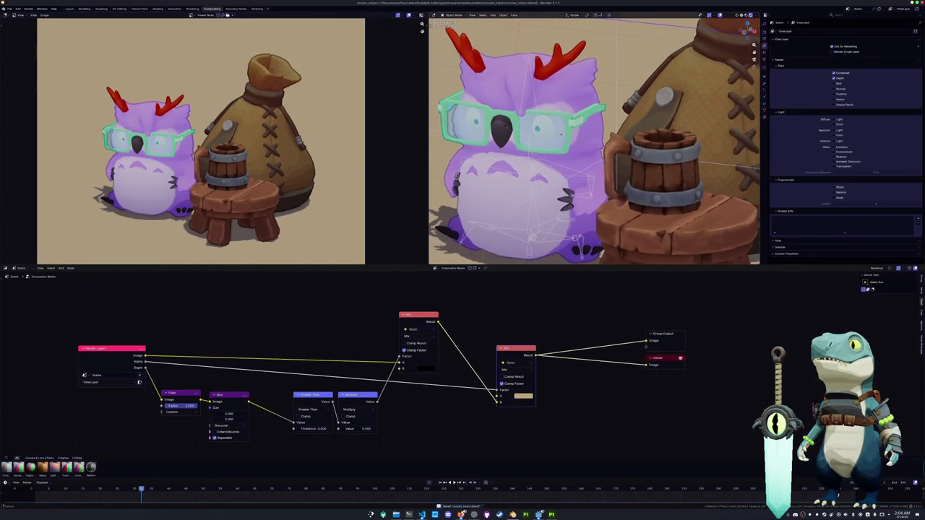
pyautogui.scroll(1, 560, 134)
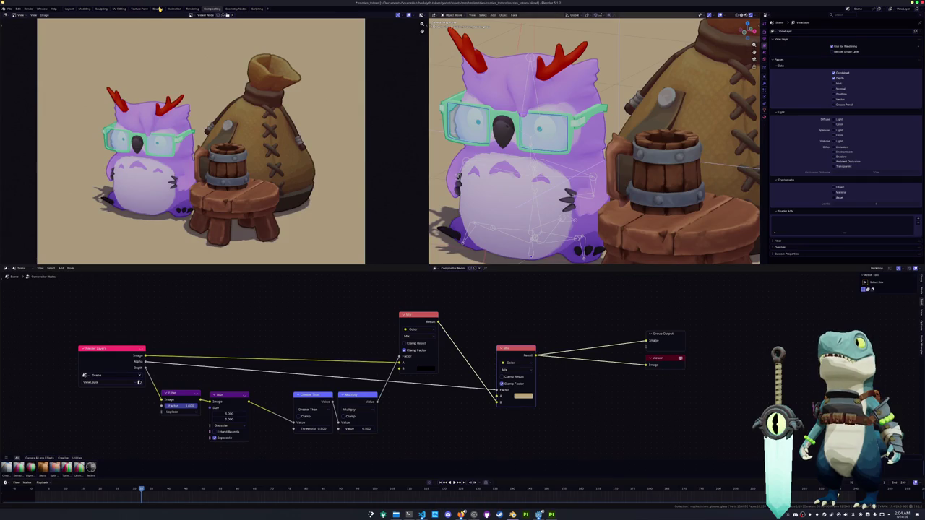
pyautogui.click(157, 8)
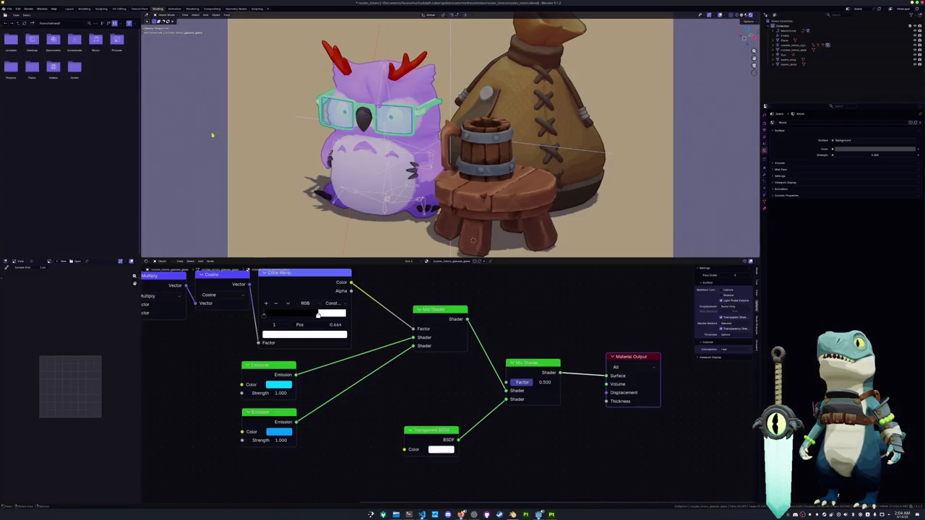
# Step: Change the glasses material's Value node from 5.400 to 21.500, then switch to Rendering
pyautogui.moveTo(148, 371); pyautogui.dragTo(427, 388, button='middle')
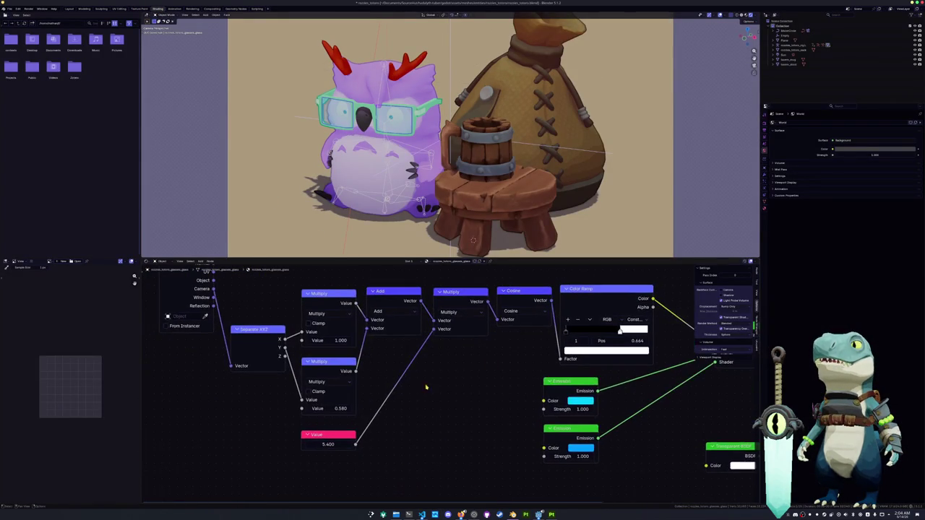
pyautogui.click(328, 442)
pyautogui.moveTo(327, 444)
pyautogui.mouseDown()
pyautogui.moveTo(311, 444)
pyautogui.moveTo(327, 448)
pyautogui.mouseUp()
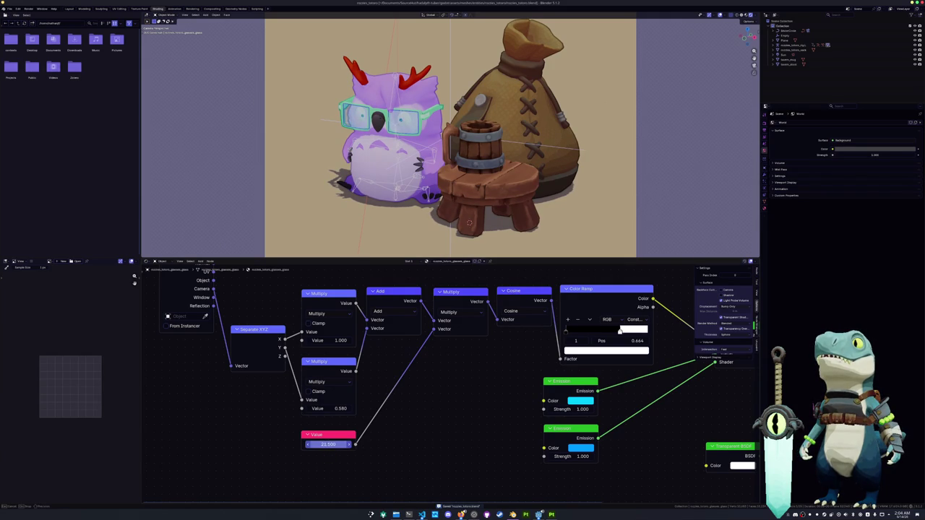
pyautogui.moveTo(327, 444); pyautogui.dragTo(327, 444)
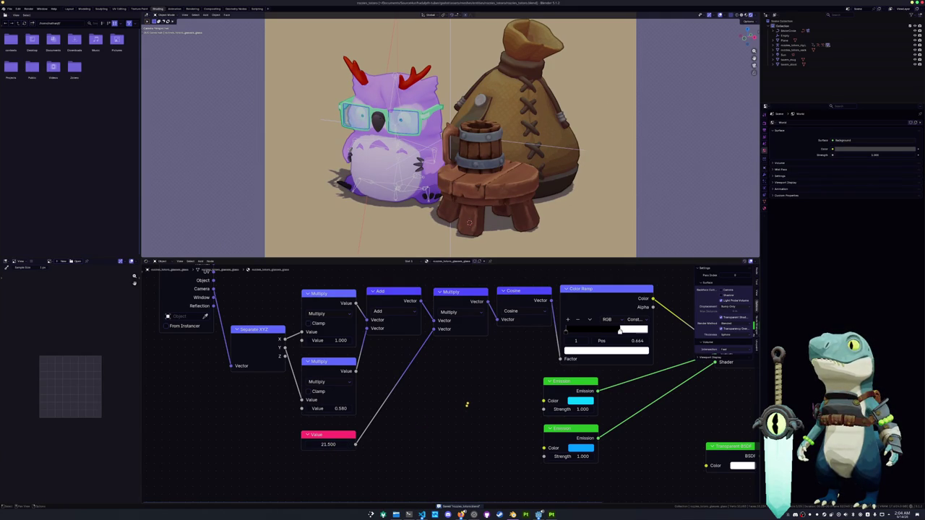
pyautogui.click(191, 8)
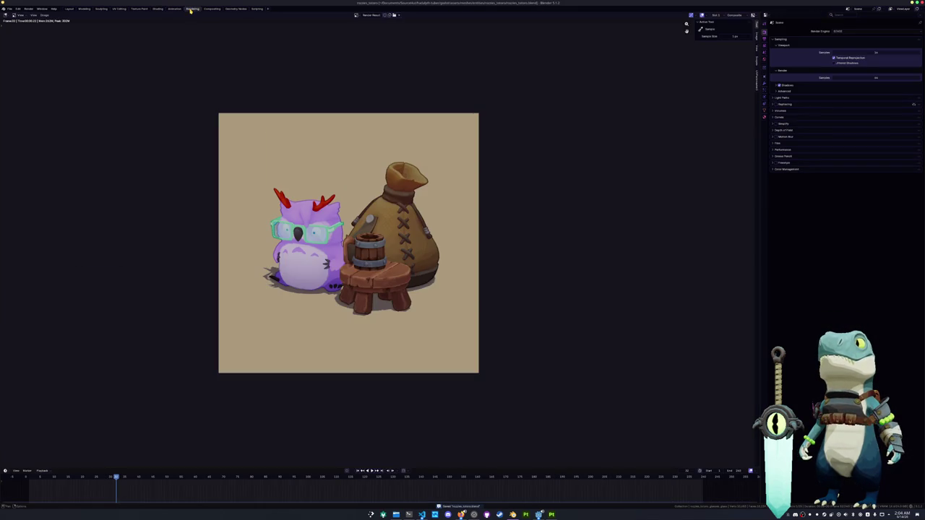
# Step: Zoom and pan the owl render, then switch to the Compositing workspace
pyautogui.scroll(1, 205, 184)
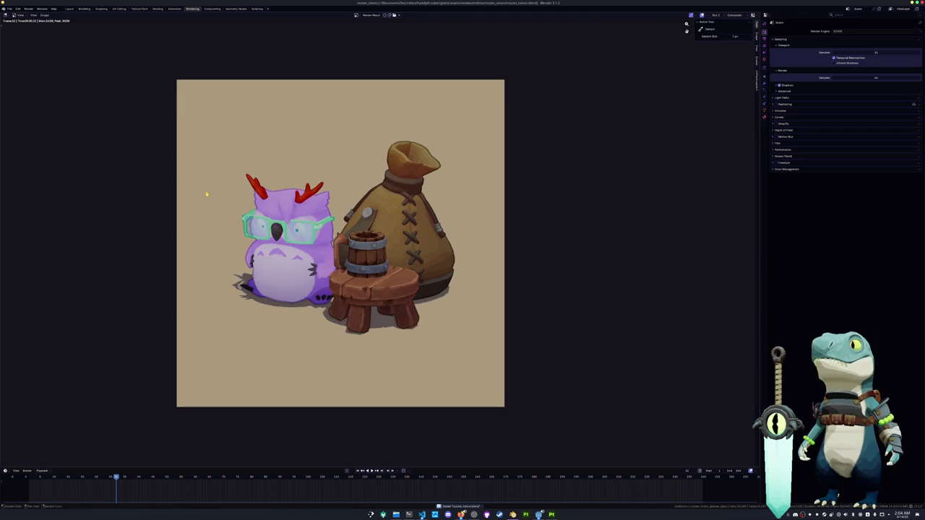
pyautogui.moveTo(192, 209); pyautogui.dragTo(176, 217, button='middle')
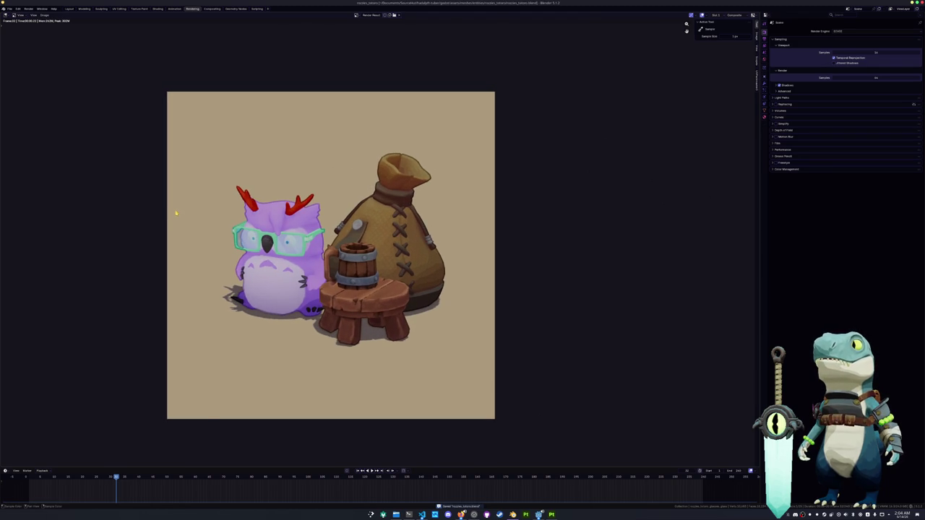
pyautogui.scroll(-1, 175, 213)
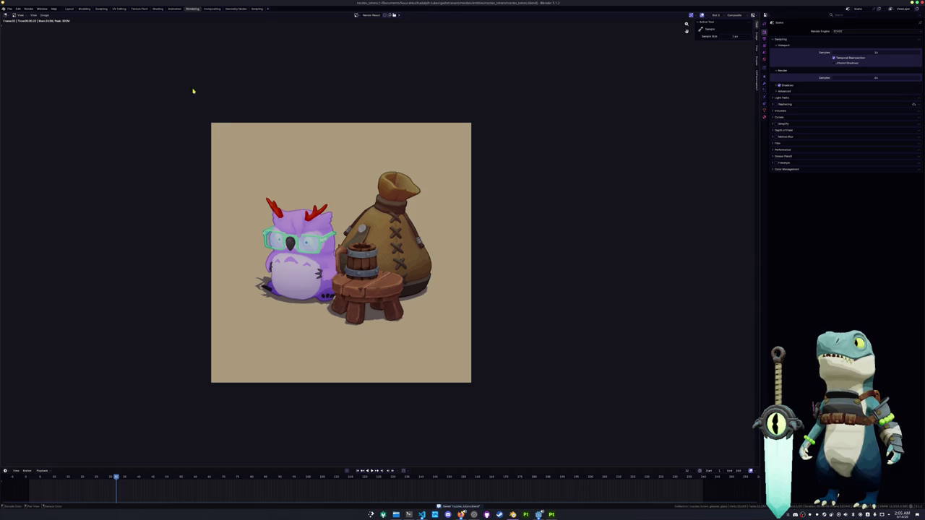
pyautogui.click(212, 8)
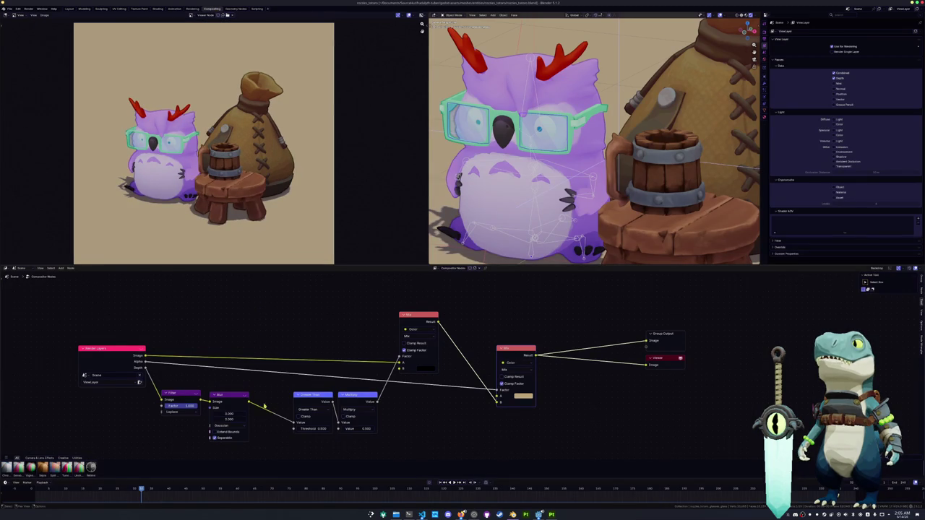
# Step: Tune the Greater Than node's threshold, starting at 0.01, over several edits
pyautogui.moveTo(264, 406); pyautogui.dragTo(295, 363, button='middle')
pyautogui.moveTo(348, 384)
pyautogui.mouseDown()
pyautogui.moveTo(368, 385)
pyautogui.moveTo(354, 385)
pyautogui.mouseUp()
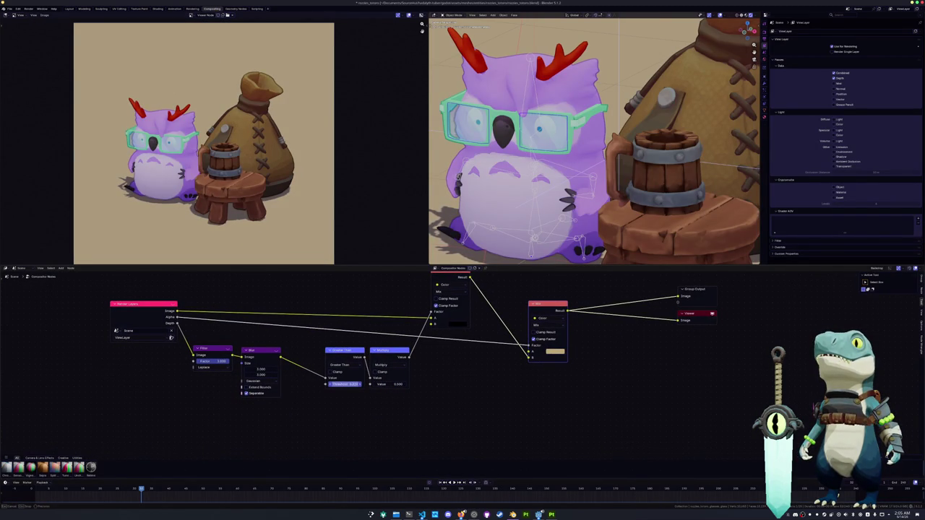
pyautogui.click(354, 385)
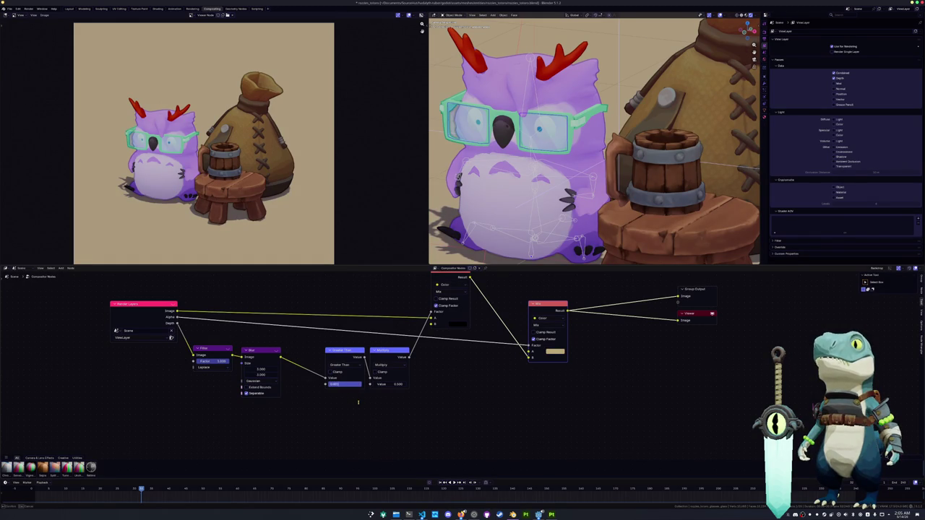
pyautogui.press('Return')
pyautogui.click(351, 385)
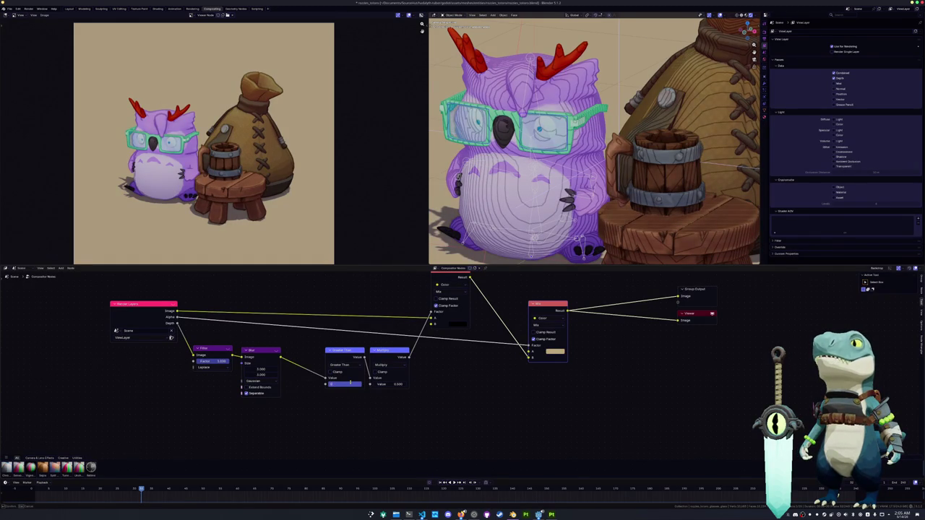
pyautogui.press('Return')
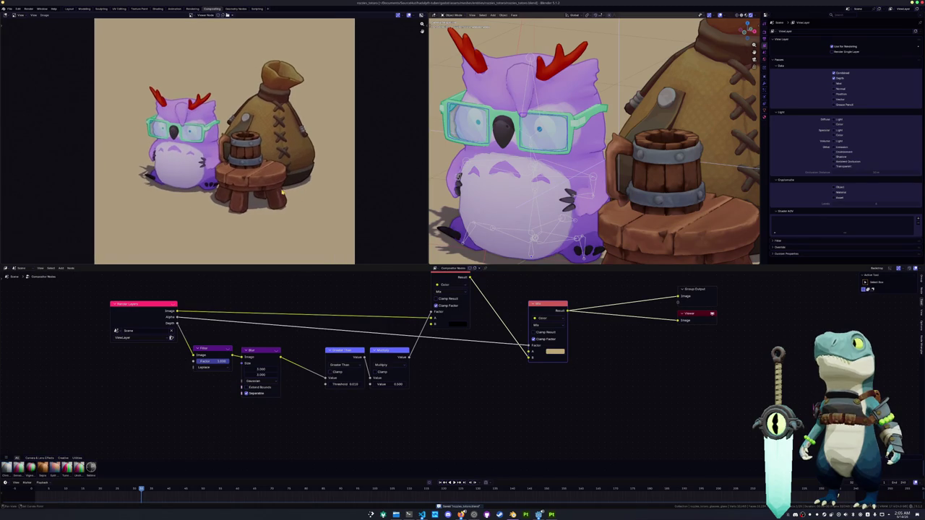
pyautogui.click(351, 385)
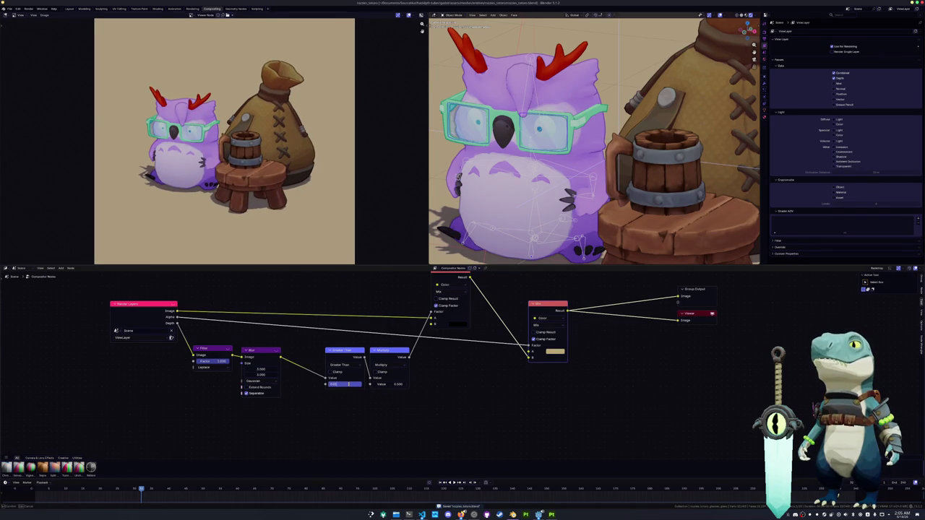
pyautogui.press('Return')
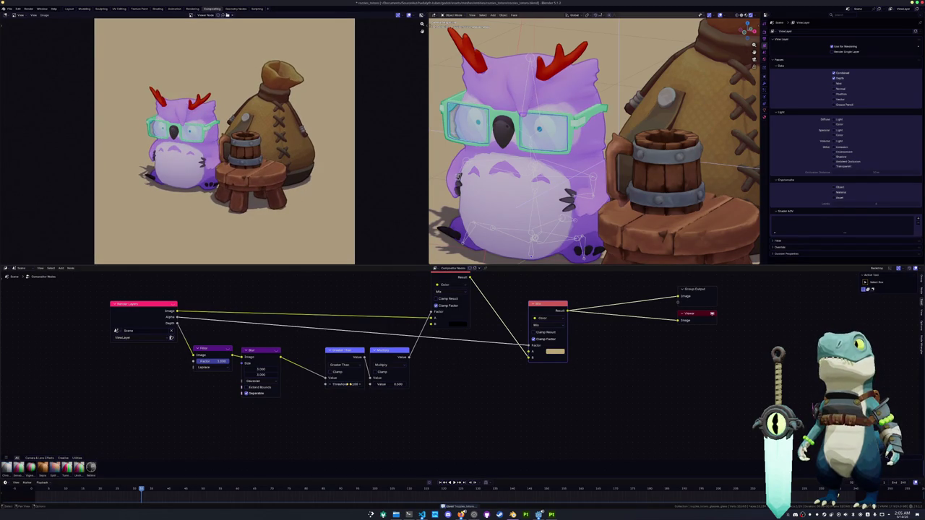
# Step: Save the blend file with Ctrl+S
pyautogui.hotkey('ctrl', 's')
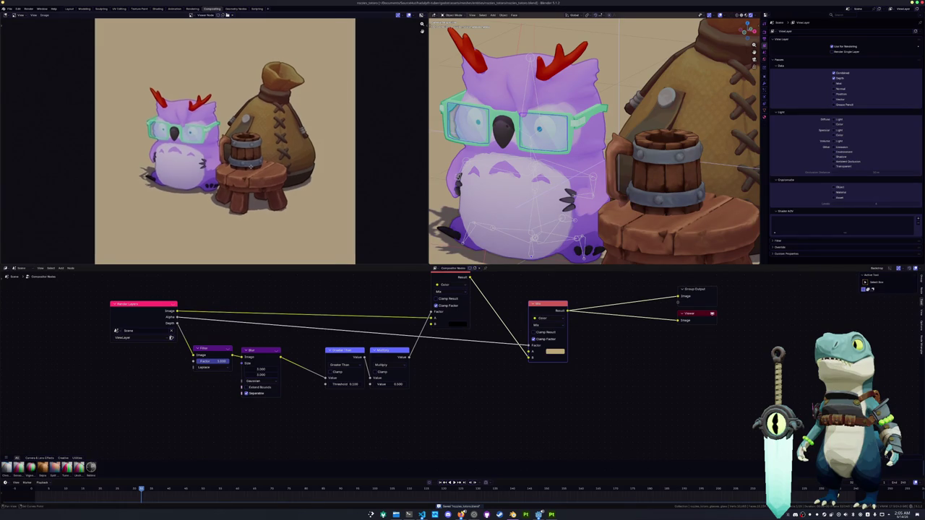
pyautogui.scroll(-1, 210, 141)
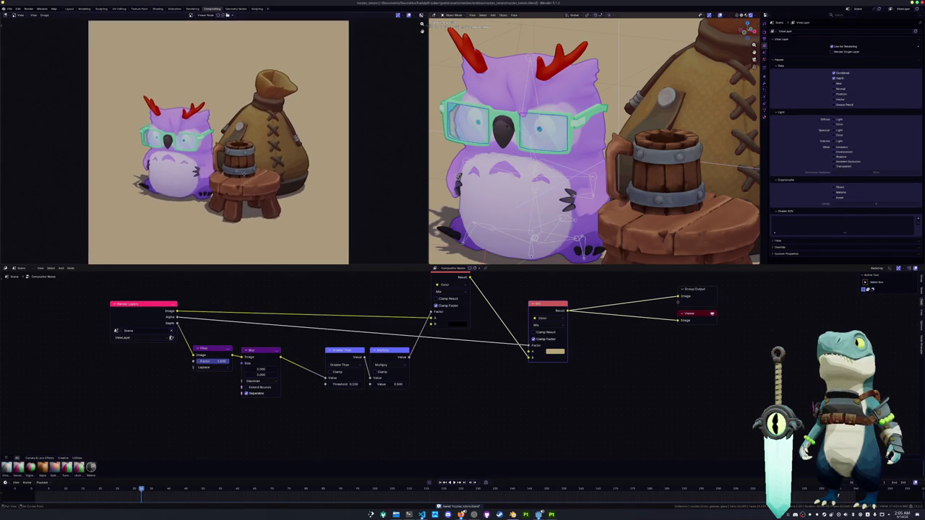
pyautogui.scroll(-1, 210, 140)
pyautogui.click(45, 15)
# Step: Open Save As for the render and navigate to the art folder with the dinosaur images
pyautogui.click(53, 61)
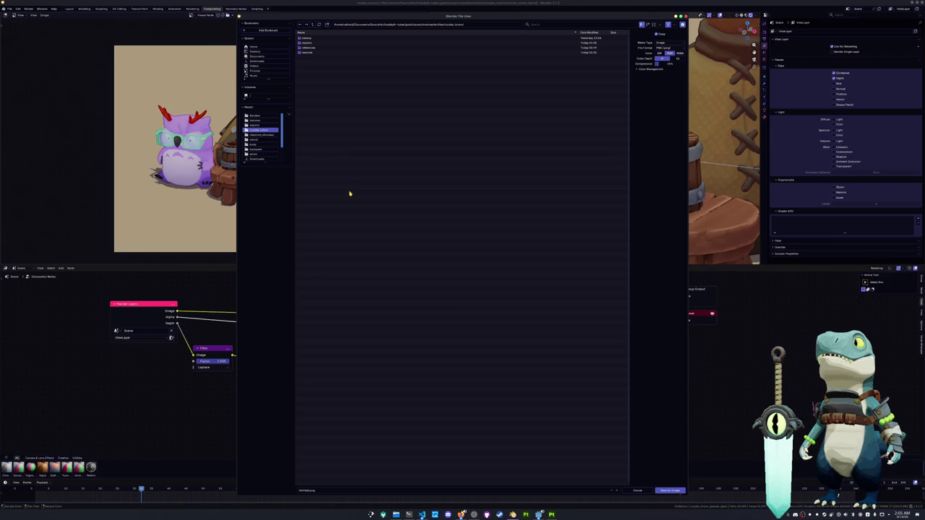
pyautogui.click(257, 61)
pyautogui.click(262, 56)
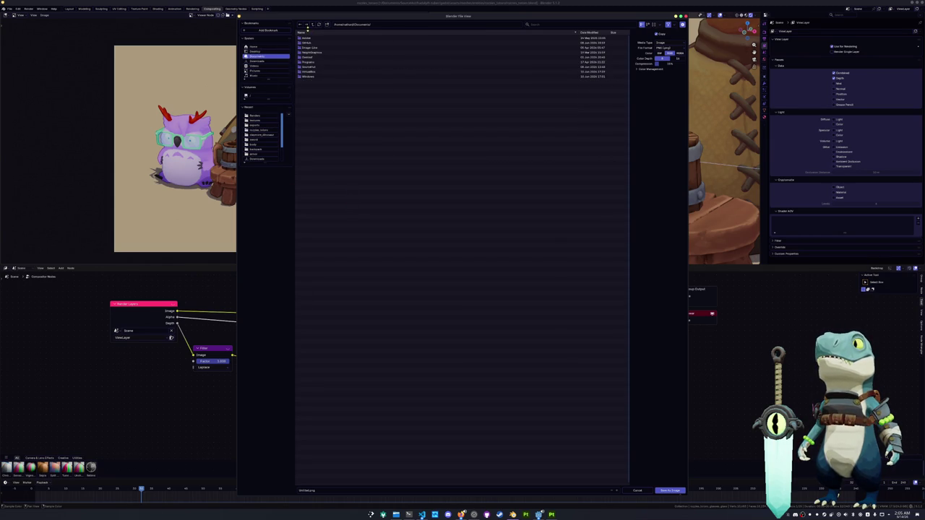
pyautogui.click(300, 26)
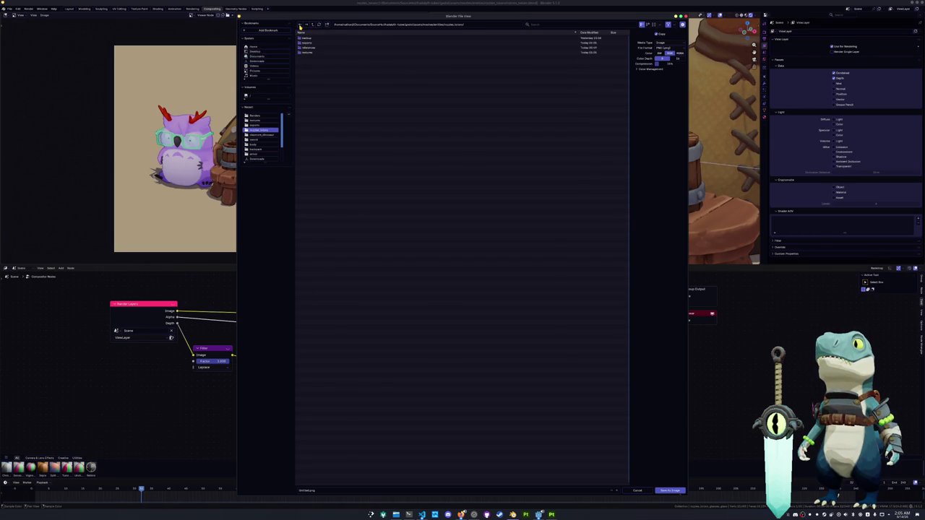
pyautogui.doubleClick(313, 24)
pyautogui.click(313, 25)
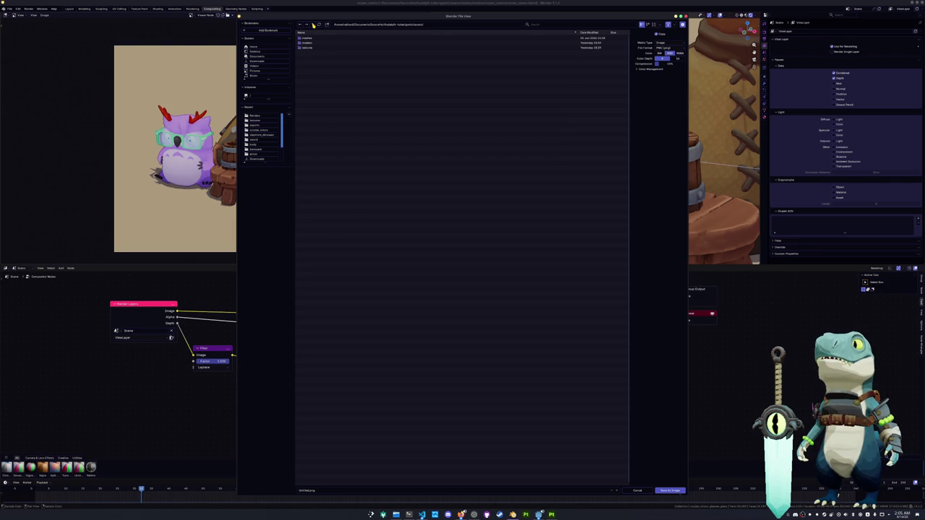
pyautogui.click(312, 25)
pyautogui.click(313, 24)
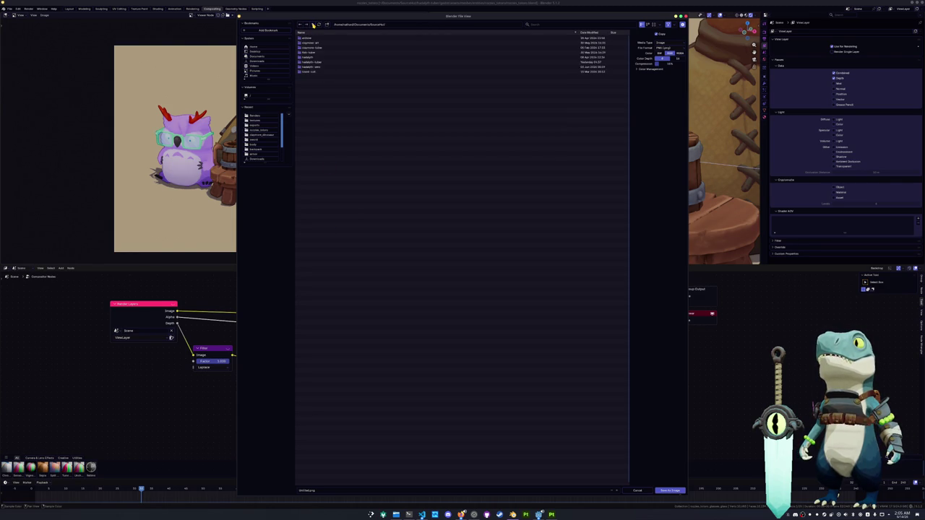
pyautogui.doubleClick(309, 62)
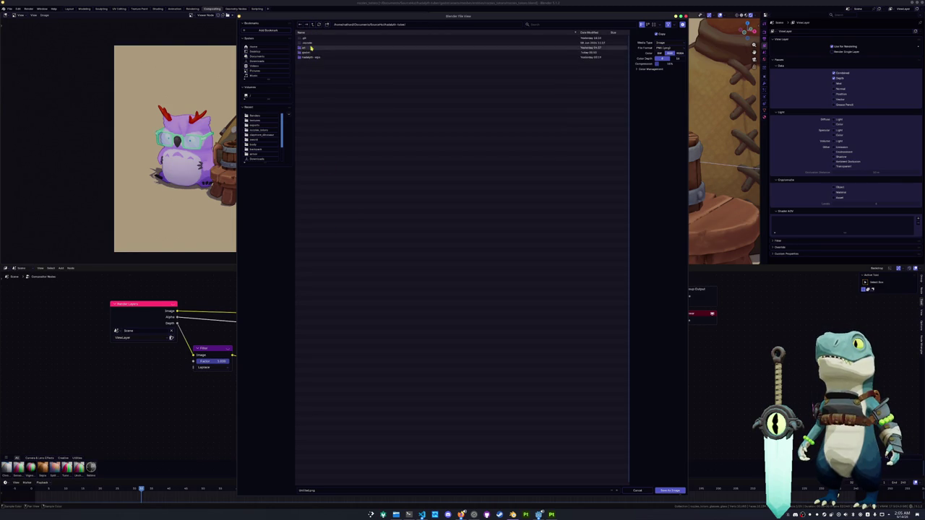
pyautogui.doubleClick(313, 48)
# Step: Replace the Untitled.png name with a new file name and save the render as PNG
pyautogui.click(324, 489)
pyautogui.press('BackSpace')
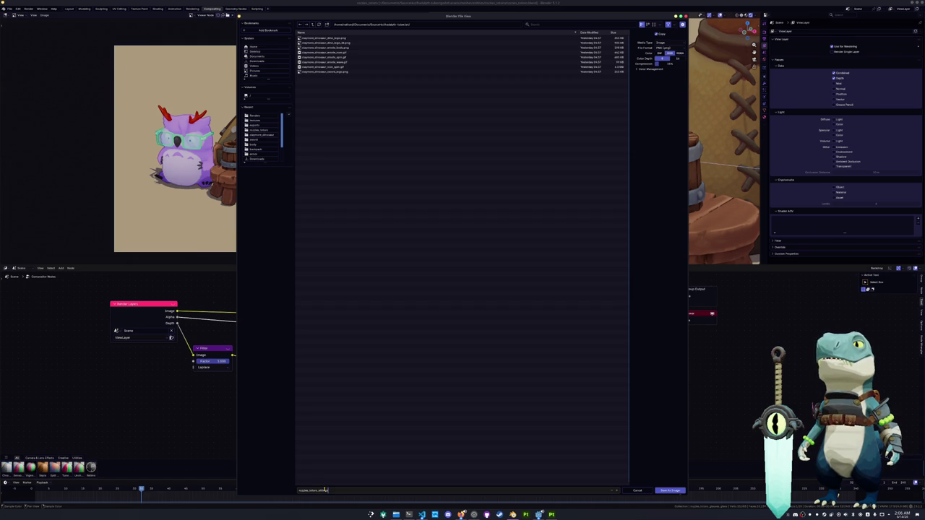
pyautogui.press('Return')
pyautogui.click(670, 490)
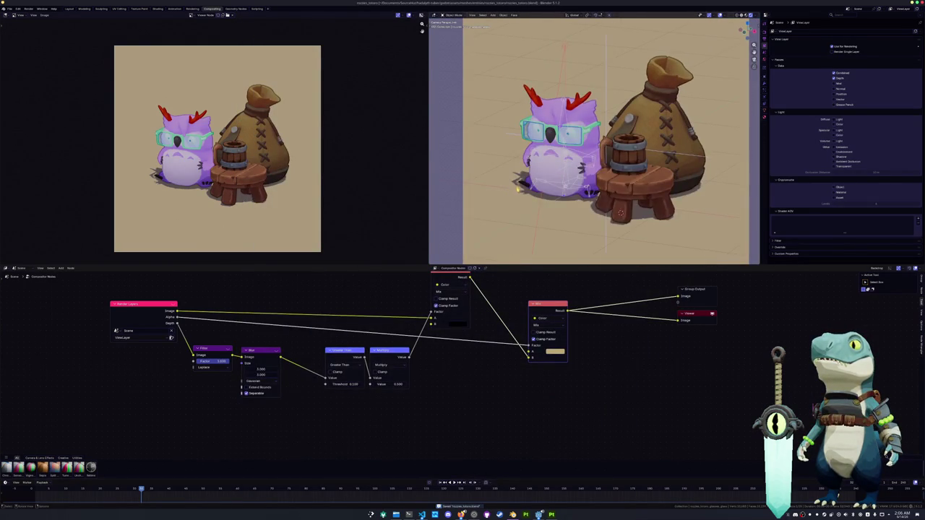
# Step: Shift the node graph lower, move the Mix node slightly right, and open the File menu
pyautogui.scroll(-1, 507, 190)
pyautogui.moveTo(456, 271); pyautogui.dragTo(452, 300, button='middle')
pyautogui.moveTo(452, 301); pyautogui.dragTo(476, 302)
pyautogui.scroll(-1, 274, 126)
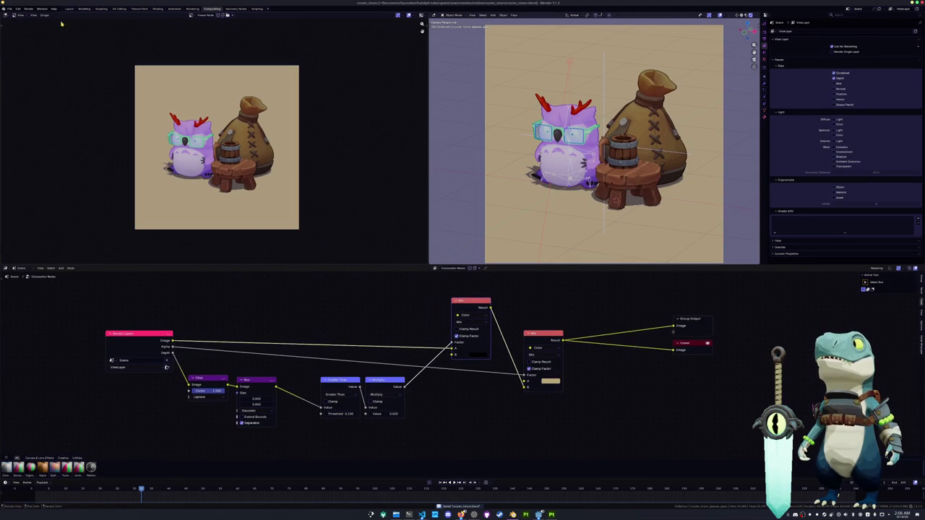
pyautogui.click(10, 8)
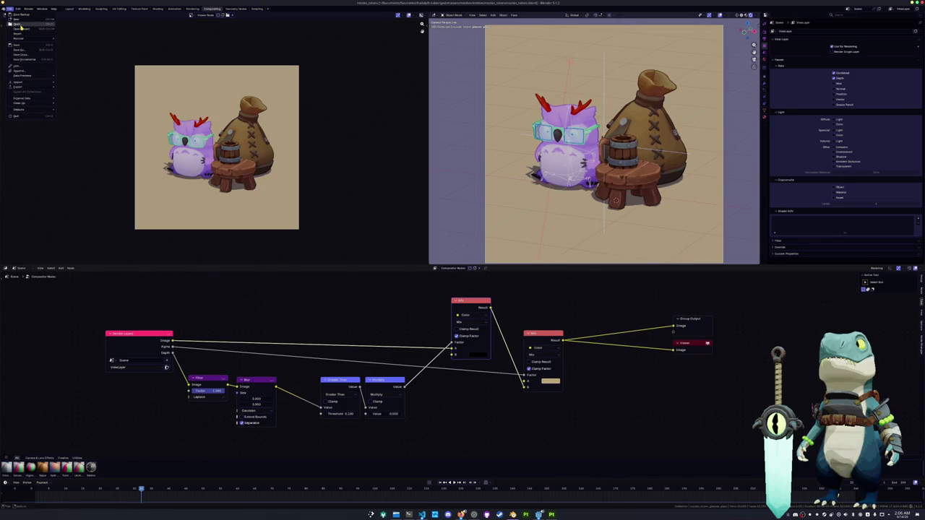
pyautogui.click(21, 27)
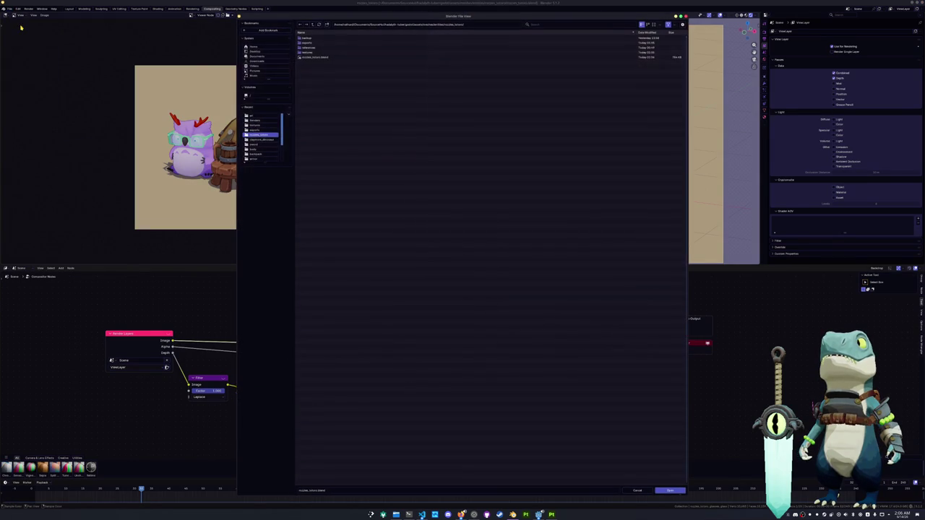
pyautogui.click(313, 25)
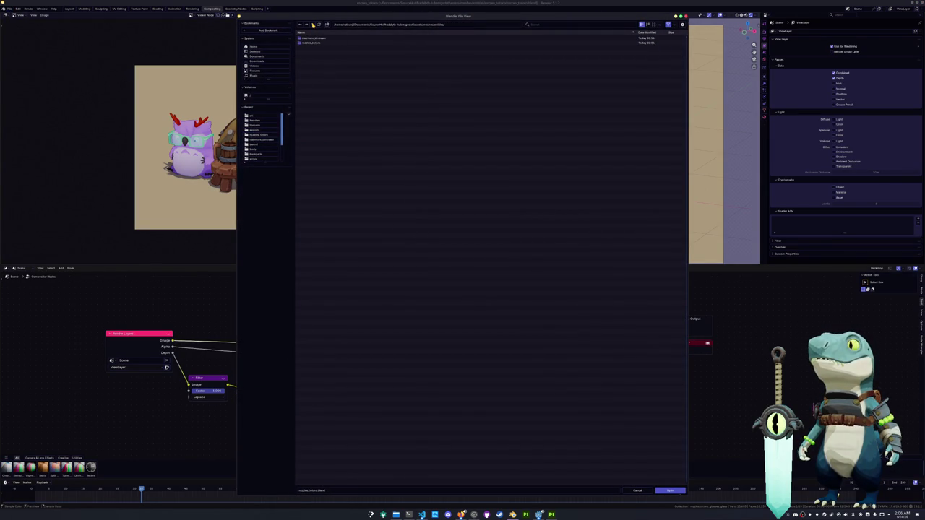
pyautogui.click(313, 25)
pyautogui.click(313, 25)
pyautogui.click(313, 25)
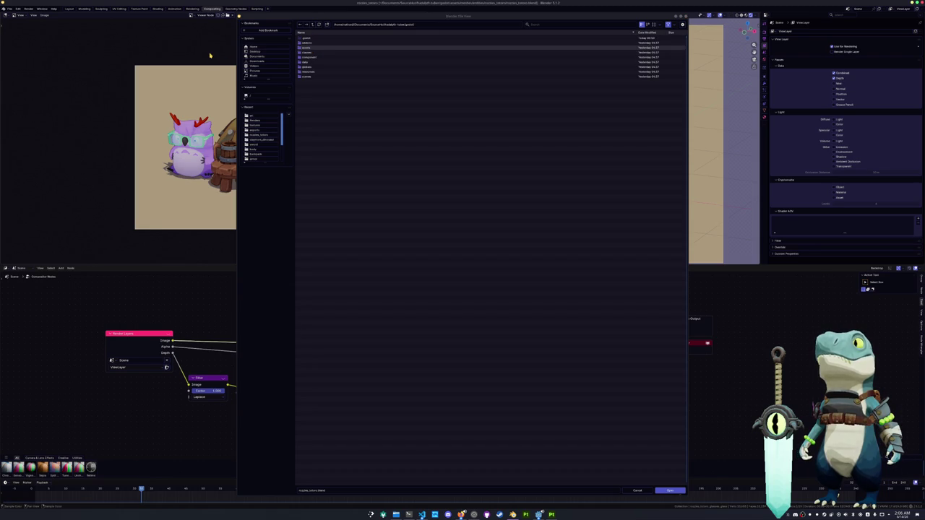
pyautogui.click(637, 491)
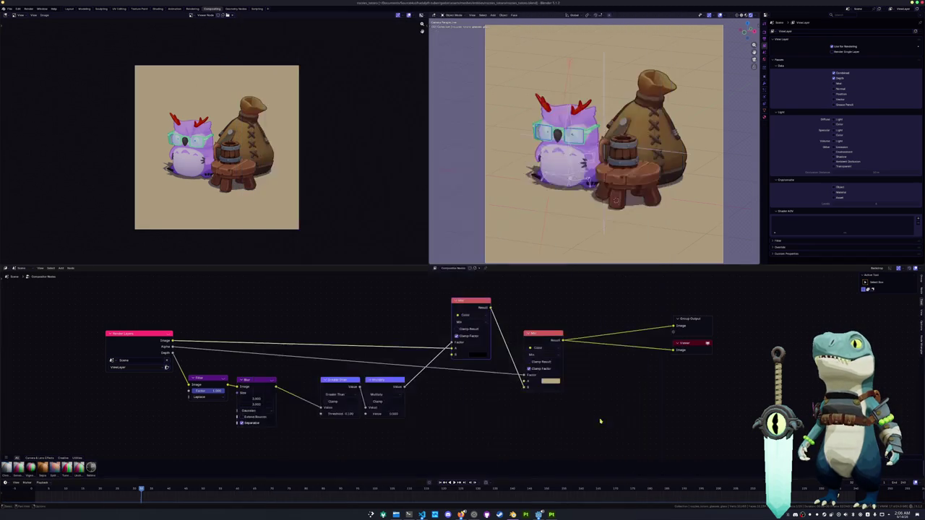
# Step: In Pose Mode, rotate the owl rig 90° about X and move it further into the scene
pyautogui.click(568, 182)
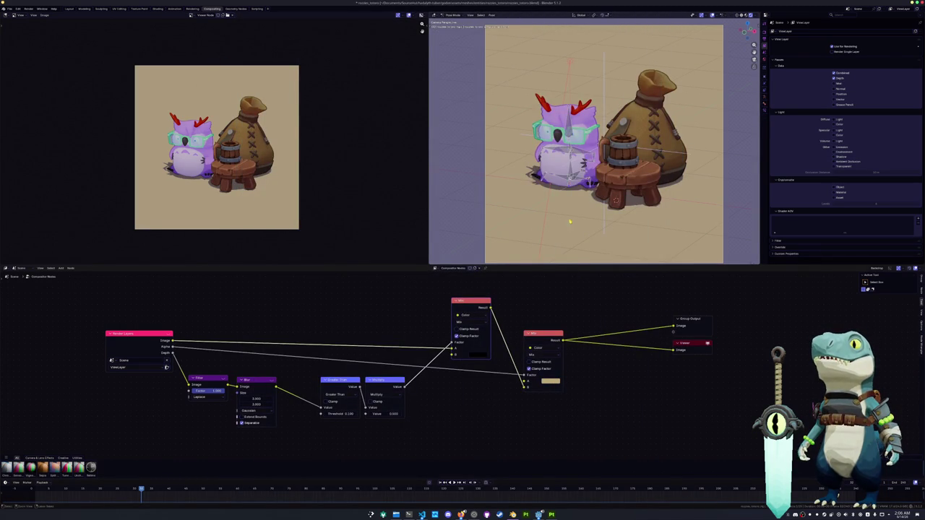
pyautogui.hotkey('ctrl', 'Tab')
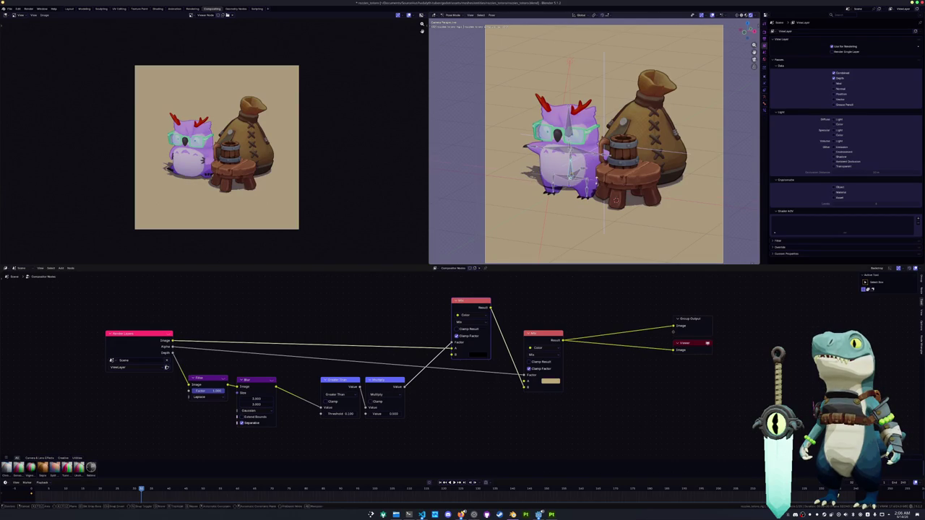
pyautogui.press('r')
pyautogui.press('x')
pyautogui.click(570, 122)
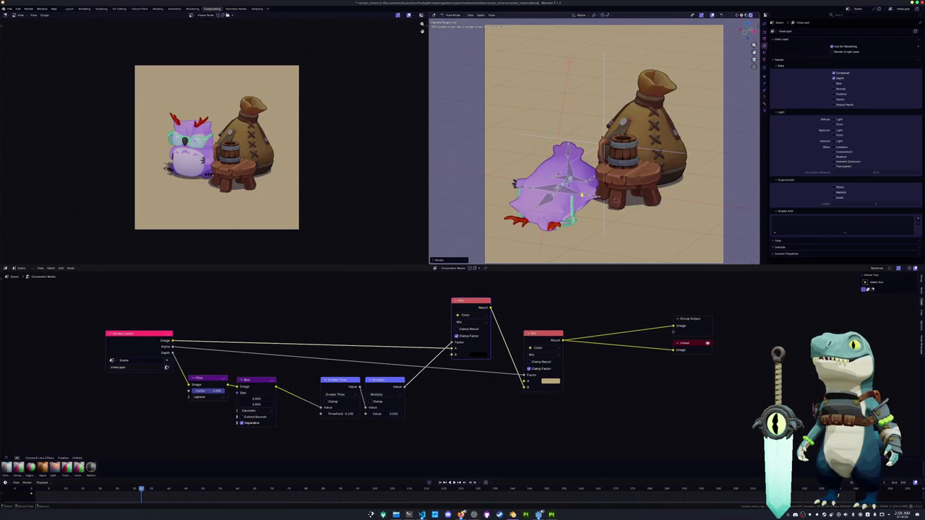
pyautogui.press('g')
pyautogui.press('Return')
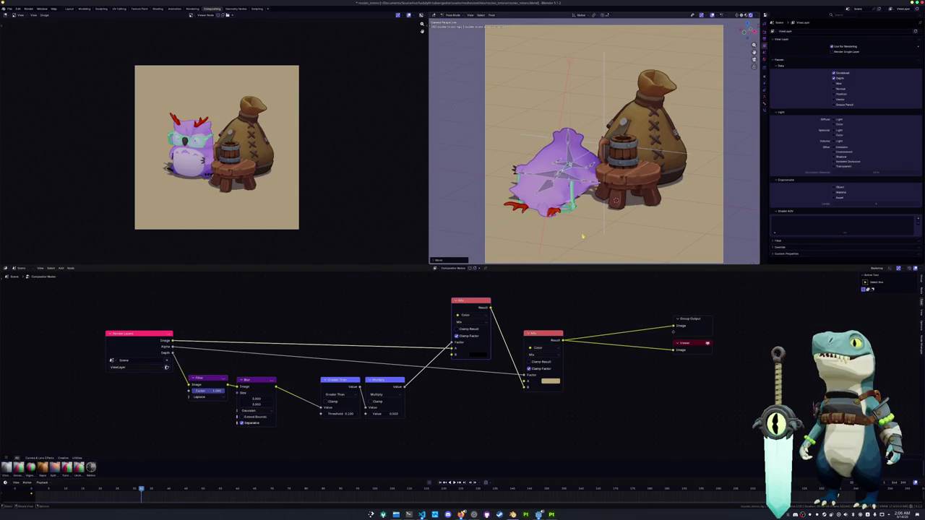
pyautogui.scroll(-1, 583, 236)
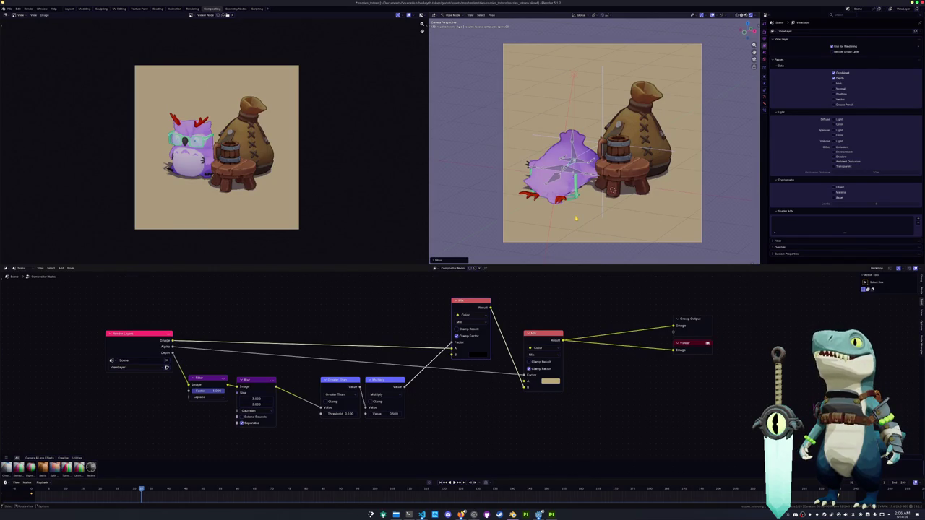
# Step: Back in Object Mode, delete the wooden stool, snap the owl to the world origin, and lower it
pyautogui.hotkey('ctrl', 'Tab')
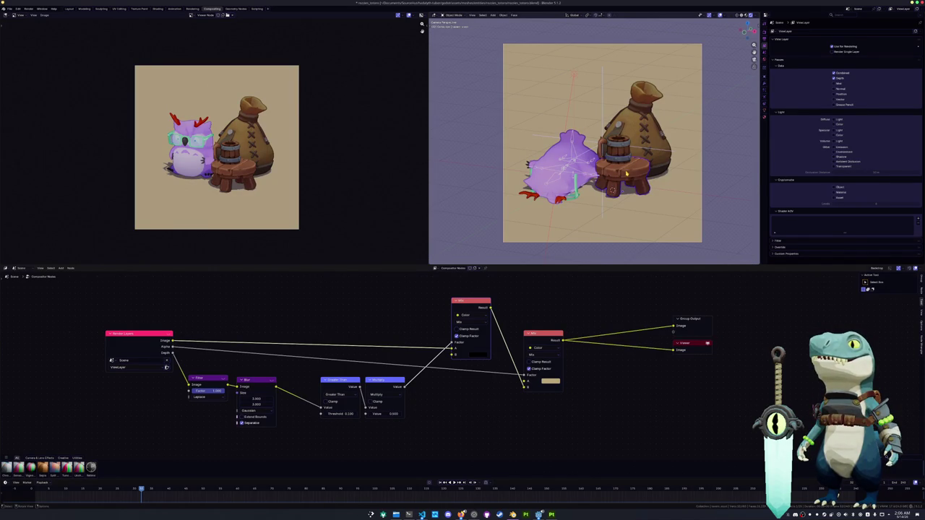
pyautogui.press('Delete')
pyautogui.press('Delete')
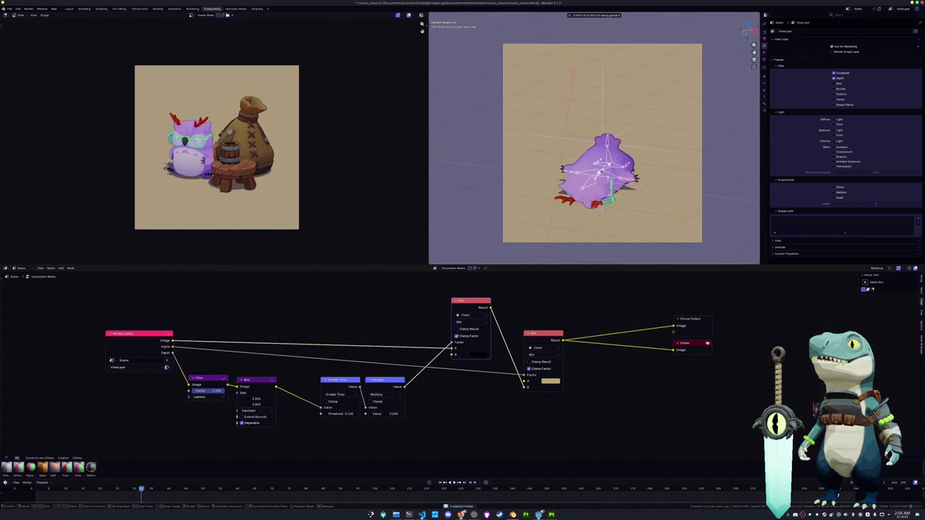
pyautogui.click(612, 189)
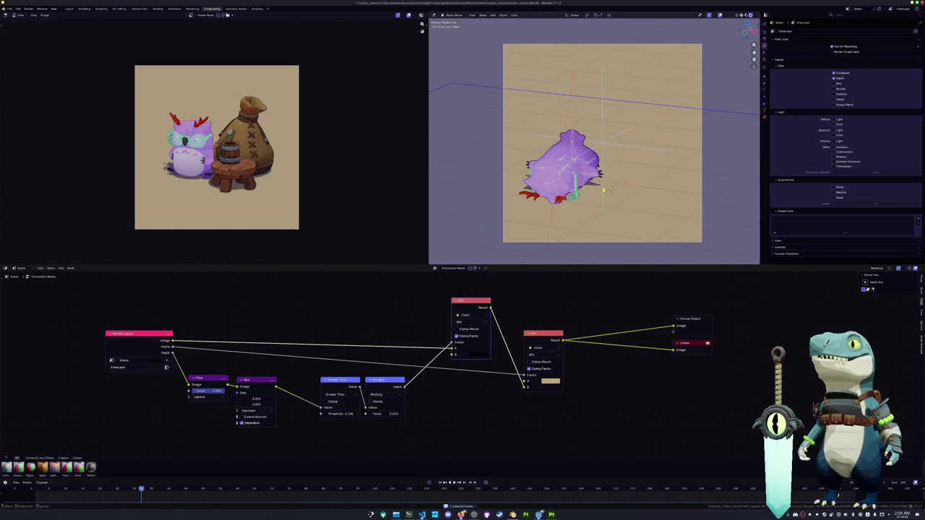
pyautogui.click(616, 144)
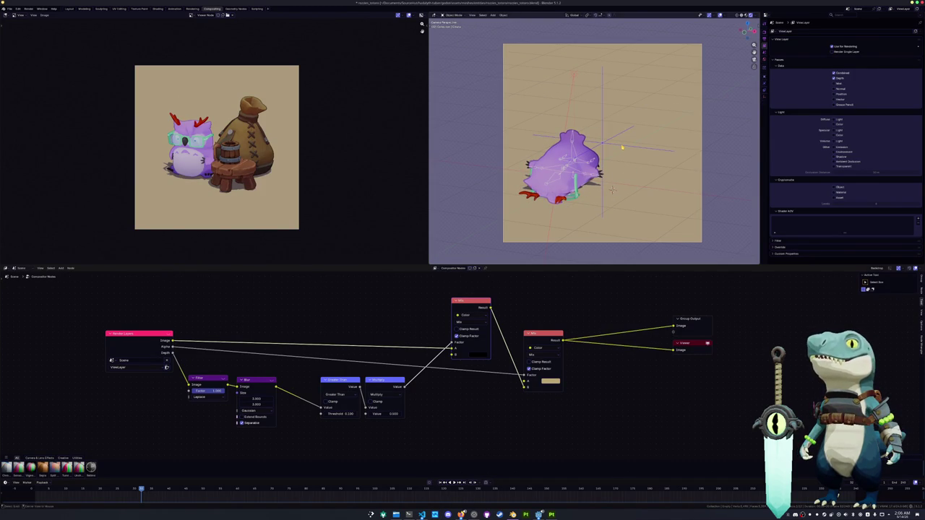
pyautogui.hotkey('alt', 'g')
pyautogui.press('g')
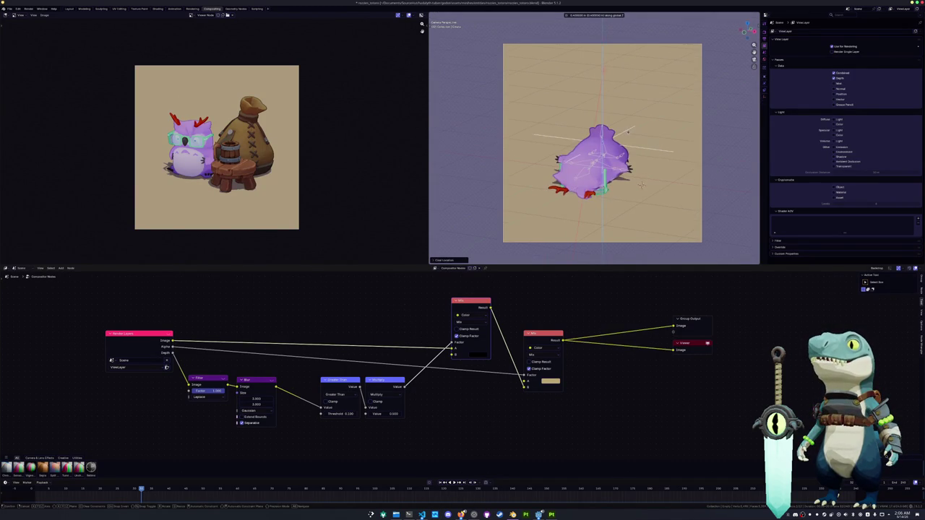
pyautogui.click(715, 115)
# Step: Raise the camera's focal length and shift the owl's control empty along Y and X
pyautogui.click(701, 155)
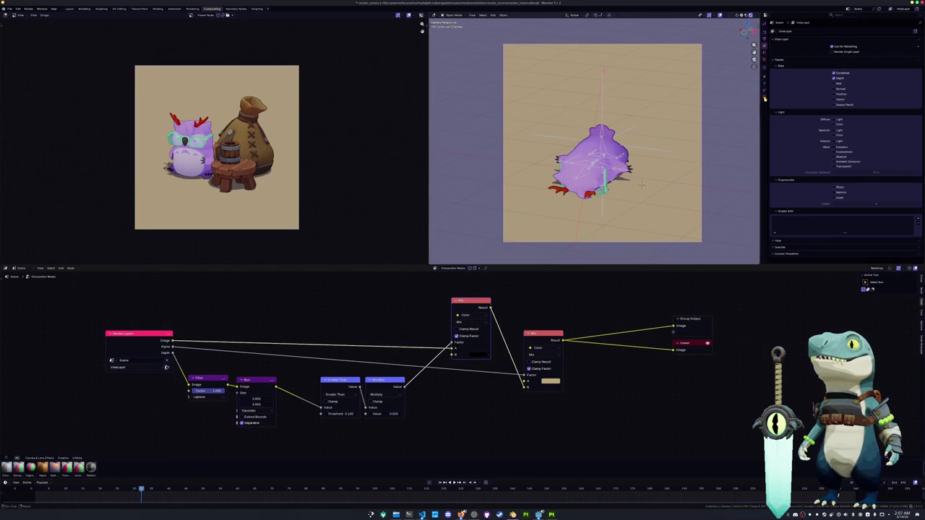
pyautogui.click(764, 98)
pyautogui.moveTo(872, 54); pyautogui.dragTo(911, 54)
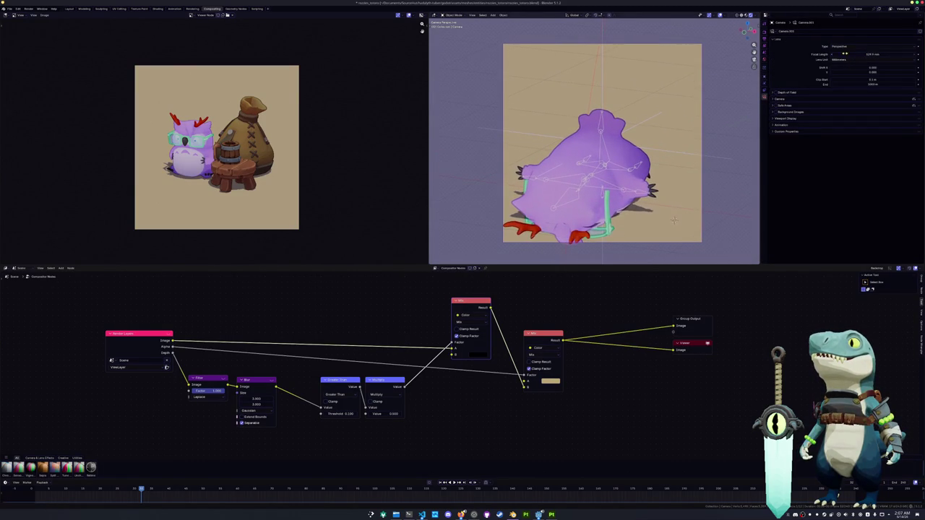
pyautogui.press('g')
pyautogui.press('y')
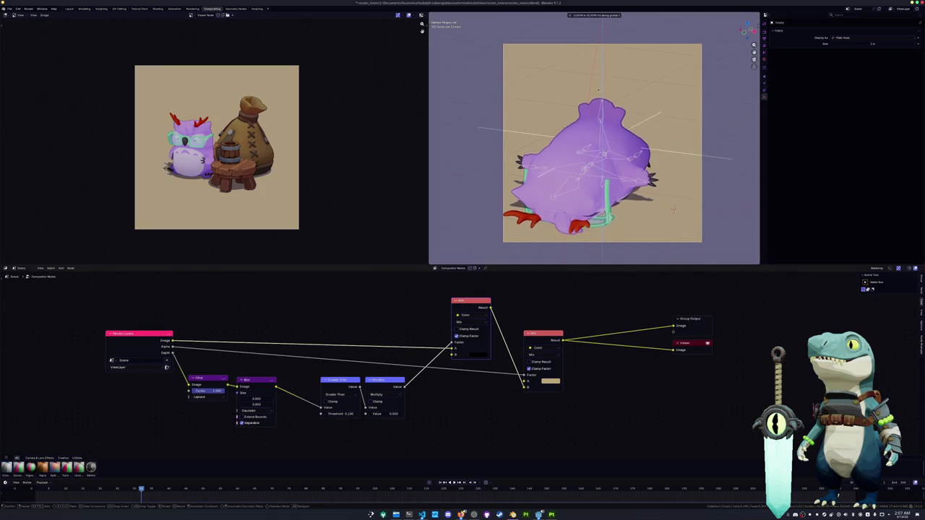
pyautogui.click(673, 192)
pyautogui.press('g')
pyautogui.press('x')
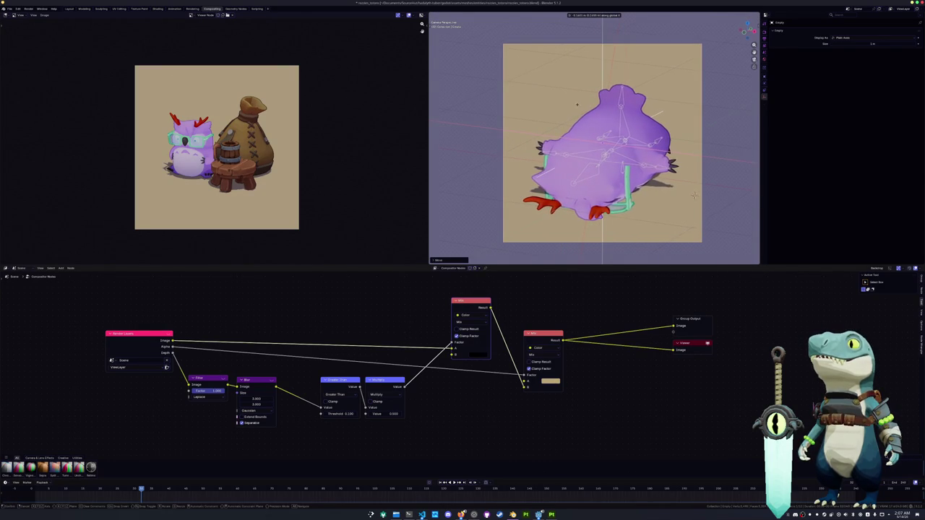
pyautogui.click(692, 194)
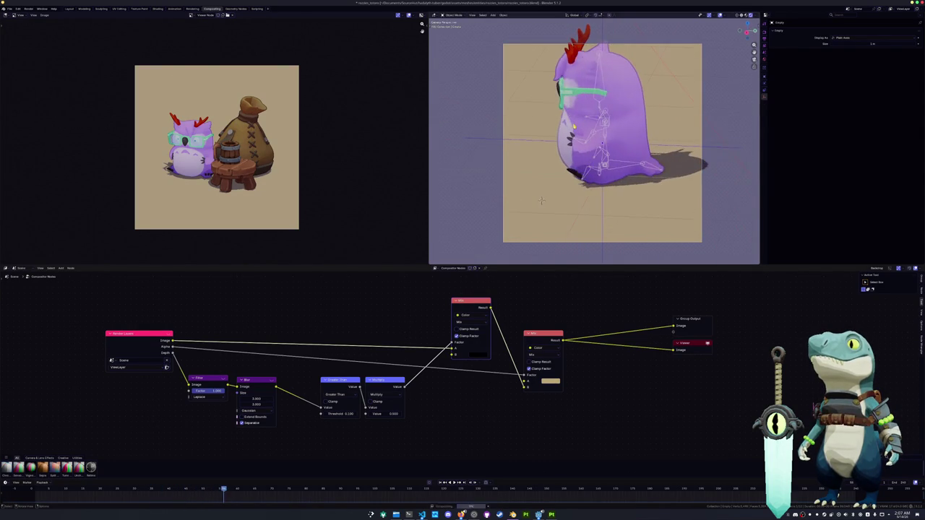
# Step: In Pose Mode, rotate a bone of the owl's armature to tip the owl over
pyautogui.click(693, 194)
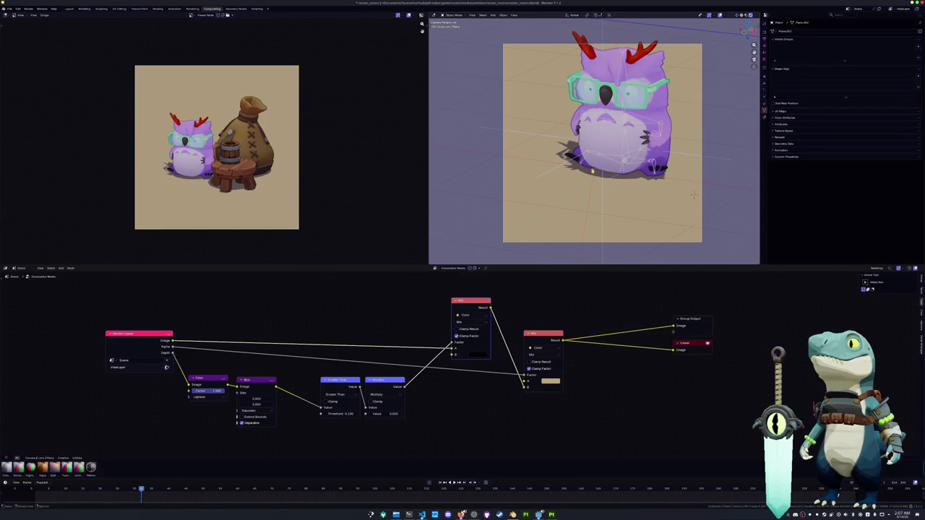
pyautogui.click(693, 193)
pyautogui.hotkey('ctrl', 'Tab')
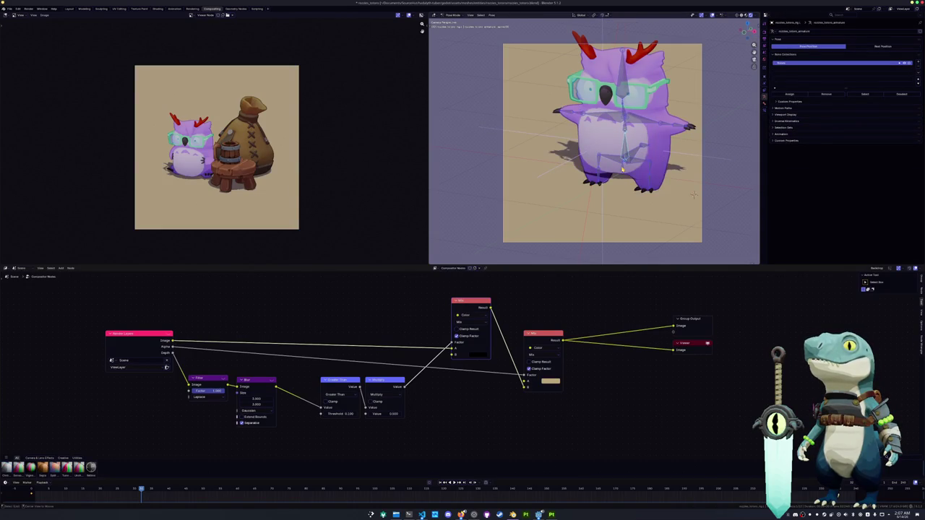
pyautogui.press('r')
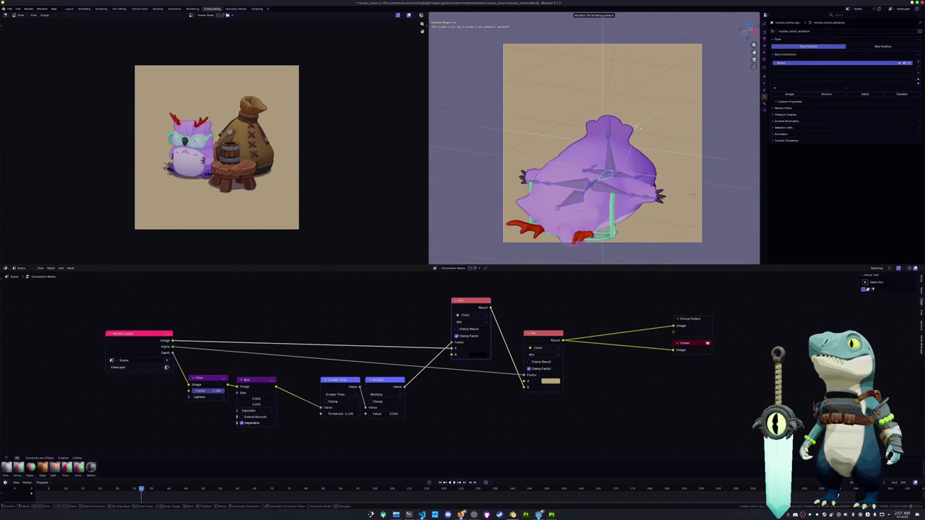
pyautogui.click(693, 194)
pyautogui.hotkey('ctrl', 'c')
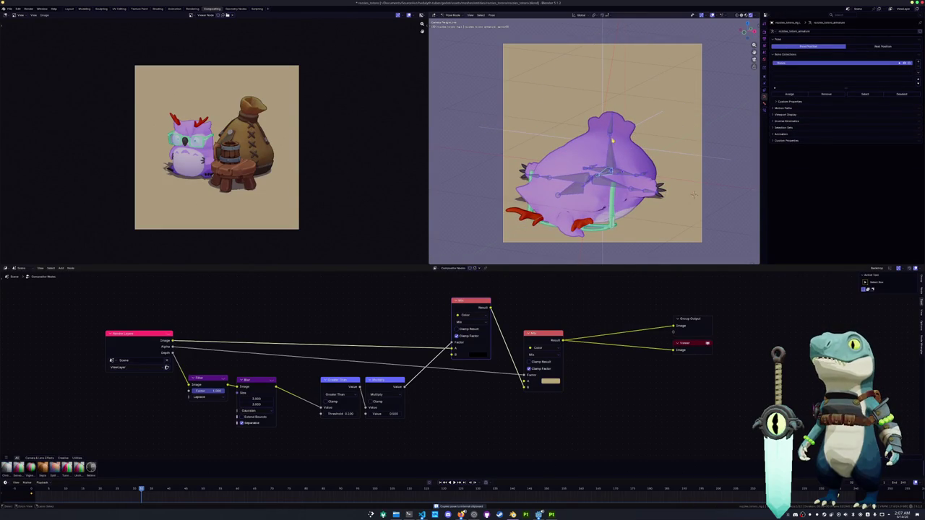
pyautogui.press('g')
pyautogui.press('z')
pyautogui.press('Escape')
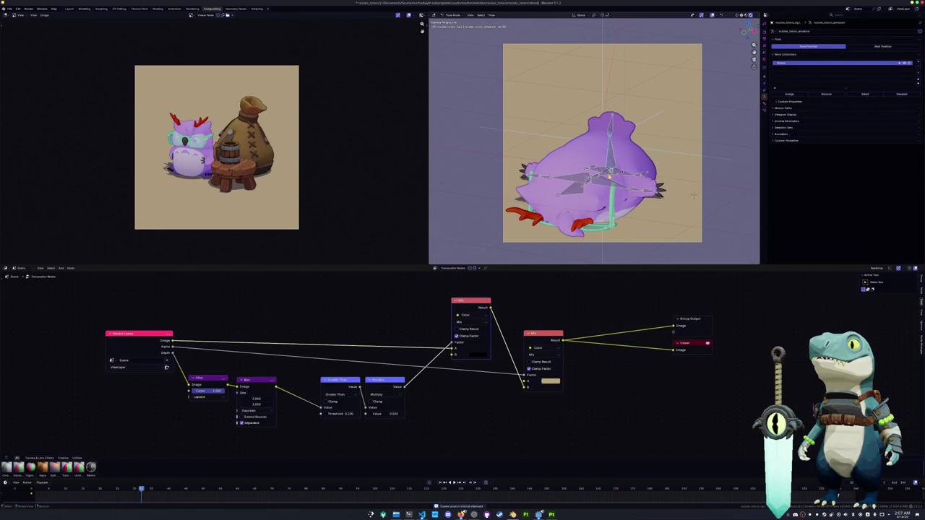
# Step: Move the owl's control empty along Z twice to raise the owl
pyautogui.click(687, 156)
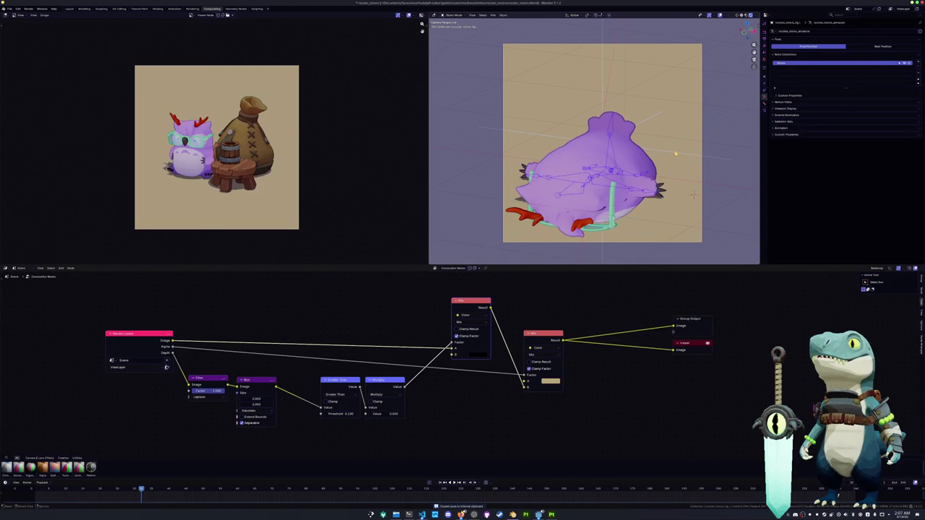
pyautogui.press('g')
pyautogui.press('z')
pyautogui.click(663, 156)
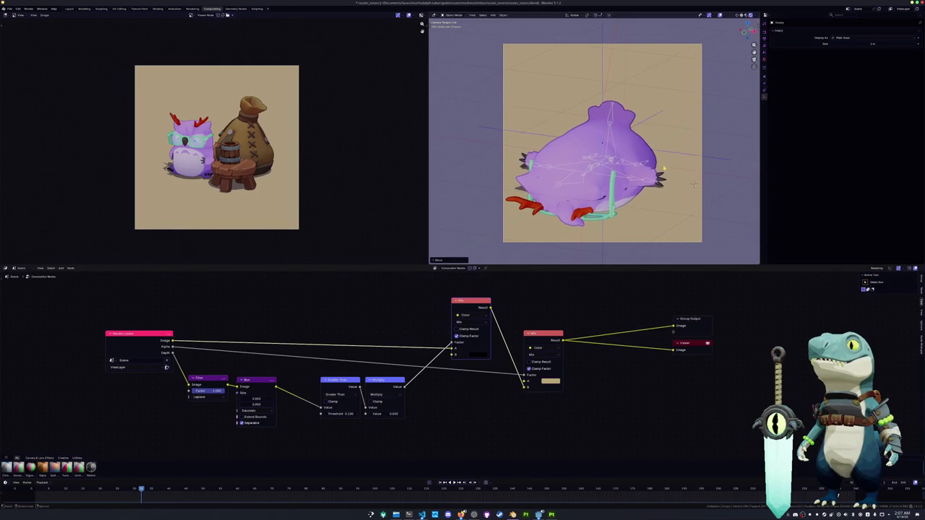
pyautogui.press('g')
pyautogui.press('z')
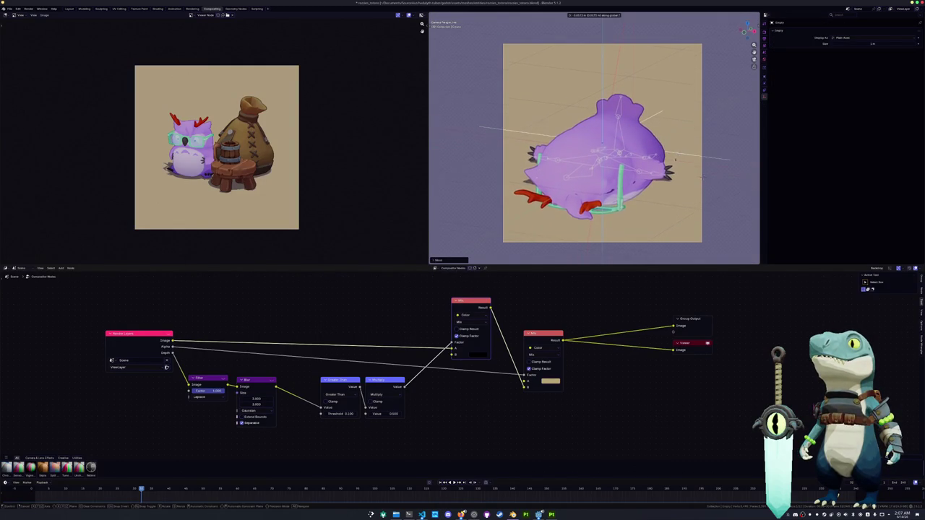
pyautogui.click(702, 171)
# Step: Rotate the wing bone about Y and another bone about X
pyautogui.hotkey('ctrl', 'z')
pyautogui.hotkey('ctrl', 'z')
pyautogui.press('r')
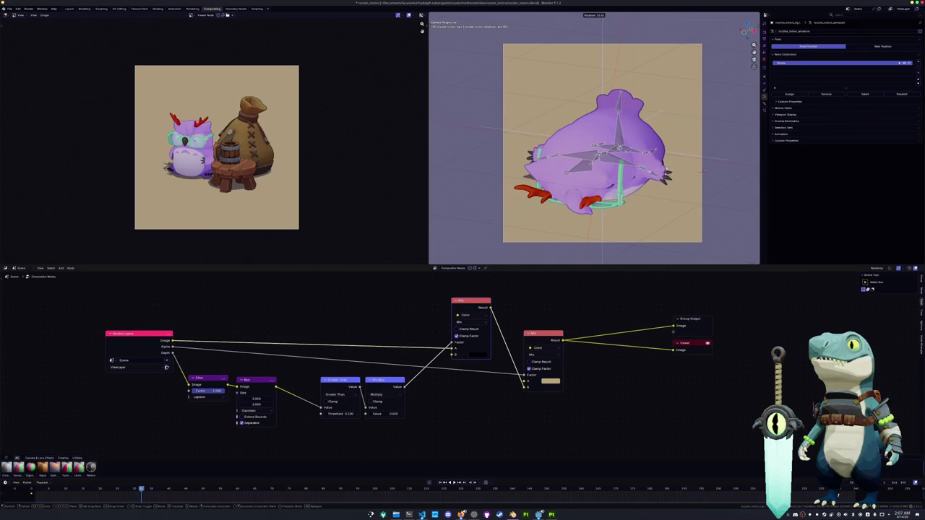
pyautogui.press('y')
pyautogui.click(702, 171)
pyautogui.press('r')
pyautogui.press('x')
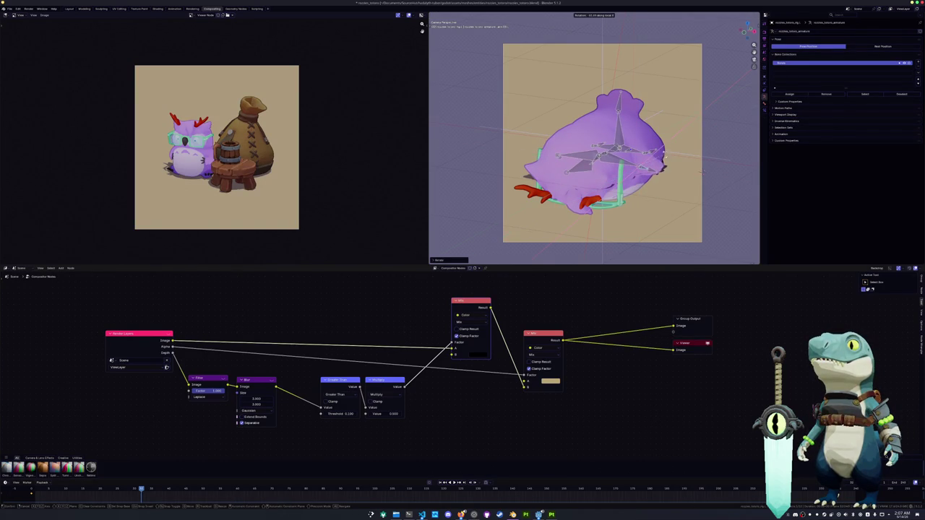
pyautogui.click(703, 172)
# Step: Leave the camera view, orbit around the rig, and move the selected bone along Y
pyautogui.press('KP_0')
pyautogui.scroll(3, 607, 148)
pyautogui.scroll(2, 607, 148)
pyautogui.scroll(2, 501, 181)
pyautogui.scroll(2, 500, 180)
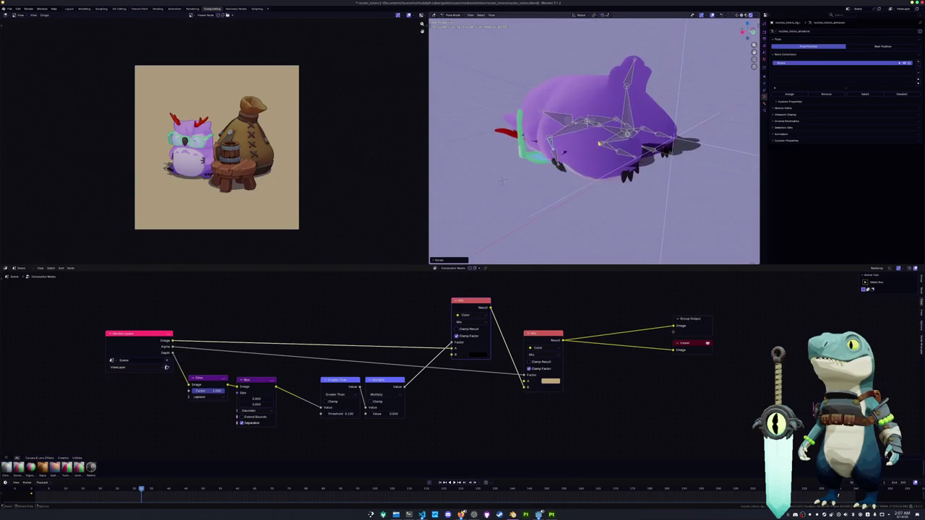
pyautogui.moveTo(502, 181); pyautogui.dragTo(615, 174, button='middle')
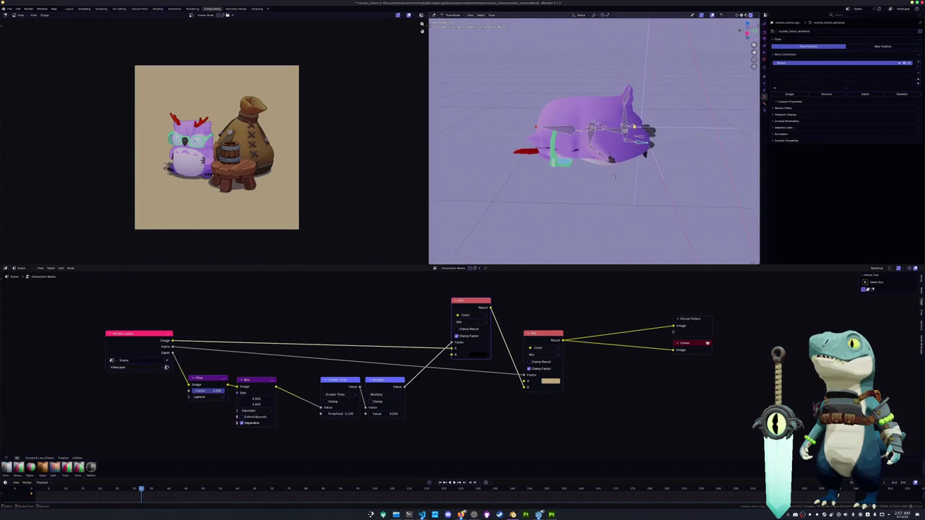
pyautogui.press('g')
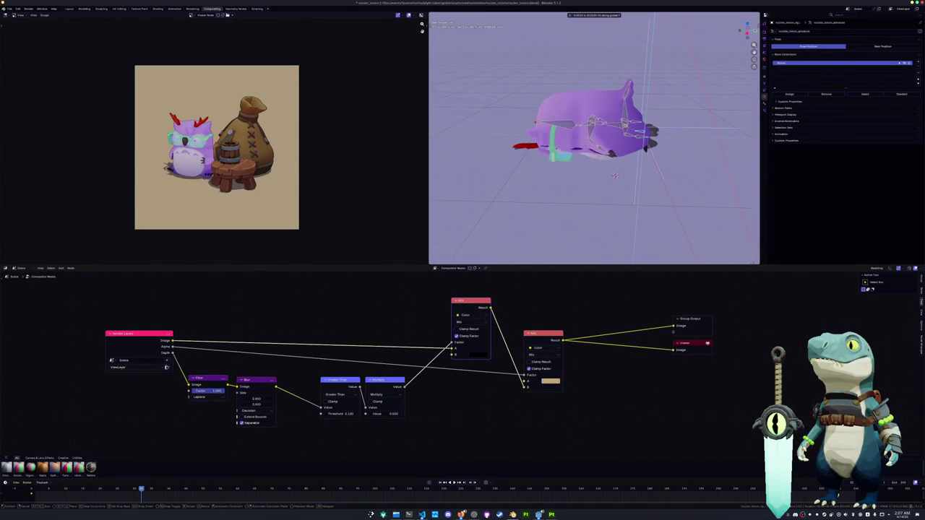
pyautogui.click(614, 175)
pyautogui.press('g')
pyautogui.press('y')
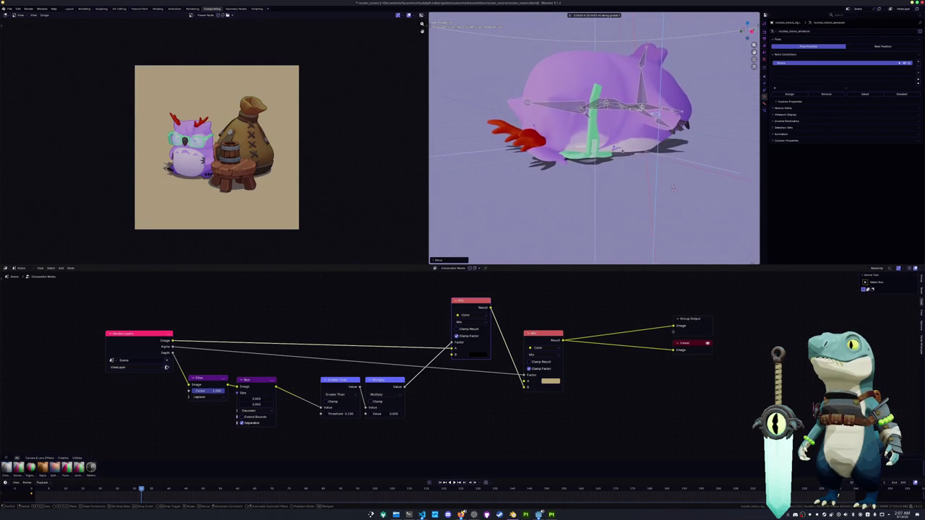
pyautogui.click(673, 189)
# Step: Rotate the selected bones about X, return to camera view, and select the control empty
pyautogui.moveTo(673, 188); pyautogui.dragTo(551, 187, button='middle')
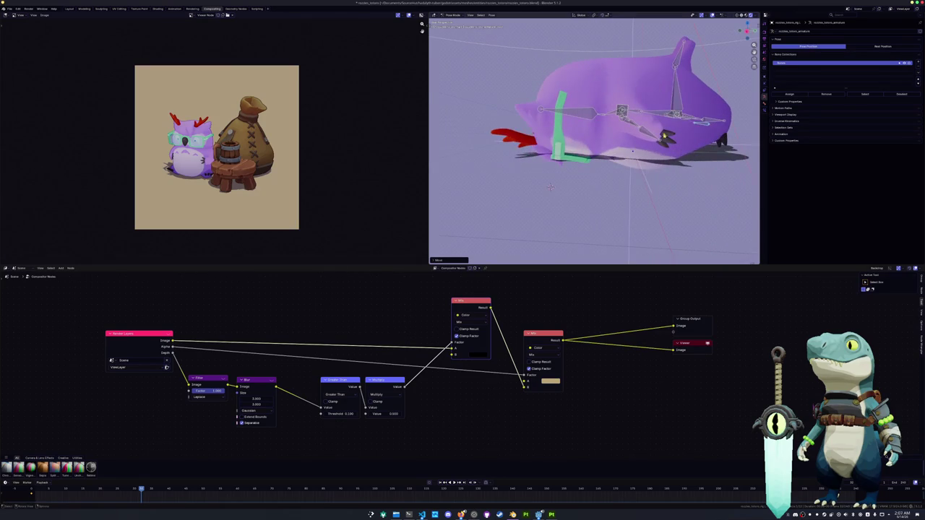
pyautogui.press('r')
pyautogui.press('x')
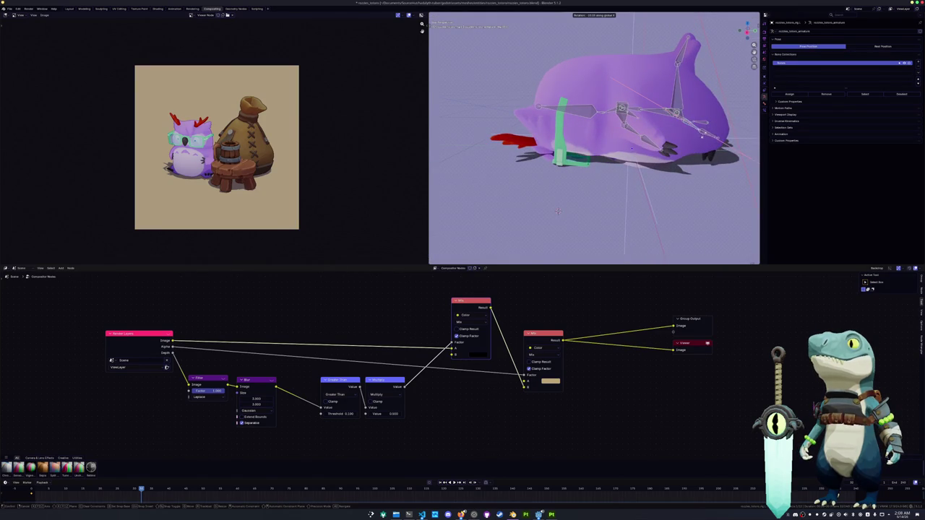
pyautogui.click(557, 212)
pyautogui.moveTo(715, 140)
pyautogui.mouseDown(button='middle')
pyautogui.moveTo(686, 203)
pyautogui.moveTo(642, 167)
pyautogui.mouseUp(button='middle')
pyautogui.press('KP_0')
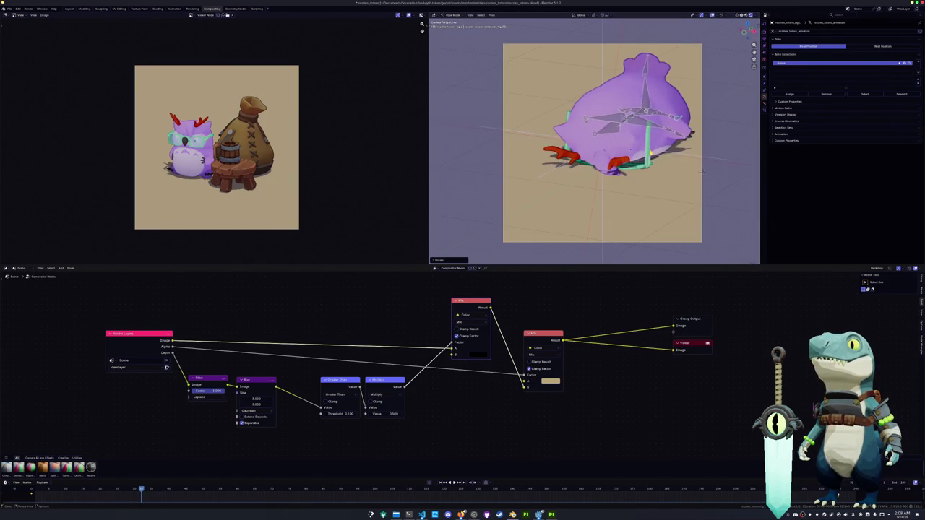
pyautogui.scroll(-2, 603, 106)
pyautogui.click(612, 147)
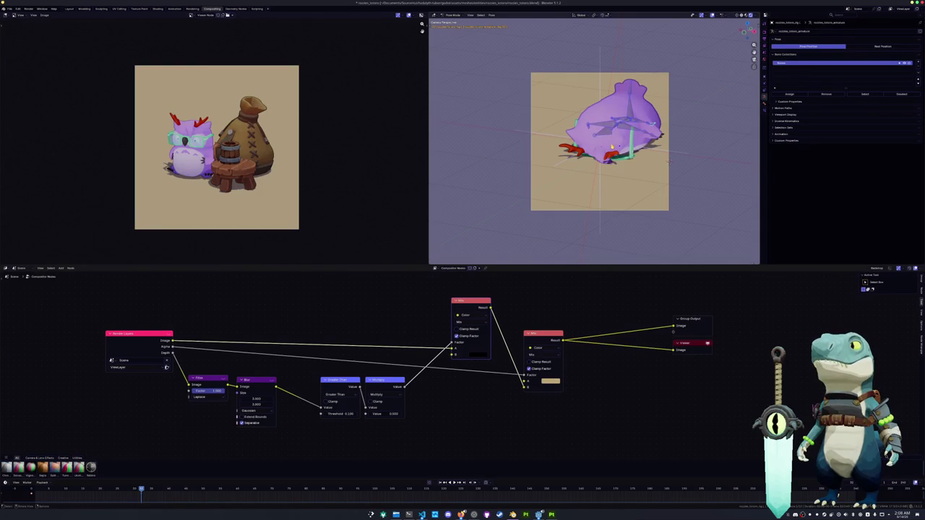
pyautogui.click(660, 151)
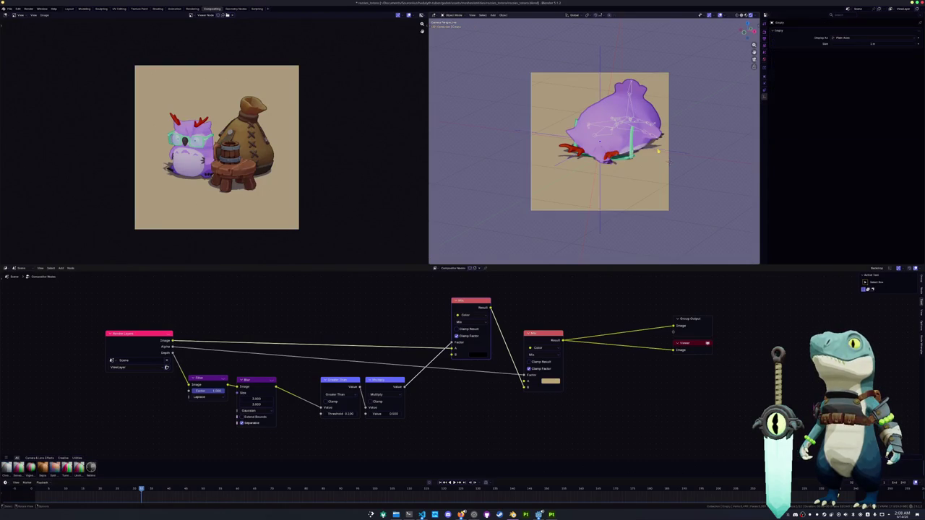
# Step: Move the owl along X and then along Z
pyautogui.press('g')
pyautogui.press('x')
pyautogui.click(653, 159)
pyautogui.press('g')
pyautogui.press('z')
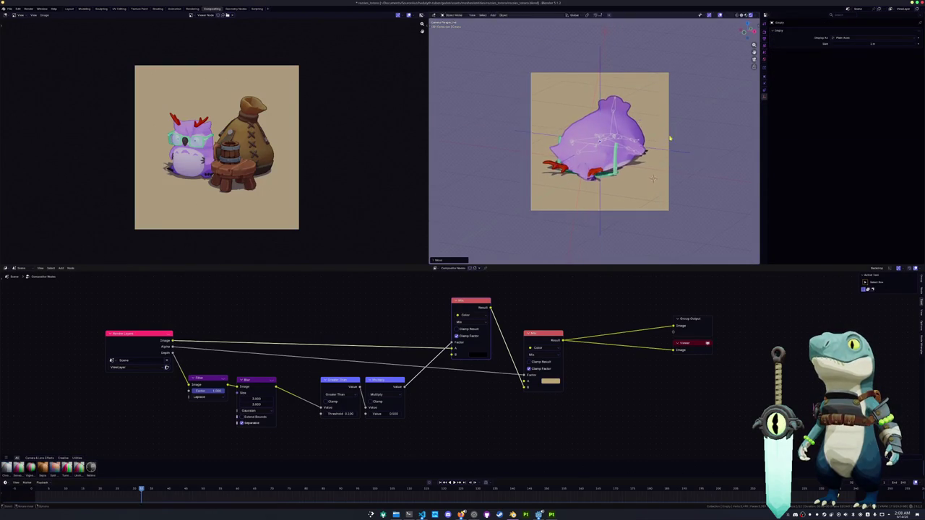
pyautogui.click(656, 181)
# Step: Frame the ground plane in Layout, select an owl mesh in the Outliner, and go to Compositing
pyautogui.click(572, 51)
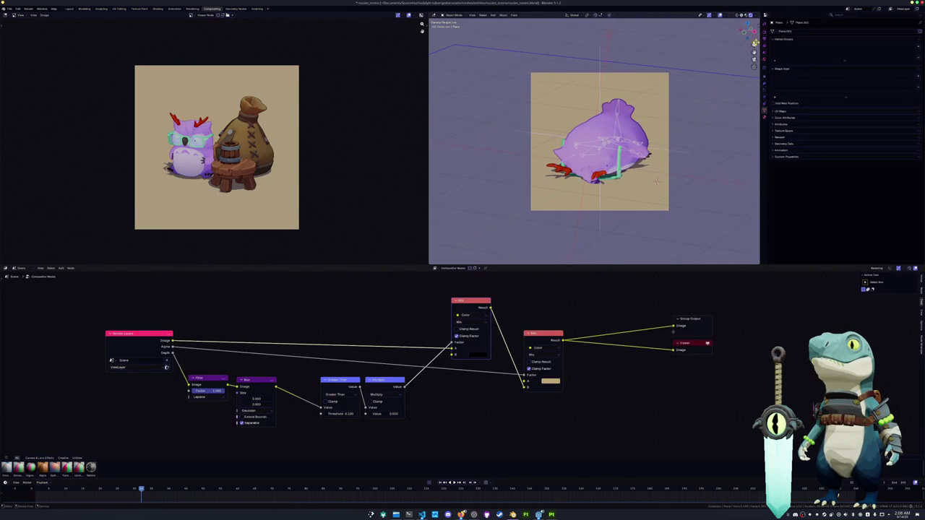
pyautogui.click(70, 8)
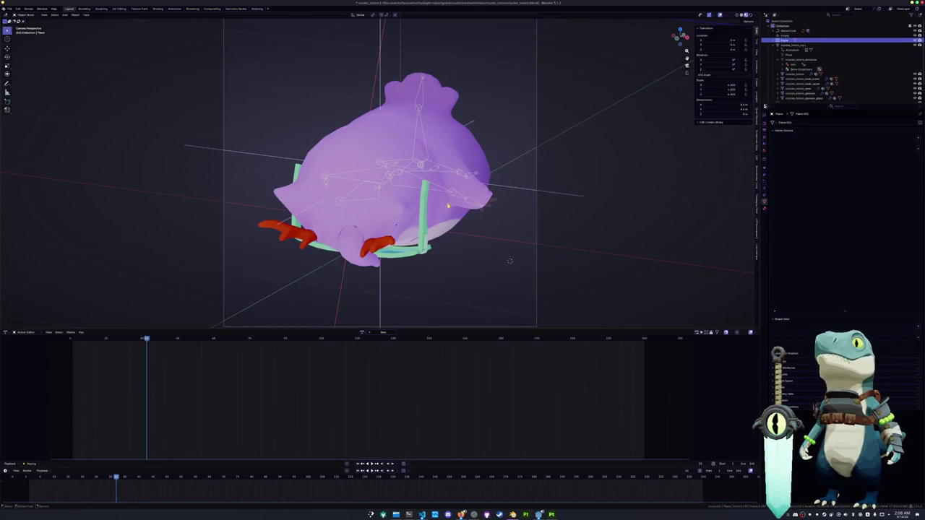
pyautogui.press('KP_Decimal')
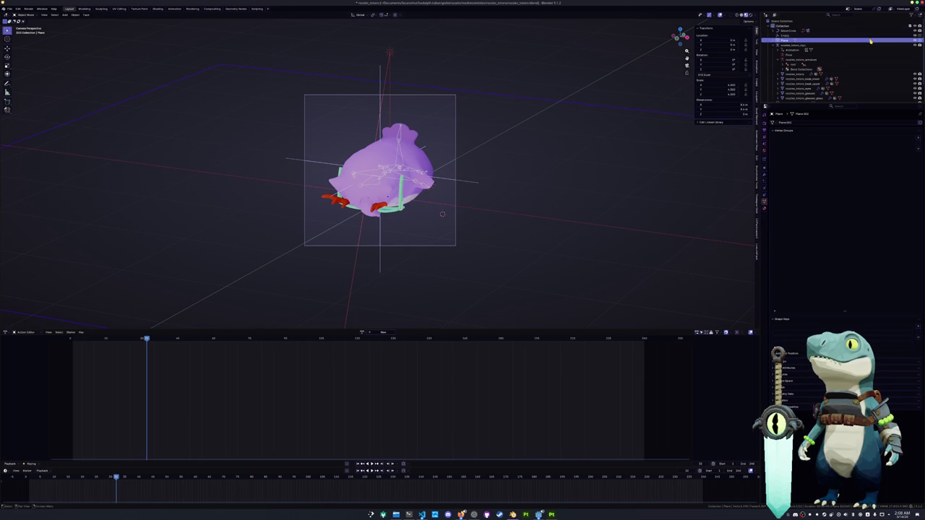
pyautogui.scroll(-2, 838, 73)
pyautogui.click(821, 93)
pyautogui.click(822, 93)
pyautogui.scroll(3, 823, 96)
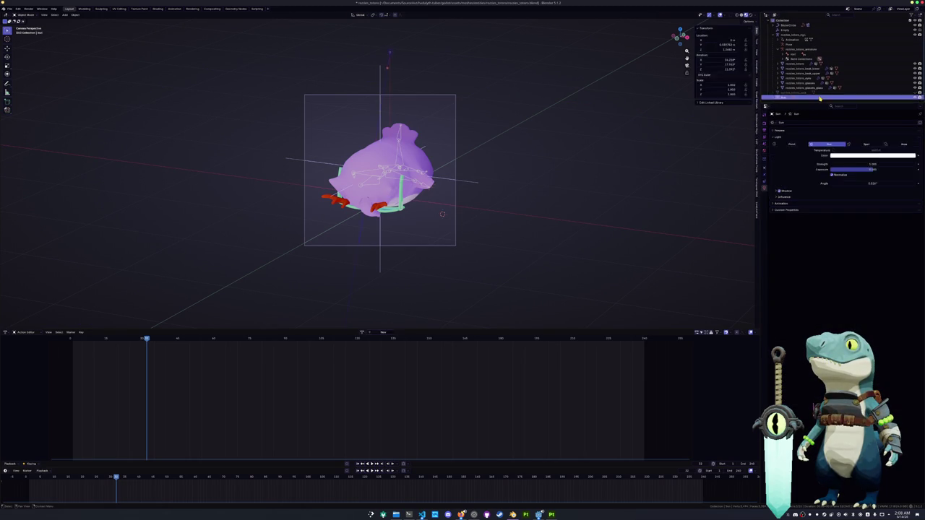
pyautogui.click(825, 97)
pyautogui.click(825, 98)
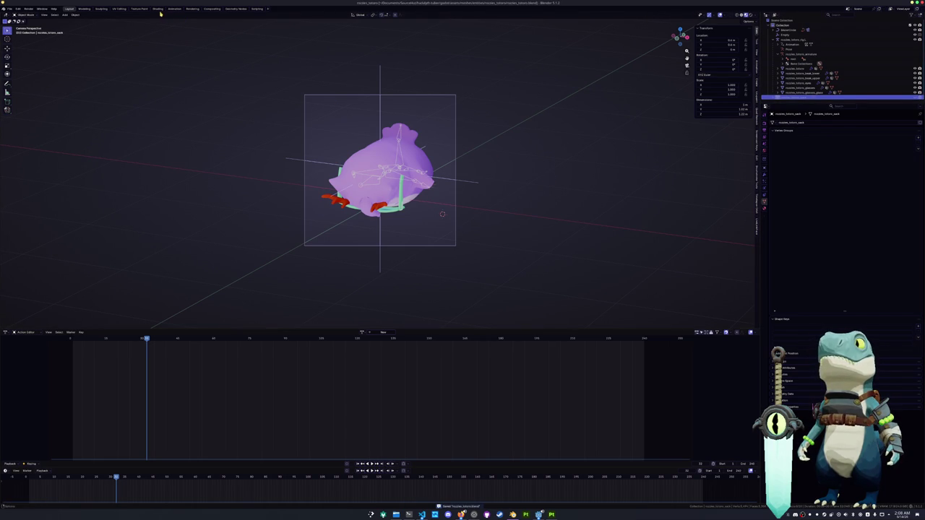
pyautogui.click(197, 8)
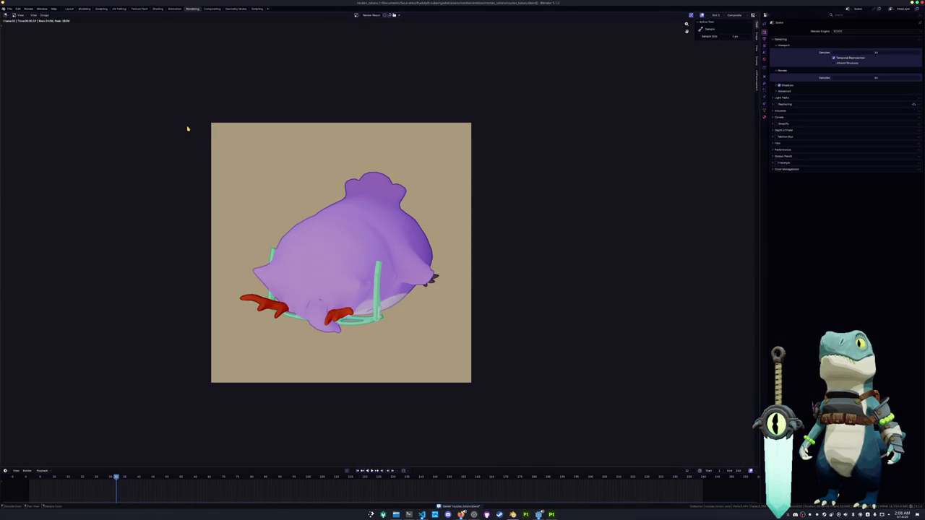
pyautogui.click(212, 8)
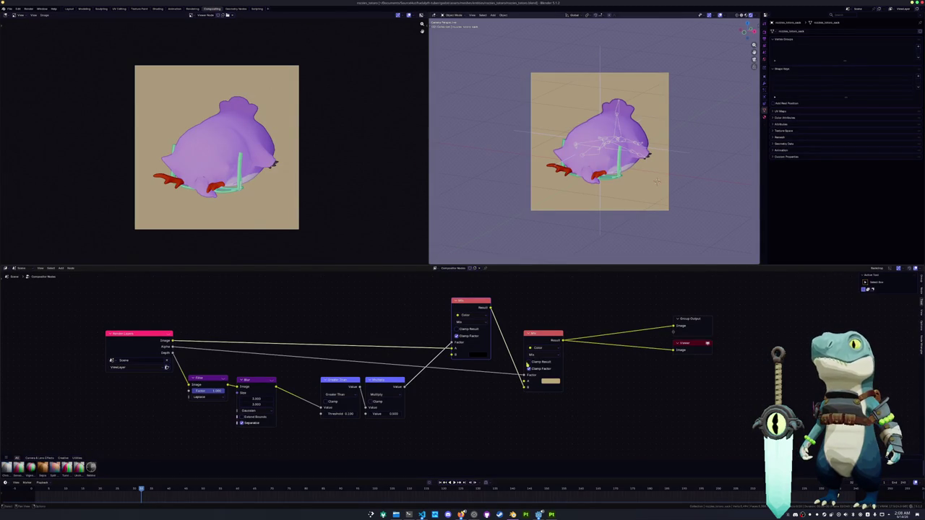
# Step: Route the top Mix node's Result to Group Output and Viewer, moving the lower Mix aside
pyautogui.moveTo(525, 390); pyautogui.dragTo(674, 328)
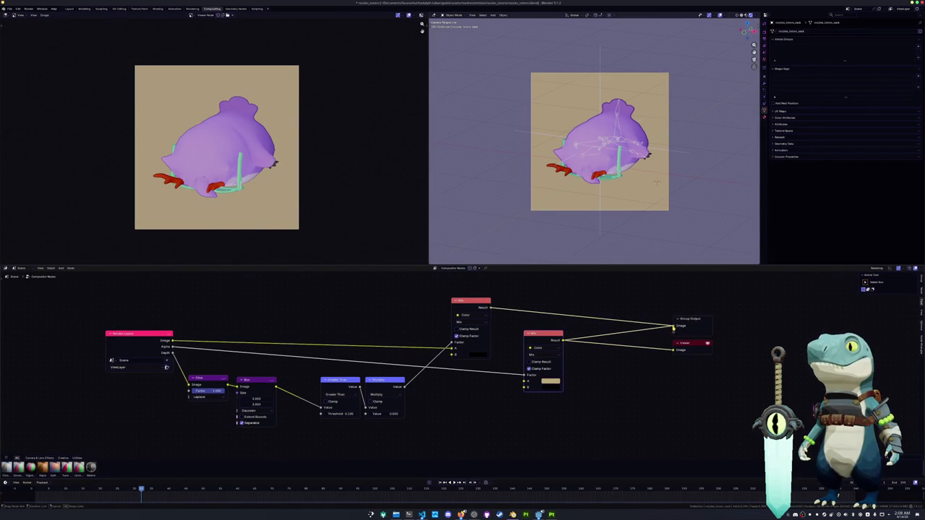
pyautogui.click(674, 326)
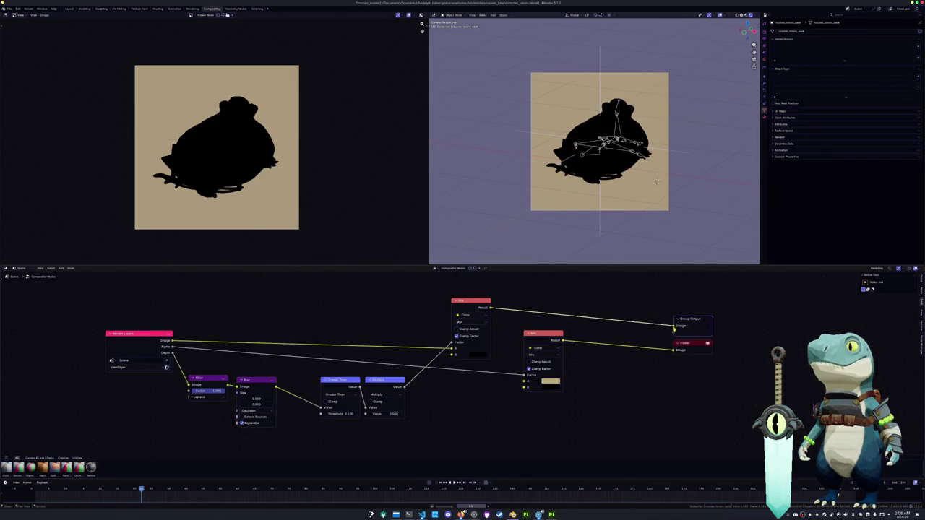
pyautogui.keyDown('ctrl'); pyautogui.keyDown('shift'); pyautogui.click(475, 308); pyautogui.keyUp('shift'); pyautogui.keyUp('ctrl')
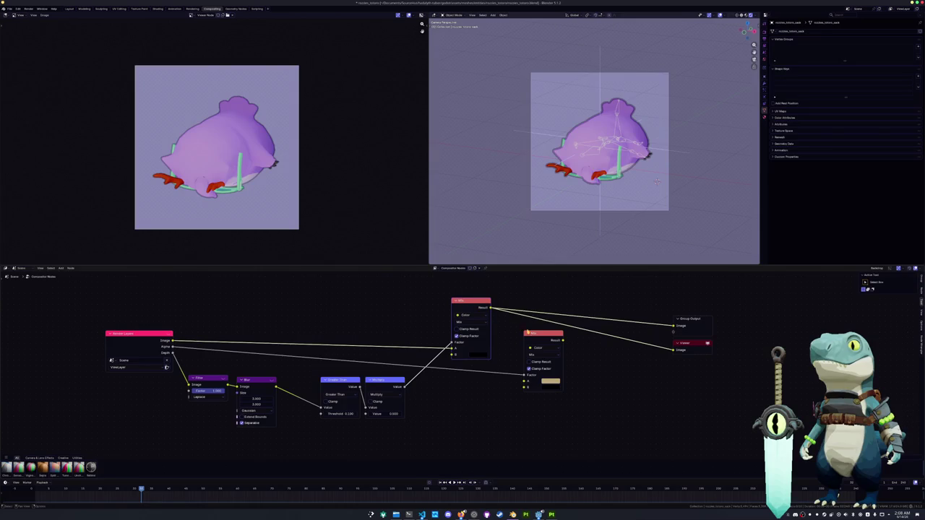
pyautogui.moveTo(528, 332); pyautogui.dragTo(531, 346)
# Step: Save the purple-background render as an image under a new file name
pyautogui.click(44, 14)
pyautogui.click(51, 58)
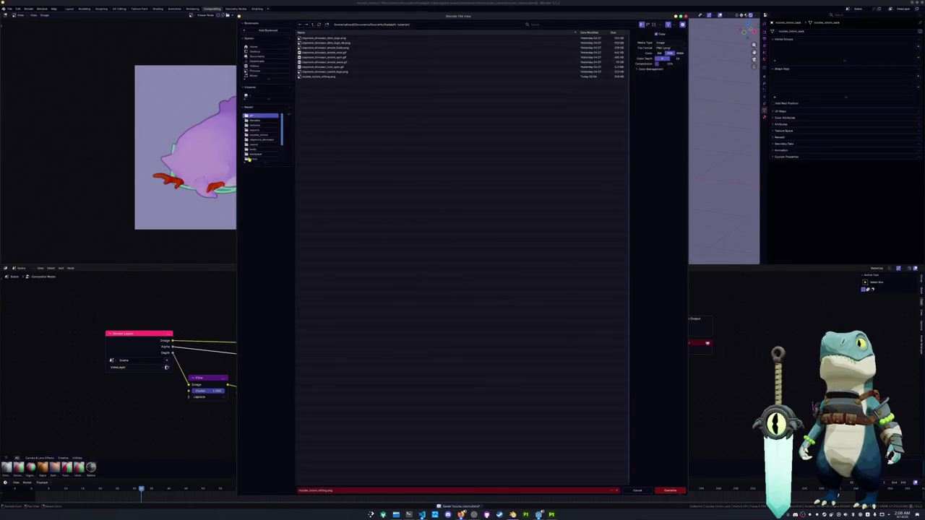
pyautogui.click(343, 492)
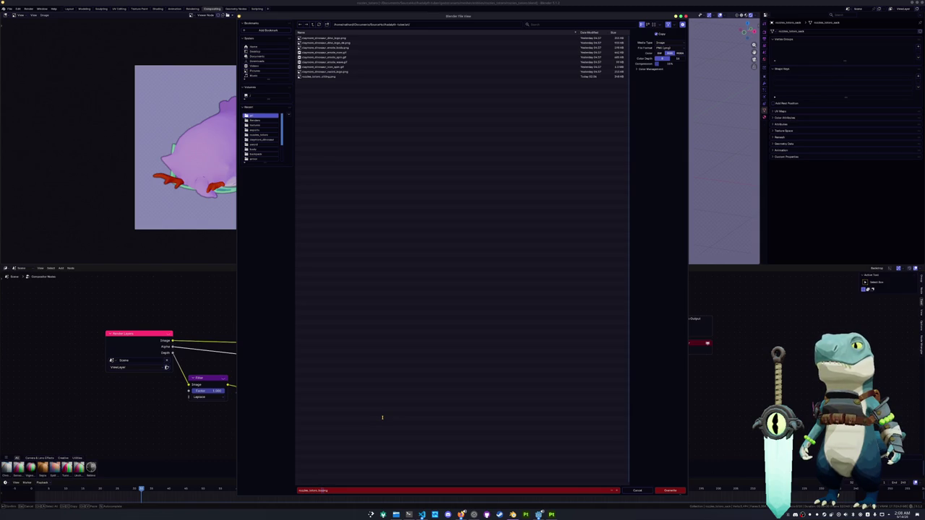
pyautogui.press('Return')
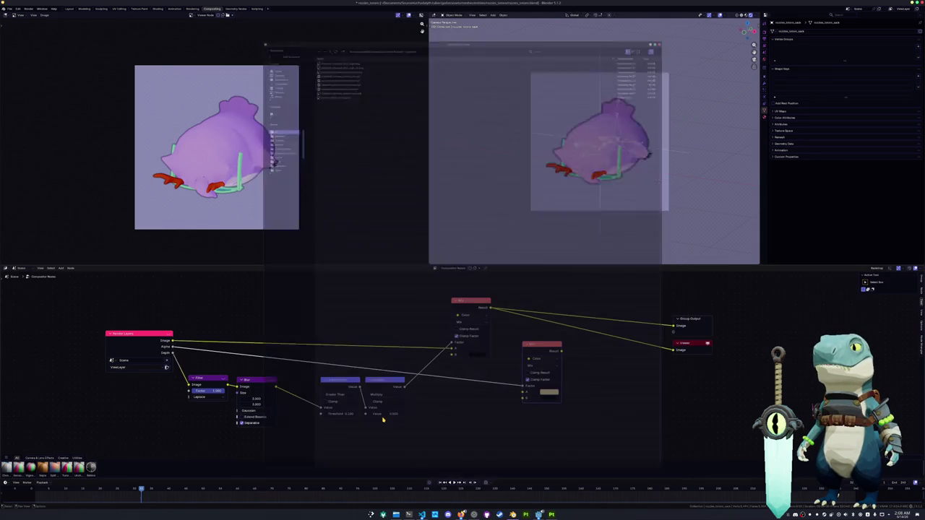
# Step: Play the owl animation, step back to a pose, and move the control empty along X
pyautogui.press('space')
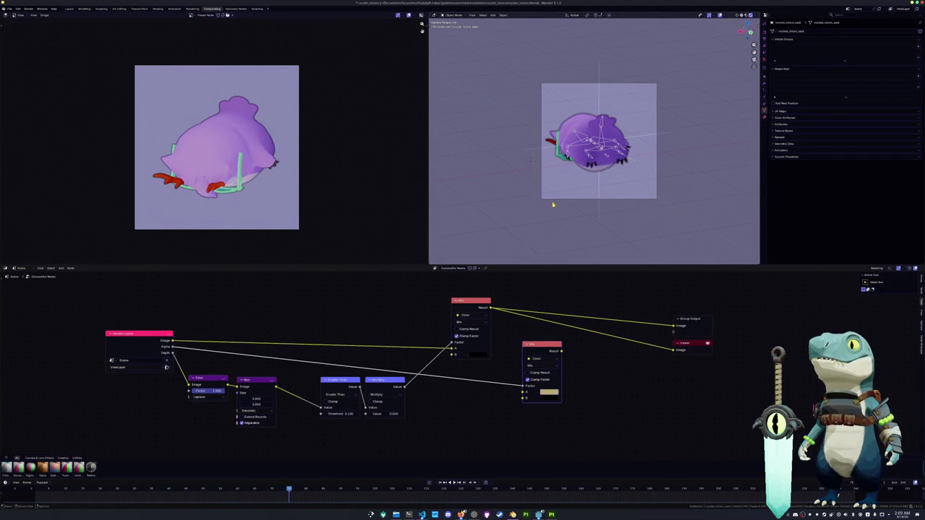
pyautogui.moveTo(293, 490); pyautogui.dragTo(272, 491)
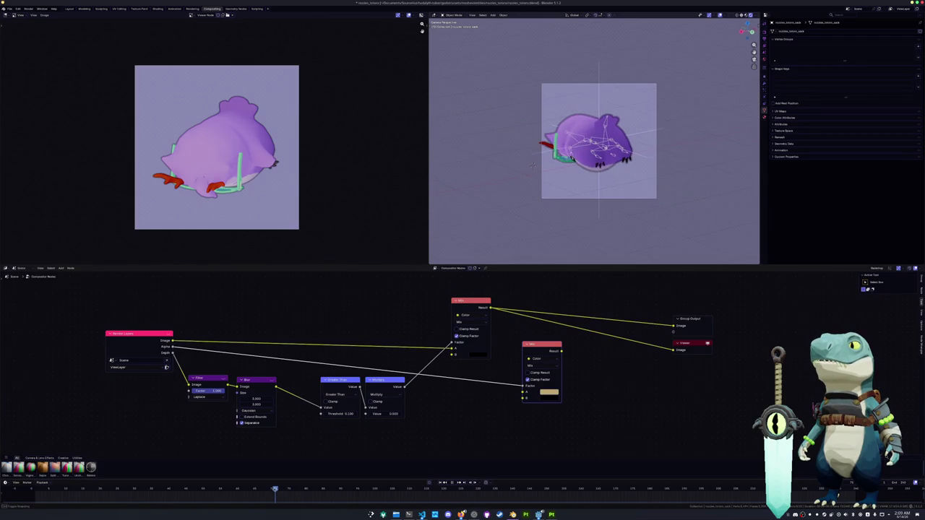
pyautogui.click(532, 166)
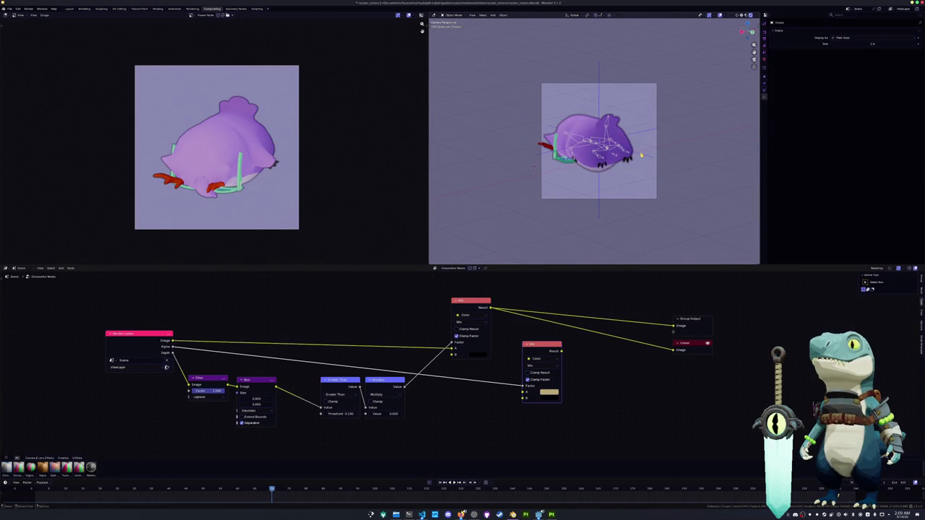
pyautogui.press('g')
pyautogui.press('x')
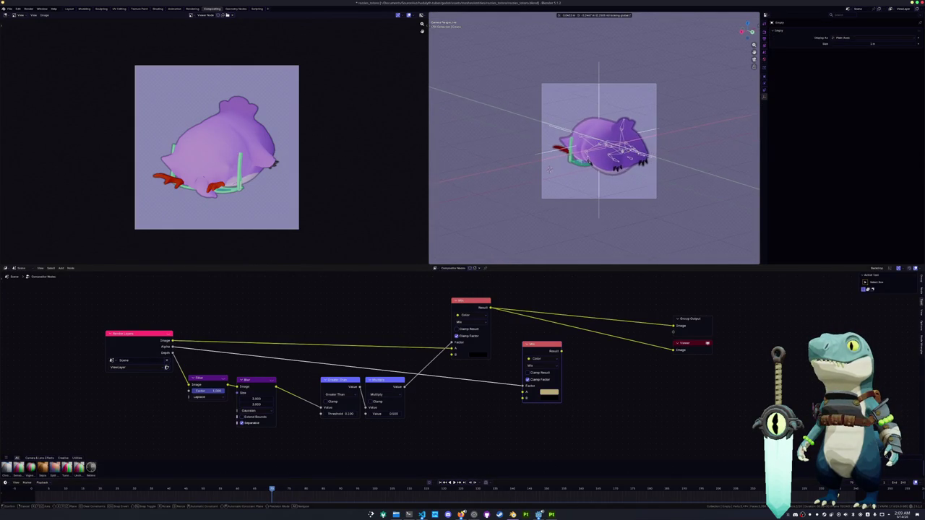
pyautogui.click(543, 167)
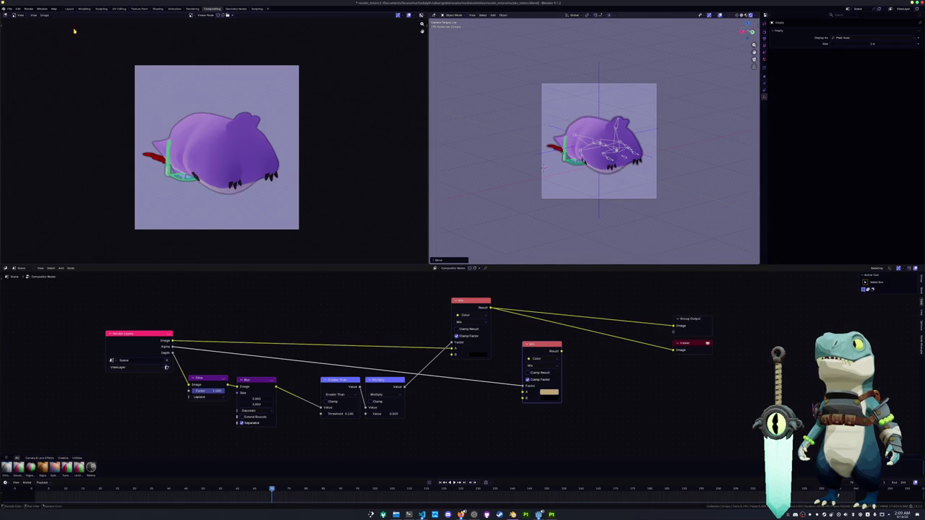
# Step: Save this posed render as a new image file with an edited name
pyautogui.click(45, 15)
pyautogui.click(52, 61)
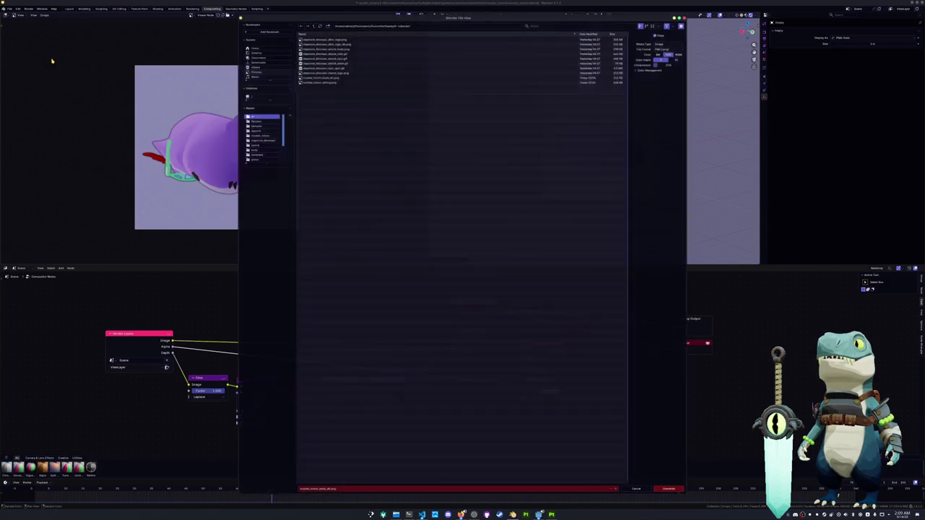
pyautogui.click(334, 491)
pyautogui.click(330, 490)
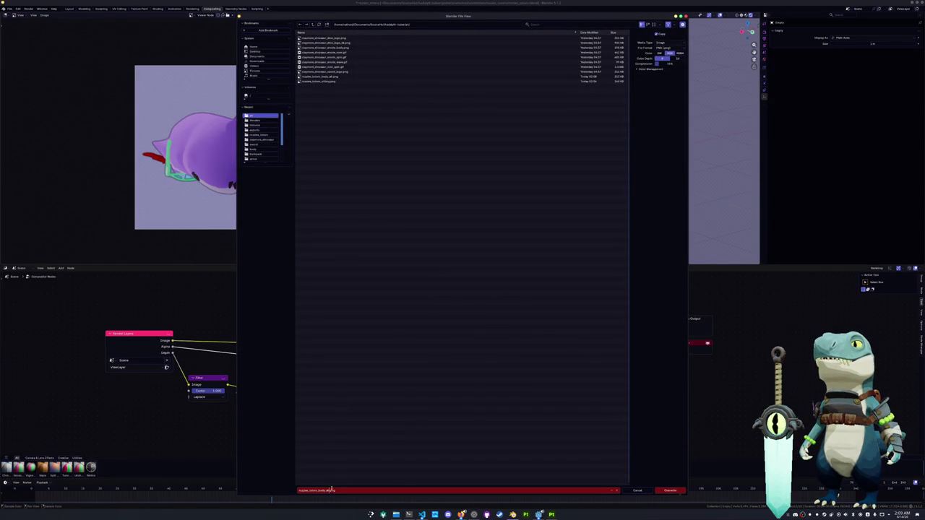
pyautogui.press('Return')
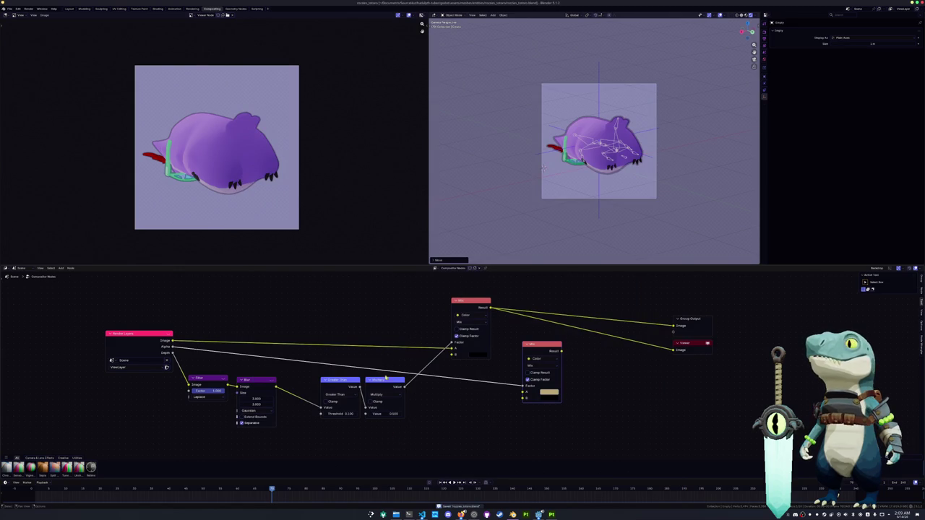
# Step: Save the render again as an RGBA image with transparency
pyautogui.click(45, 15)
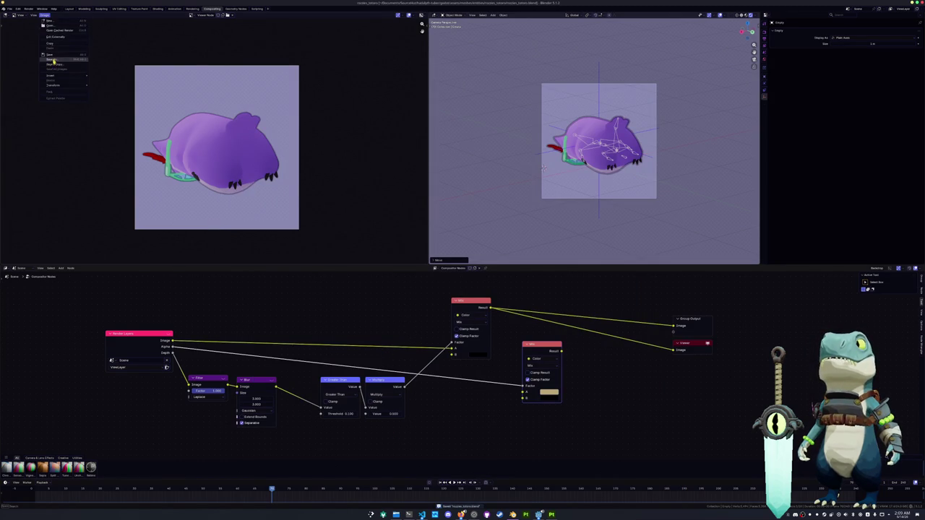
pyautogui.click(53, 60)
pyautogui.click(679, 54)
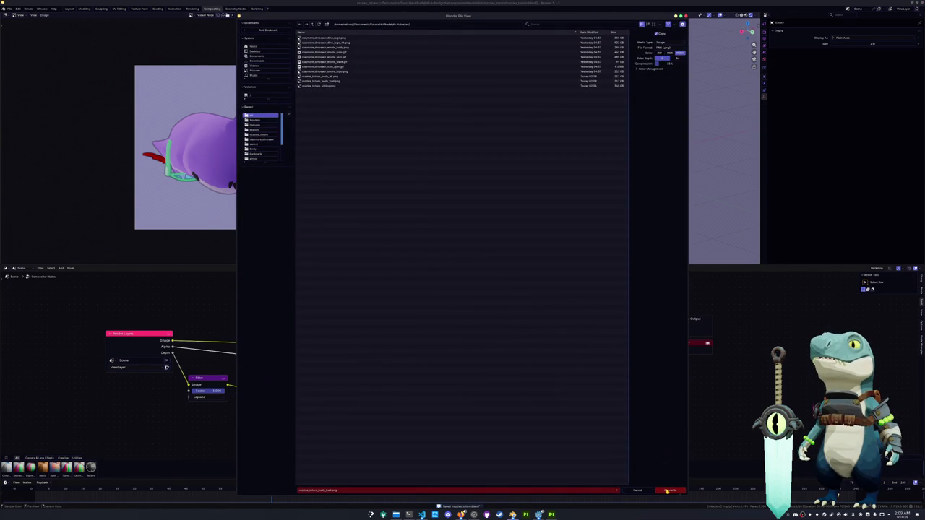
pyautogui.click(668, 491)
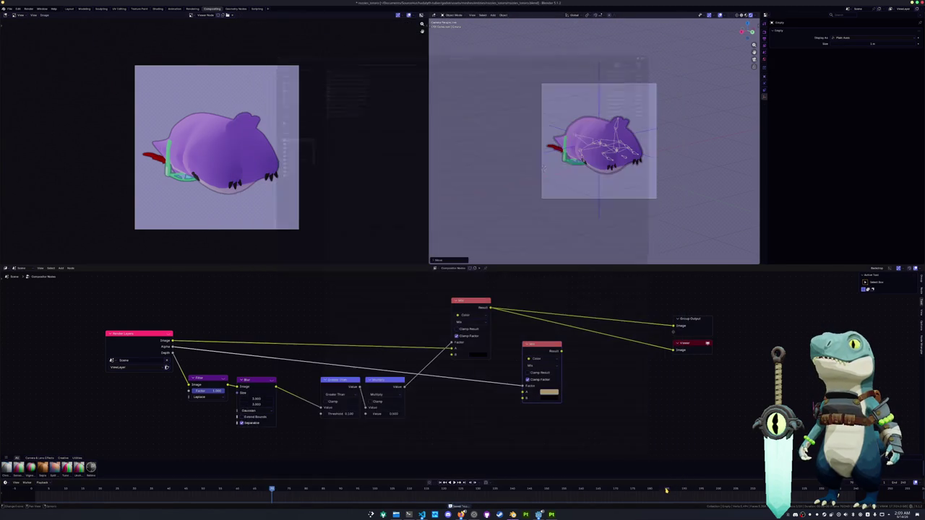
# Step: Rotate the owl to a new angle and save the render over the existing PNG
pyautogui.press('r')
pyautogui.click(652, 154)
pyautogui.press('r')
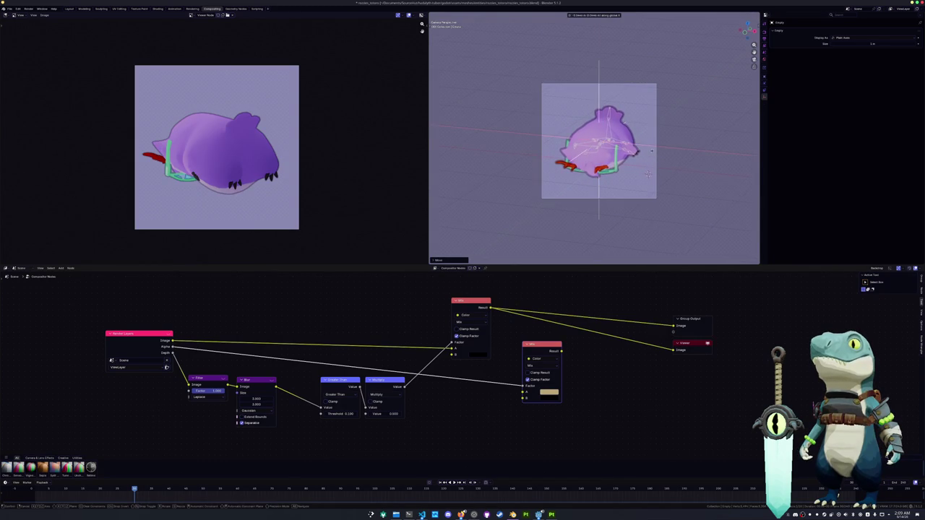
pyautogui.click(652, 153)
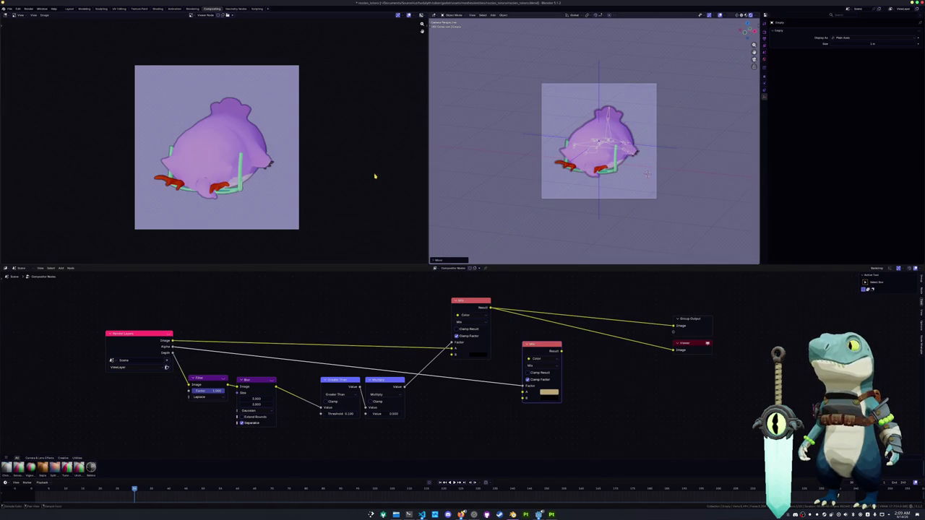
pyautogui.click(45, 14)
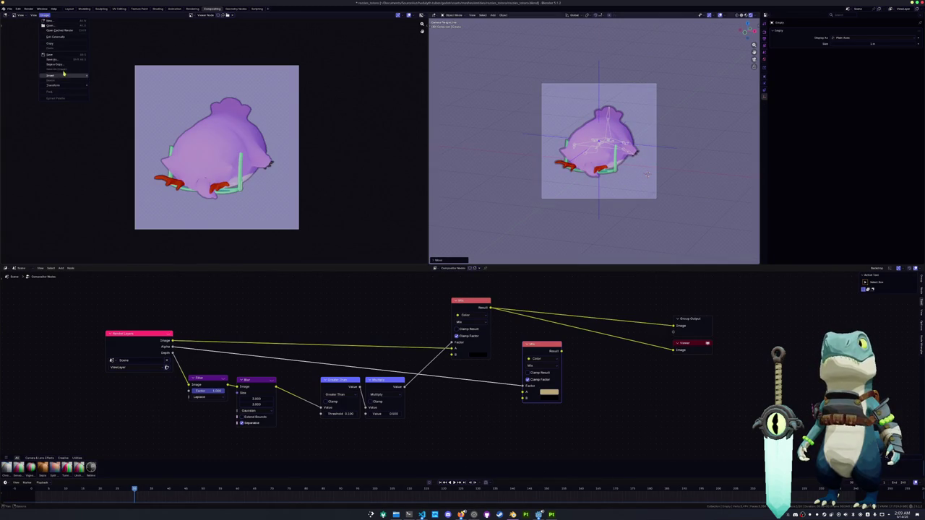
pyautogui.click(63, 61)
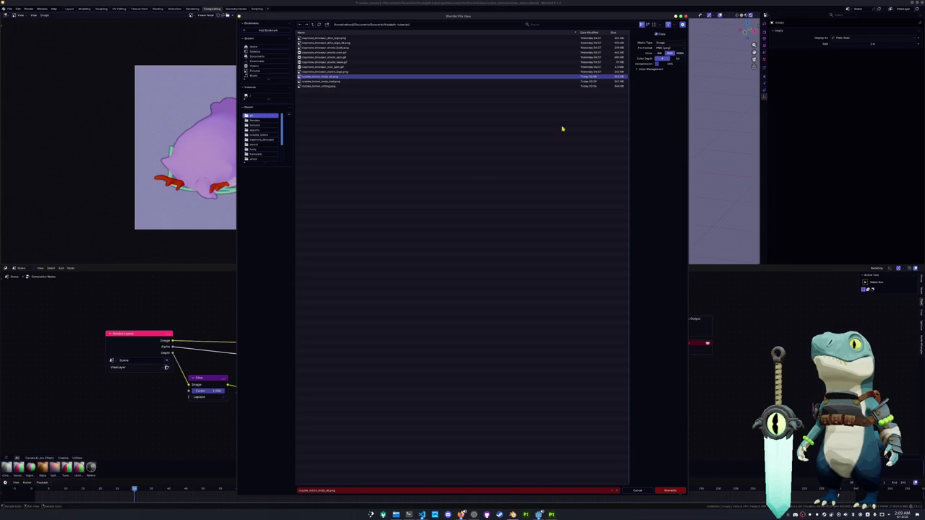
pyautogui.click(668, 490)
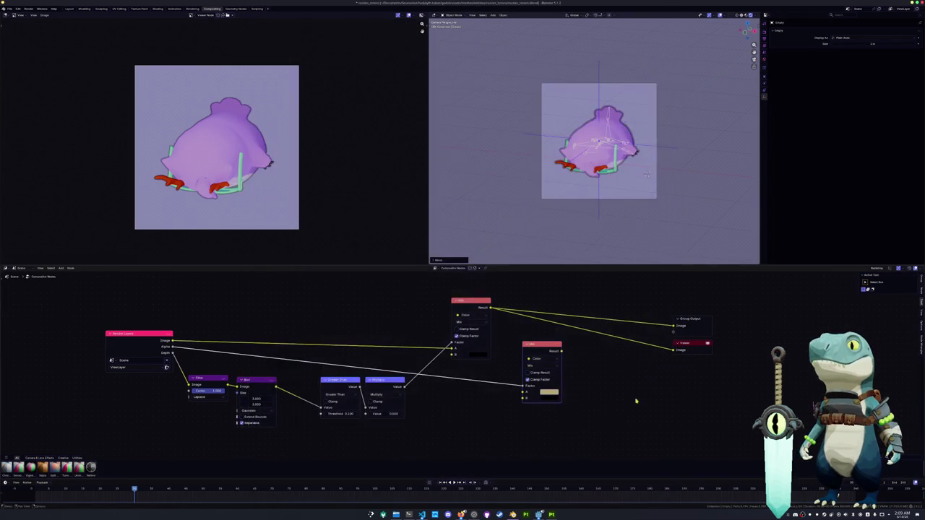
pyautogui.hotkey('ctrl', 'Tab')
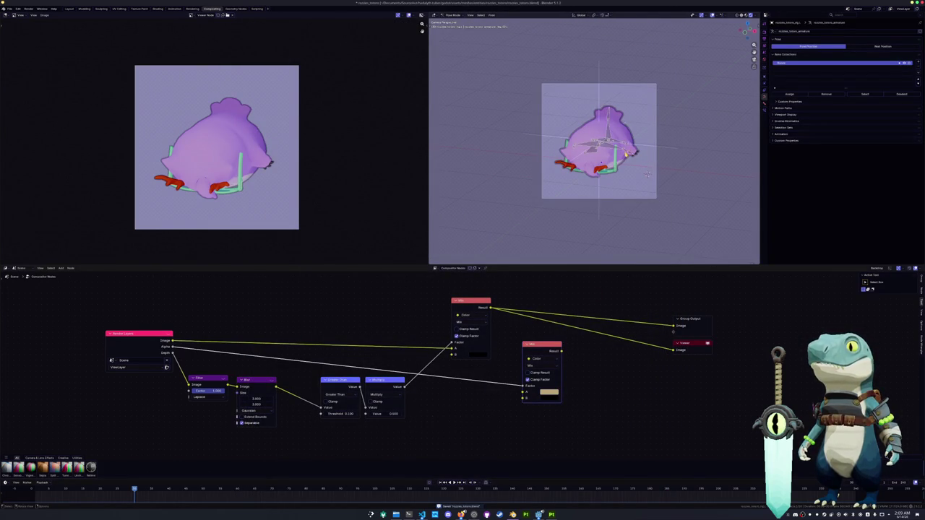
# Step: Select all owl bones, then move the control empty along Z and X
pyautogui.press('a')
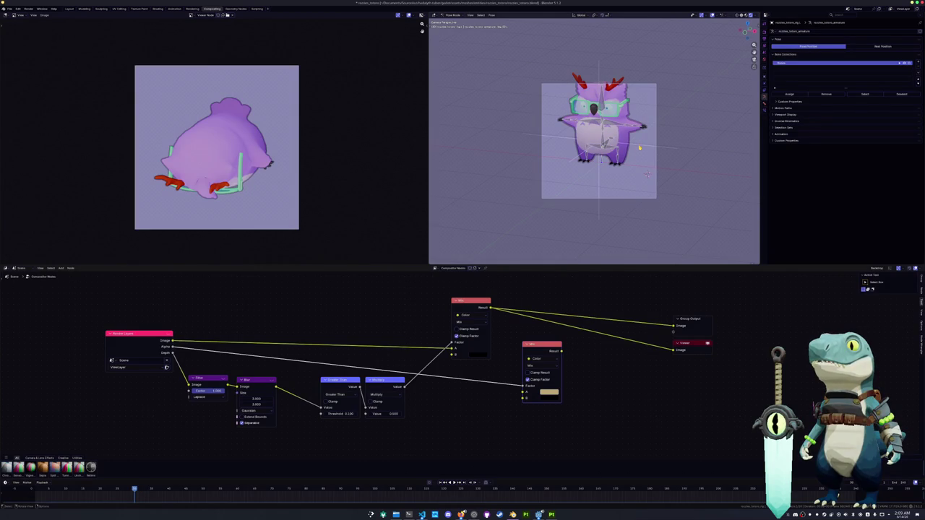
pyautogui.hotkey('ctrl', 'Tab')
pyautogui.click(647, 174)
pyautogui.press('g')
pyautogui.press('z')
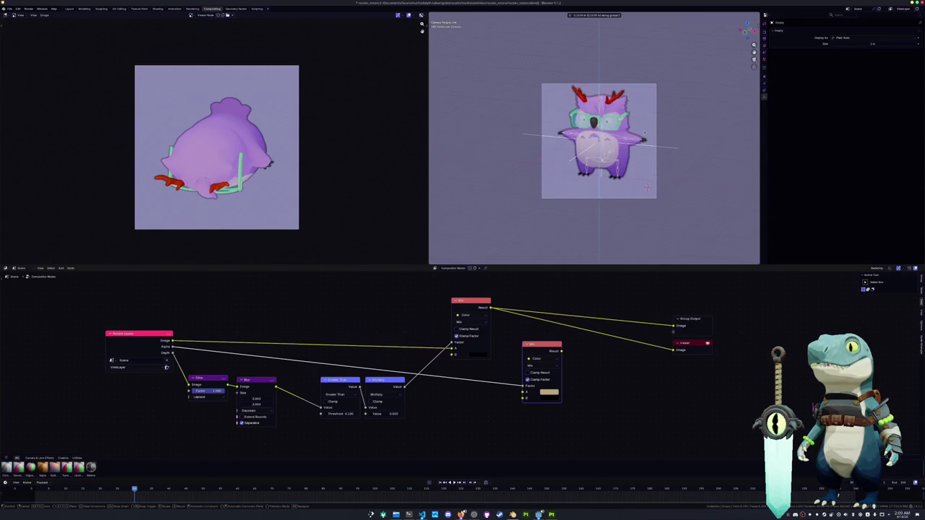
pyautogui.click(644, 130)
pyautogui.press('g')
pyautogui.press('x')
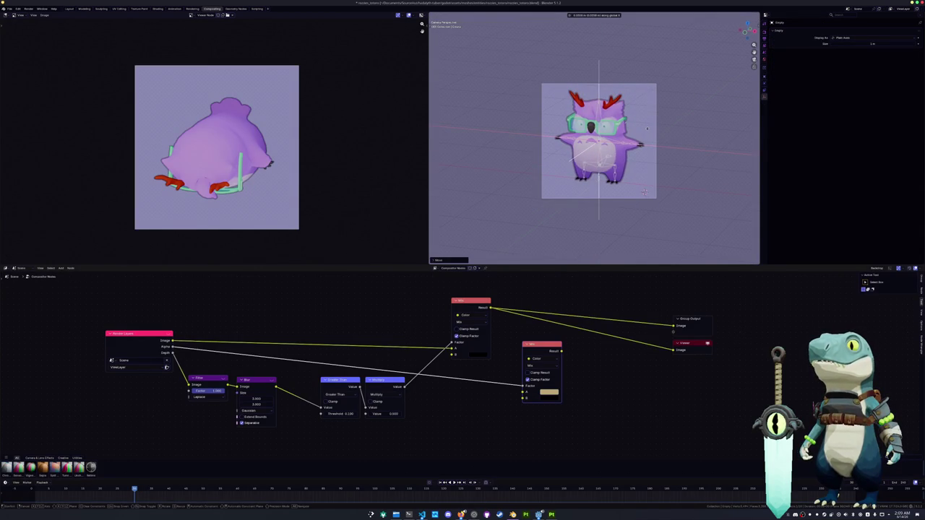
pyautogui.click(639, 177)
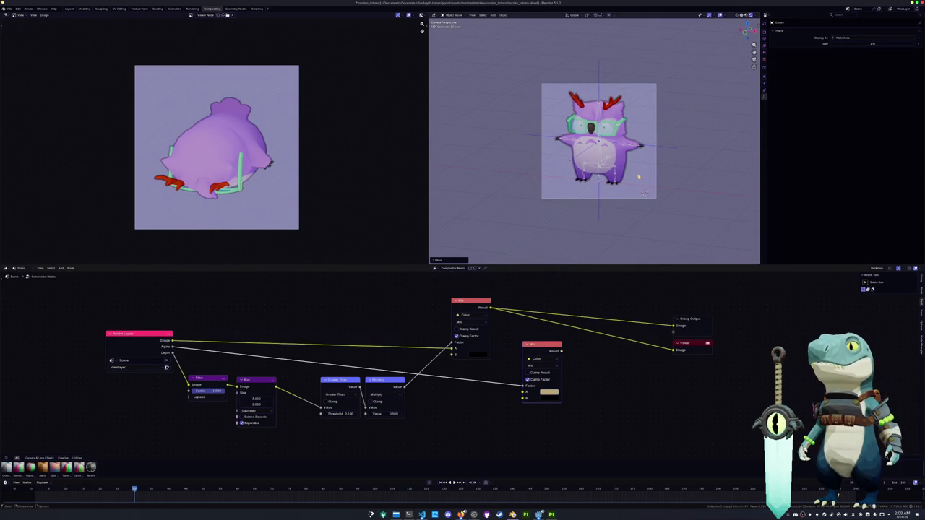
# Step: Lower the camera's focal length to reframe the owl, frame the empty, and switch to Layout
pyautogui.click(598, 185)
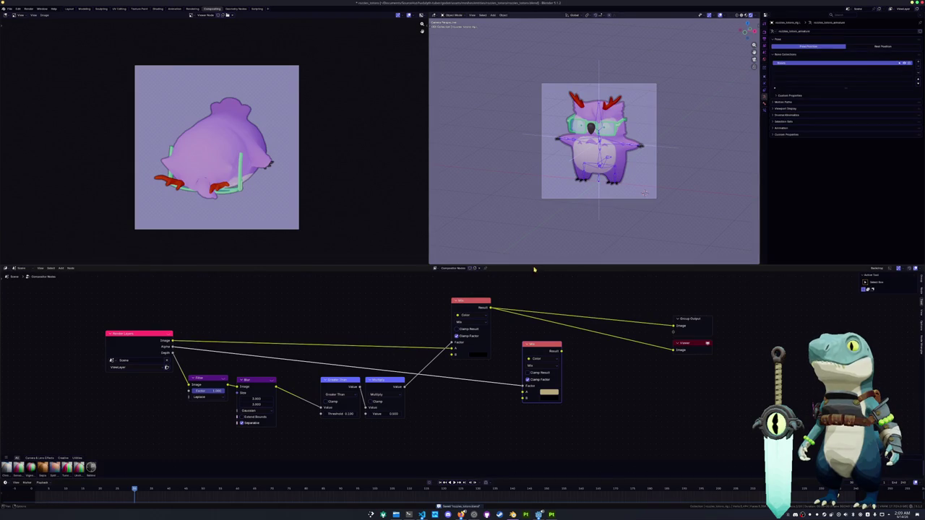
pyautogui.moveTo(534, 268); pyautogui.dragTo(534, 292)
pyautogui.click(611, 212)
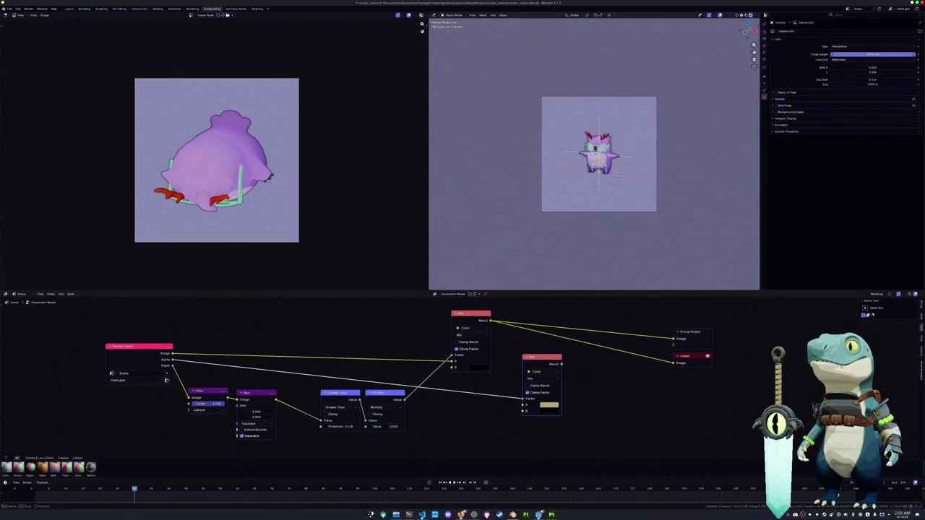
pyautogui.moveTo(871, 54); pyautogui.dragTo(774, 88)
pyautogui.click(629, 189)
pyautogui.press('KP_0')
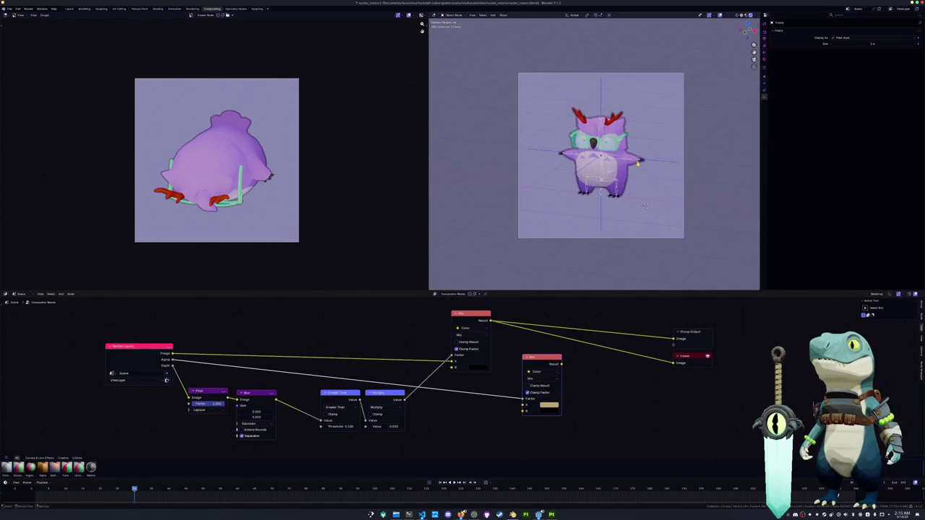
pyautogui.press('KP_Decimal')
pyautogui.scroll(-3, 594, 155)
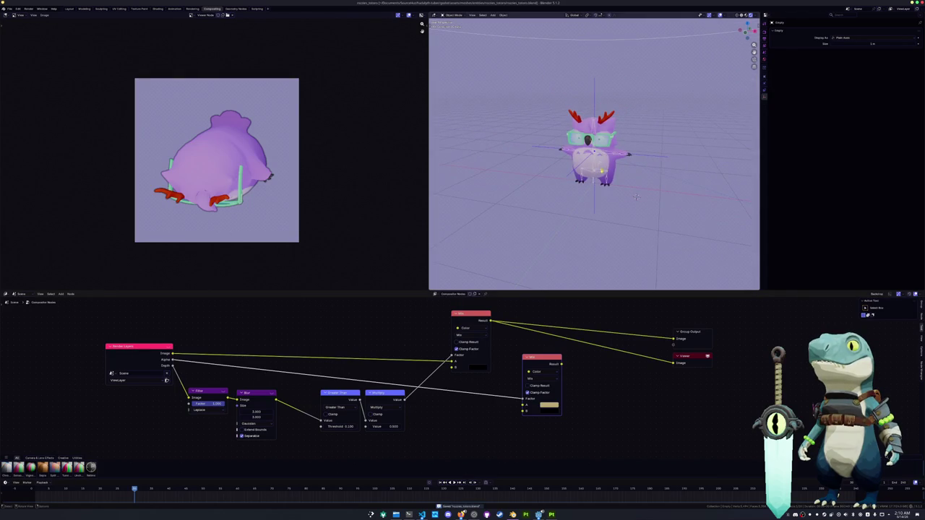
pyautogui.click(70, 10)
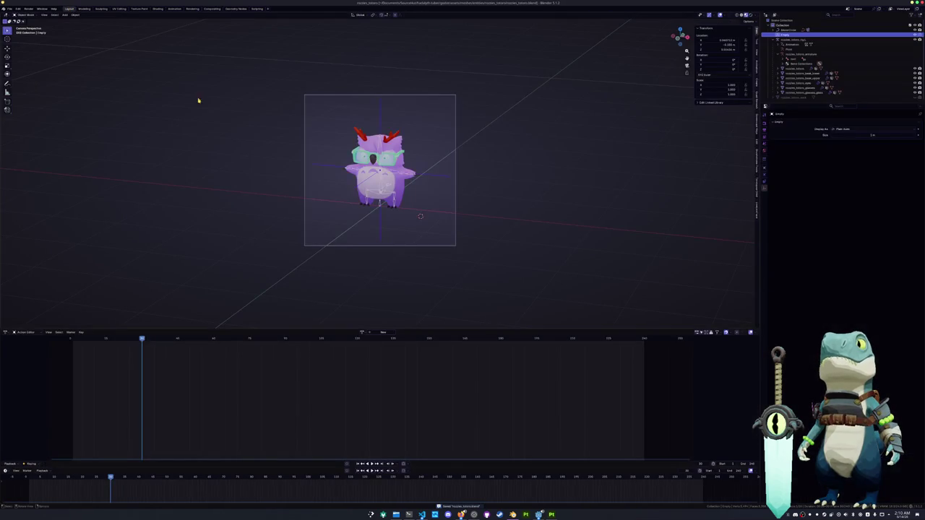
# Step: Unhide the sack in the Outliner and enlarge the Outliner panel
pyautogui.click(914, 98)
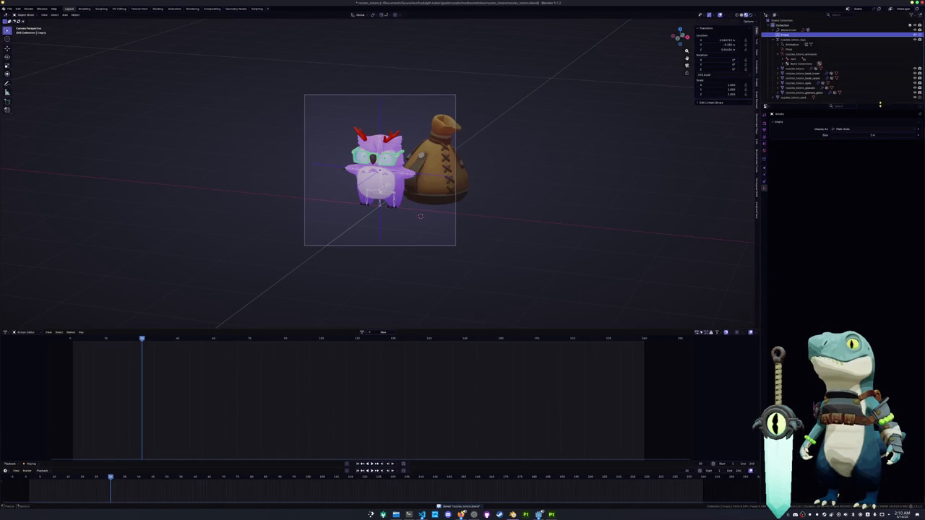
pyautogui.moveTo(878, 105); pyautogui.dragTo(877, 237)
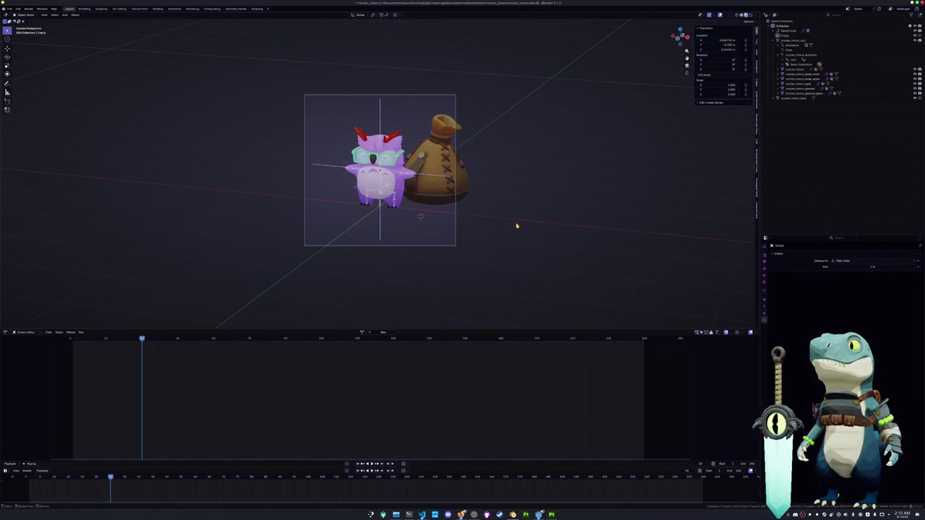
pyautogui.moveTo(516, 225); pyautogui.dragTo(517, 229, button='middle')
pyautogui.scroll(3, 403, 223)
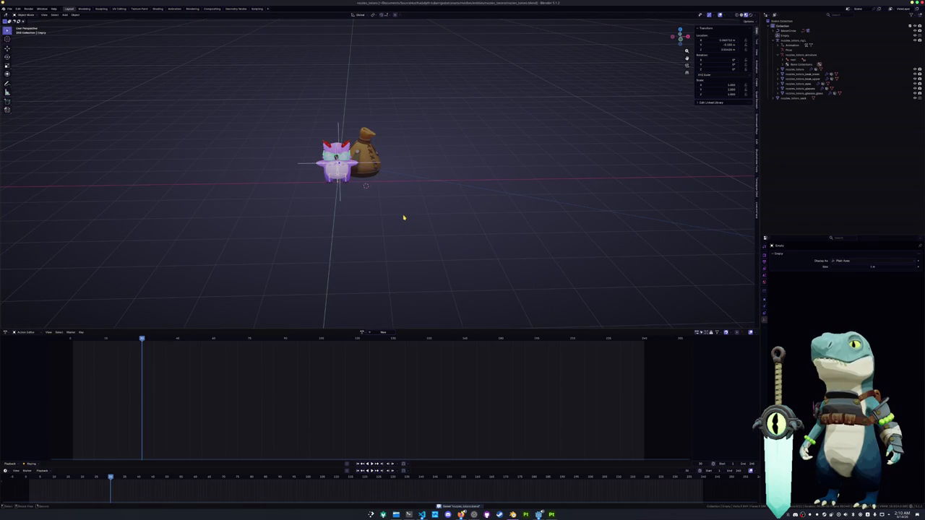
# Step: Select the owl's Empty and orbit the viewport to see the owl and sack
pyautogui.click(336, 194)
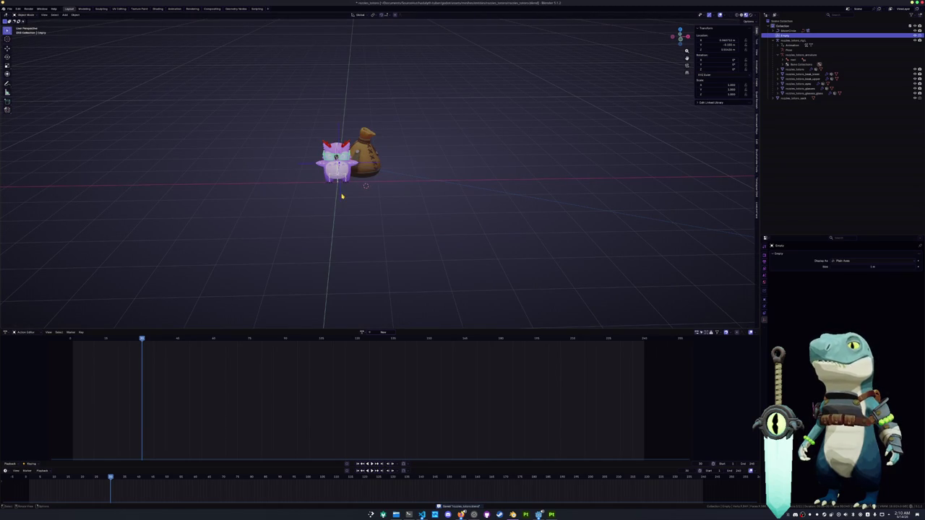
pyautogui.scroll(3, 342, 196)
pyautogui.scroll(-3, 270, 223)
pyautogui.scroll(3, 245, 226)
pyautogui.moveTo(277, 229)
pyautogui.mouseDown(button='middle')
pyautogui.moveTo(245, 225)
pyautogui.moveTo(258, 213)
pyautogui.mouseUp(button='middle')
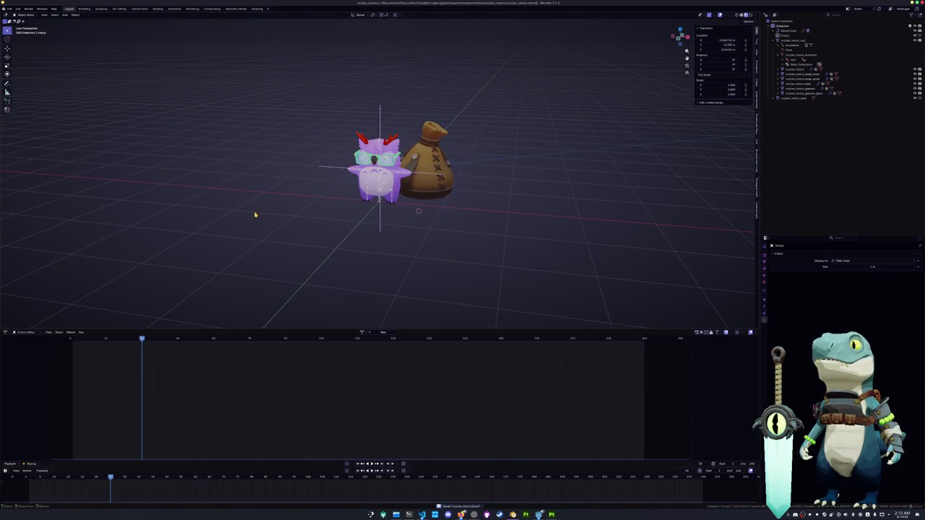
pyautogui.click(10, 9)
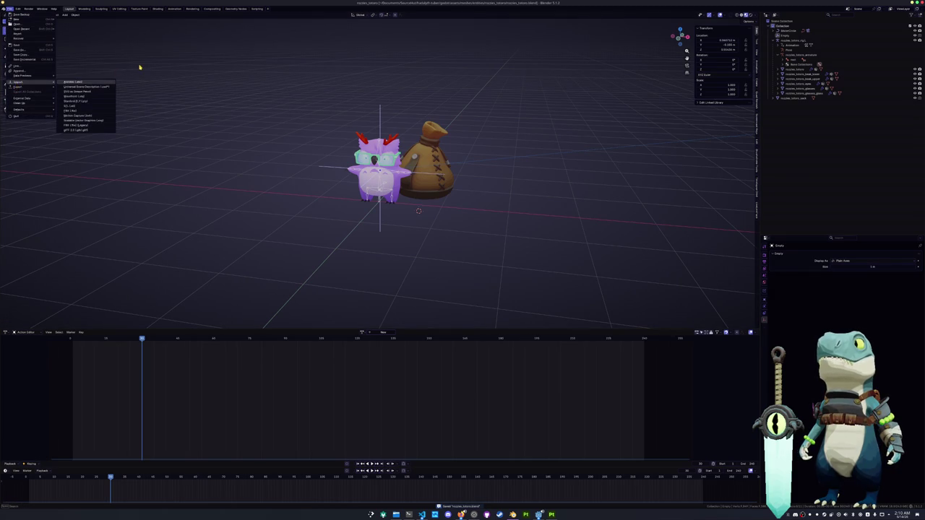
# Step: Open the recent dinosaur scene file and select the Plane.002 object
pyautogui.click(69, 51)
pyautogui.click(11, 8)
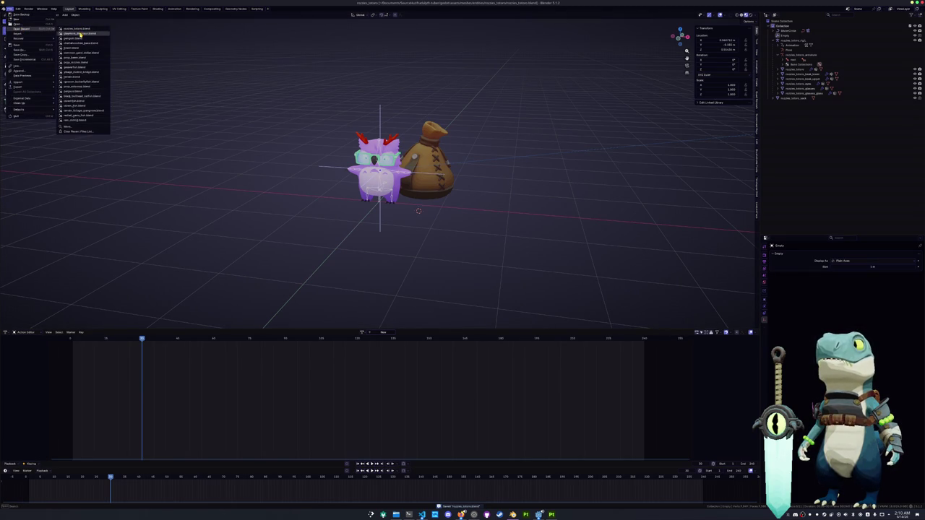
pyautogui.click(86, 32)
pyautogui.scroll(-2, 279, 172)
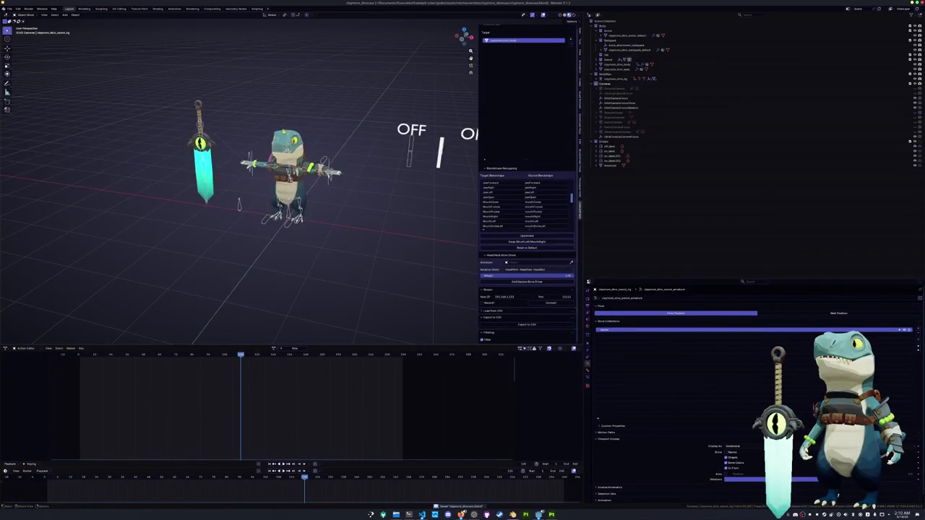
pyautogui.click(610, 166)
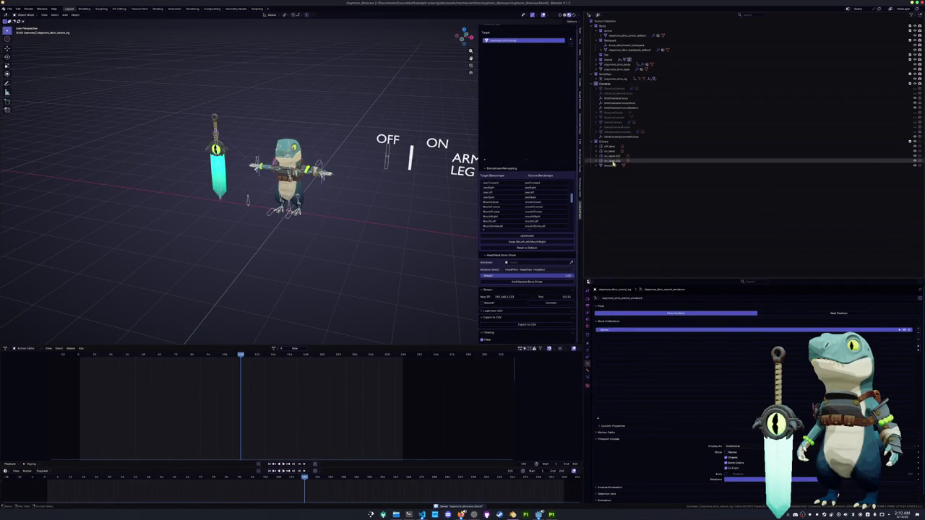
# Step: Add a new collection under Scene Collection, rename it, and save the dinosaur file
pyautogui.rightClick(607, 21)
pyautogui.click(607, 59)
pyautogui.doubleClick(607, 170)
pyautogui.press('Return')
pyautogui.hotkey('ctrl', 's')
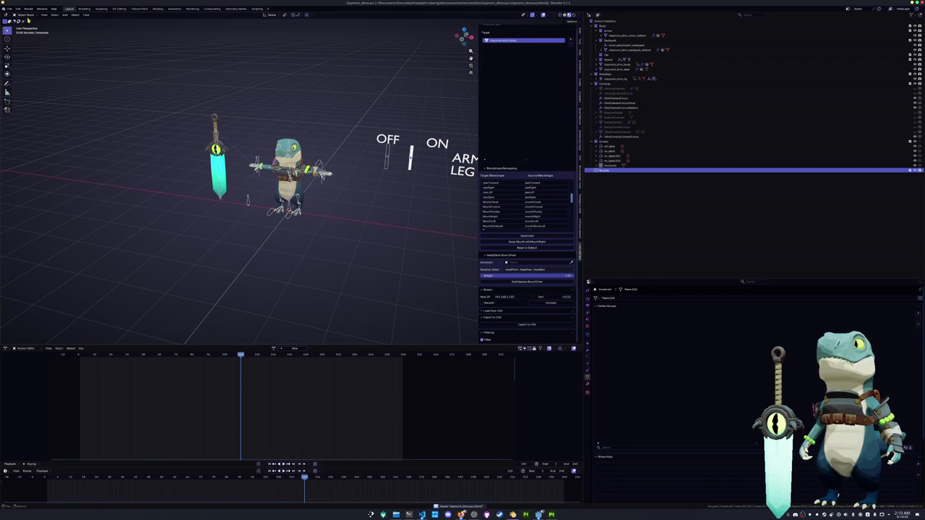
pyautogui.click(10, 8)
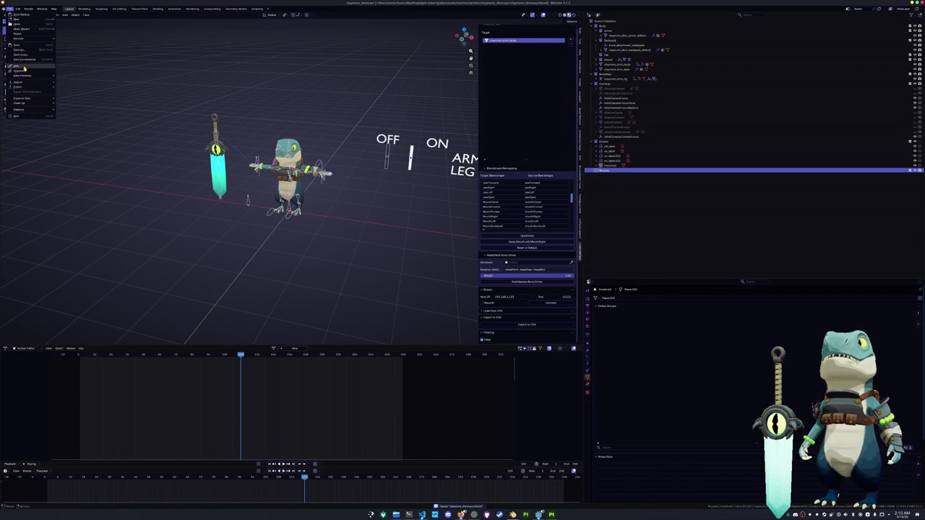
# Step: Append objects nuzzles_bones through nuzzles_colors_eyes from nuzzles_colors.blend's Object folder
pyautogui.click(22, 71)
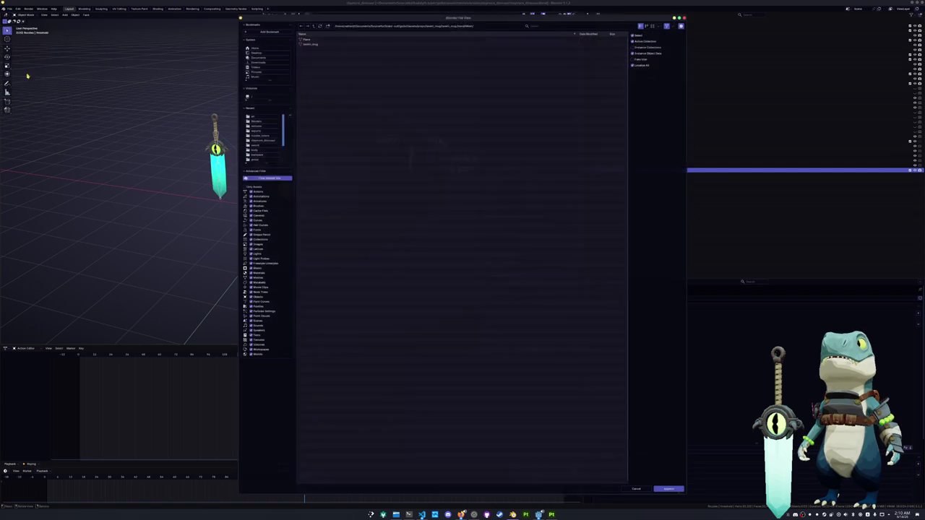
pyautogui.click(313, 24)
pyautogui.click(313, 24)
pyautogui.click(258, 134)
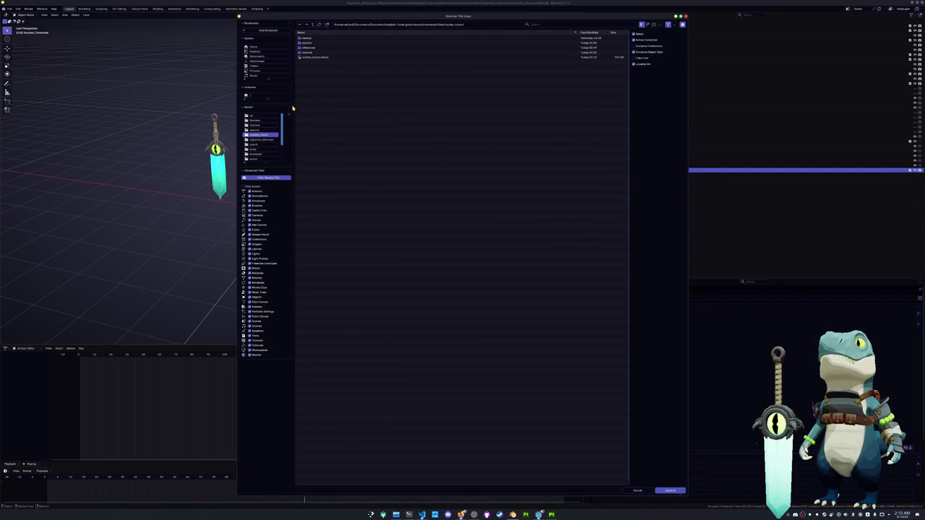
pyautogui.doubleClick(309, 57)
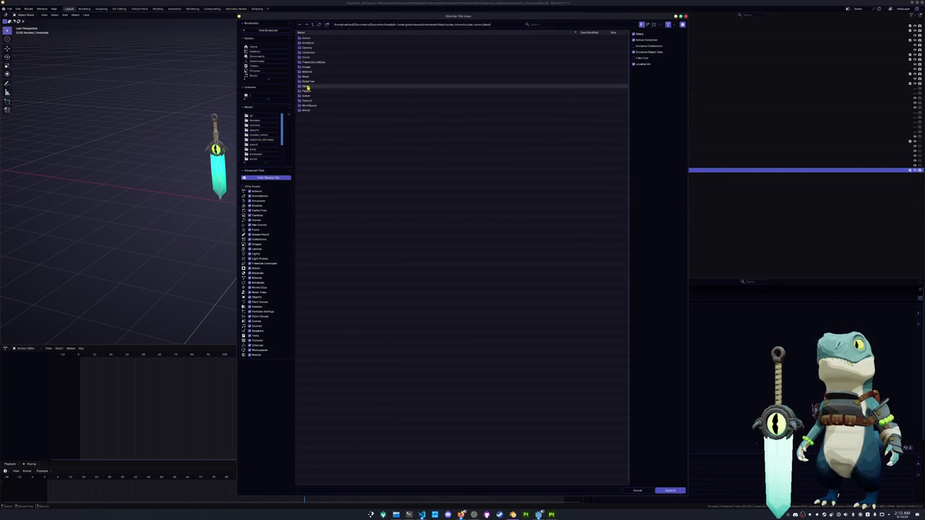
pyautogui.doubleClick(307, 86)
pyautogui.moveTo(319, 53)
pyautogui.mouseDown()
pyautogui.moveTo(318, 72)
pyautogui.moveTo(511, 293)
pyautogui.mouseUp()
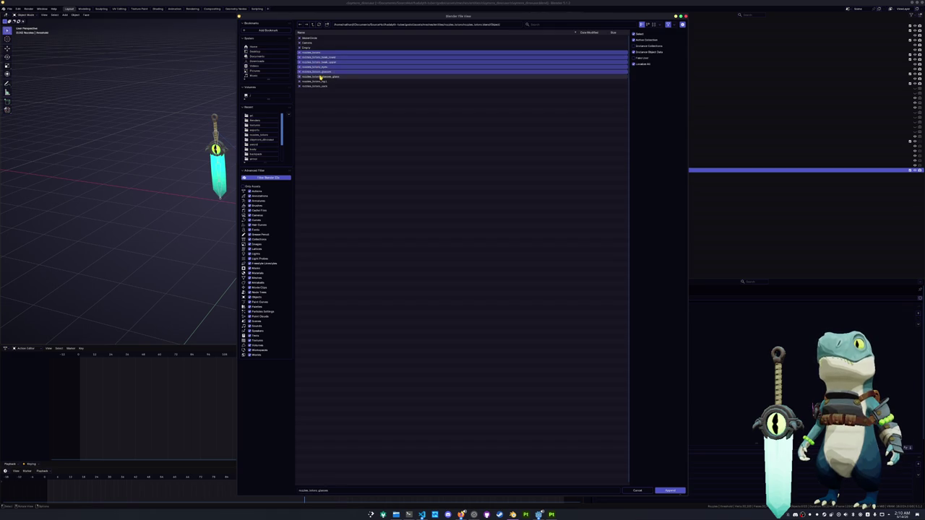
pyautogui.click(669, 490)
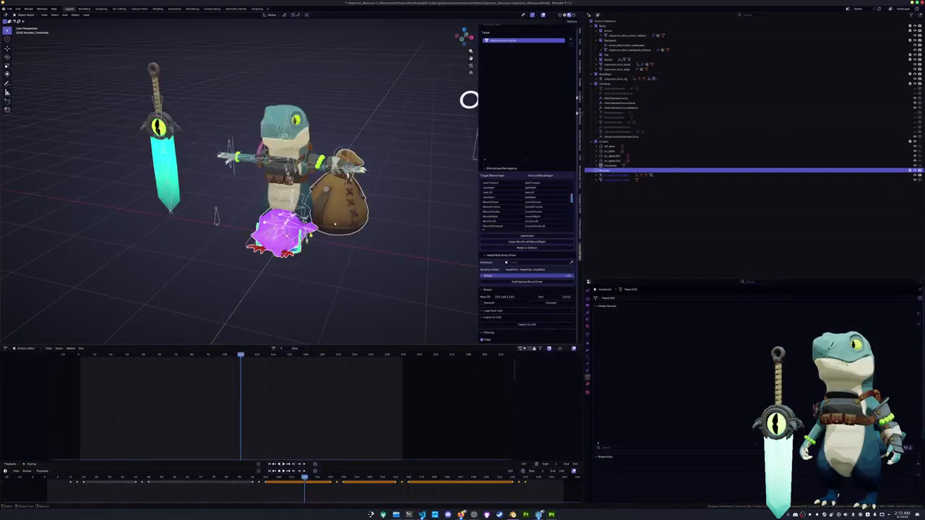
# Step: Put the owl's armature in Pose Mode, move it along Y before the dinosaur, and scale it down
pyautogui.hotkey('ctrl', 'Tab')
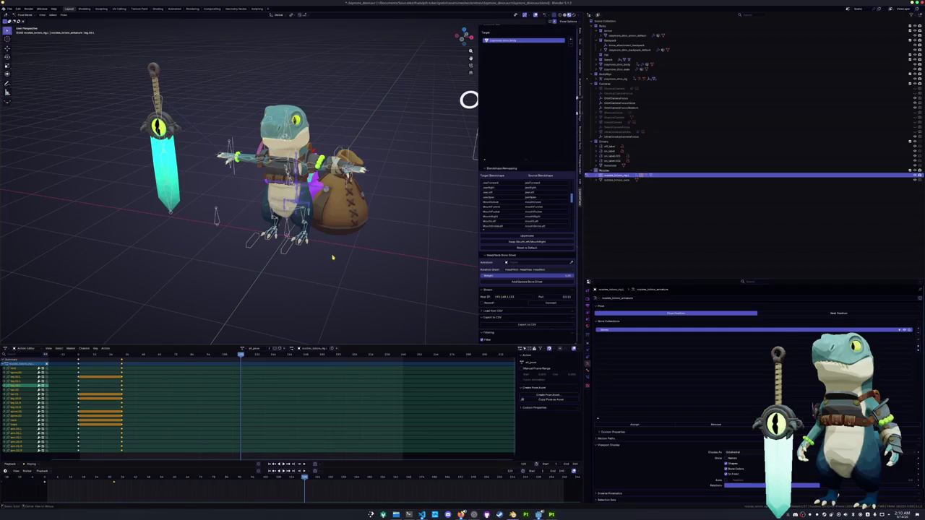
pyautogui.press('g')
pyautogui.press('x')
pyautogui.press('y')
pyautogui.click(318, 274)
pyautogui.scroll(-2, 354, 264)
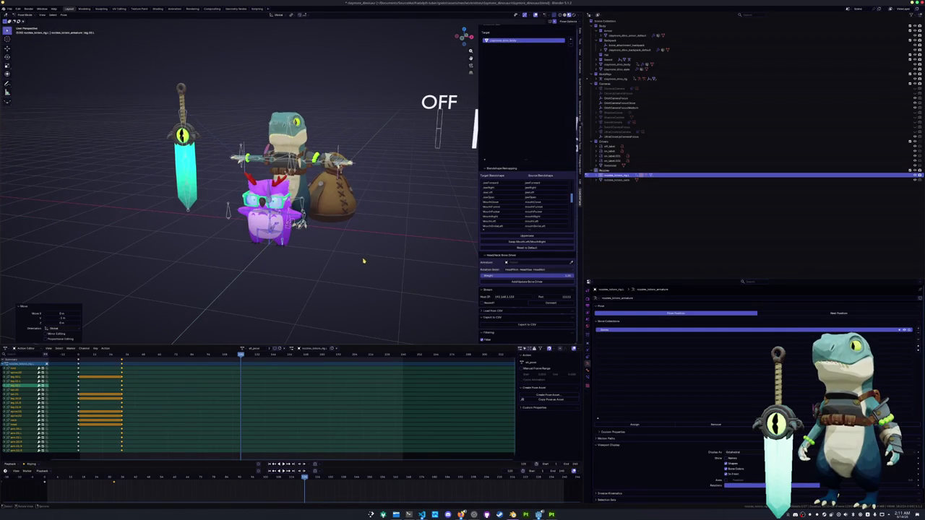
pyautogui.press('s')
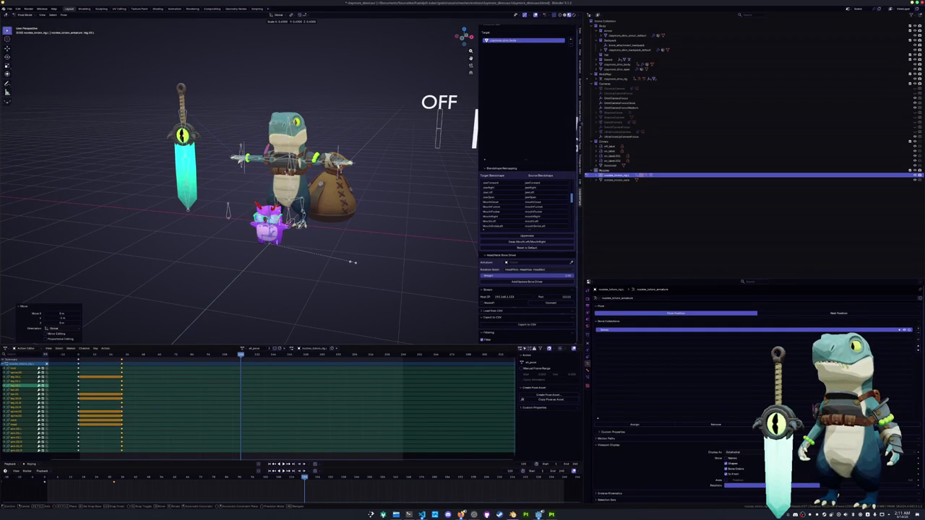
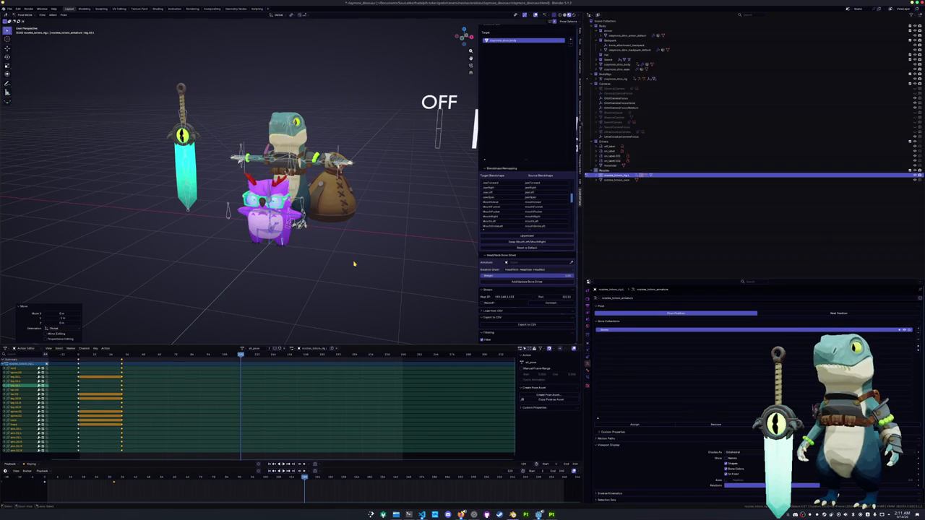
# Step: Shrink the purple creature rig in two scaling passes
pyautogui.click(365, 260)
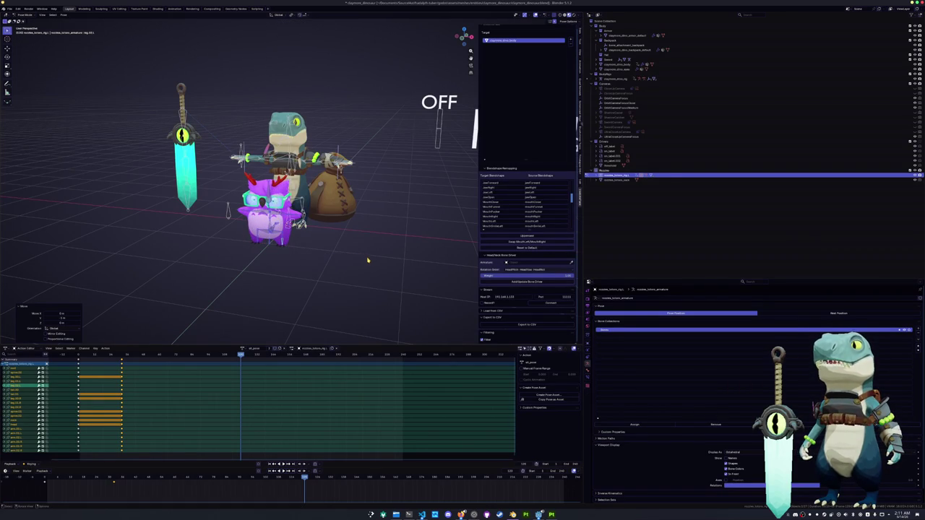
pyautogui.press('s')
pyautogui.click(351, 258)
# Step: Undo the scaling and clear the creature rig's location, scale and rotation
pyautogui.hotkey('ctrl', 'Tab')
pyautogui.scroll(4, 333, 266)
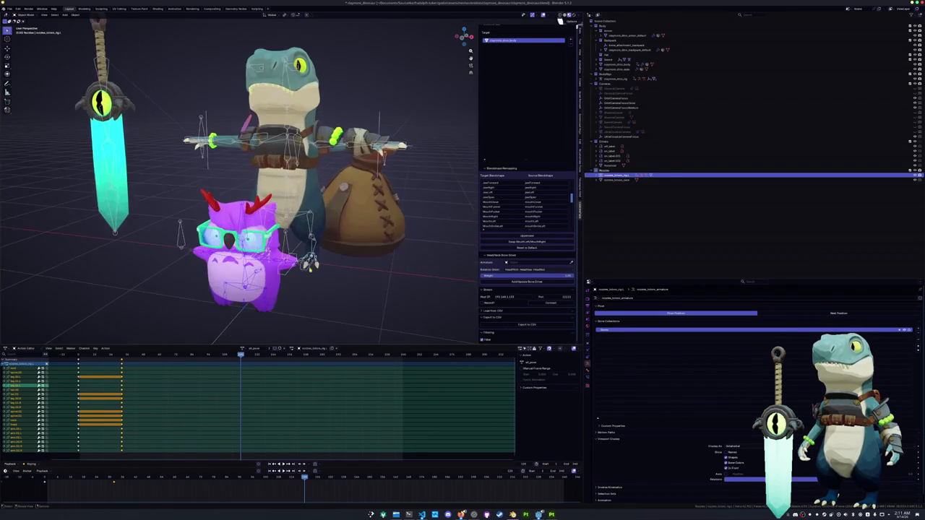
pyautogui.hotkey('ctrl', 'z')
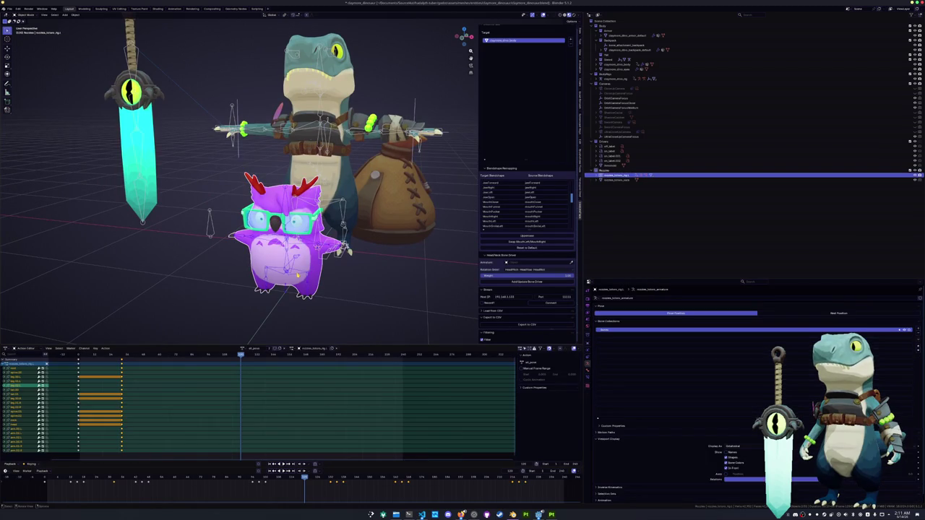
pyautogui.hotkey('alt', 'g')
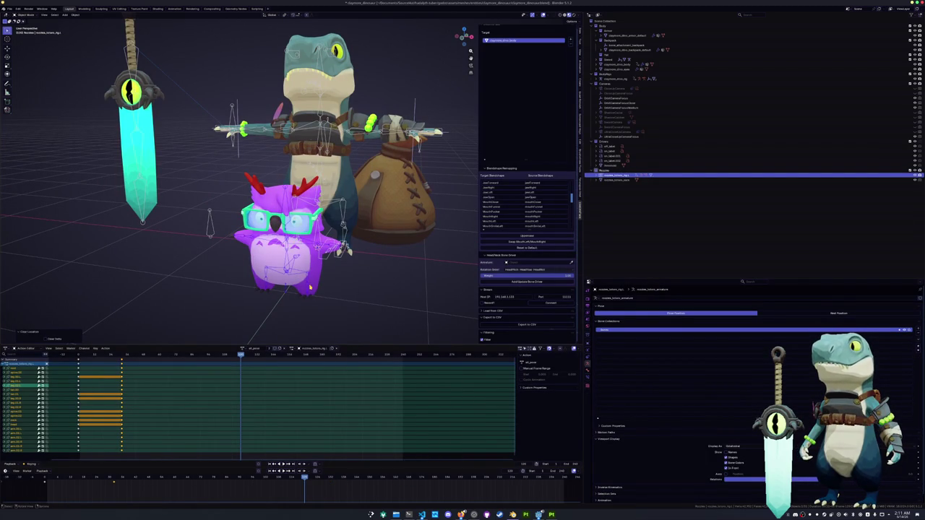
pyautogui.hotkey('alt', 's')
pyautogui.hotkey('alt', 'r')
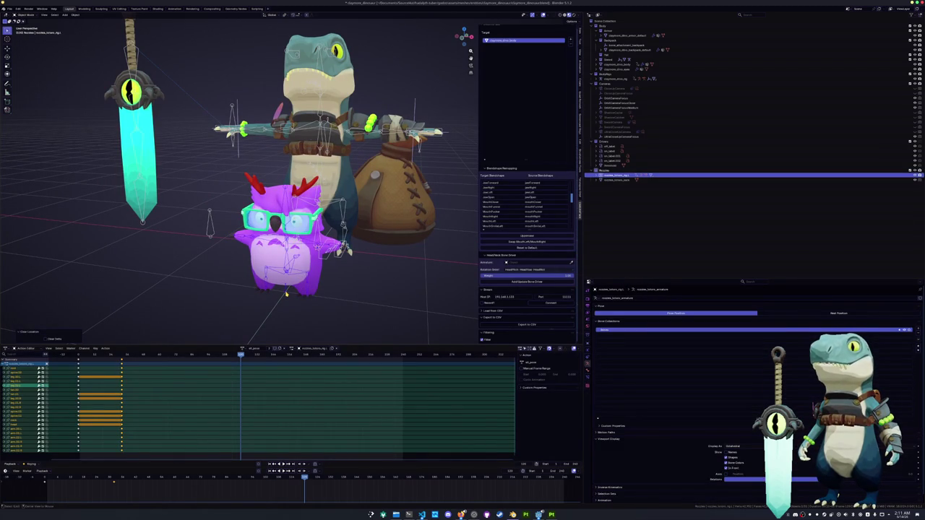
pyautogui.moveTo(315, 301); pyautogui.dragTo(304, 295, button='middle')
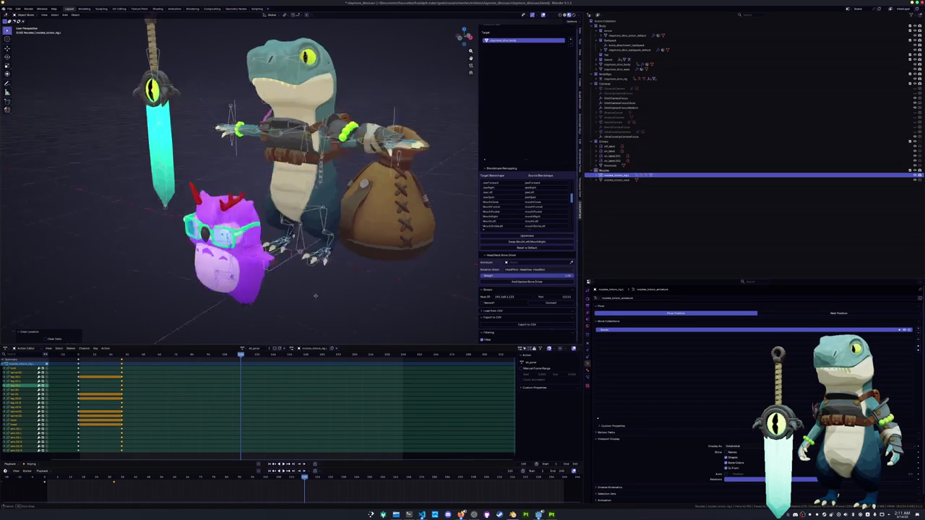
# Step: Toggle the rig between Pose and Object mode, undoing and redoing stray changes
pyautogui.hotkey('ctrl', 'Tab')
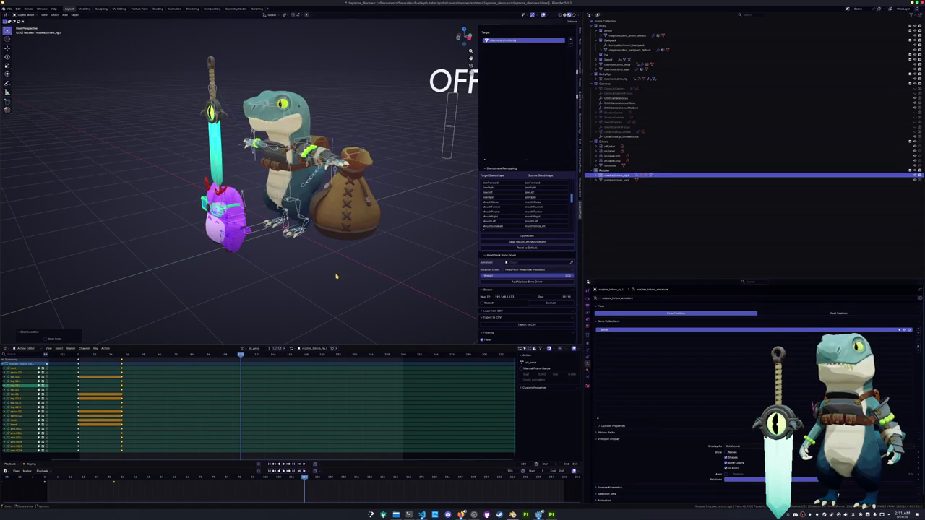
pyautogui.hotkey('alt', 'g')
pyautogui.hotkey('ctrl', 'z')
pyautogui.hotkey('ctrl', 'shift', 'z')
pyautogui.hotkey('ctrl', 'z')
pyautogui.hotkey('ctrl', 'Tab')
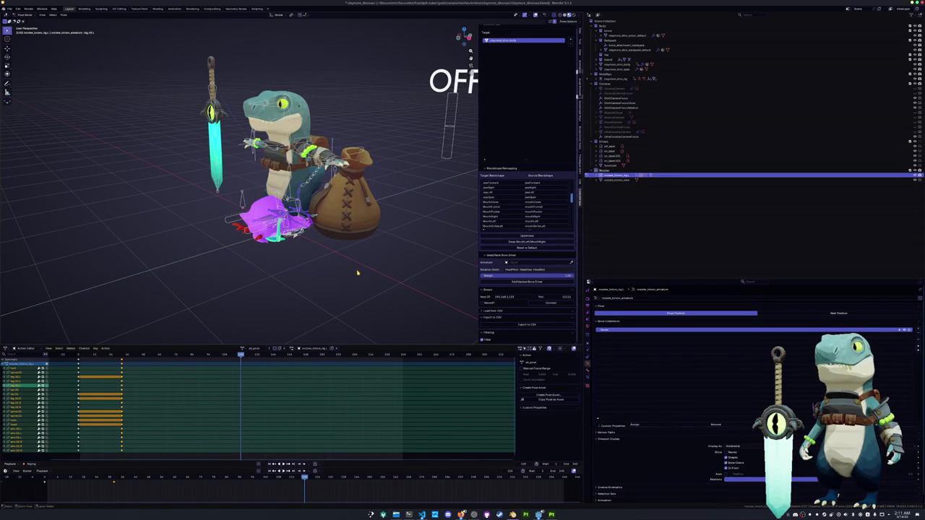
pyautogui.hotkey('ctrl', 'Tab')
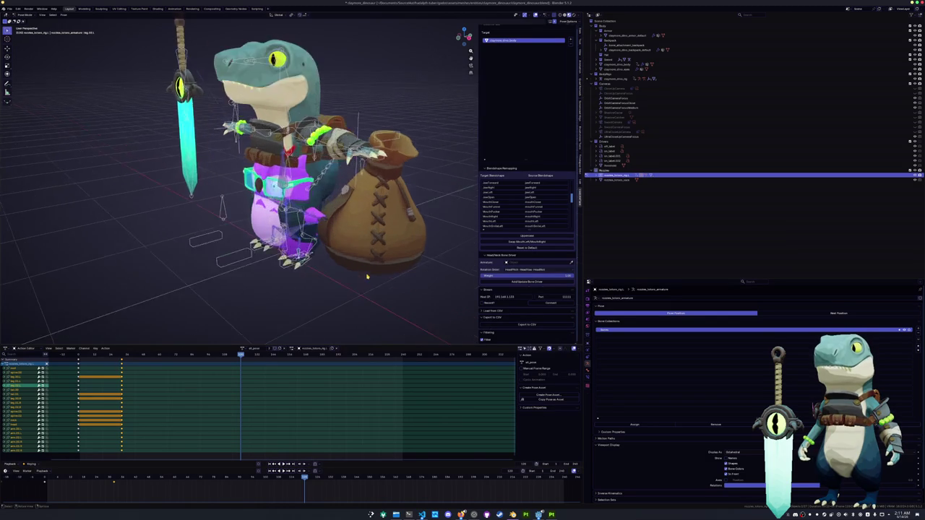
pyautogui.moveTo(355, 282); pyautogui.dragTo(381, 268, button='middle')
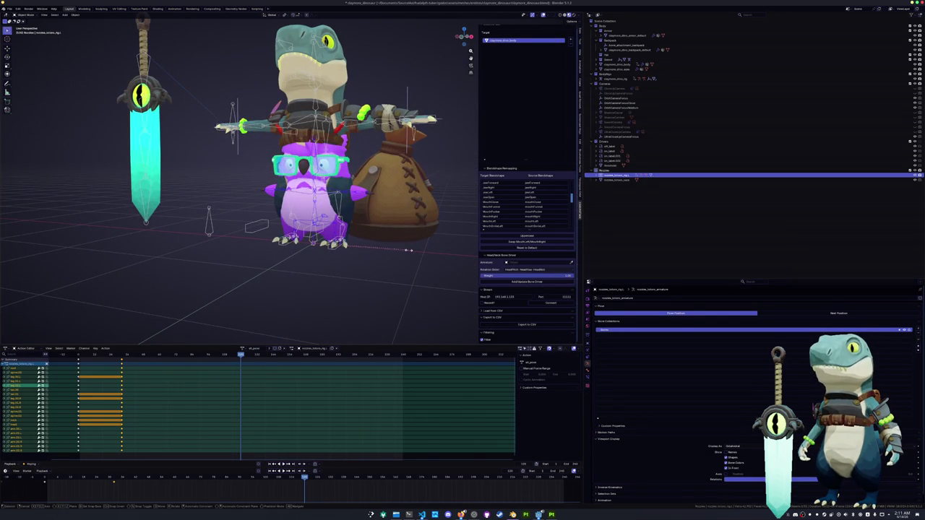
# Step: Scale the creature rig down to fit in front of the dinosaur's legs
pyautogui.press('s')
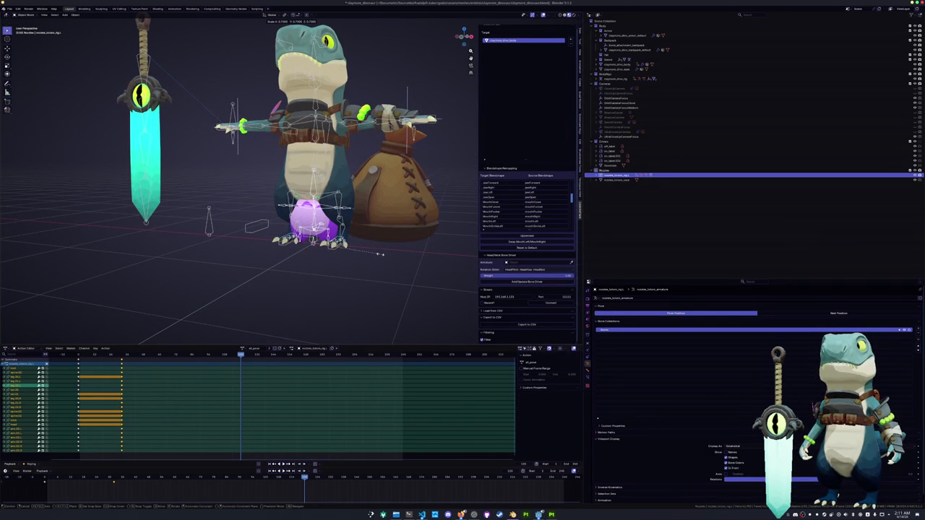
pyautogui.click(388, 253)
pyautogui.scroll(-1, 387, 253)
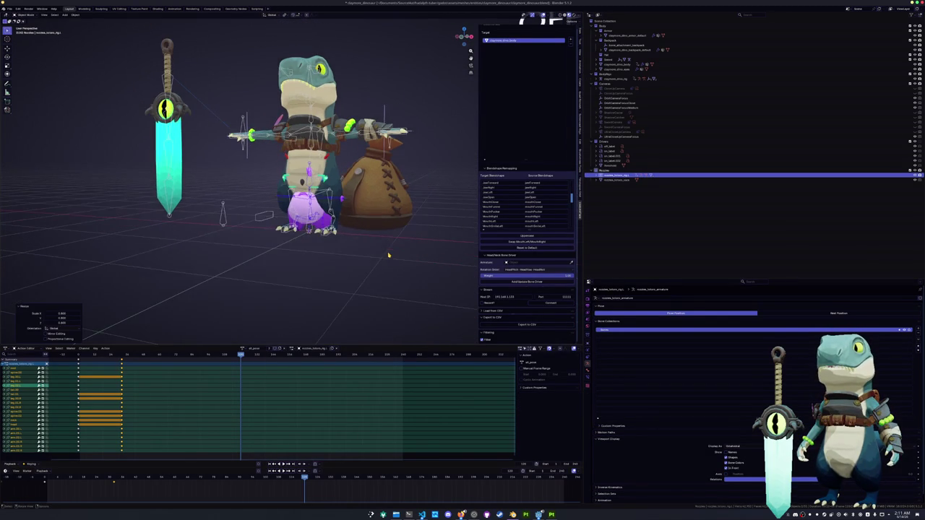
pyautogui.scroll(-1, 387, 253)
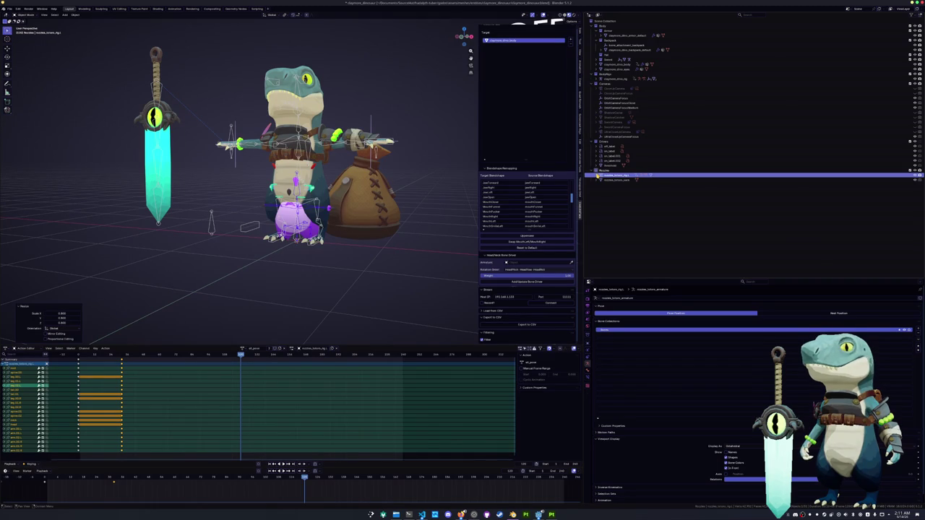
pyautogui.hotkey('ctrl', 'a')
# Step: Apply all transforms to the creature rig and convert its meshes' transforms to deltas
pyautogui.click(394, 251)
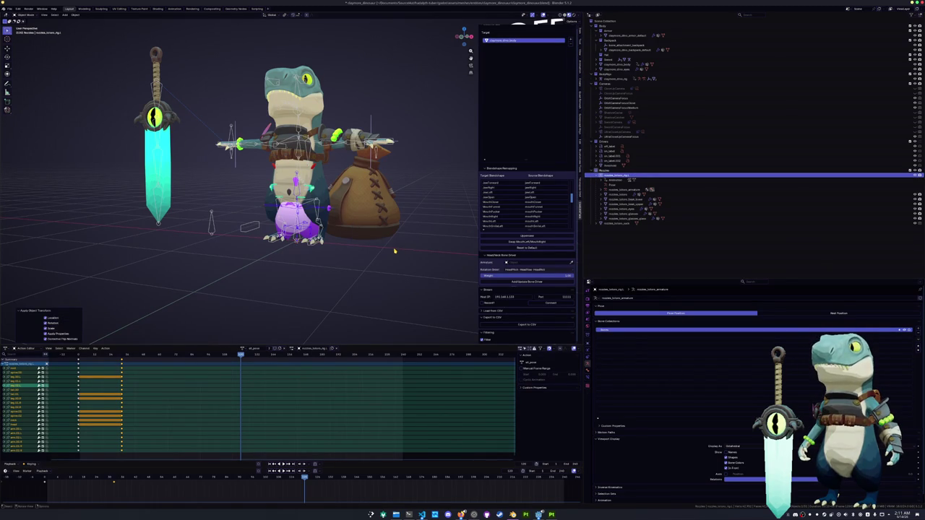
pyautogui.click(616, 196)
pyautogui.keyDown('shift'); pyautogui.click(616, 218); pyautogui.keyUp('shift')
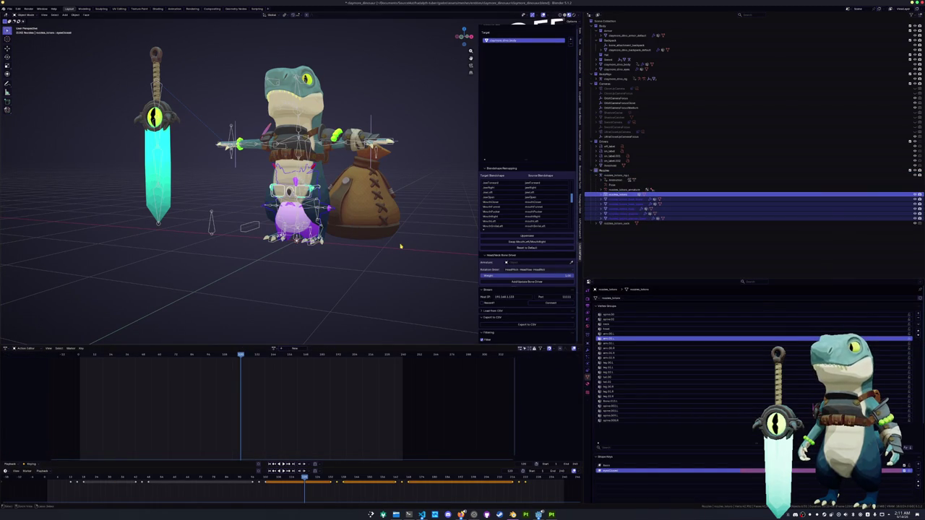
pyautogui.hotkey('ctrl', 'a')
pyautogui.click(395, 269)
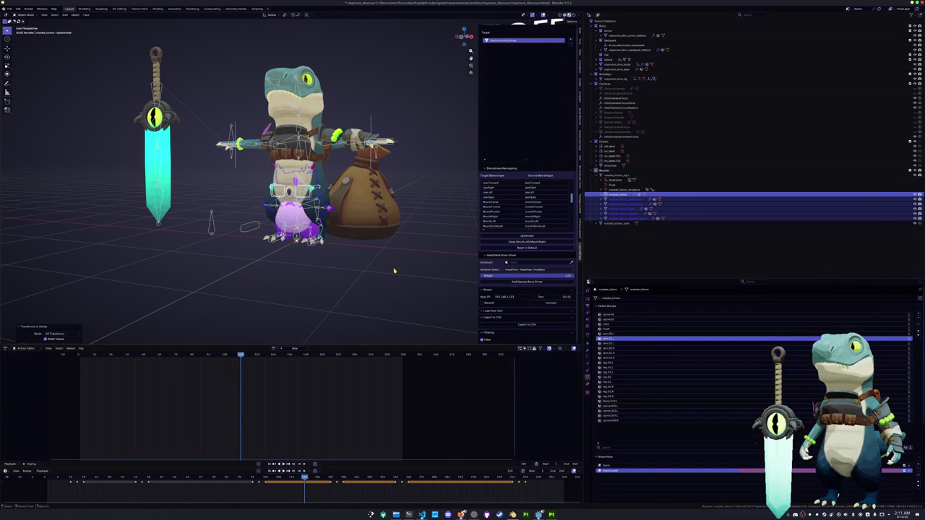
# Step: Shrink the sack, apply its transforms as deltas, and save the file
pyautogui.click(394, 239)
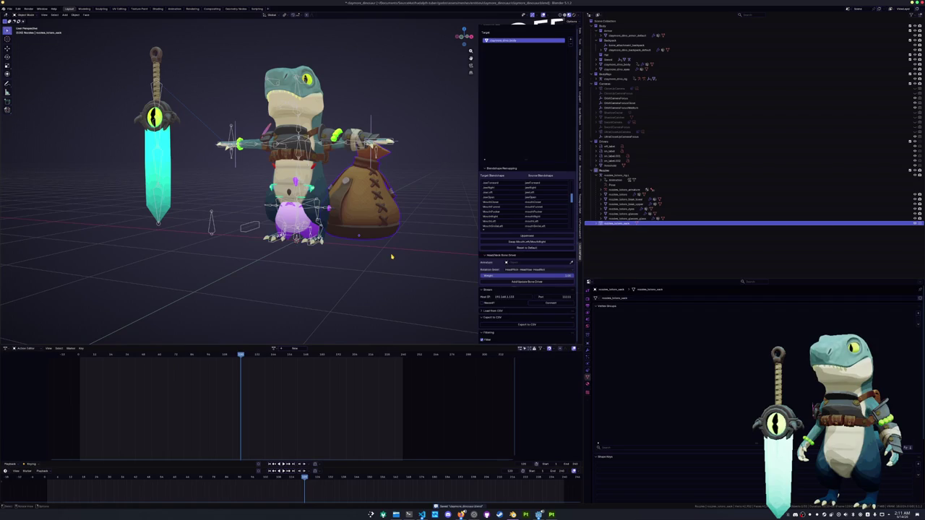
pyautogui.press('s')
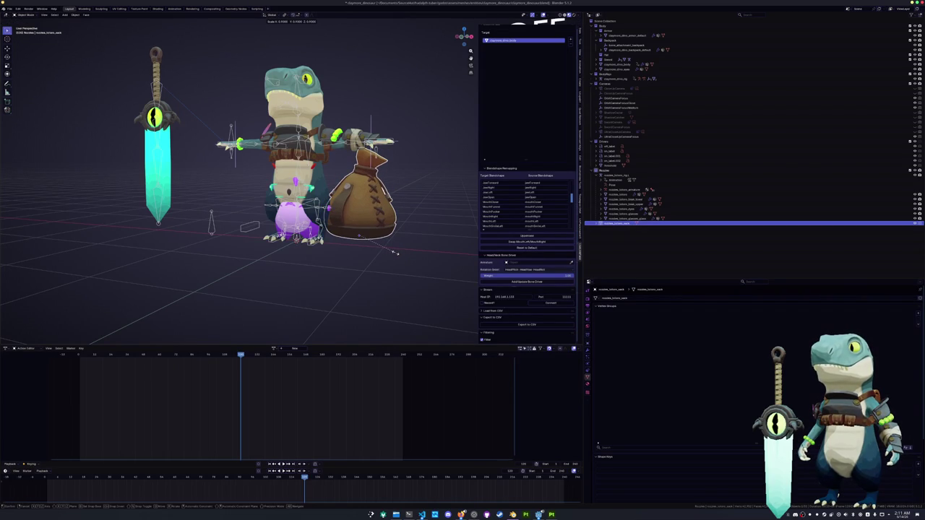
pyautogui.click(391, 255)
pyautogui.hotkey('ctrl', 'a')
pyautogui.click(391, 255)
pyautogui.hotkey('ctrl', 's')
# Step: Select the purple creature's rig, abandoning a trial X-axis move
pyautogui.click(297, 249)
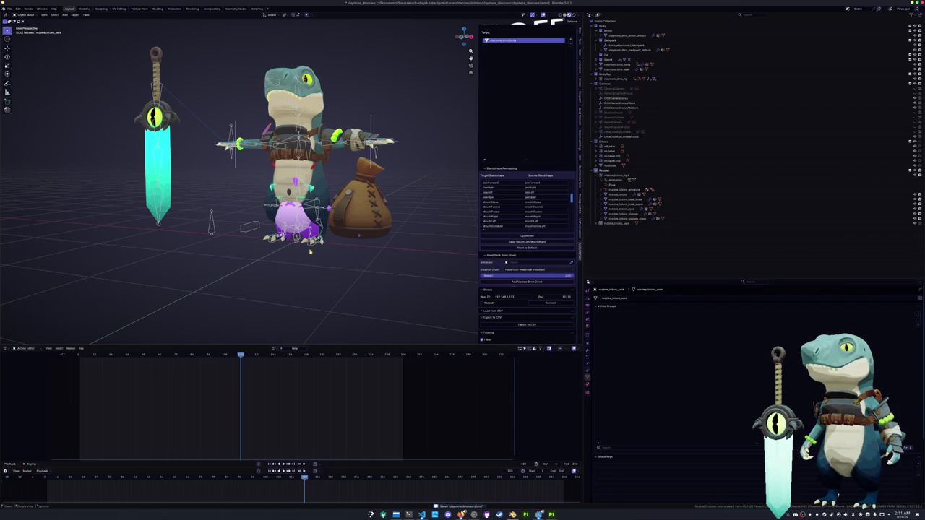
pyautogui.moveTo(309, 251); pyautogui.dragTo(300, 239, button='middle')
pyautogui.click(300, 238)
pyautogui.press('g')
pyautogui.press('x')
pyautogui.press('Escape')
pyautogui.click(286, 238)
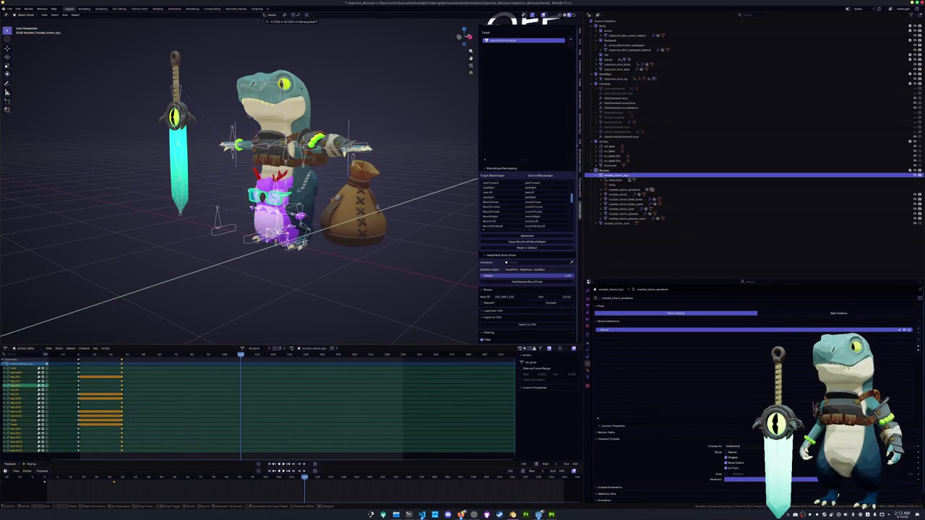
# Step: Drag the purple creature to the dinosaur's left, save, and select the dinosaur rig
pyautogui.moveTo(285, 238); pyautogui.dragTo(231, 255)
pyautogui.moveTo(231, 255); pyautogui.dragTo(243, 253, button='middle')
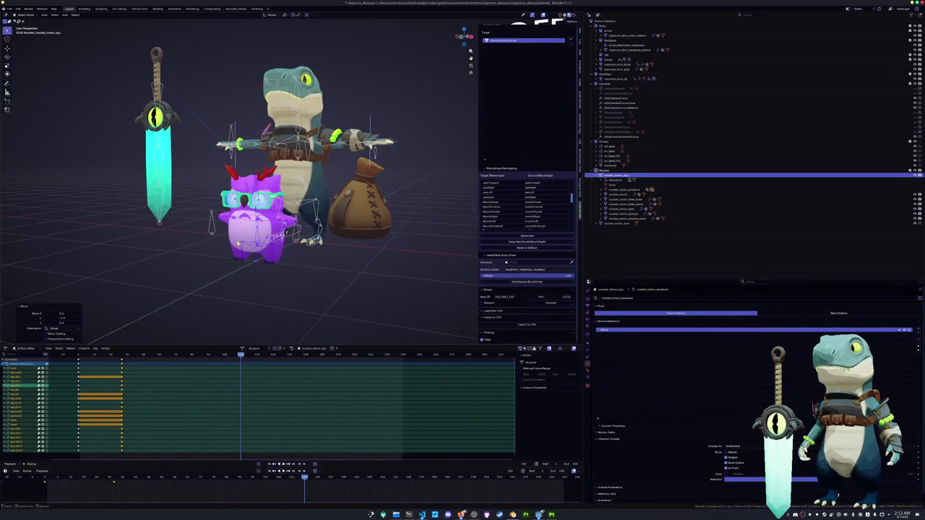
pyautogui.click(243, 254)
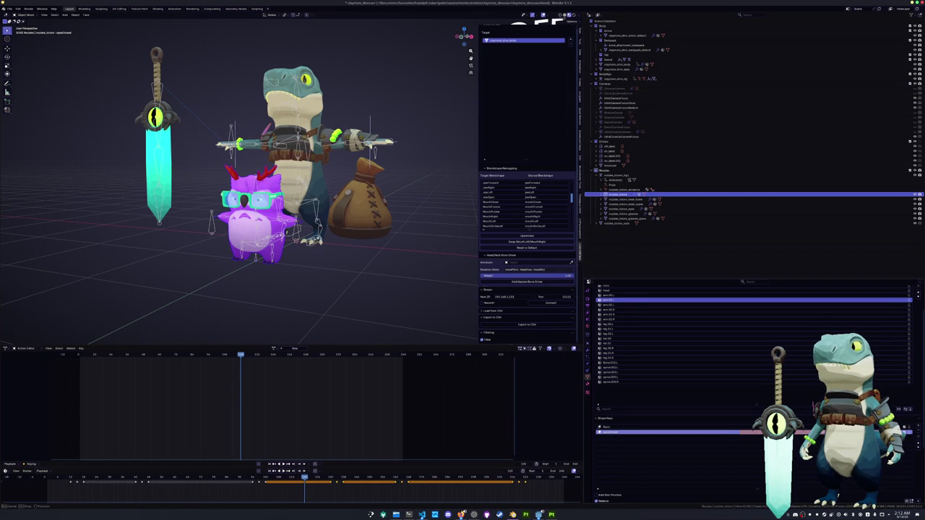
pyautogui.moveTo(361, 314); pyautogui.dragTo(304, 291, button='middle')
pyautogui.hotkey('ctrl', 's')
pyautogui.click(288, 229)
pyautogui.moveTo(289, 229); pyautogui.dragTo(305, 256, button='middle')
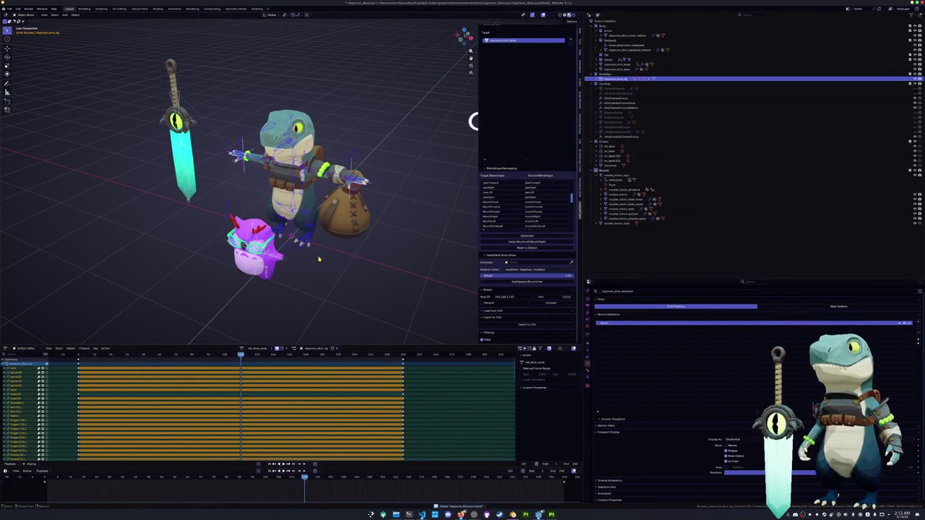
# Step: Rename the dinosaur rig's action to 'rat' from the front orthographic view
pyautogui.press('KP_1')
pyautogui.press('KP_3')
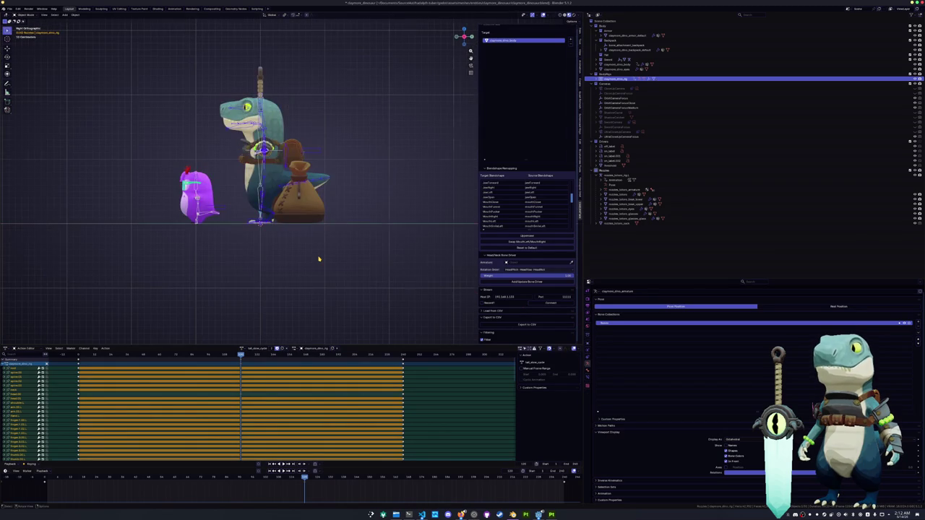
pyautogui.press('KP_1')
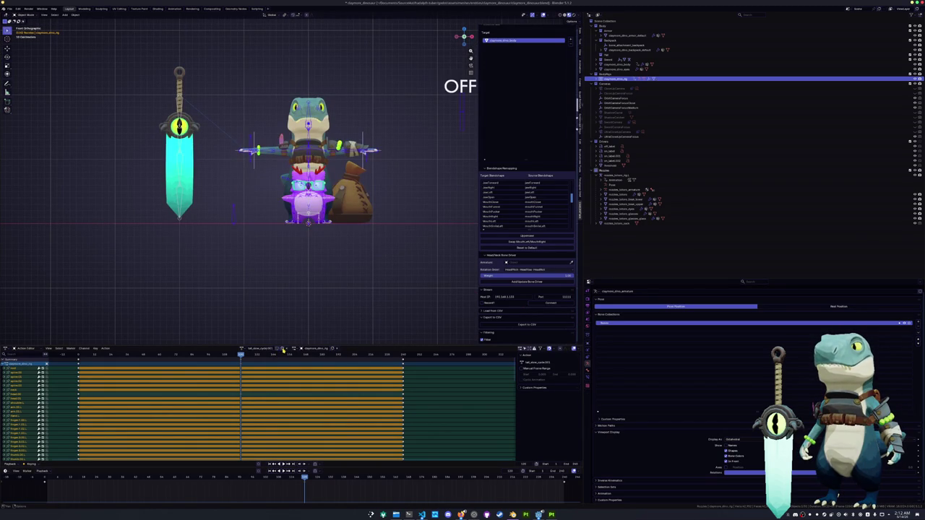
pyautogui.doubleClick(268, 349)
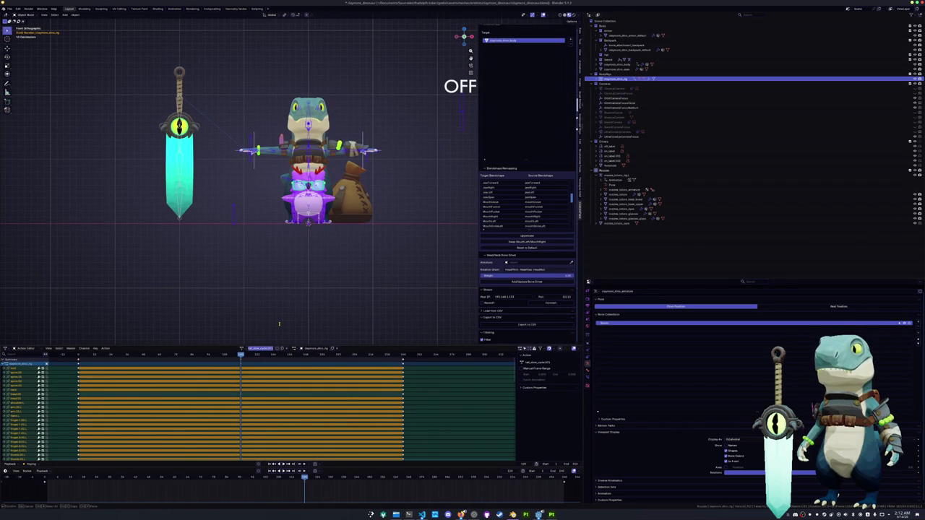
pyautogui.write('rat')
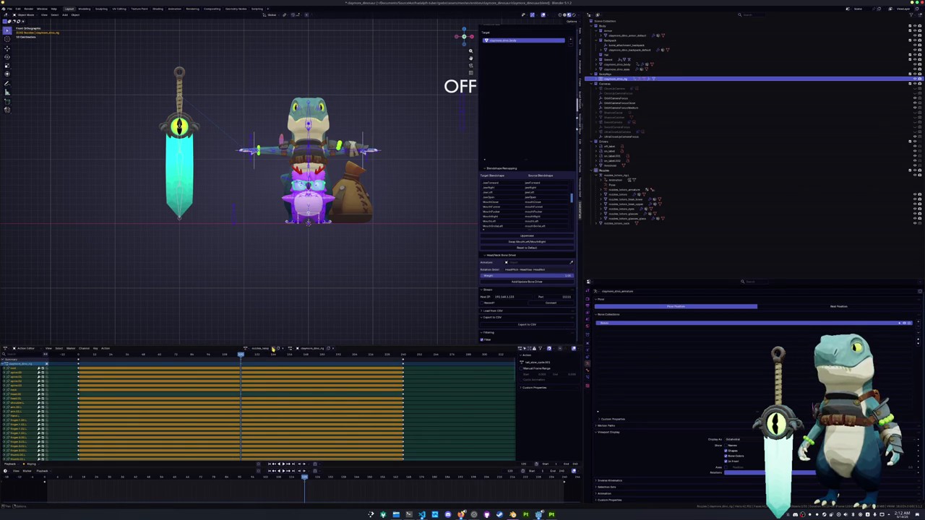
pyautogui.moveTo(289, 245)
pyautogui.mouseDown(button='middle')
pyautogui.moveTo(308, 285)
pyautogui.moveTo(230, 255)
pyautogui.moveTo(260, 217)
pyautogui.mouseUp(button='middle')
pyautogui.scroll(-3, 260, 217)
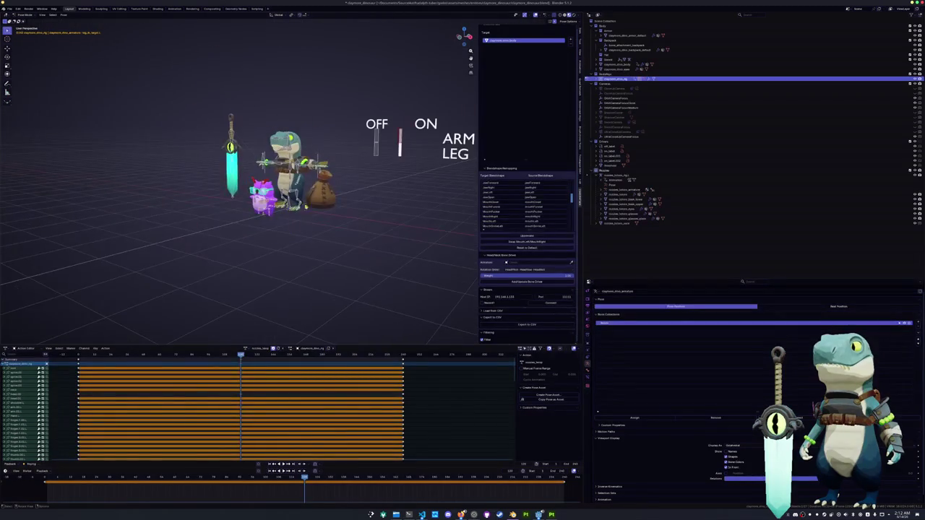
# Step: Turn the switch on and reposition the leg control bone in right side view
pyautogui.click(406, 149)
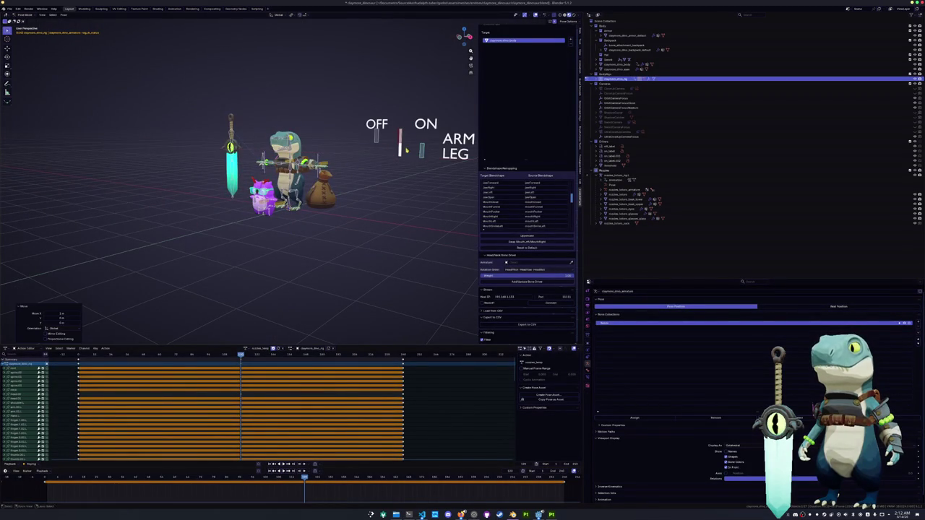
pyautogui.scroll(2, 286, 212)
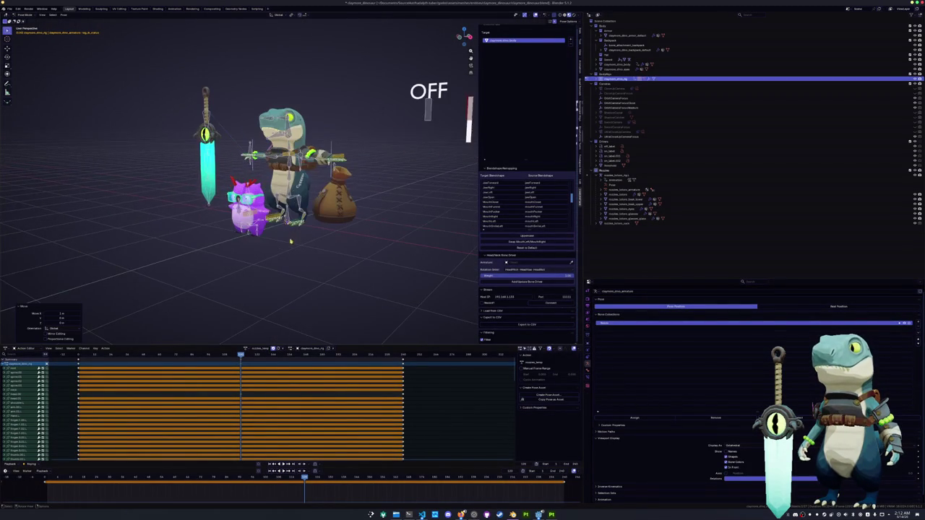
pyautogui.scroll(3, 284, 231)
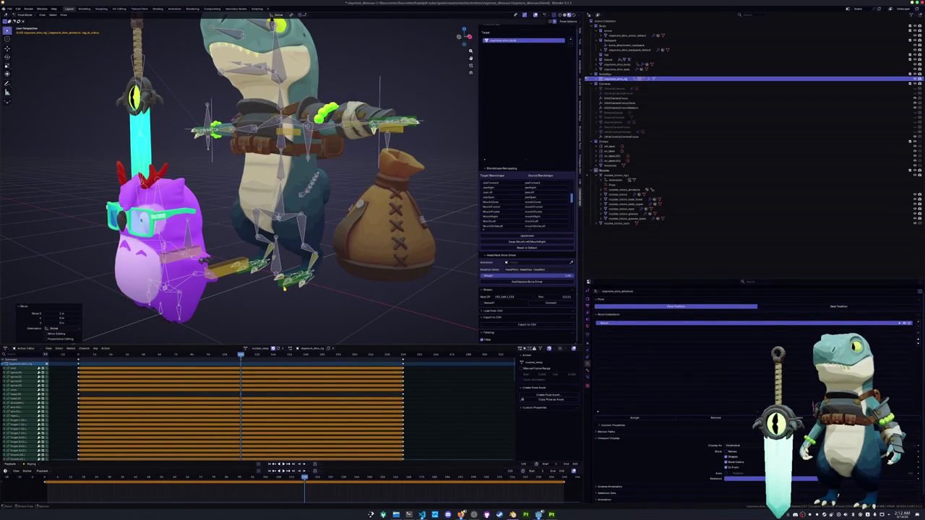
pyautogui.press('KP_3')
pyautogui.press('g')
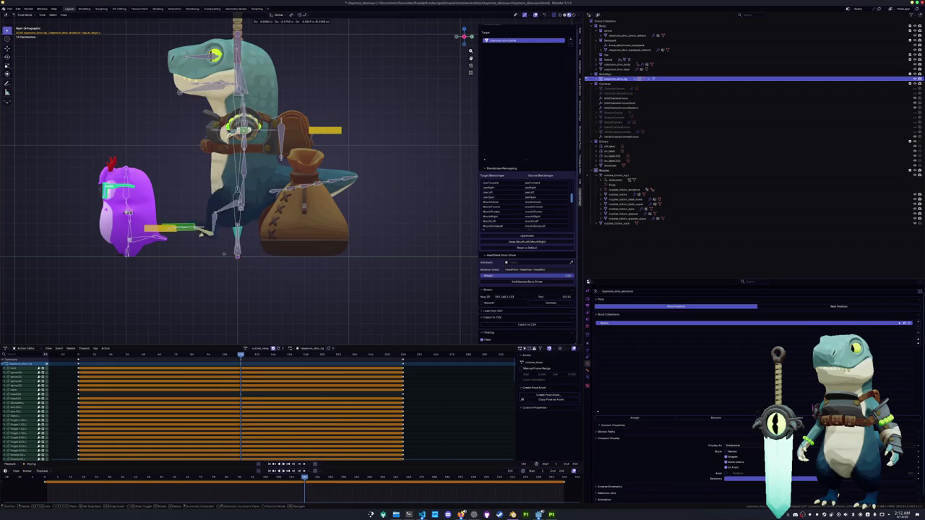
pyautogui.click(187, 235)
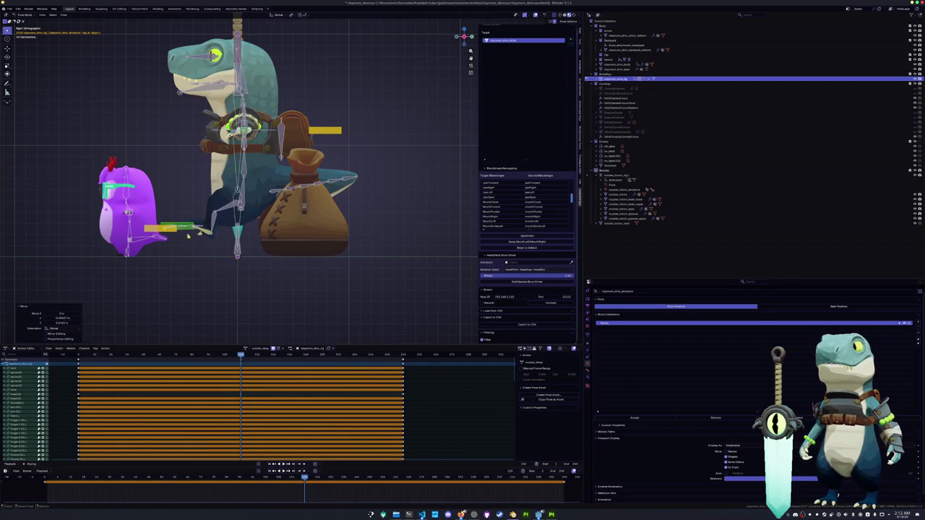
pyautogui.scroll(-3, 188, 235)
pyautogui.scroll(1, 204, 240)
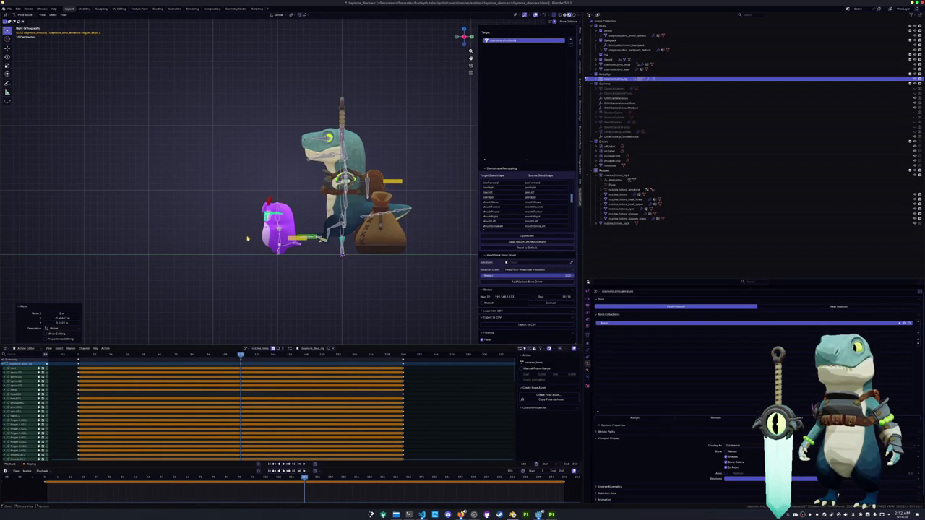
# Step: Raise the yellow control bone and move and rotate the green leg bone
pyautogui.press('g')
pyautogui.click(260, 177)
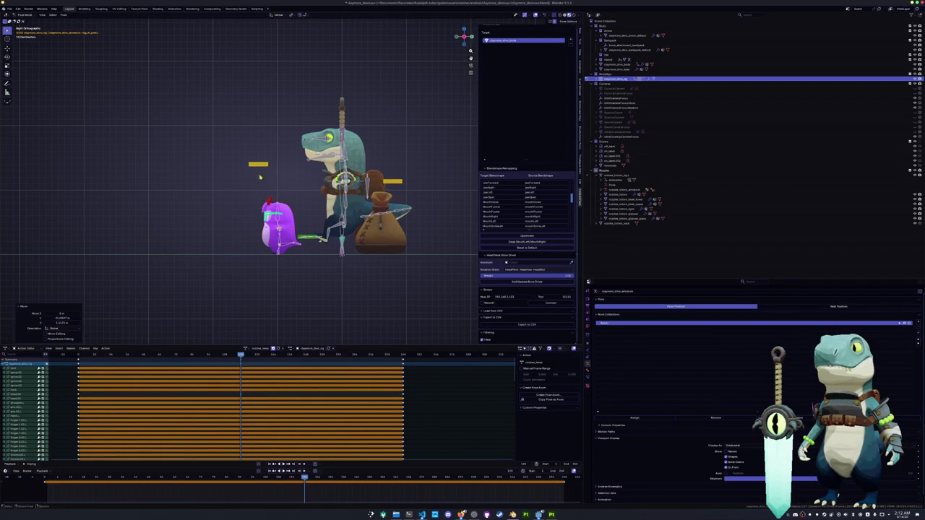
pyautogui.click(260, 177)
pyautogui.press('g')
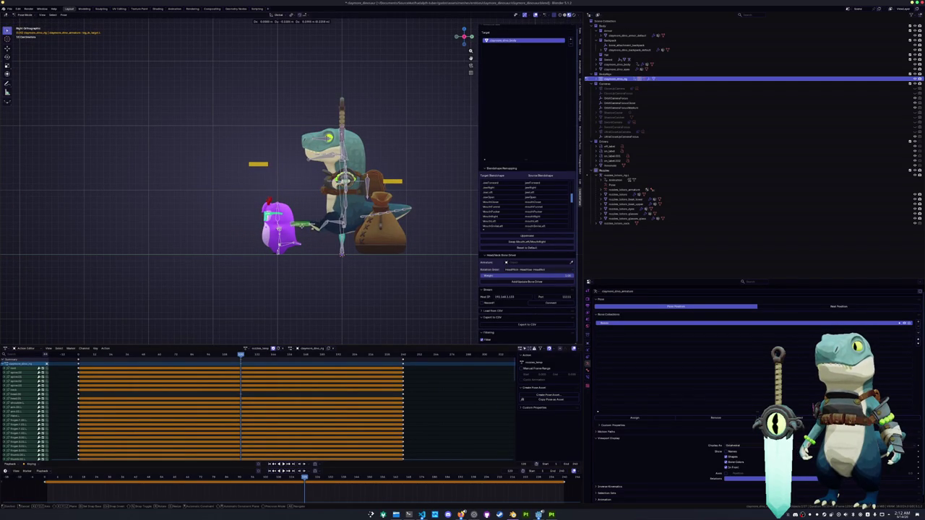
pyautogui.press('Return')
pyautogui.press('r')
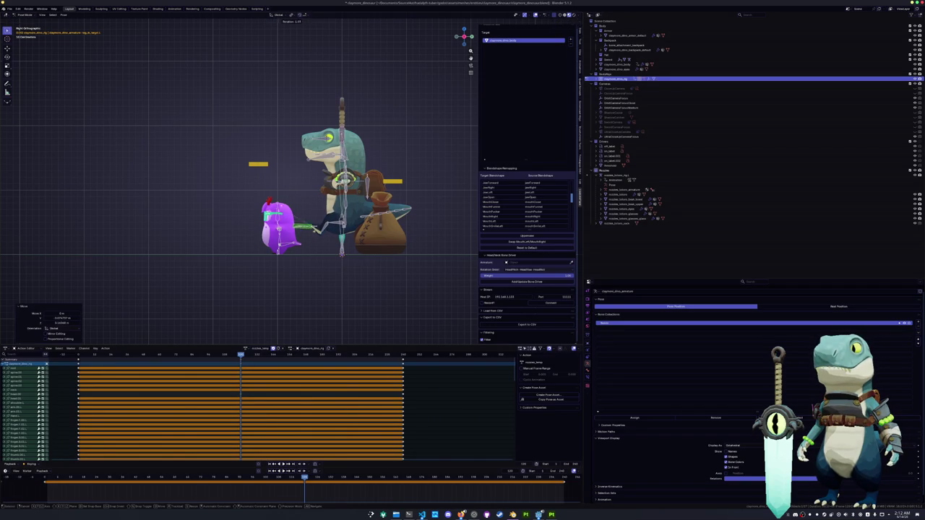
pyautogui.press('Return')
pyautogui.press('g')
pyautogui.press('Return')
# Step: Further rotate and reposition the green leg bone to bend the leg forward
pyautogui.press('r')
pyautogui.press('Return')
pyautogui.scroll(5, 293, 177)
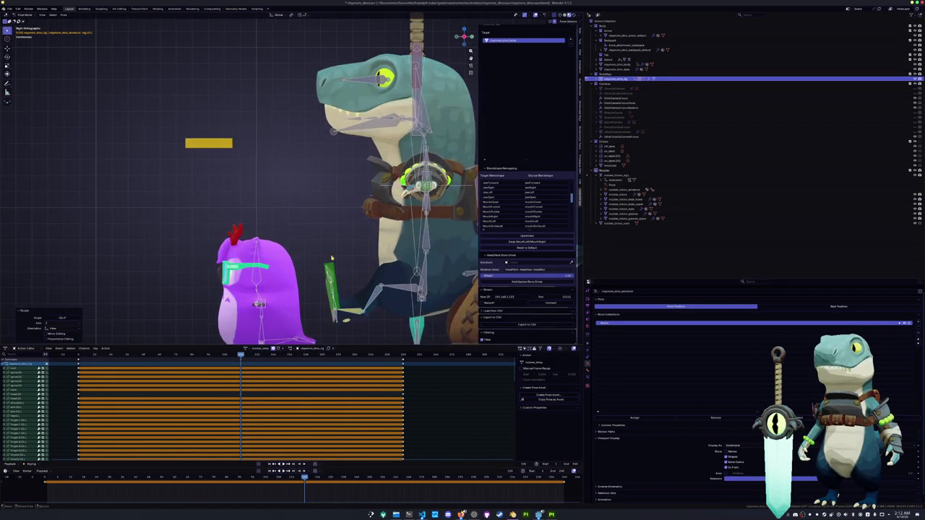
pyautogui.press('g')
pyautogui.press('Return')
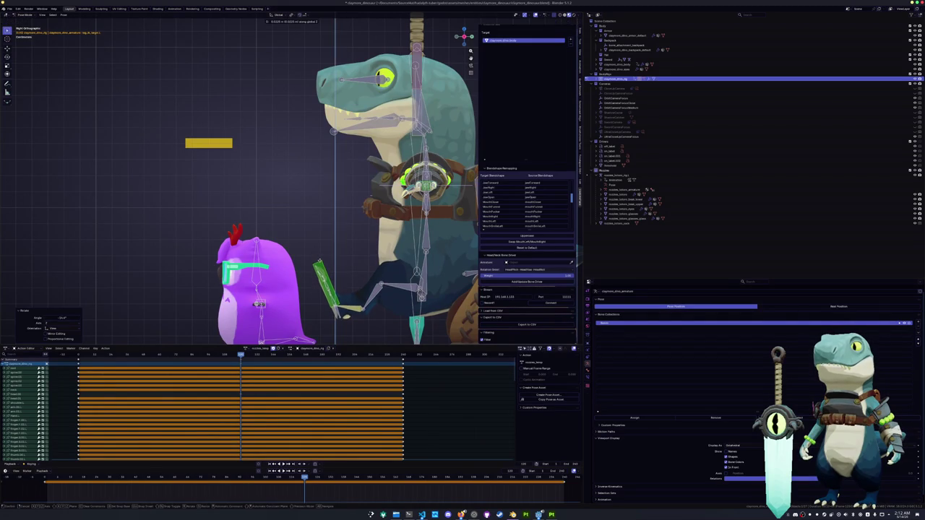
pyautogui.scroll(-3, 367, 264)
pyautogui.press('r')
pyautogui.press('Return')
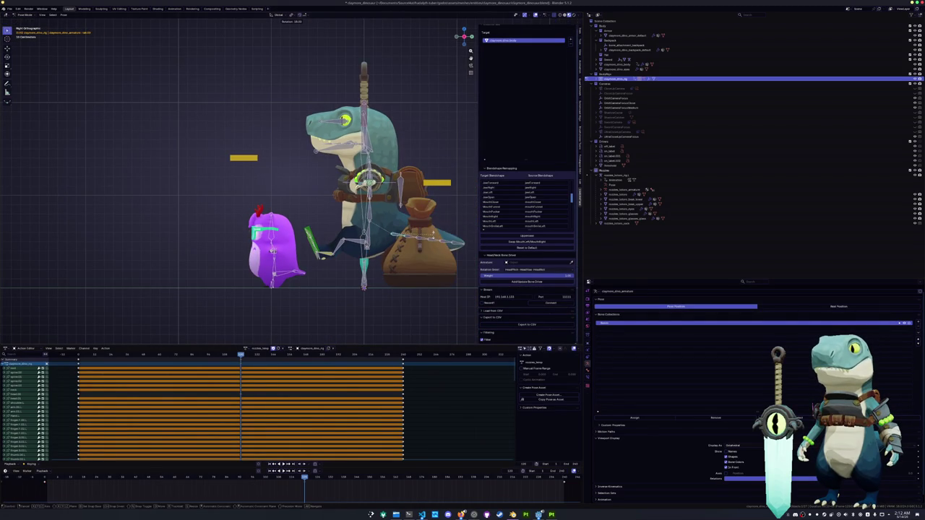
# Step: Lower the dinosaur's body by moving bones along Z, clearing one bone's location
pyautogui.click(371, 236)
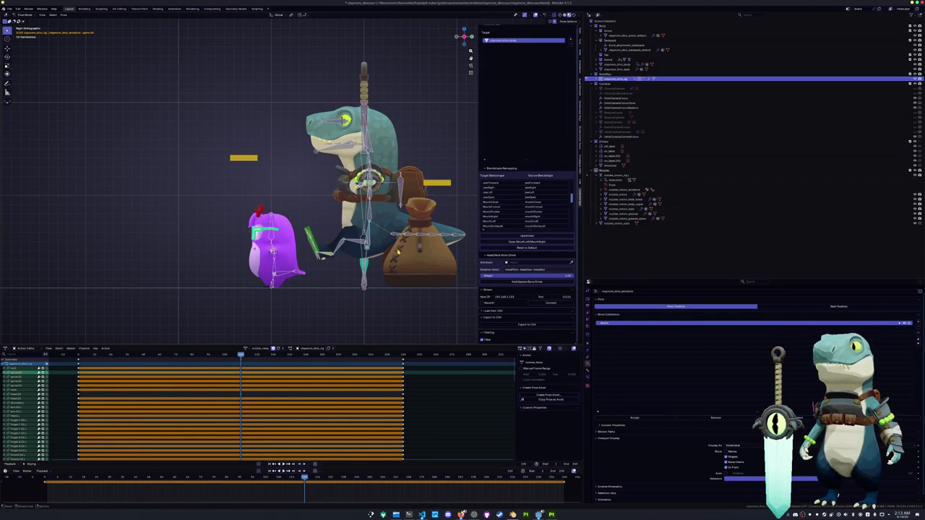
pyautogui.press('g')
pyautogui.press('z')
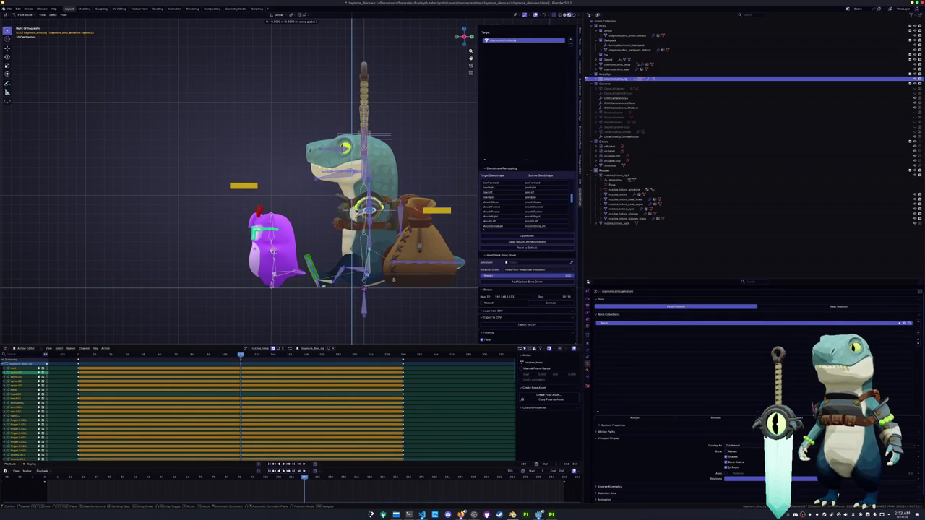
pyautogui.click(393, 280)
pyautogui.click(364, 309)
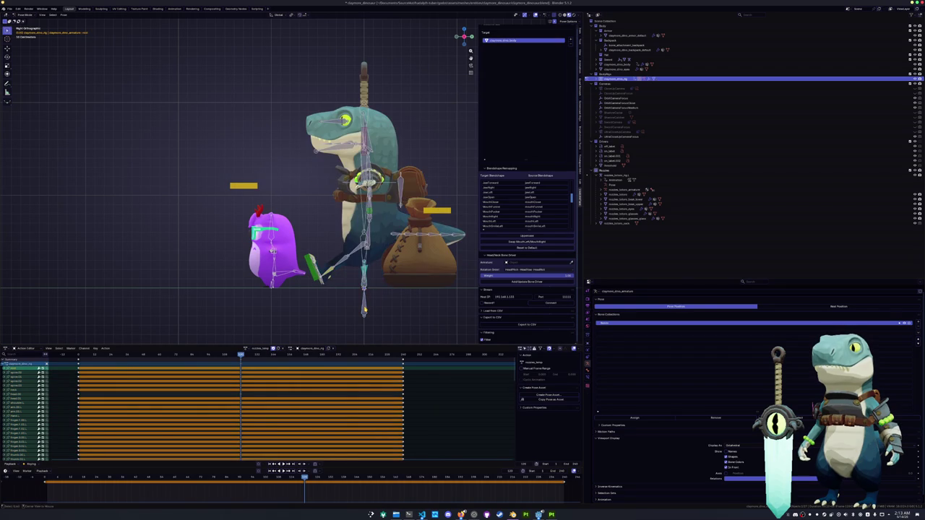
pyautogui.hotkey('alt', 'g')
pyautogui.press('g')
pyautogui.press('z')
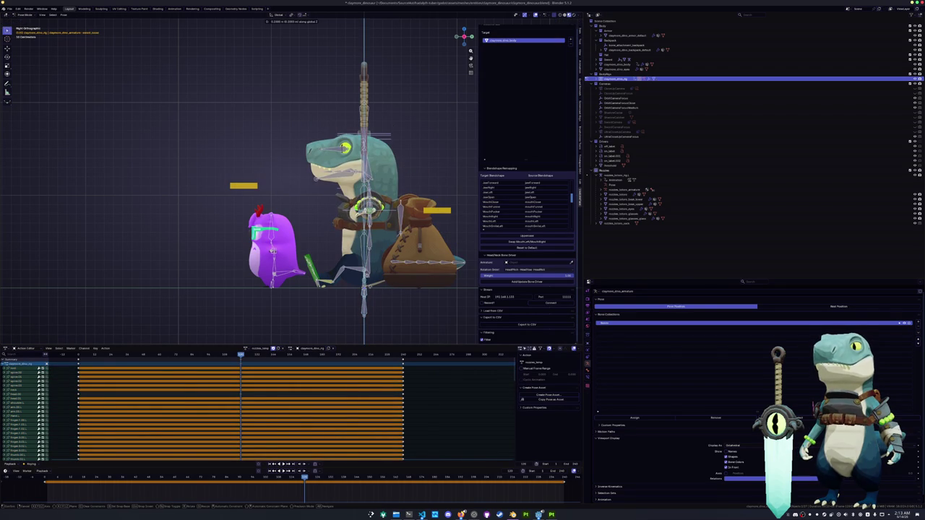
pyautogui.click(364, 281)
pyautogui.moveTo(364, 280); pyautogui.dragTo(365, 309, button='middle')
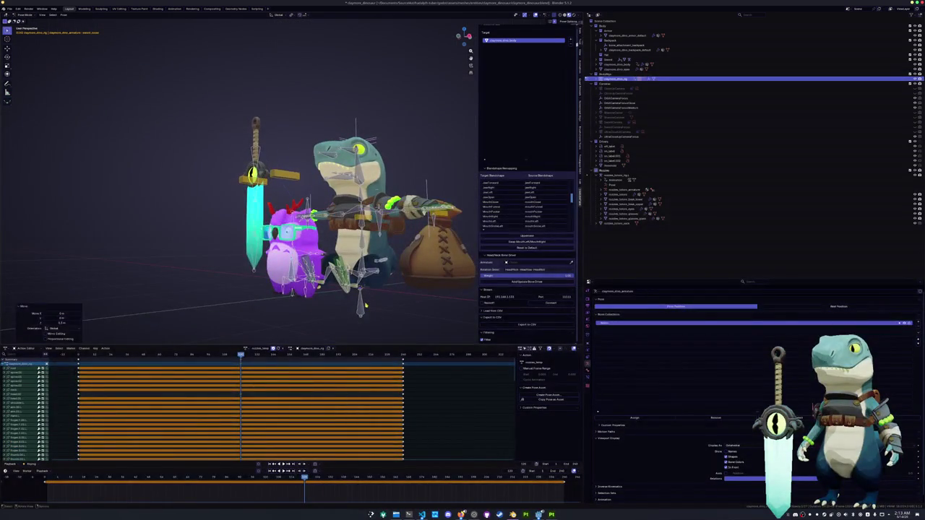
# Step: Lower the whole rig vertically via its root bone and another bone
pyautogui.click(365, 309)
pyautogui.moveTo(365, 309)
pyautogui.mouseDown(button='middle')
pyautogui.moveTo(343, 295)
pyautogui.moveTo(322, 318)
pyautogui.moveTo(346, 279)
pyautogui.moveTo(335, 317)
pyautogui.moveTo(467, 94)
pyautogui.mouseUp(button='middle')
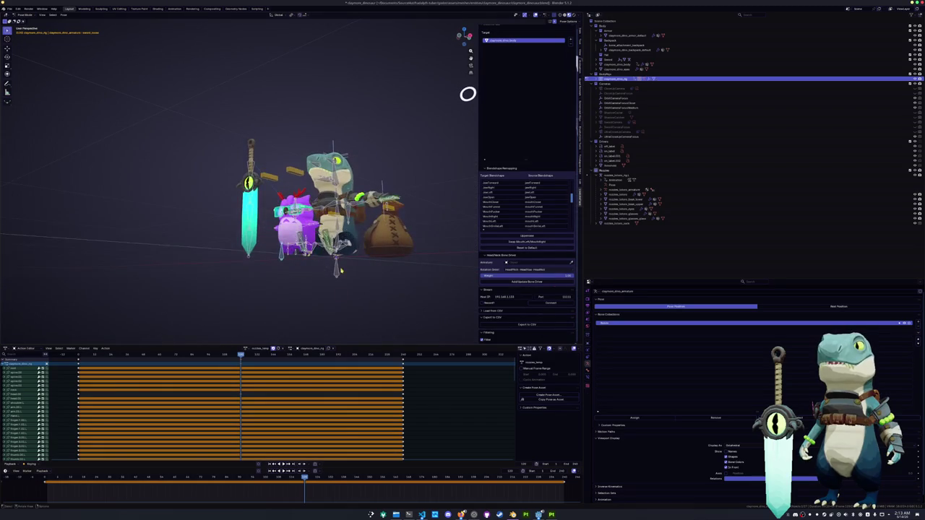
pyautogui.press('g')
pyautogui.press('z')
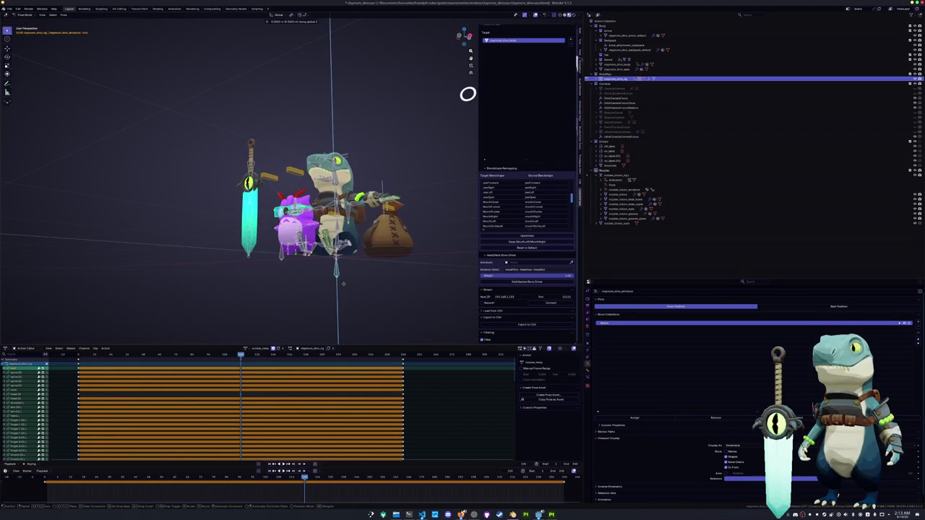
pyautogui.click(343, 275)
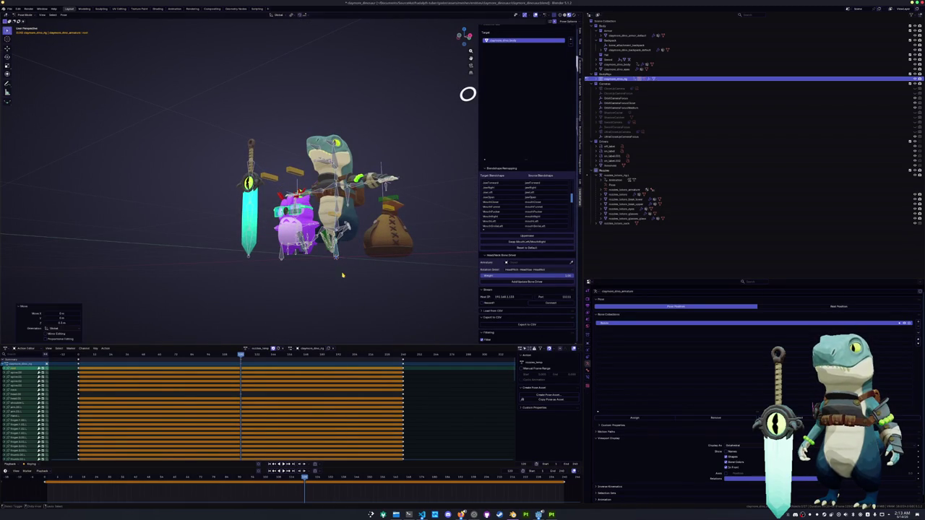
pyautogui.press('g')
pyautogui.press('z')
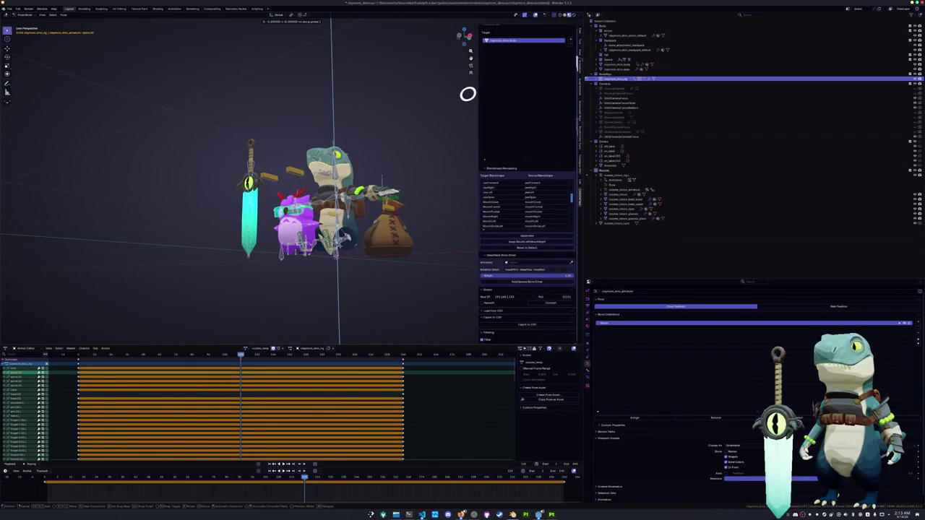
pyautogui.click(346, 281)
# Step: Move and rotate the selected bones, then shift the yellow control blocks
pyautogui.scroll(1, 340, 289)
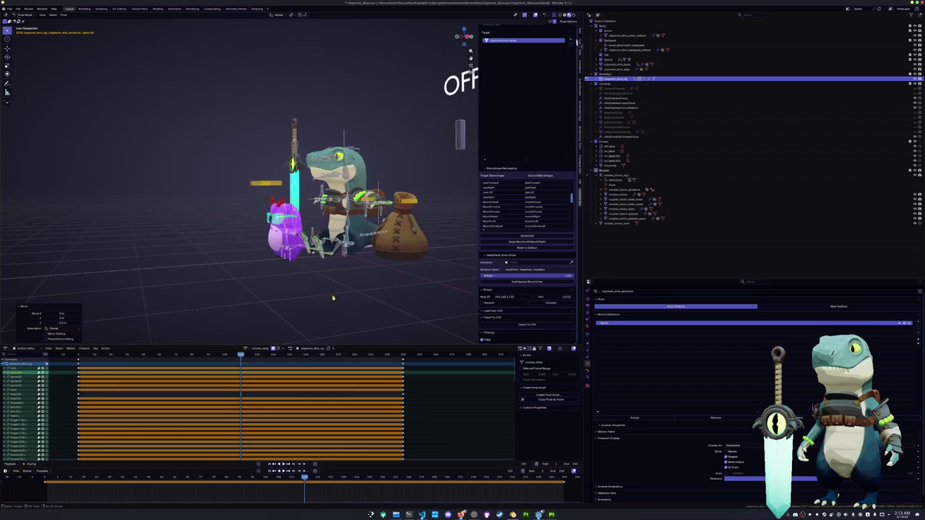
pyautogui.scroll(2, 354, 293)
pyautogui.scroll(2, 355, 293)
pyautogui.moveTo(356, 294); pyautogui.dragTo(310, 274, button='middle')
pyautogui.press('g')
pyautogui.press('z')
pyautogui.click(333, 268)
pyautogui.press('r')
pyautogui.click(358, 263)
pyautogui.moveTo(358, 263); pyautogui.dragTo(309, 255, button='middle')
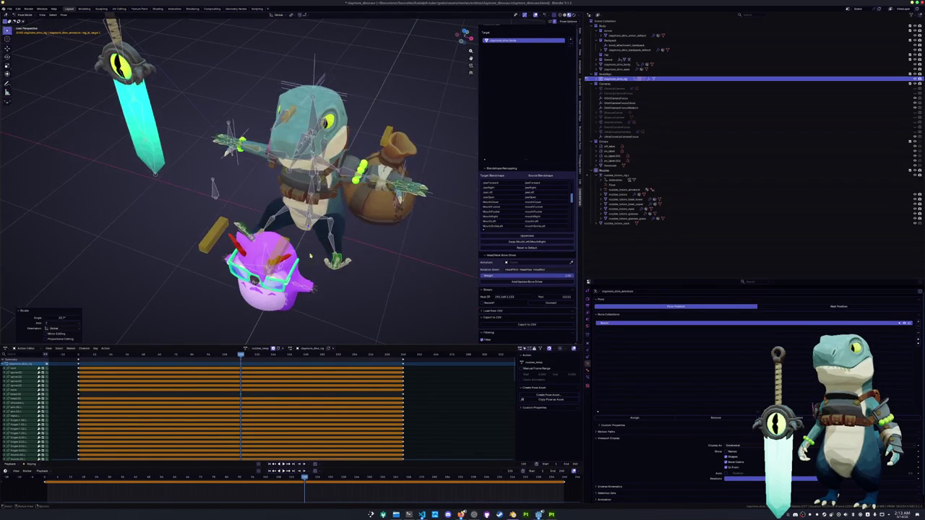
pyautogui.press('g')
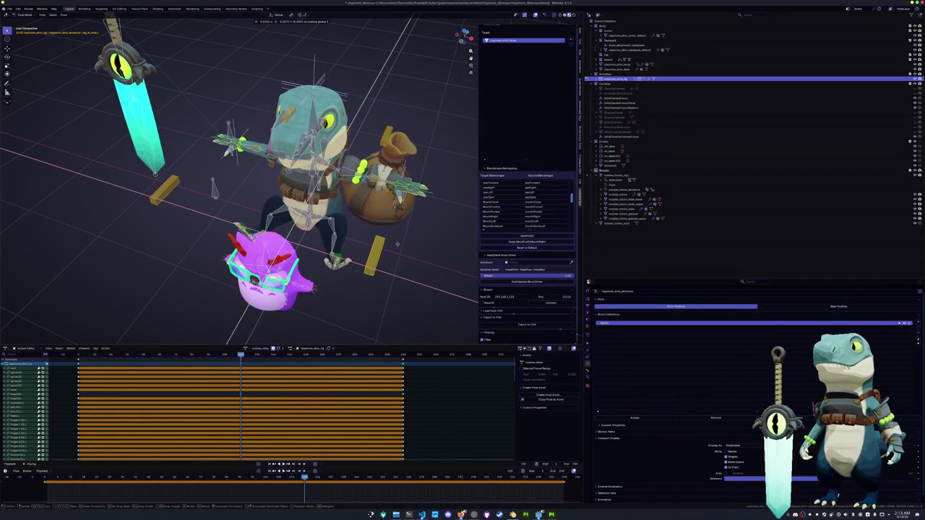
pyautogui.click(397, 244)
pyautogui.moveTo(397, 244); pyautogui.dragTo(361, 188, button='middle')
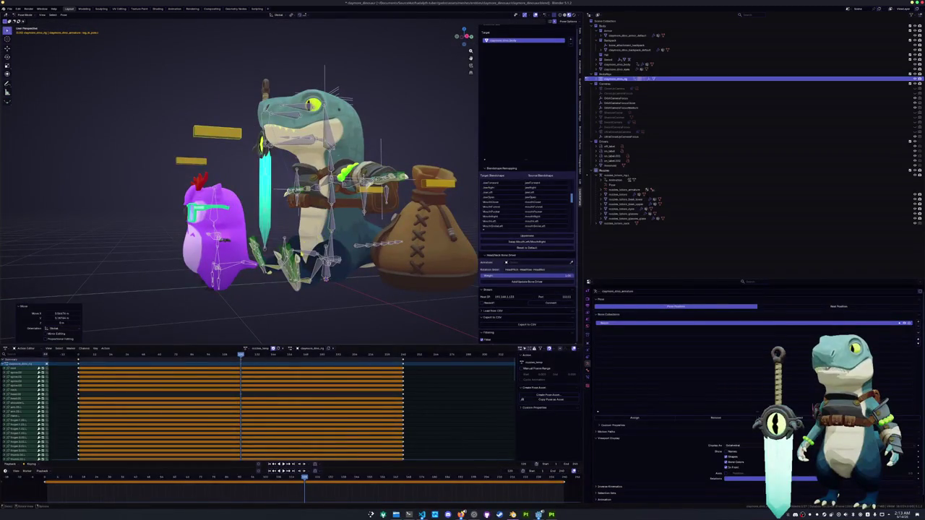
# Step: Shift the green hand bone left and rotate it in right side view
pyautogui.hotkey('alt', 'a')
pyautogui.press('KP_3')
pyautogui.press('g')
pyautogui.click(251, 254)
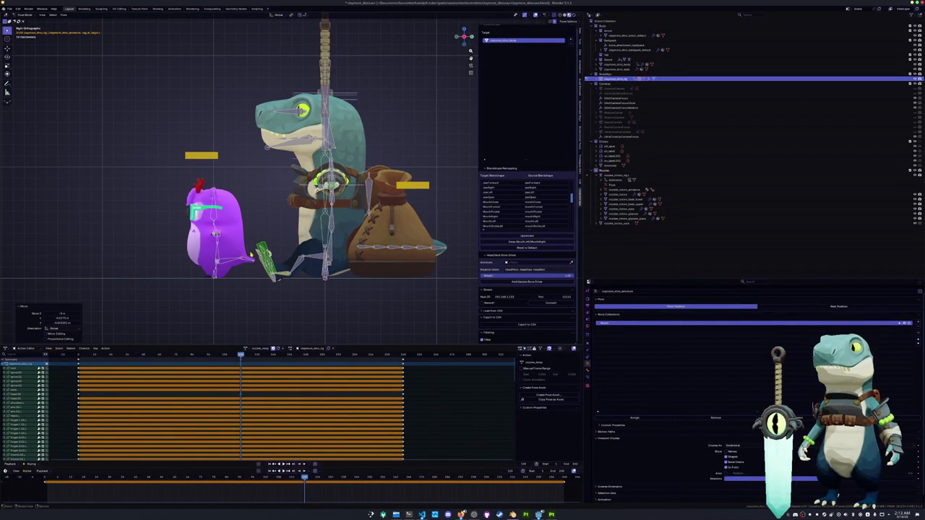
pyautogui.press('y')
pyautogui.click(266, 228)
pyautogui.moveTo(266, 228); pyautogui.dragTo(309, 268, button='middle')
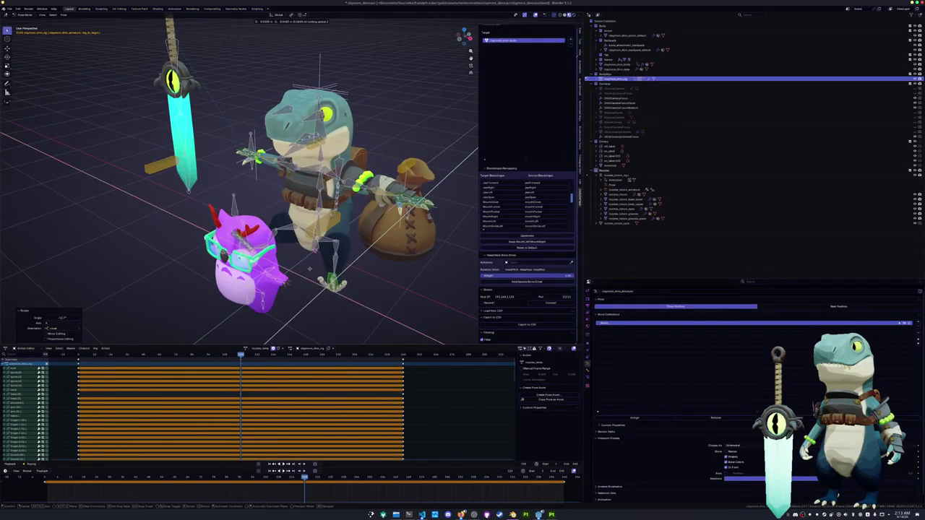
# Step: In Object Mode, move the purple creature to the right and reselect the dinosaur rig
pyautogui.hotkey('ctrl', 'Tab')
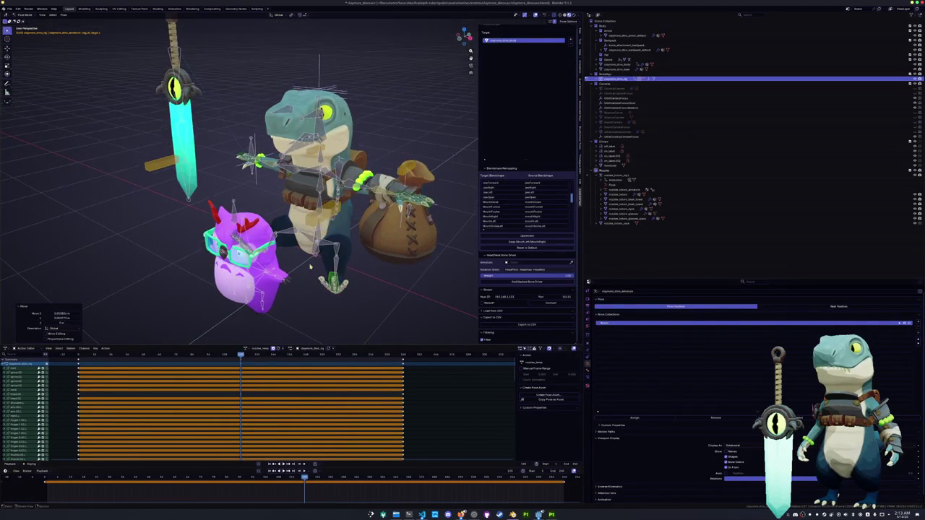
pyautogui.click(243, 258)
pyautogui.scroll(-3, 257, 285)
pyautogui.moveTo(258, 285); pyautogui.dragTo(343, 294, button='middle')
pyautogui.press('g')
pyautogui.click(393, 312)
pyautogui.click(310, 188)
pyautogui.scroll(4, 310, 187)
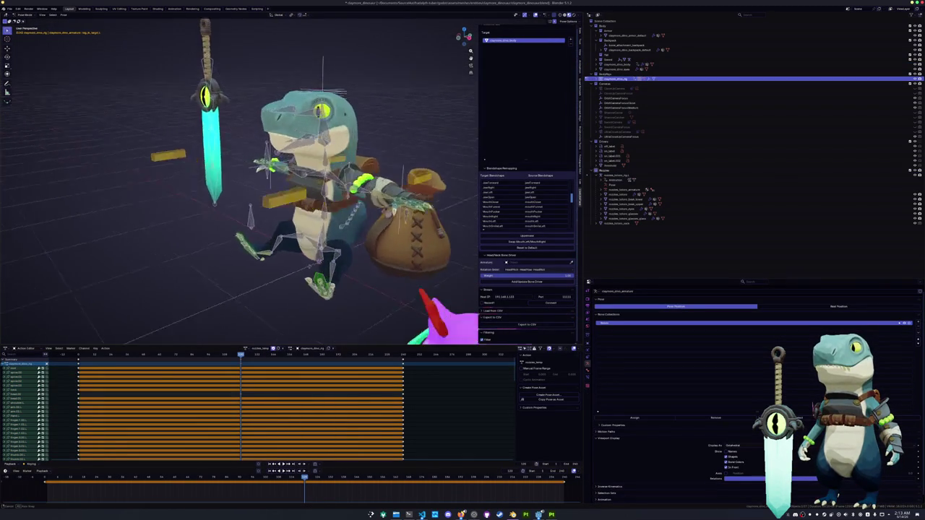
pyautogui.moveTo(310, 188); pyautogui.dragTo(340, 181, button='middle')
pyautogui.moveTo(305, 283); pyautogui.dragTo(329, 278, button='middle')
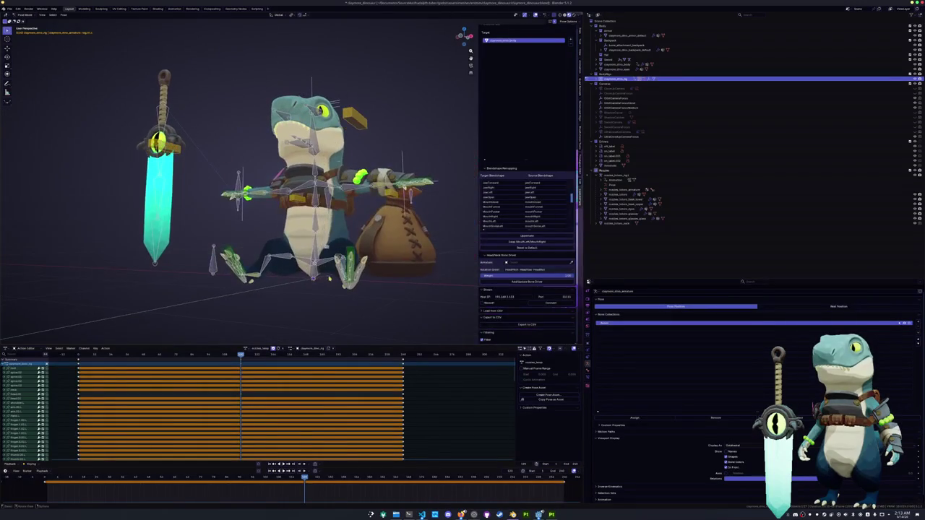
pyautogui.scroll(2, 331, 226)
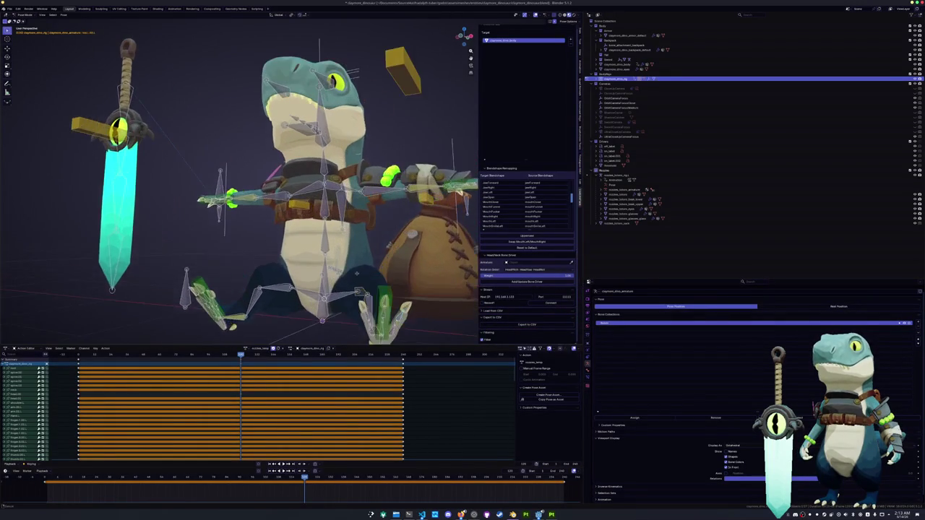
pyautogui.scroll(4, 331, 227)
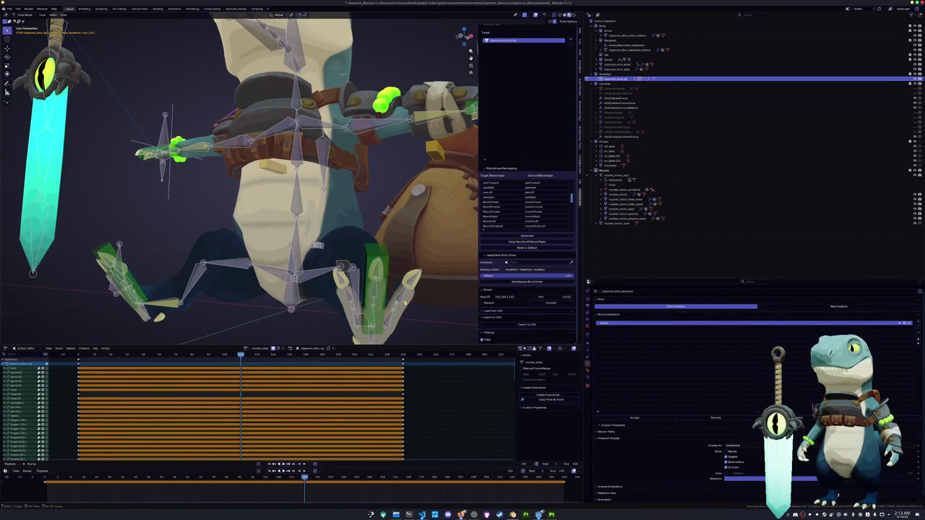
# Step: Rotate the dinosaur's hand bones slightly around local X after one cancelled attempt
pyautogui.moveTo(402, 279); pyautogui.dragTo(426, 289, button='middle')
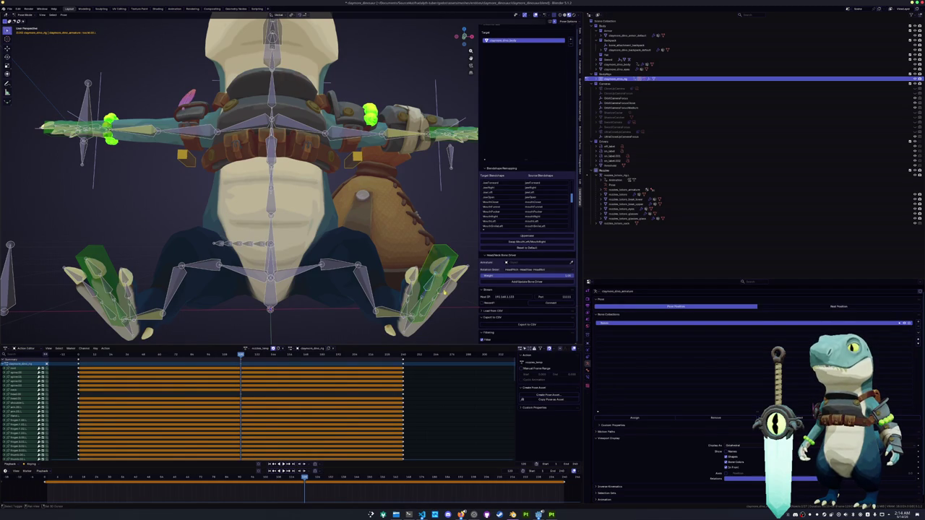
pyautogui.moveTo(441, 290); pyautogui.dragTo(436, 287, button='middle')
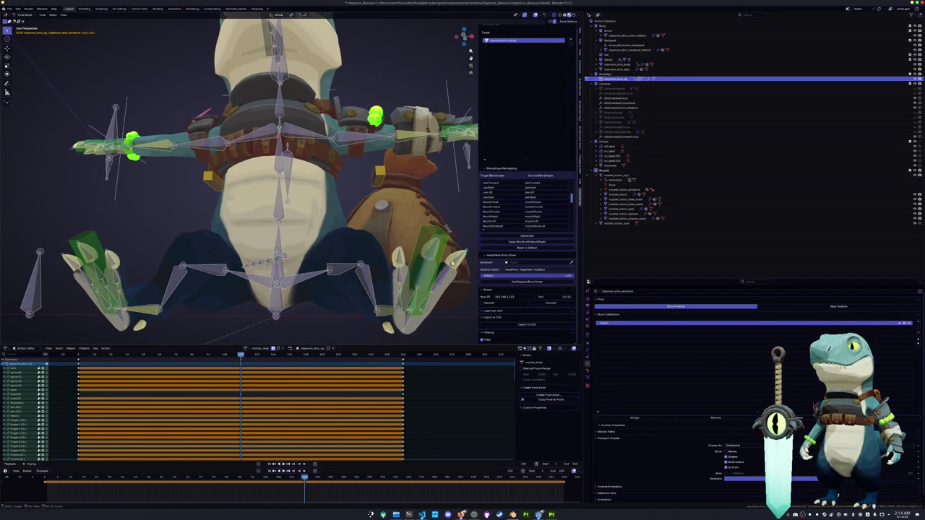
pyautogui.press('r')
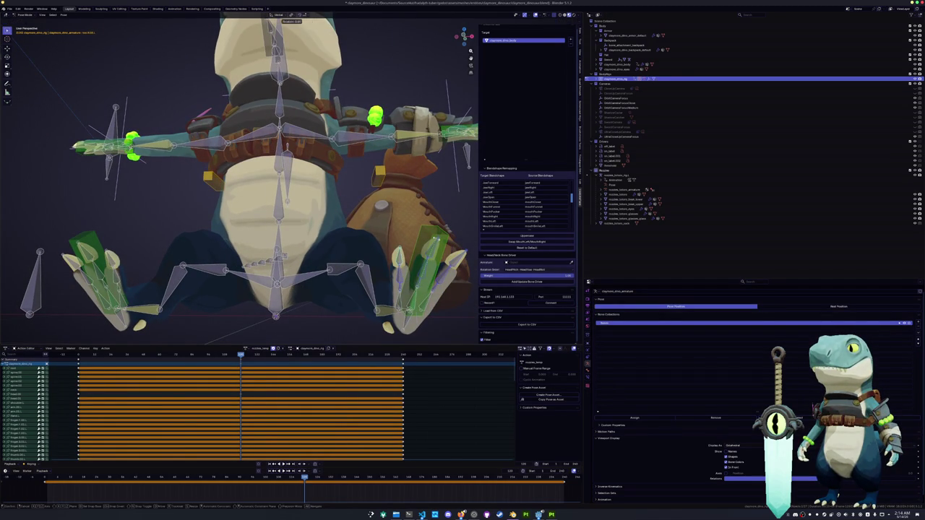
pyautogui.press('x')
pyautogui.press('x')
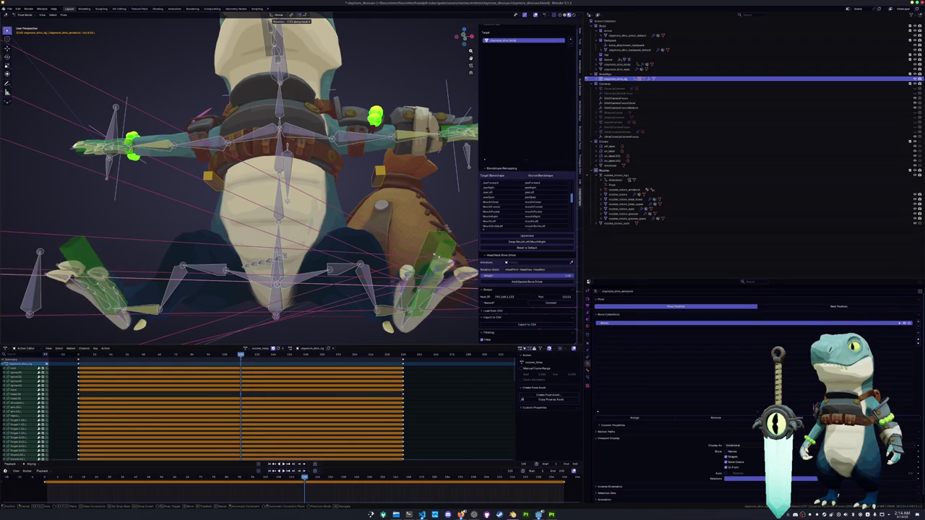
pyautogui.press('Escape')
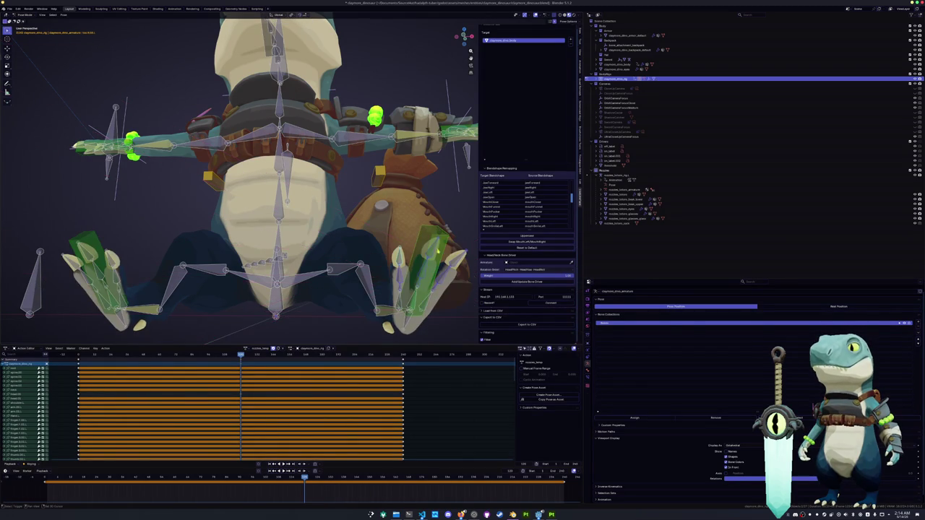
pyautogui.press('r')
pyautogui.press('x')
pyautogui.press('x')
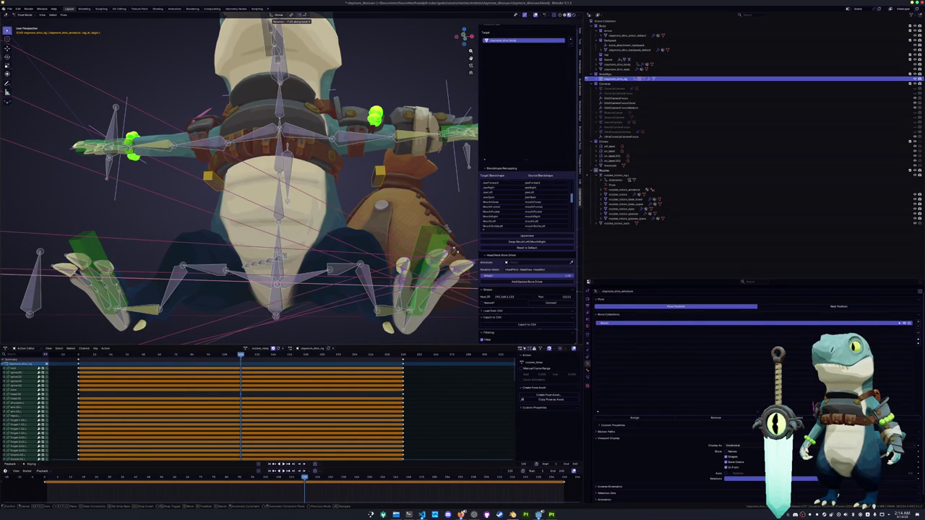
pyautogui.click(455, 250)
pyautogui.moveTo(455, 250); pyautogui.dragTo(257, 283, button='middle')
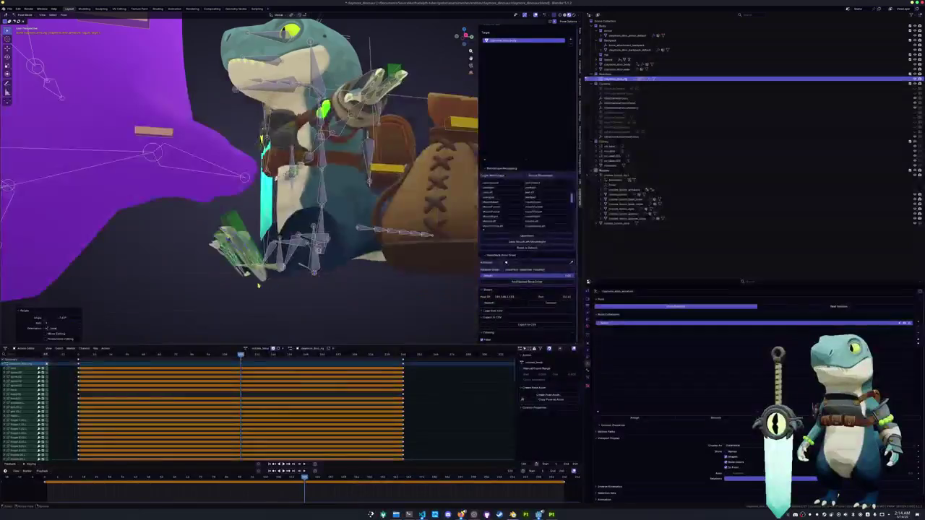
# Step: In the right orthographic view, rotate the hand bone and move the upper-body bones
pyautogui.press('KP_3')
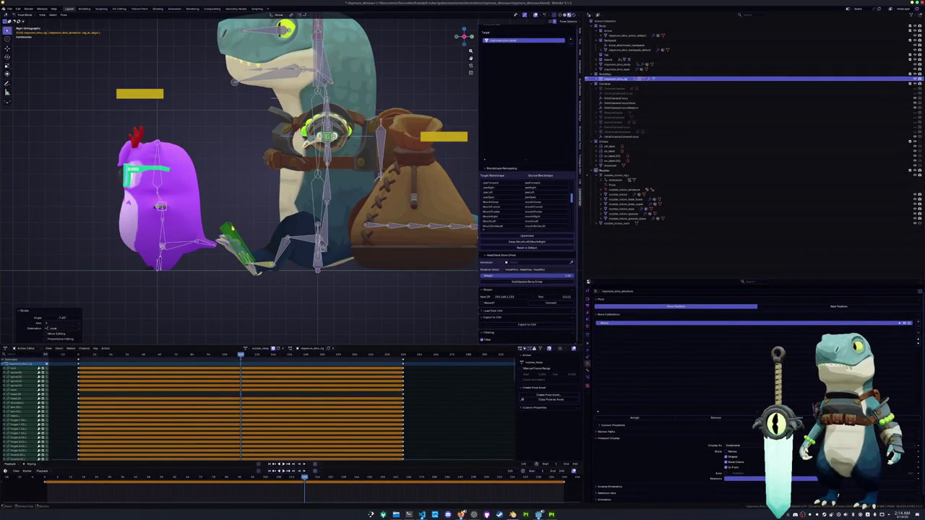
pyautogui.press('r')
pyautogui.click(330, 218)
pyautogui.click(331, 209)
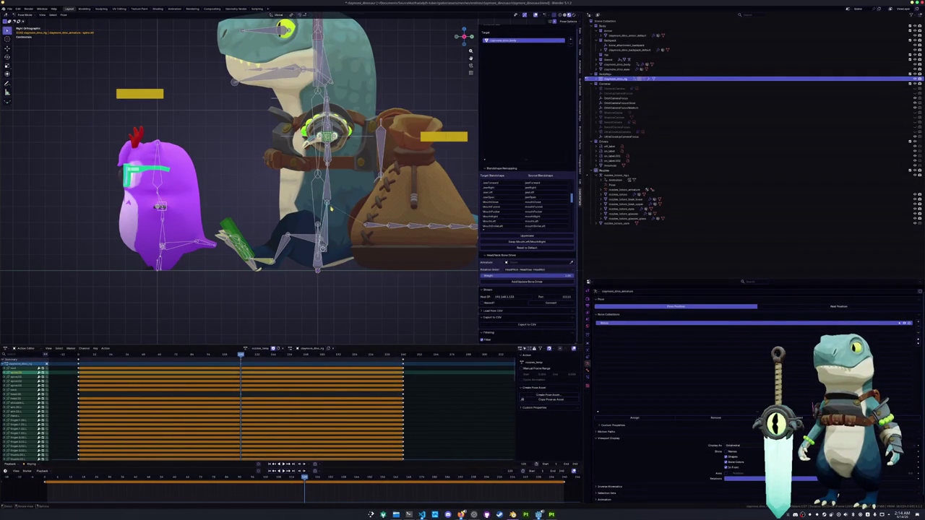
pyautogui.press('g')
pyautogui.click(326, 200)
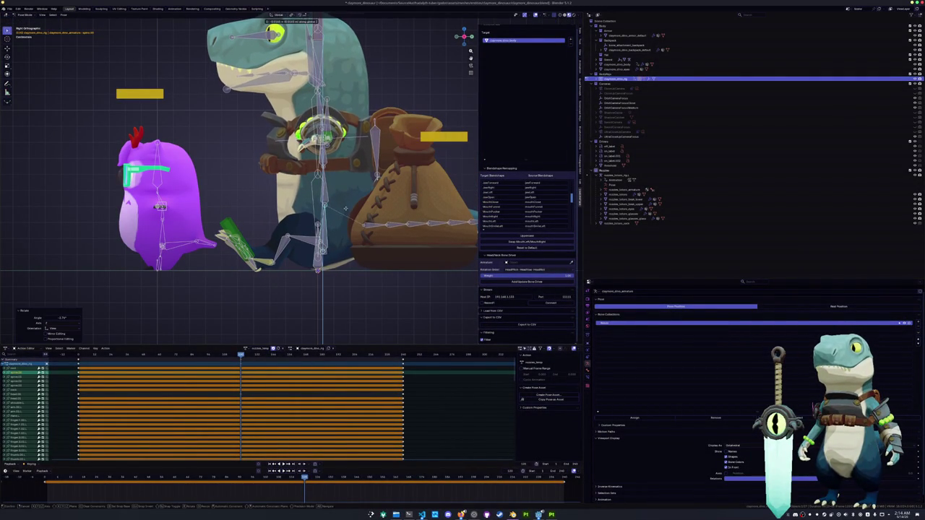
# Step: Tilt the dinosaur's head and torso forward twice, then tilt the head back up
pyautogui.press('r')
pyautogui.click(326, 165)
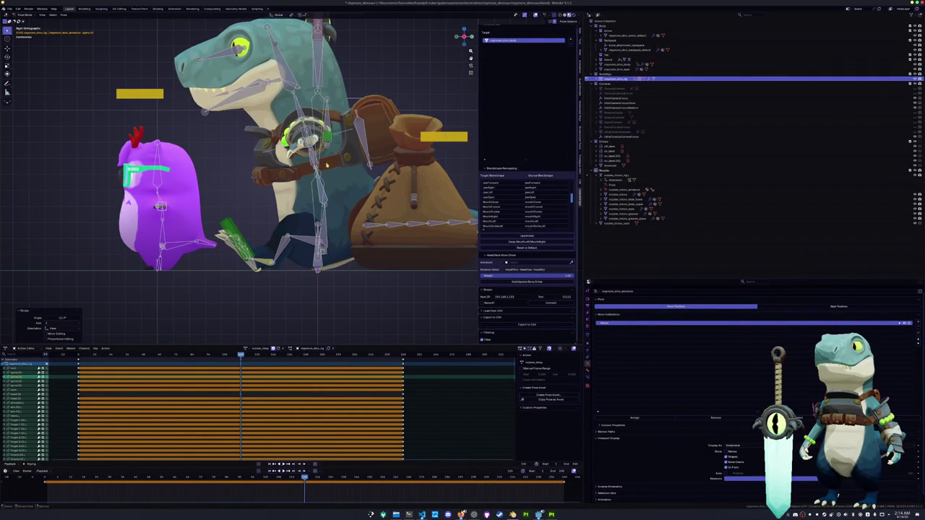
pyautogui.press('r')
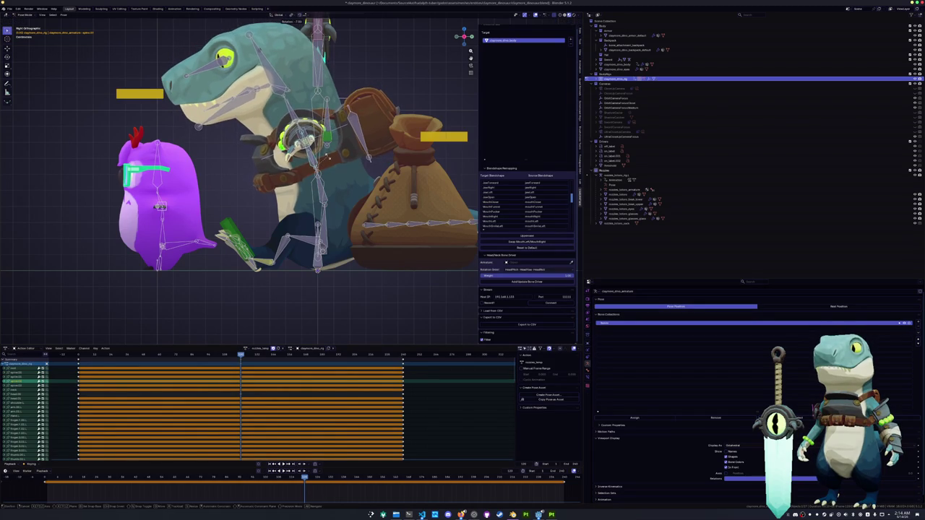
pyautogui.click(315, 148)
pyautogui.press('r')
pyautogui.click(285, 90)
# Step: Rotate the head and upper-body bones once more and begin swinging the arms forward
pyautogui.click(285, 90)
pyautogui.press('r')
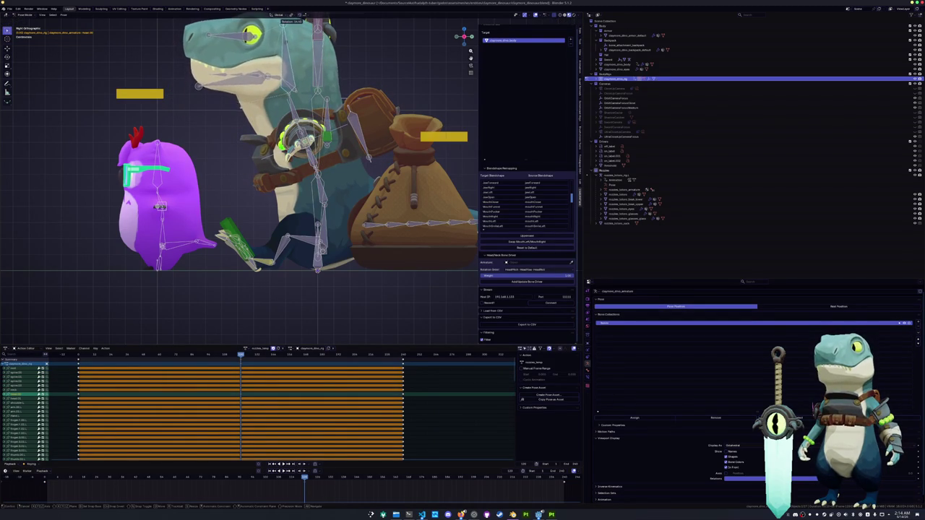
pyautogui.click(287, 23)
pyautogui.moveTo(289, 180)
pyautogui.mouseDown(button='middle')
pyautogui.moveTo(217, 173)
pyautogui.moveTo(231, 166)
pyautogui.mouseUp(button='middle')
pyautogui.press('x')
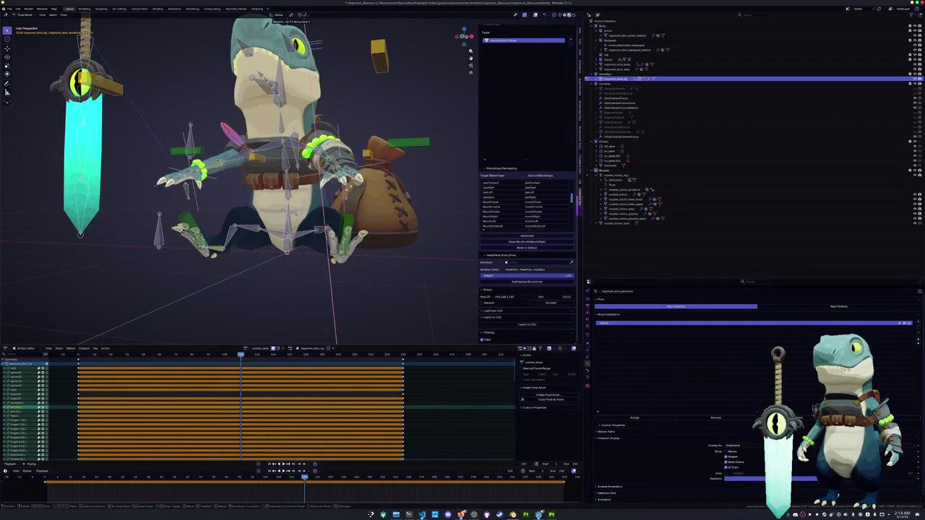
# Step: Swing the arm bones forward with a rotation about their local X axis
pyautogui.press('Return')
pyautogui.moveTo(253, 181)
pyautogui.mouseDown(button='middle')
pyautogui.moveTo(289, 181)
pyautogui.moveTo(253, 217)
pyautogui.mouseUp(button='middle')
pyautogui.press('r')
pyautogui.press('x')
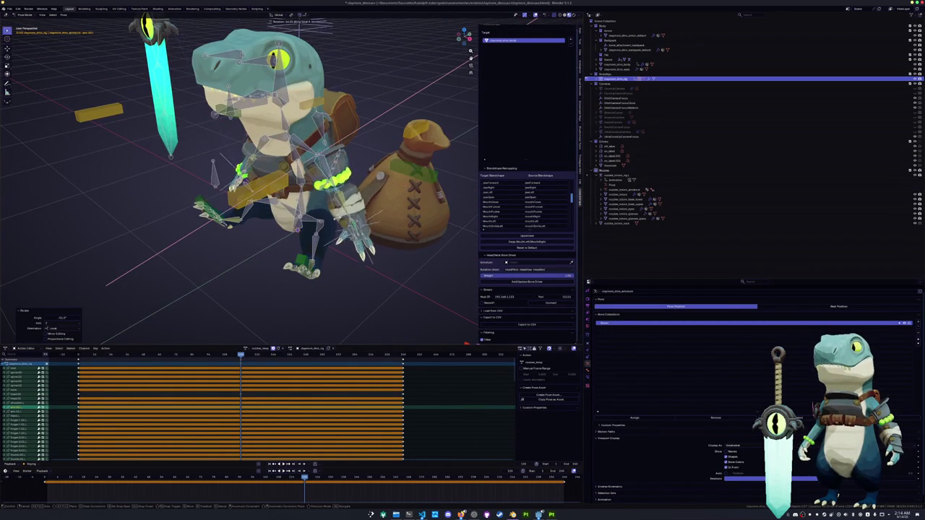
pyautogui.press('Return')
# Step: Bend the arm bones further with local Y and local X rotations
pyautogui.moveTo(319, 246)
pyautogui.mouseDown(button='middle')
pyautogui.moveTo(319, 215)
pyautogui.moveTo(361, 162)
pyautogui.mouseUp(button='middle')
pyautogui.press('r')
pyautogui.press('x')
pyautogui.press('y')
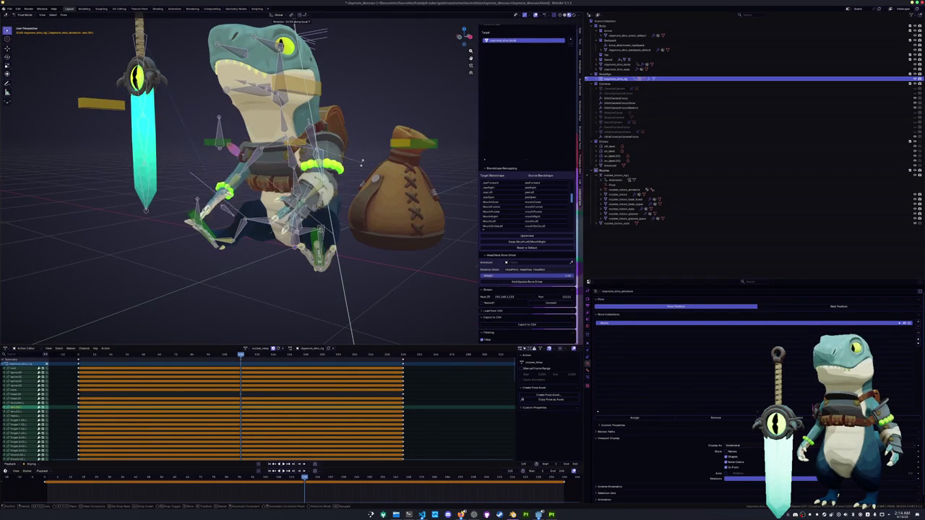
pyautogui.press('Return')
pyautogui.moveTo(348, 148)
pyautogui.mouseDown(button='middle')
pyautogui.moveTo(369, 165)
pyautogui.moveTo(363, 191)
pyautogui.moveTo(276, 174)
pyautogui.mouseUp(button='middle')
pyautogui.press('r')
pyautogui.press('x')
pyautogui.press('Return')
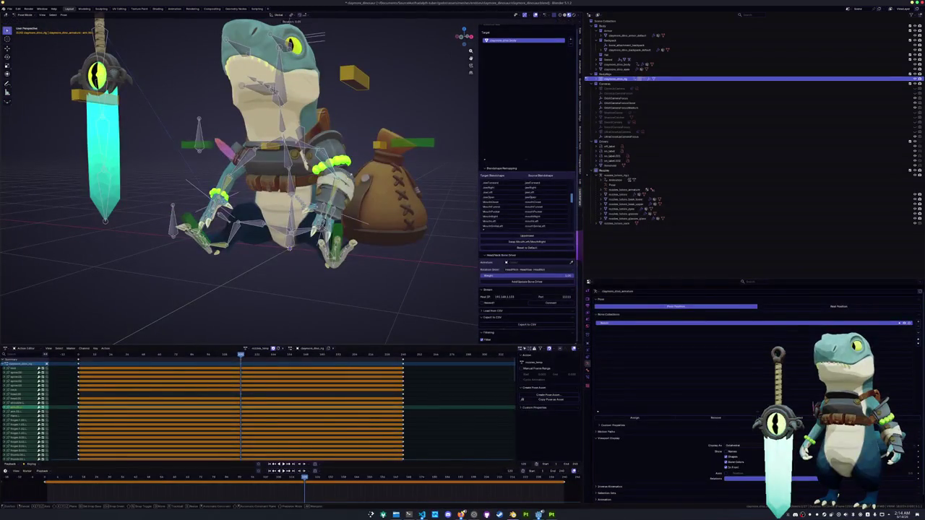
pyautogui.press('Return')
# Step: Rotate the arm bones around their local Z axis
pyautogui.moveTo(362, 216)
pyautogui.mouseDown(button='middle')
pyautogui.moveTo(368, 171)
pyautogui.moveTo(304, 169)
pyautogui.mouseUp(button='middle')
pyautogui.press('r')
pyautogui.press('z')
pyautogui.press('Return')
# Step: Turn the hand bones into place with local X and local Z rotations
pyautogui.press('r')
pyautogui.press('x')
pyautogui.press('Return')
pyautogui.moveTo(316, 258)
pyautogui.mouseDown(button='middle')
pyautogui.moveTo(317, 245)
pyautogui.moveTo(316, 257)
pyautogui.moveTo(311, 250)
pyautogui.moveTo(340, 216)
pyautogui.moveTo(303, 253)
pyautogui.mouseUp(button='middle')
pyautogui.press('r')
pyautogui.press('z')
pyautogui.press('Return')
# Step: Rotate the hand bones around the global Z axis
pyautogui.press('r')
pyautogui.press('x')
pyautogui.scroll(4, 304, 252)
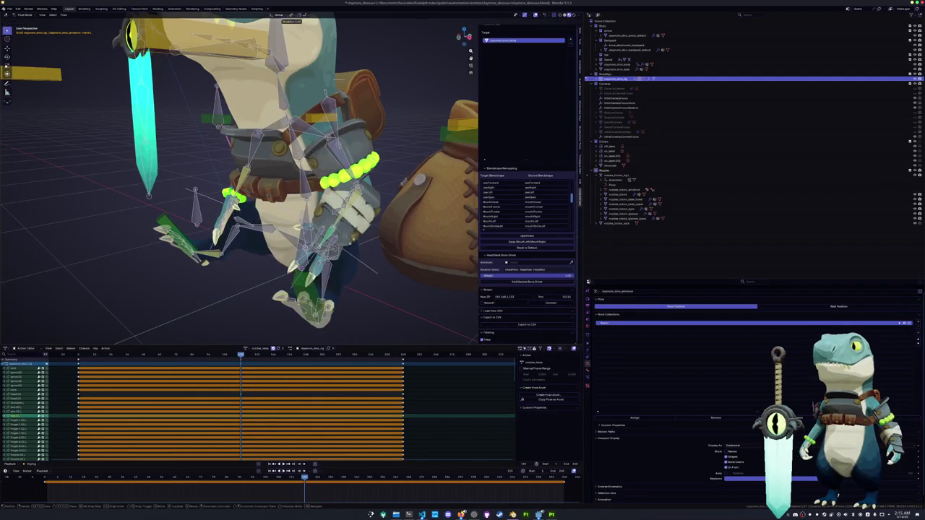
pyautogui.press('z')
pyautogui.click(303, 249)
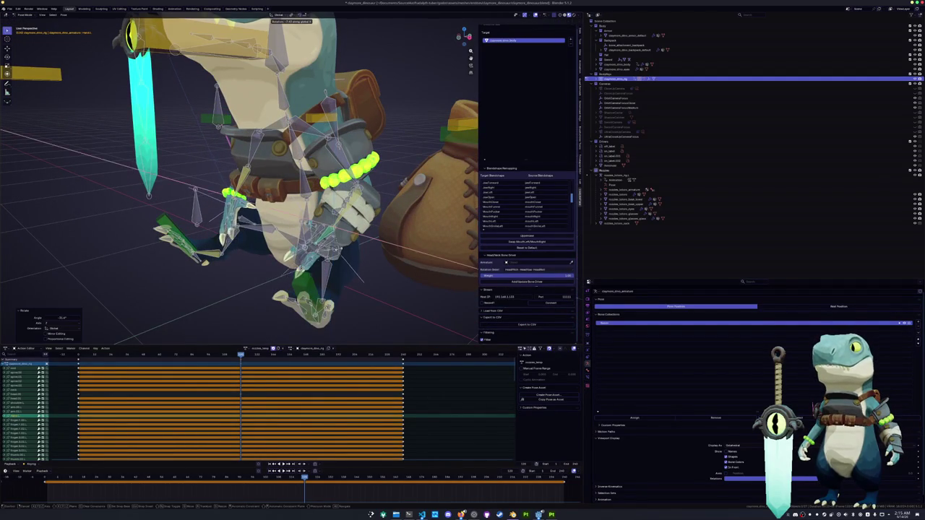
# Step: Turn the other hand bone into place with Y- and X-axis rotations
pyautogui.click(292, 257)
pyautogui.press('r')
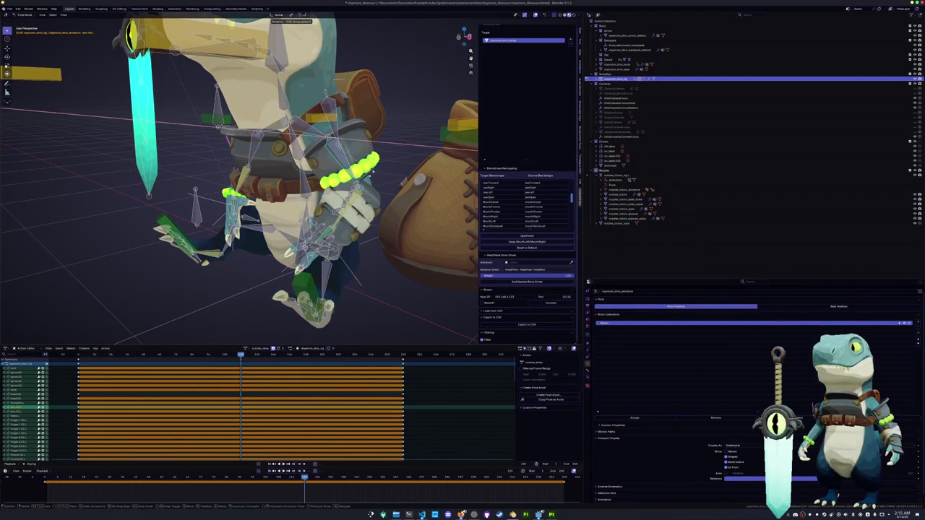
pyautogui.press('x')
pyautogui.press('x')
pyautogui.press('x')
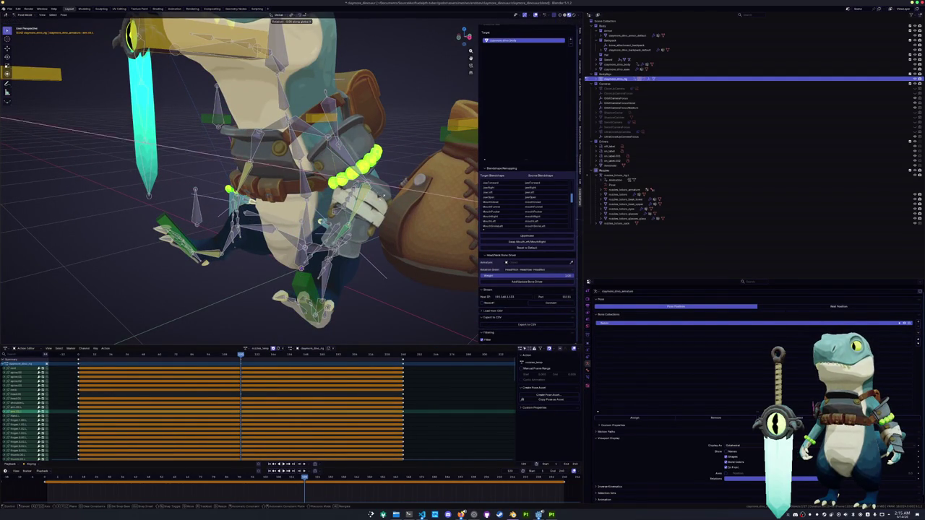
pyautogui.moveTo(365, 195)
pyautogui.mouseDown(button='middle')
pyautogui.moveTo(375, 167)
pyautogui.moveTo(347, 116)
pyautogui.moveTo(385, 209)
pyautogui.moveTo(549, 29)
pyautogui.mouseUp(button='middle')
pyautogui.press('y')
pyautogui.press('Return')
pyautogui.press('r')
pyautogui.press('Return')
pyautogui.press('r')
pyautogui.press('x')
pyautogui.press('x')
pyautogui.press('Return')
pyautogui.moveTo(289, 181); pyautogui.dragTo(304, 145, button='middle')
# Step: Select the right hand's thumb and six finger bones and curl them inward
pyautogui.scroll(3, 239, 181)
pyautogui.moveTo(288, 180); pyautogui.dragTo(325, 216, button='middle')
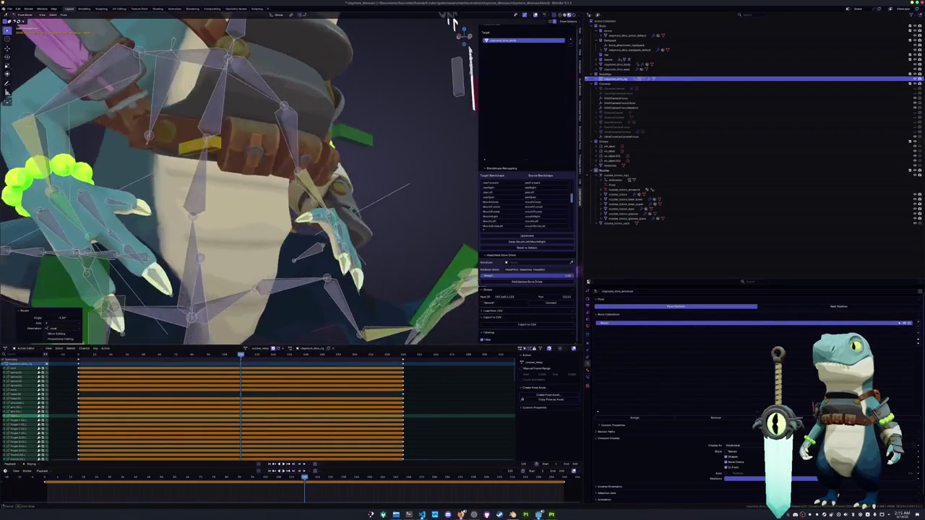
pyautogui.click(325, 217)
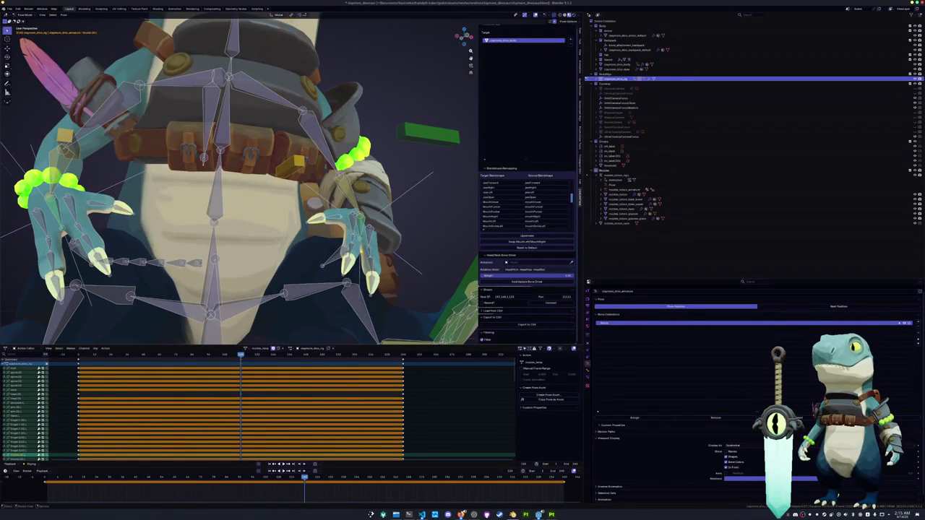
pyautogui.keyDown('shift'); pyautogui.click(352, 225); pyautogui.keyUp('shift')
pyautogui.keyDown('shift'); pyautogui.click(359, 216); pyautogui.keyUp('shift')
pyautogui.keyDown('shift'); pyautogui.click(363, 232); pyautogui.keyUp('shift')
pyautogui.keyDown('shift'); pyautogui.click(369, 249); pyautogui.keyUp('shift')
pyautogui.keyDown('shift'); pyautogui.click(365, 242); pyautogui.keyUp('shift')
pyautogui.keyDown('shift'); pyautogui.click(367, 252); pyautogui.keyUp('shift')
pyautogui.press('r')
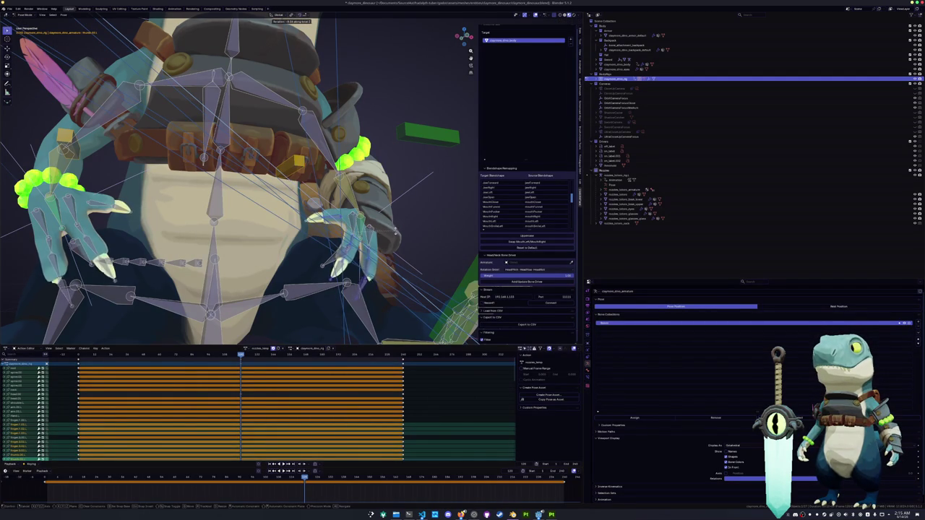
pyautogui.click(462, 329)
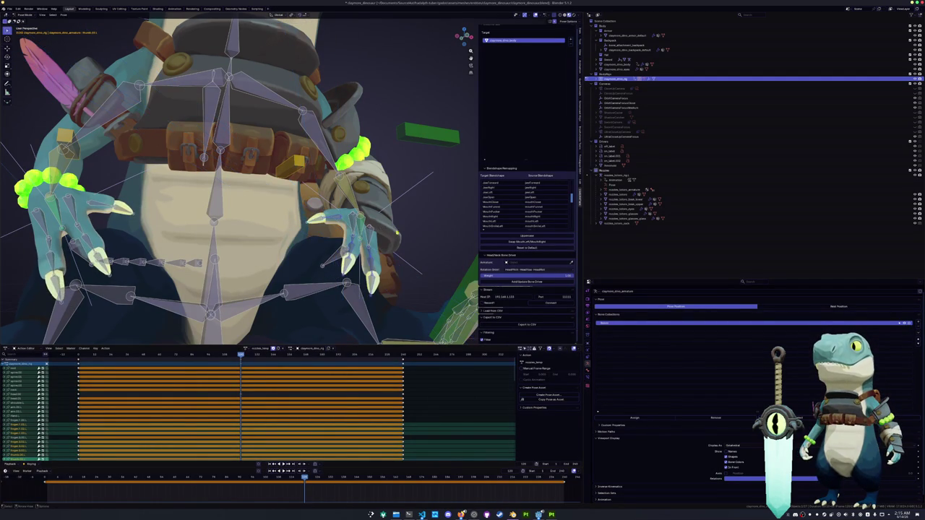
# Step: Rotate the fingers slightly, then curl one separate finger further about its local X axis
pyautogui.press('r')
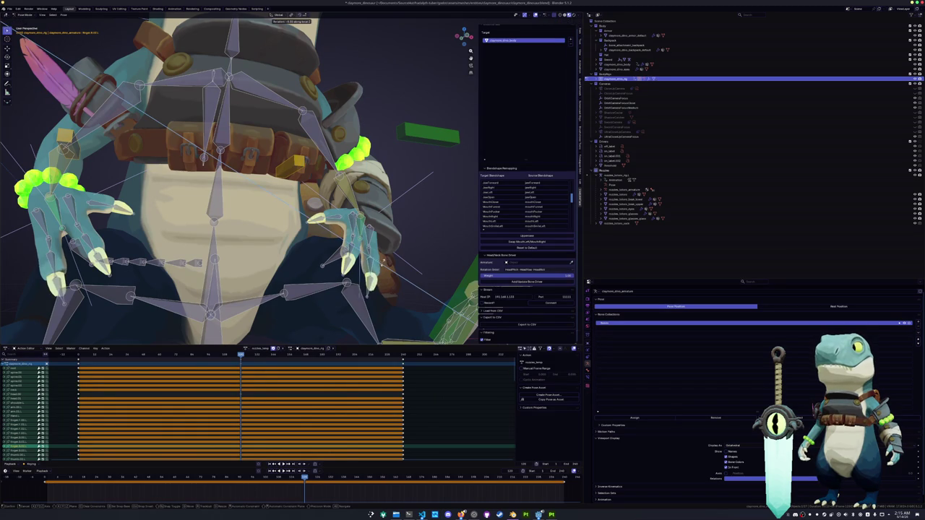
pyautogui.click(383, 265)
pyautogui.click(344, 265)
pyautogui.press('r')
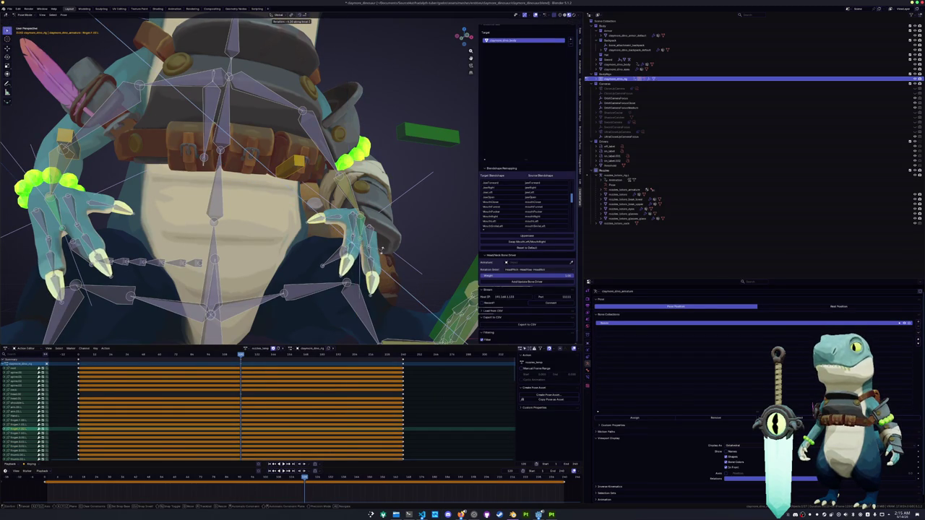
pyautogui.click(377, 254)
pyautogui.moveTo(377, 254); pyautogui.dragTo(217, 217, button='middle')
pyautogui.press('r')
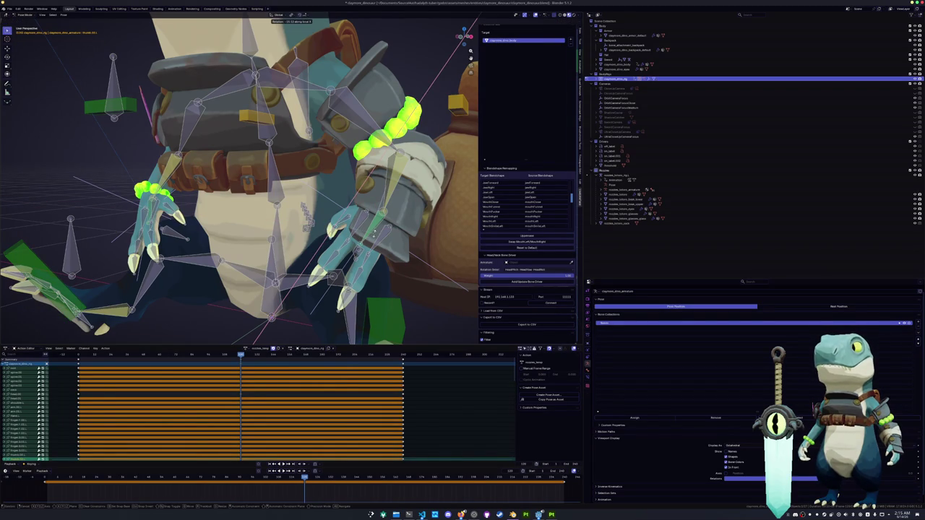
pyautogui.press('Return')
# Step: Orbit to a frontal view and zoom in and out to inspect the clenched claws
pyautogui.moveTo(239, 181)
pyautogui.mouseDown(button='middle')
pyautogui.moveTo(260, 173)
pyautogui.moveTo(217, 173)
pyautogui.moveTo(282, 177)
pyautogui.moveTo(209, 173)
pyautogui.moveTo(346, 166)
pyautogui.mouseUp(button='middle')
pyautogui.scroll(-4, 239, 181)
pyautogui.scroll(4, 238, 181)
pyautogui.scroll(-4, 218, 170)
pyautogui.scroll(3, 218, 171)
# Step: Rotate the selected bone around the global Z axis, then twice around global X
pyautogui.press('r')
pyautogui.press('z')
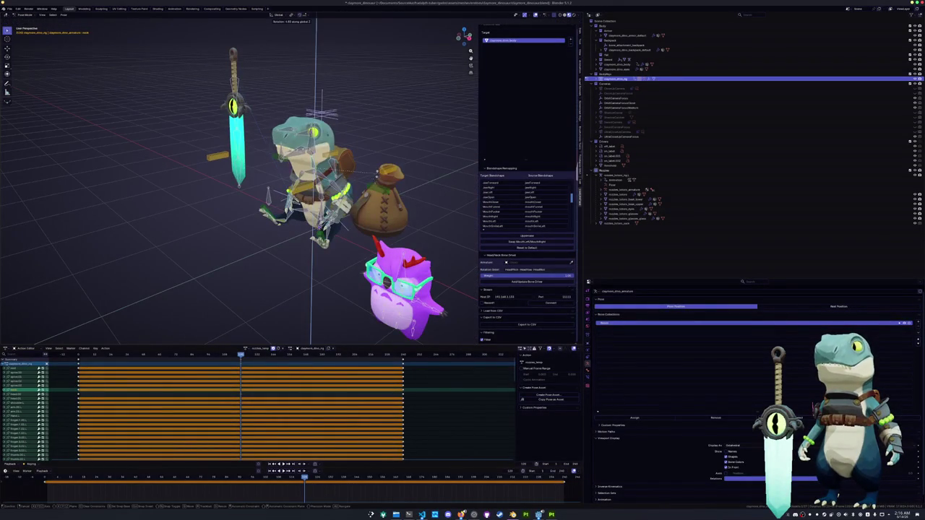
pyautogui.click(376, 163)
pyautogui.press('r')
pyautogui.press('x')
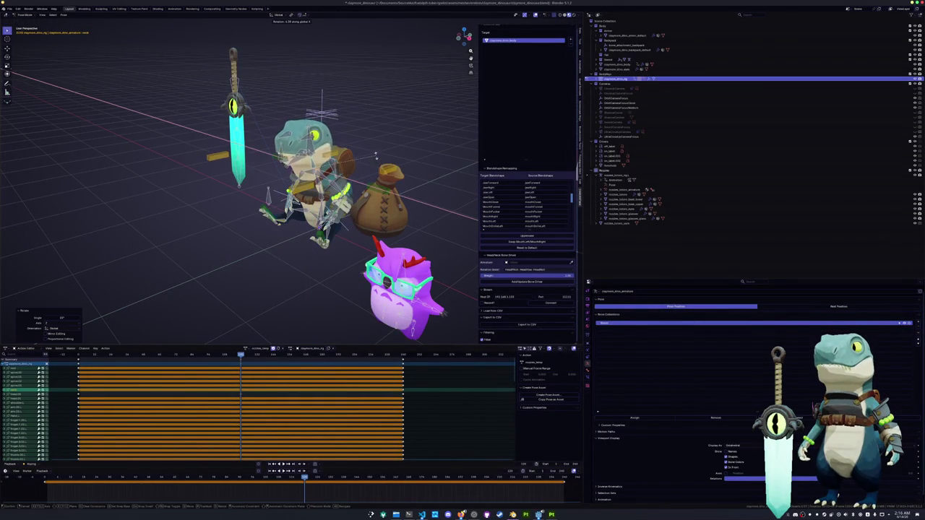
pyautogui.click(355, 152)
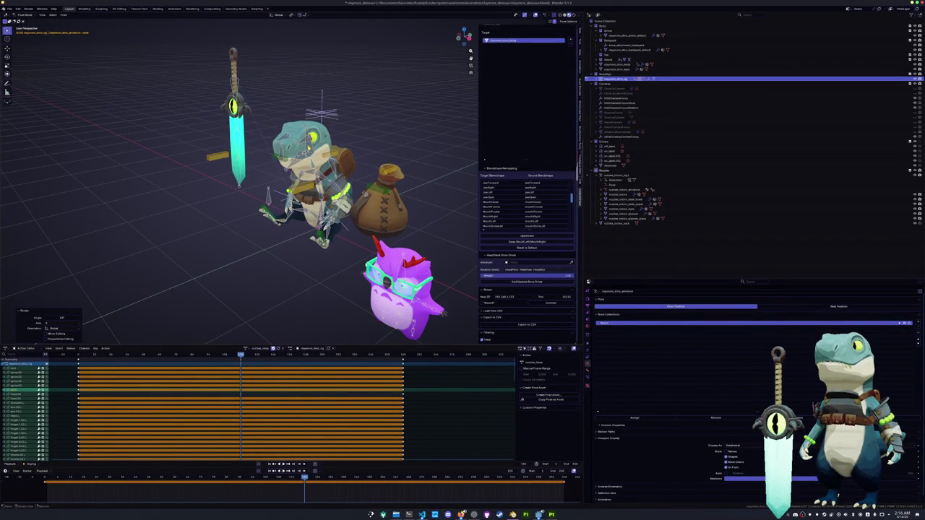
pyautogui.press('r')
pyautogui.press('x')
pyautogui.click(363, 135)
# Step: Turn the posed bones around the vertical Z axis, abandoning a second attempt
pyautogui.moveTo(363, 136); pyautogui.dragTo(359, 132, button='middle')
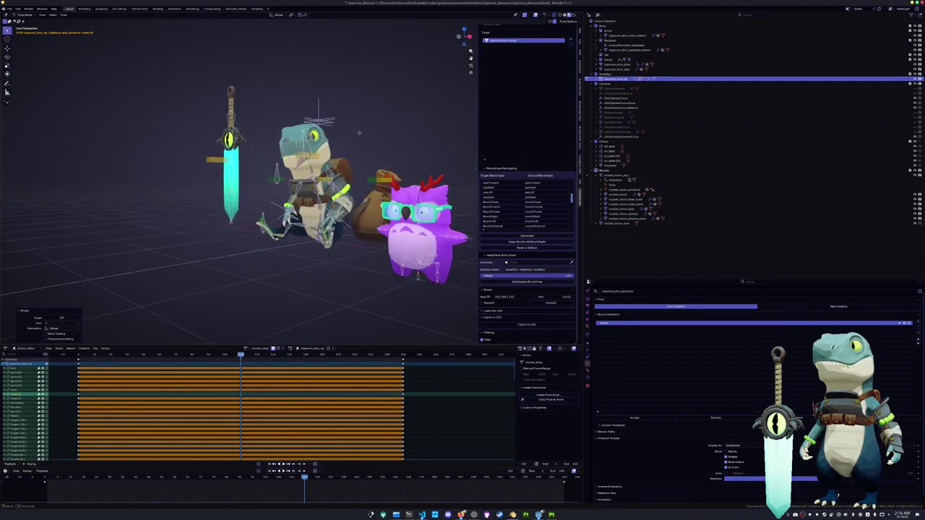
pyautogui.press('r')
pyautogui.press('z')
pyautogui.press('Return')
pyautogui.press('r')
pyautogui.press('z')
pyautogui.press('Escape')
# Step: Test further vertical-axis rotations of the bone, cancelling them to keep the pose
pyautogui.press('r')
pyautogui.press('z')
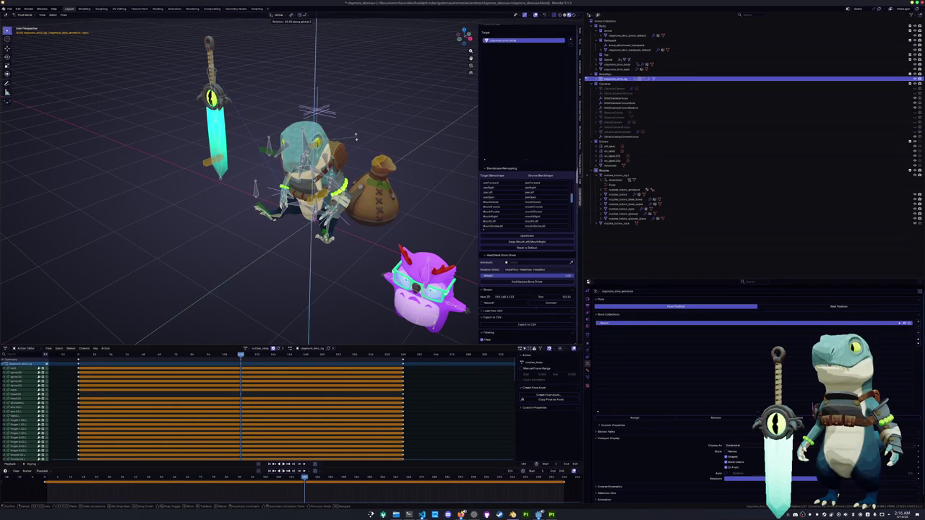
pyautogui.scroll(2, 354, 123)
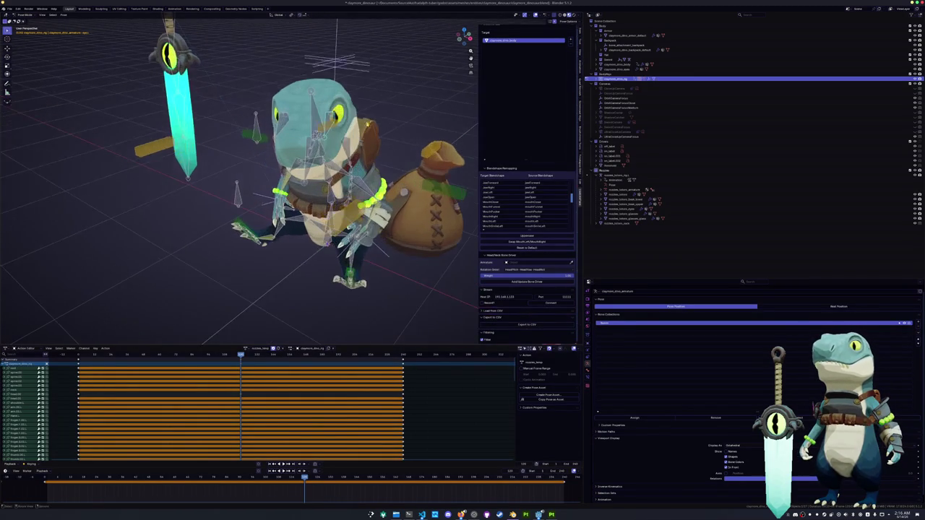
pyautogui.scroll(1, 360, 134)
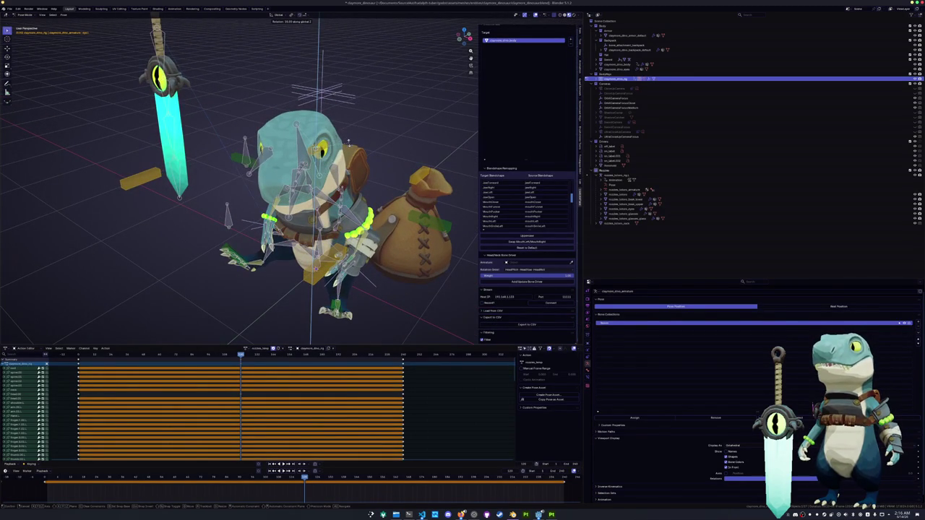
pyautogui.press('Escape')
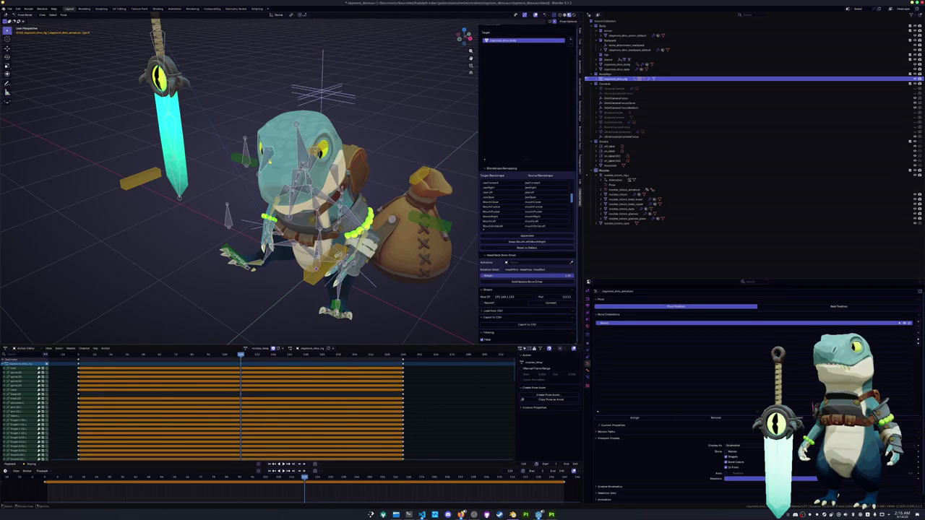
pyautogui.press('r')
pyautogui.press('z')
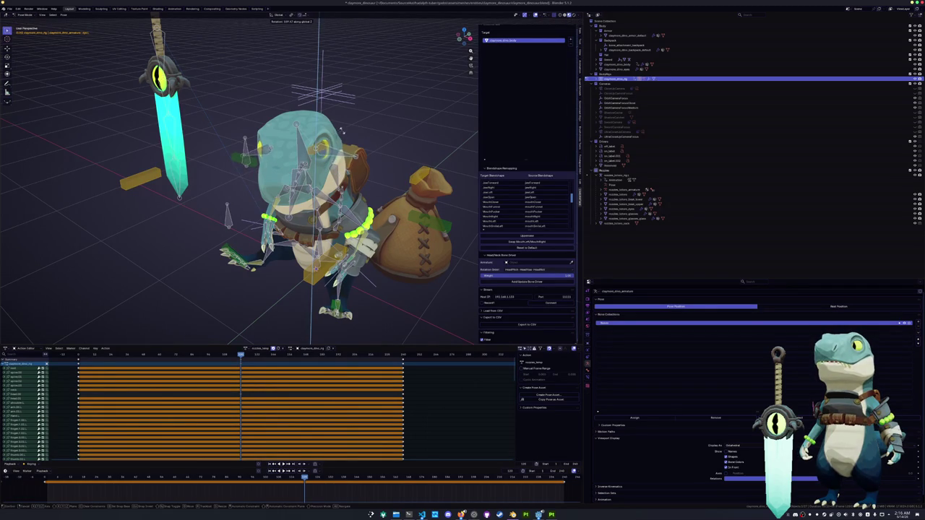
pyautogui.press('Escape')
# Step: Select a different dinosaur bone and rotate it around the vertical Z axis
pyautogui.moveTo(318, 173); pyautogui.dragTo(353, 169, button='middle')
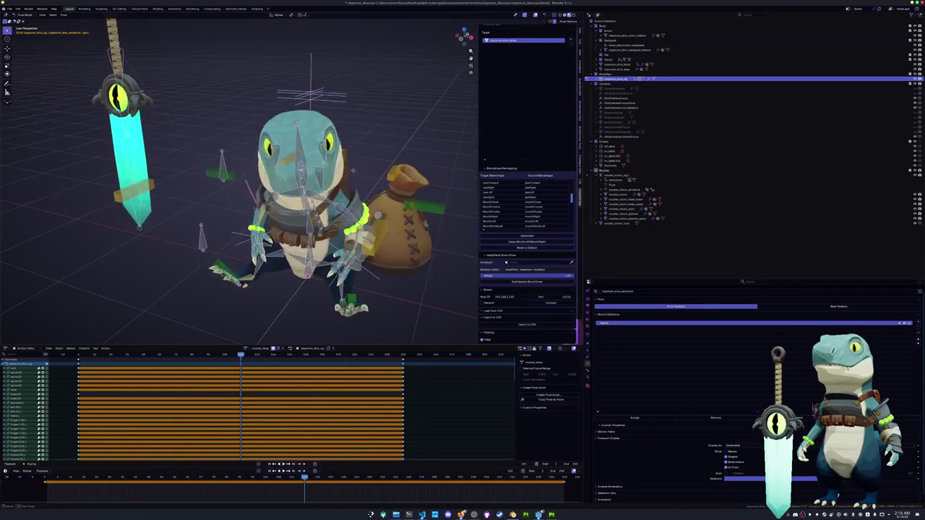
pyautogui.click(568, 21)
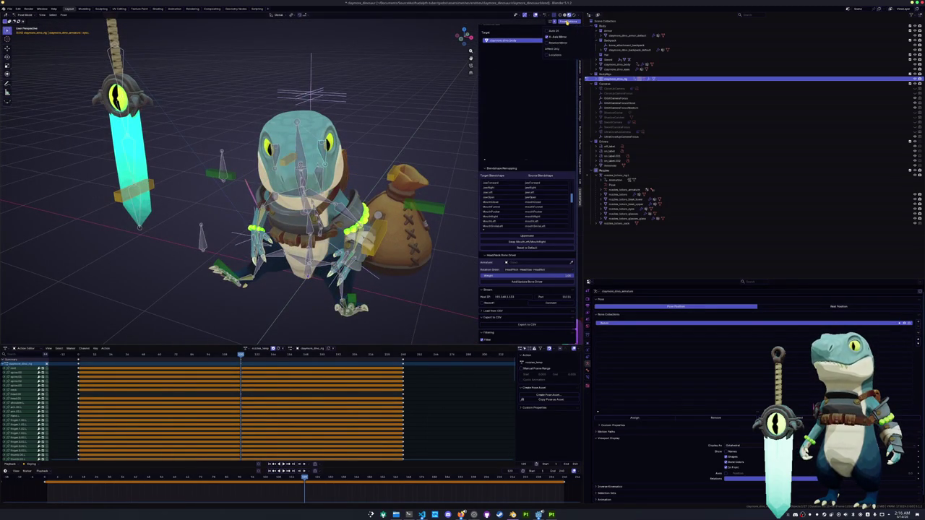
pyautogui.click(569, 21)
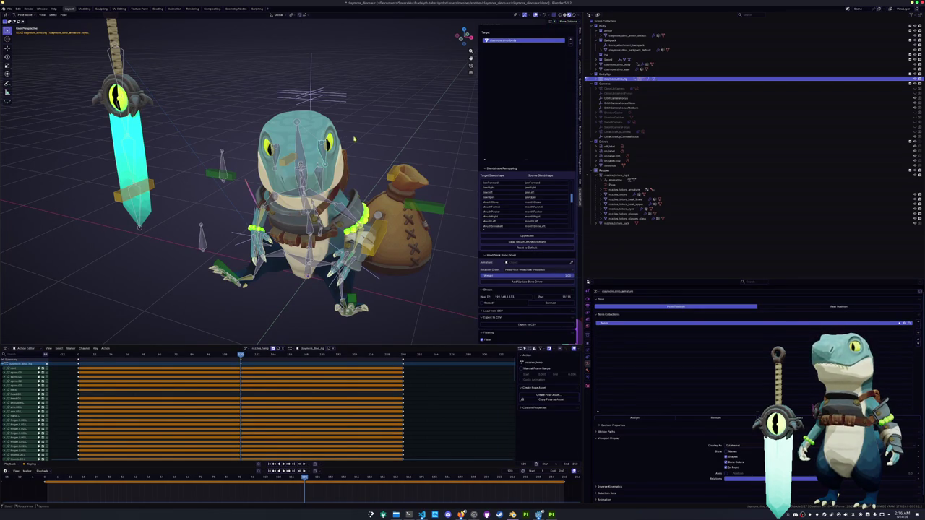
pyautogui.click(292, 158)
pyautogui.press('r')
pyautogui.press('z')
pyautogui.click(354, 143)
pyautogui.moveTo(354, 142); pyautogui.dragTo(180, 144, button='middle')
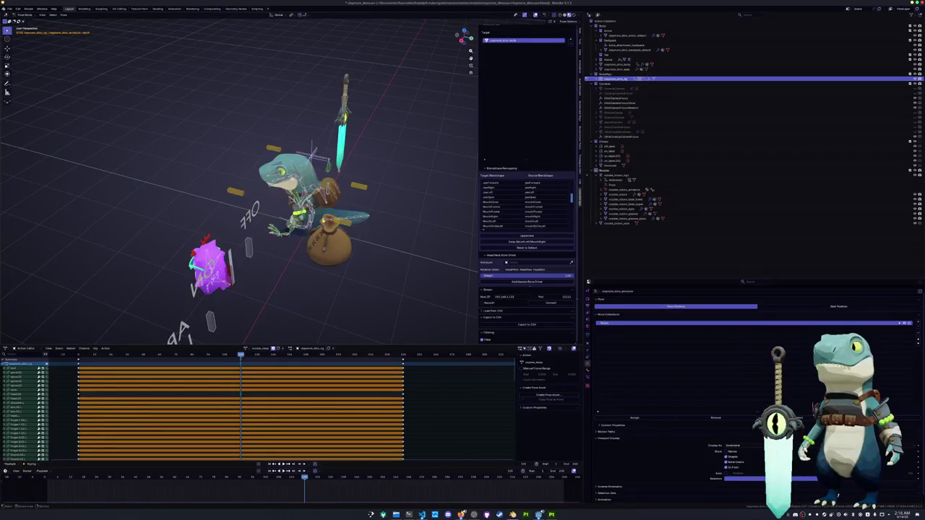
# Step: Rotate two of the dinosaur's arm bones around the Z axis
pyautogui.scroll(5, 325, 217)
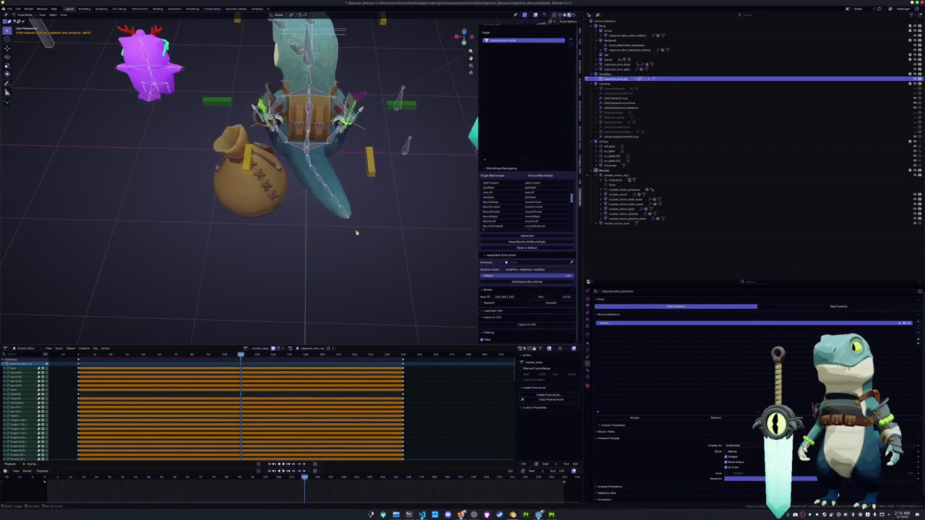
pyautogui.press('r')
pyautogui.press('z')
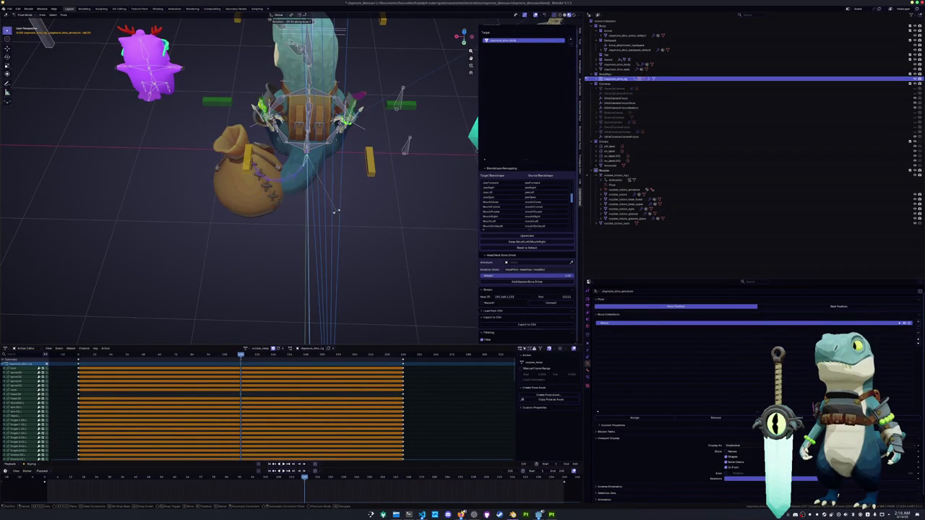
pyautogui.click(332, 205)
pyautogui.press('r')
pyautogui.press('z')
pyautogui.click(324, 176)
# Step: From behind the sack, rotate the hand bones slightly, including -7.64° and 4.31° turns
pyautogui.moveTo(313, 185)
pyautogui.mouseDown(button='middle')
pyautogui.moveTo(330, 206)
pyautogui.moveTo(348, 182)
pyautogui.moveTo(213, 153)
pyautogui.mouseUp(button='middle')
pyautogui.scroll(4, 303, 173)
pyautogui.scroll(-2, 258, 153)
pyautogui.moveTo(276, 183)
pyautogui.mouseDown(button='middle')
pyautogui.moveTo(404, 153)
pyautogui.moveTo(349, 157)
pyautogui.moveTo(448, 158)
pyautogui.moveTo(409, 183)
pyautogui.mouseUp(button='middle')
pyautogui.press('r')
pyautogui.click(404, 153)
pyautogui.press('r')
pyautogui.click(398, 153)
pyautogui.press('r')
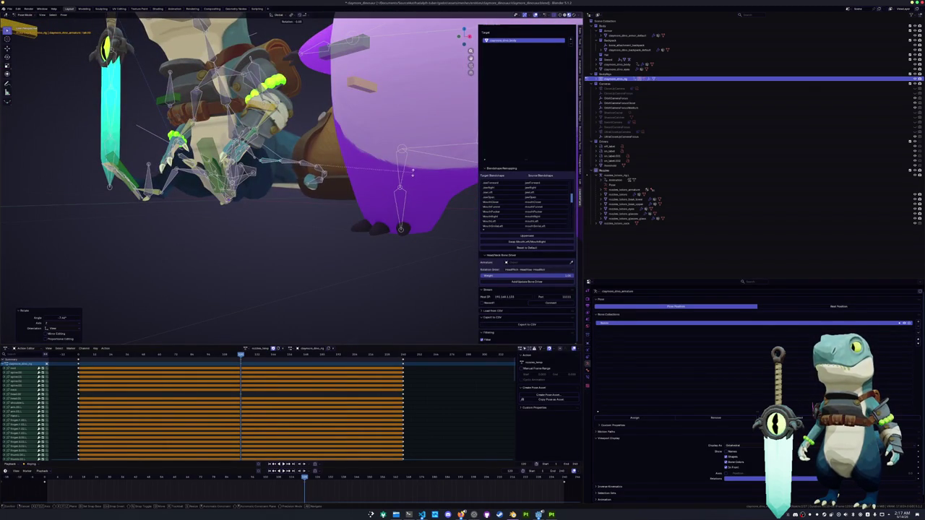
pyautogui.click(409, 185)
# Step: Rotate a hand bone by 2.73° and turn the arm bone around Z
pyautogui.moveTo(409, 185); pyautogui.dragTo(316, 161, button='middle')
pyautogui.press('r')
pyautogui.click(353, 144)
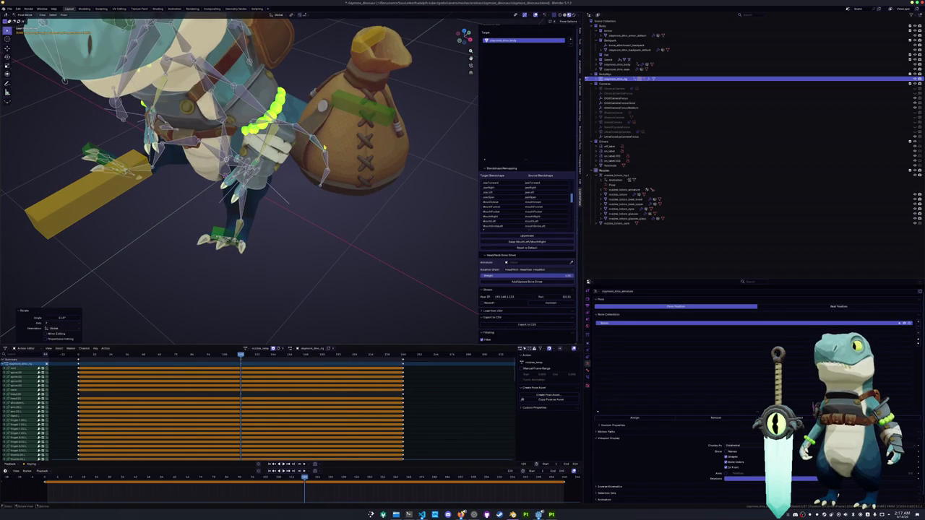
pyautogui.moveTo(315, 148)
pyautogui.mouseDown(button='middle')
pyautogui.moveTo(336, 135)
pyautogui.moveTo(327, 128)
pyautogui.mouseUp(button='middle')
pyautogui.press('r')
pyautogui.press('z')
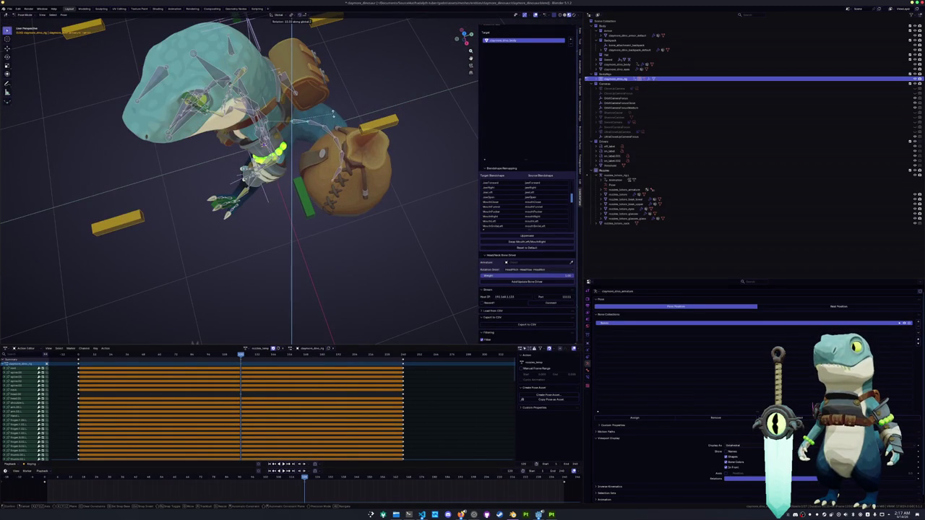
pyautogui.press('Return')
# Step: Rotate two more bones around Z (one by 6.23°), then select the sack in Object Mode
pyautogui.press('r')
pyautogui.press('z')
pyautogui.click(365, 191)
pyautogui.press('r')
pyautogui.press('z')
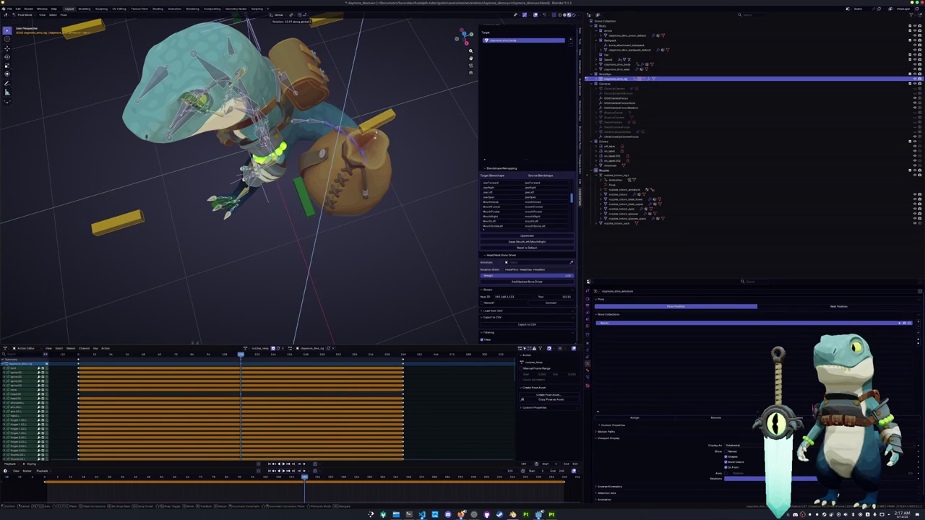
pyautogui.click(365, 133)
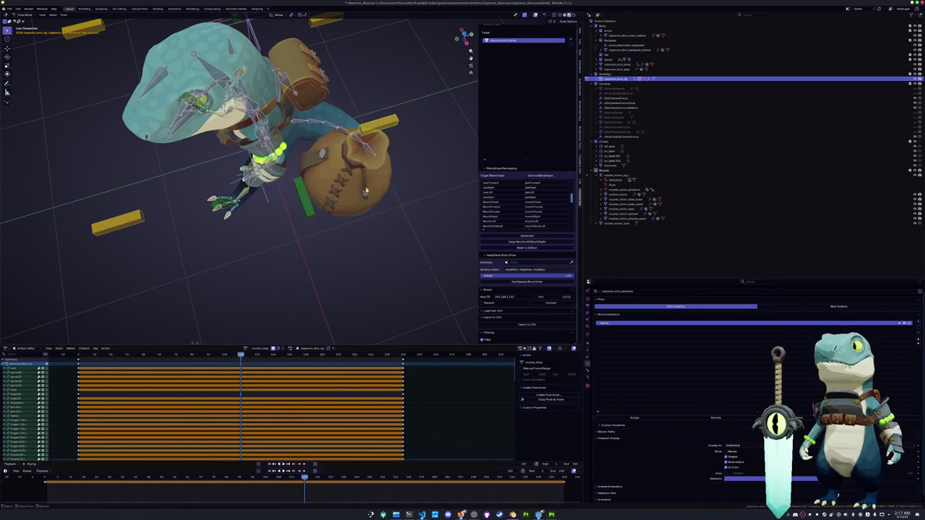
pyautogui.hotkey('ctrl', 'Tab')
pyautogui.click(336, 189)
# Step: Shift the sack along Y, then slide it along the global X axis
pyautogui.press('g')
pyautogui.press('y')
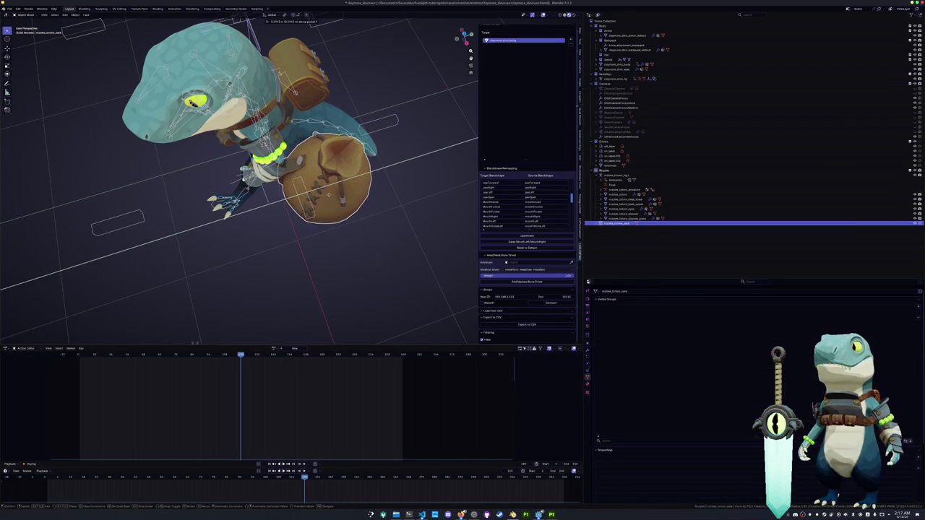
pyautogui.click(329, 194)
pyautogui.moveTo(328, 194)
pyautogui.mouseDown(button='middle')
pyautogui.moveTo(354, 194)
pyautogui.moveTo(340, 179)
pyautogui.mouseUp(button='middle')
pyautogui.press('g')
pyautogui.press('x')
pyautogui.click(354, 193)
# Step: Select the purple creature's rig, try a different action from the action list, then undo it
pyautogui.scroll(-1, 340, 179)
pyautogui.scroll(-3, 339, 179)
pyautogui.click(326, 259)
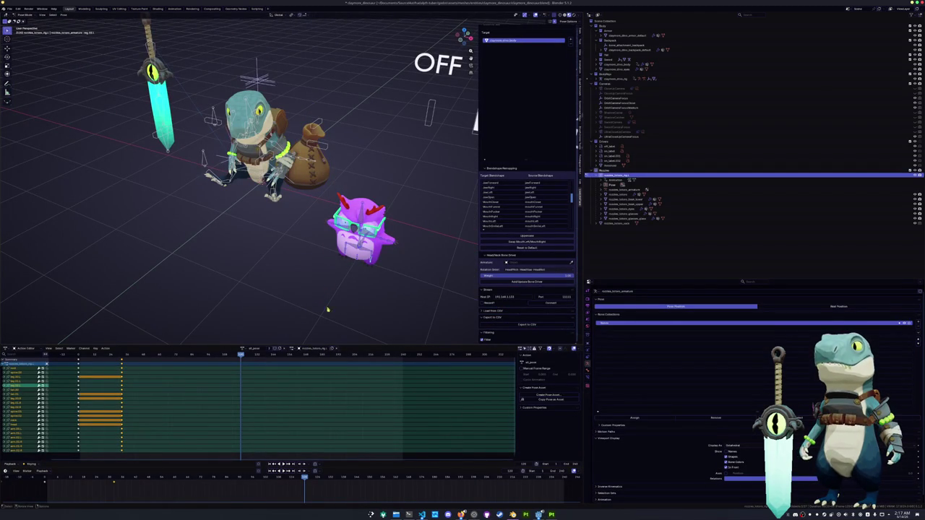
pyautogui.moveTo(328, 309); pyautogui.dragTo(326, 287, button='middle')
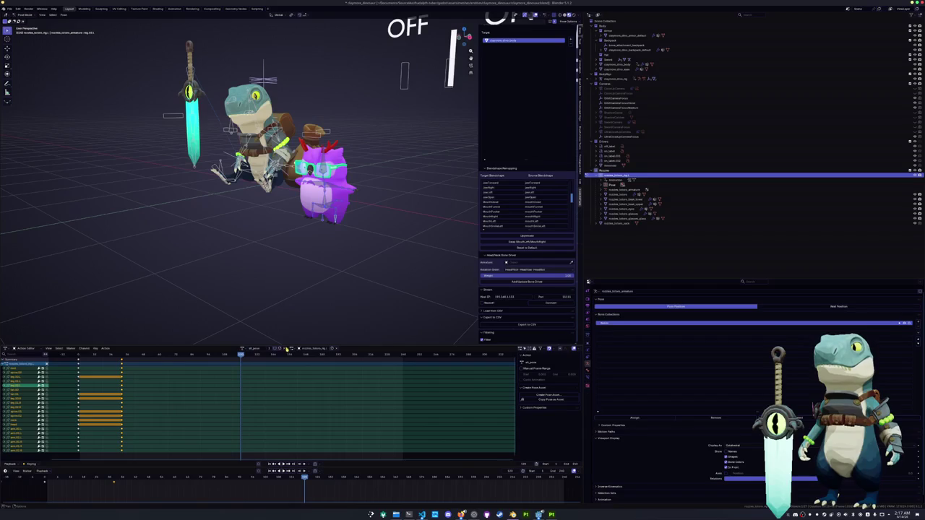
pyautogui.click(244, 348)
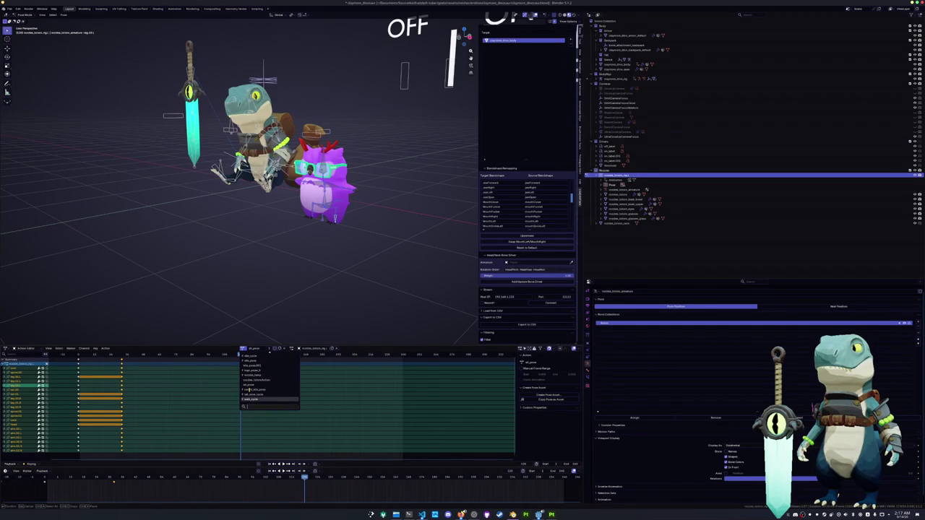
pyautogui.click(249, 385)
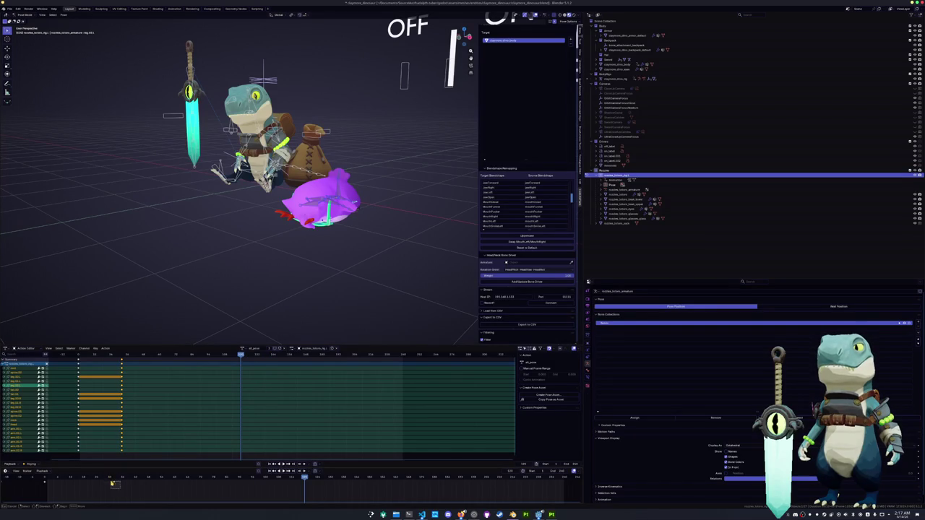
pyautogui.hotkey('ctrl', 'z')
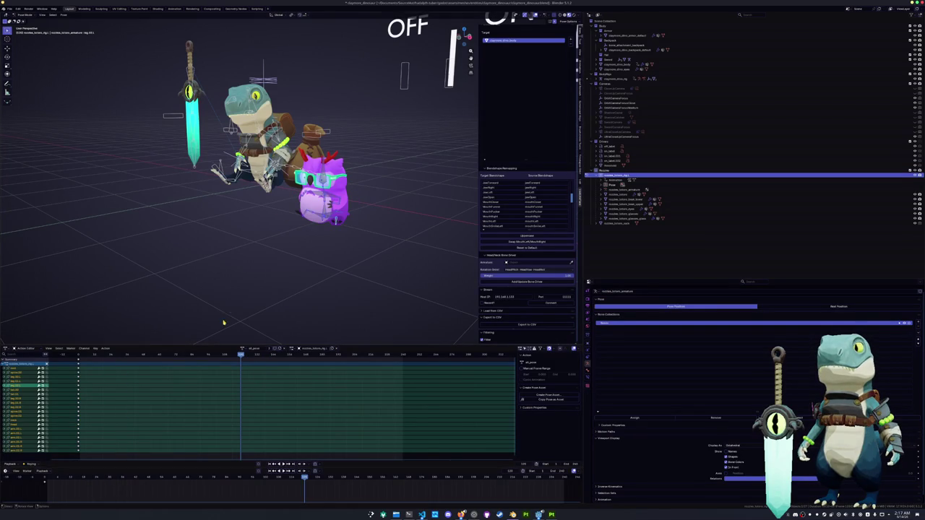
# Step: In side view, rotate the purple creature's neck bone to tilt its head
pyautogui.scroll(2, 224, 320)
pyautogui.scroll(2, 243, 332)
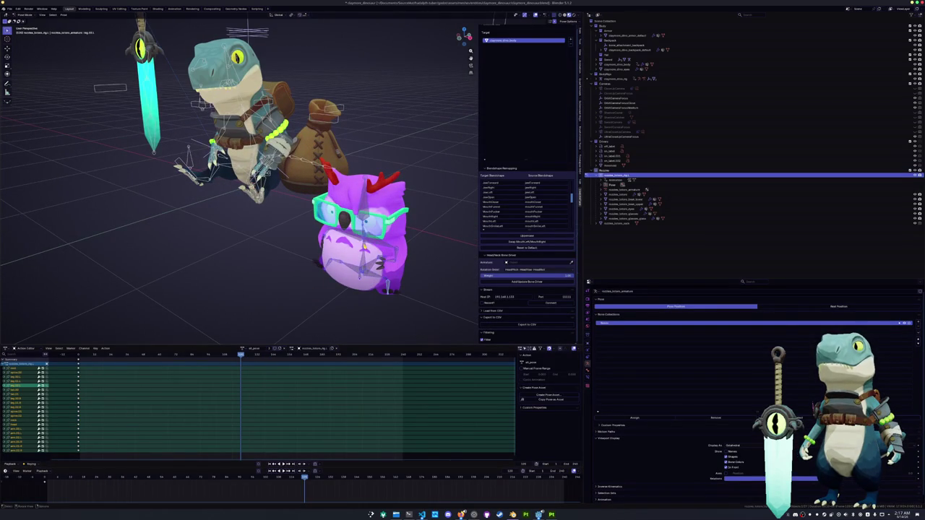
pyautogui.press('KP_3')
pyautogui.scroll(2, 189, 206)
pyautogui.keyDown('shift'); pyautogui.moveTo(189, 206); pyautogui.dragTo(325, 242, button='middle'); pyautogui.keyUp('shift')
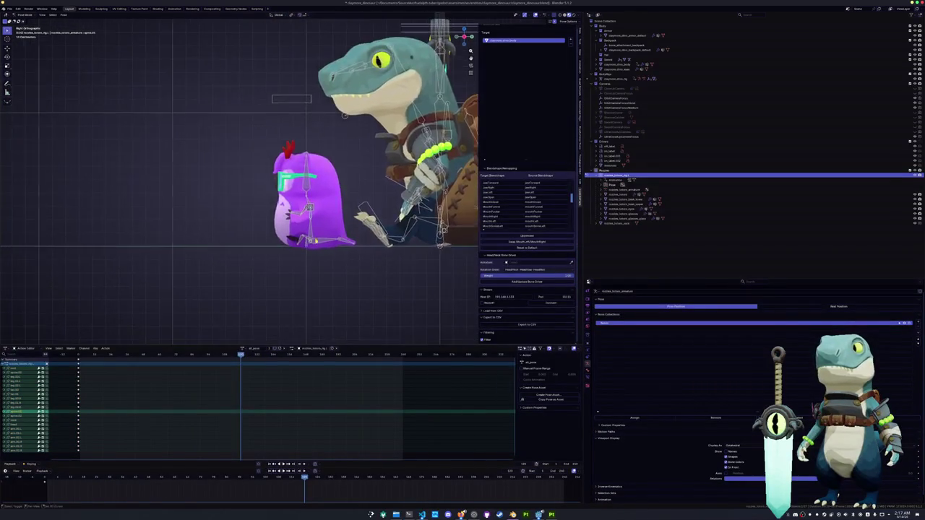
pyautogui.scroll(2, 310, 202)
pyautogui.click(311, 200)
pyautogui.press('r')
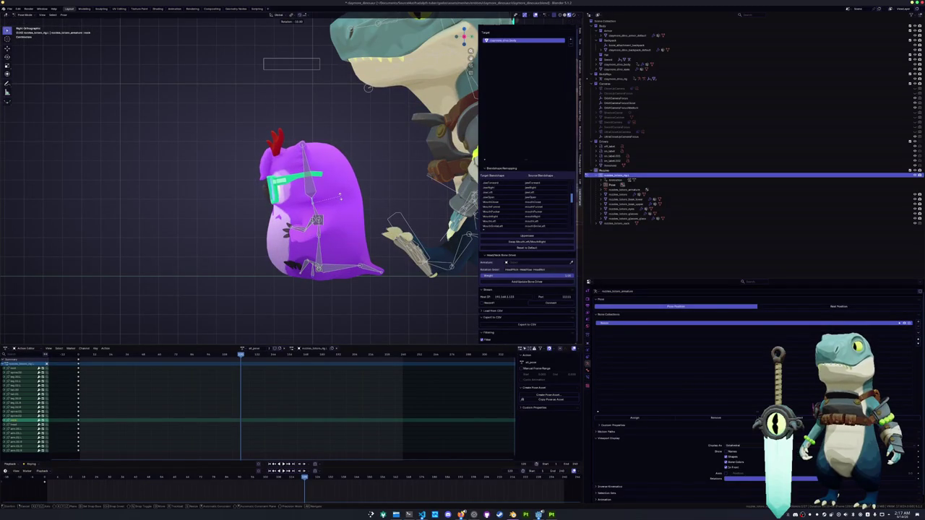
pyautogui.click(339, 194)
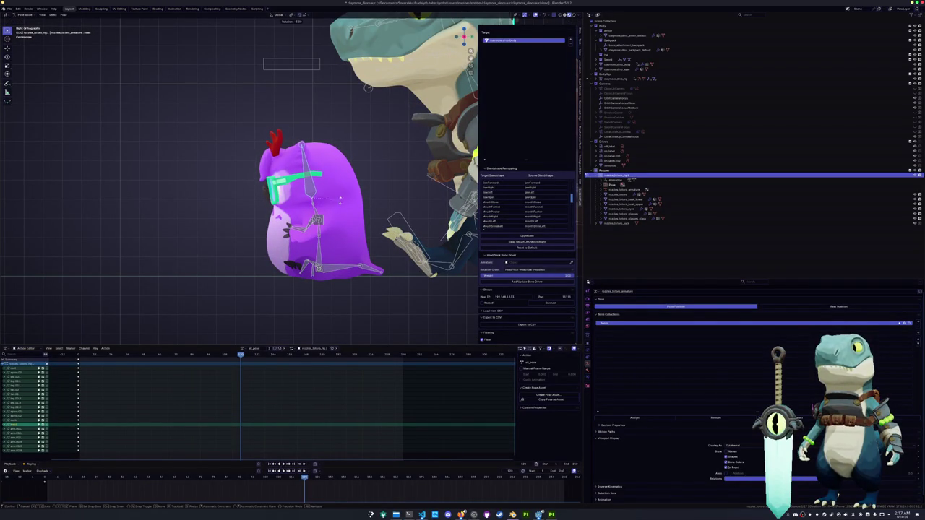
pyautogui.click(338, 193)
# Step: Turn the purple creature around the vertical Z axis in perspective view
pyautogui.moveTo(338, 194)
pyautogui.mouseDown(button='middle')
pyautogui.moveTo(359, 235)
pyautogui.moveTo(330, 282)
pyautogui.mouseUp(button='middle')
pyautogui.scroll(-3, 359, 235)
pyautogui.scroll(-2, 359, 235)
pyautogui.press('r')
pyautogui.press('z')
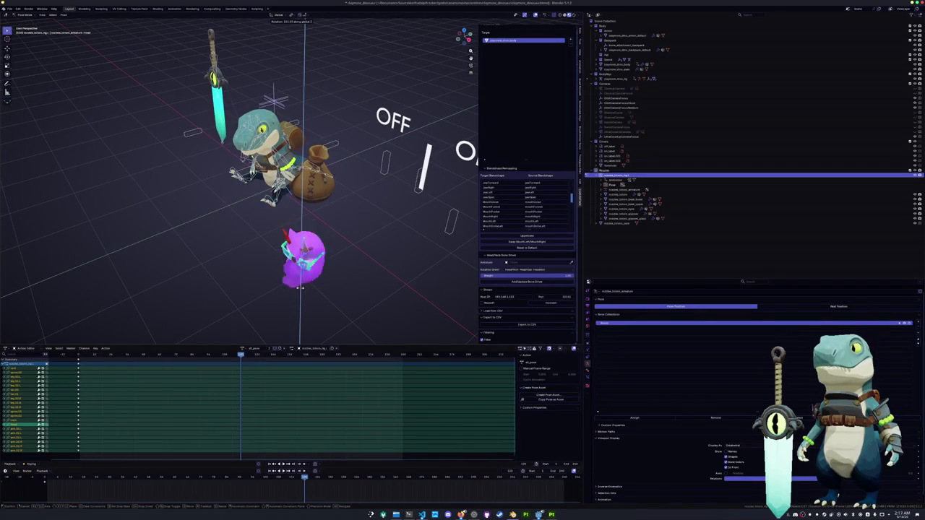
pyautogui.click(263, 294)
# Step: Rotate the purple creature around Z and move it closer to the dinosaur
pyautogui.press('r')
pyautogui.press('z')
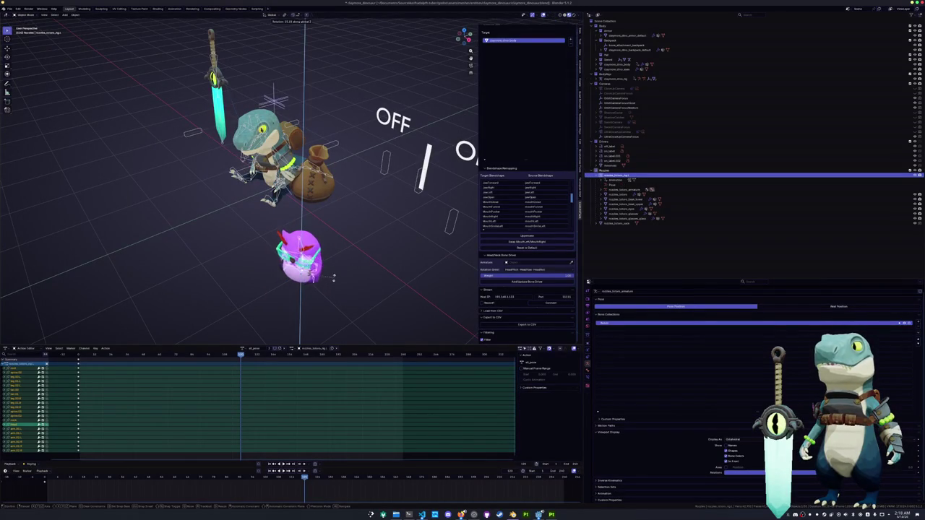
pyautogui.click(330, 267)
pyautogui.press('g')
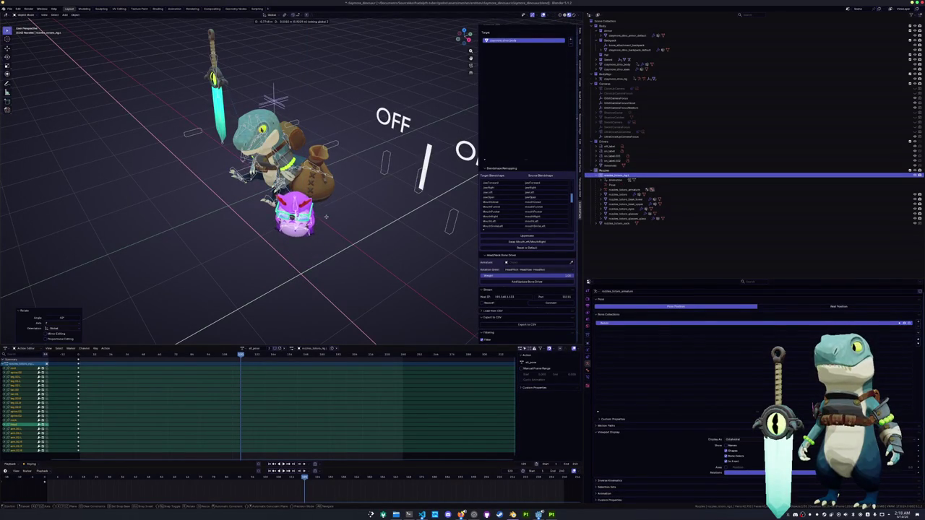
pyautogui.click(324, 203)
pyautogui.moveTo(324, 204); pyautogui.dragTo(329, 262, button='middle')
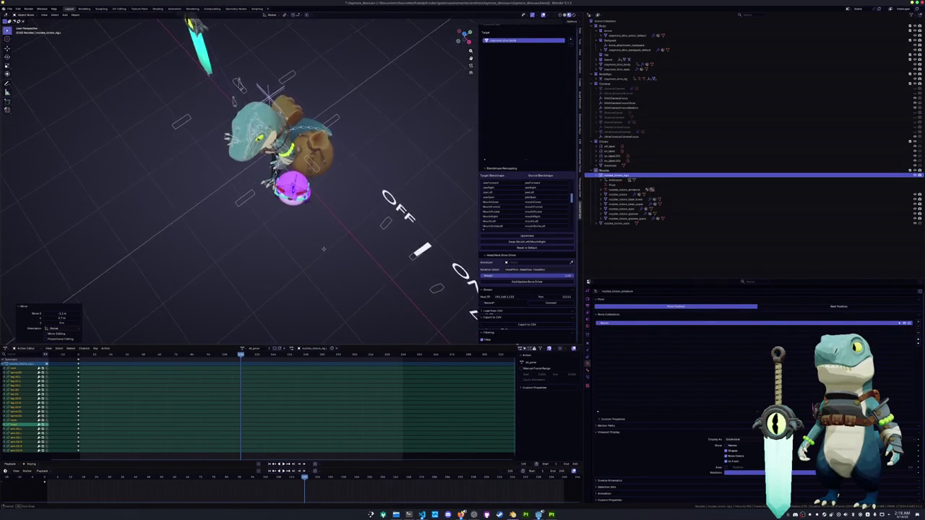
pyautogui.scroll(5, 329, 262)
# Step: Turn the creature again and slide it on the ground plane in front of the dinosaur's feet
pyautogui.press('g')
pyautogui.hotkey('shift', 'z')
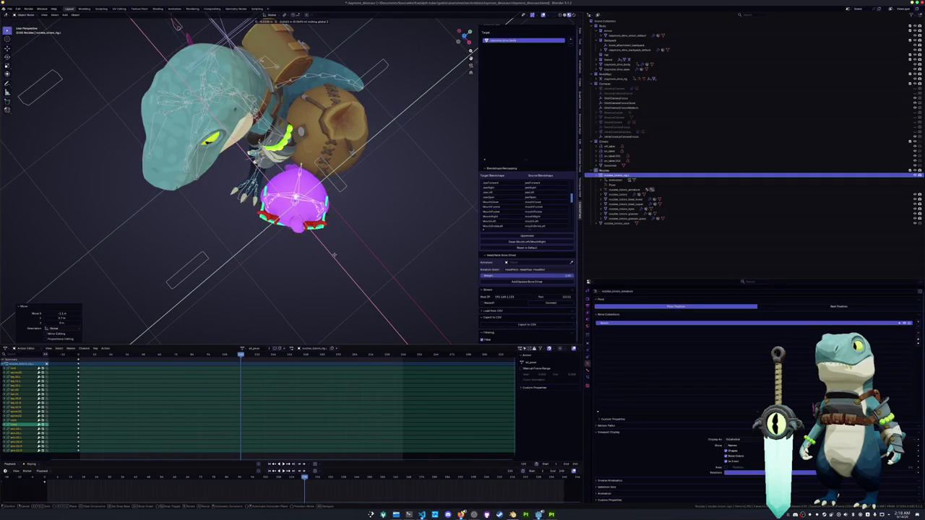
pyautogui.rightClick(331, 255)
pyautogui.press('r')
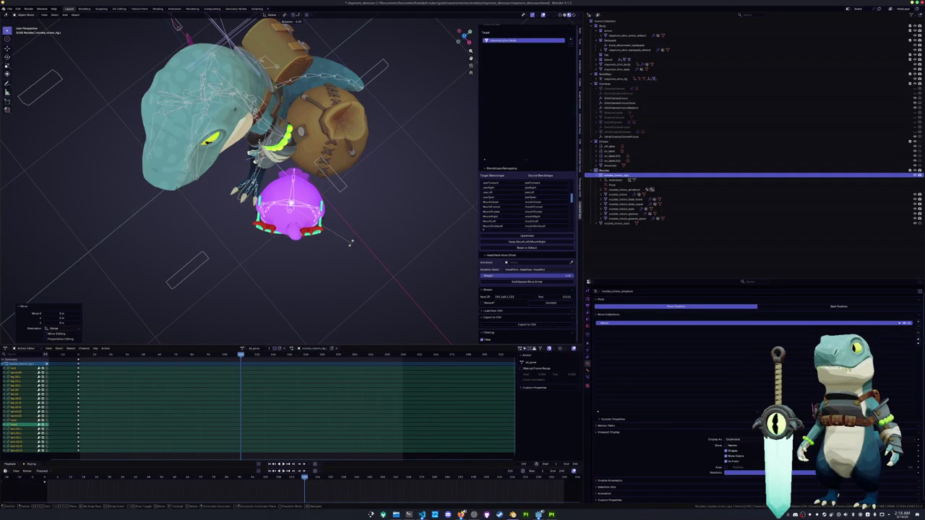
pyautogui.click(350, 239)
pyautogui.press('g')
pyautogui.hotkey('shift', 'z')
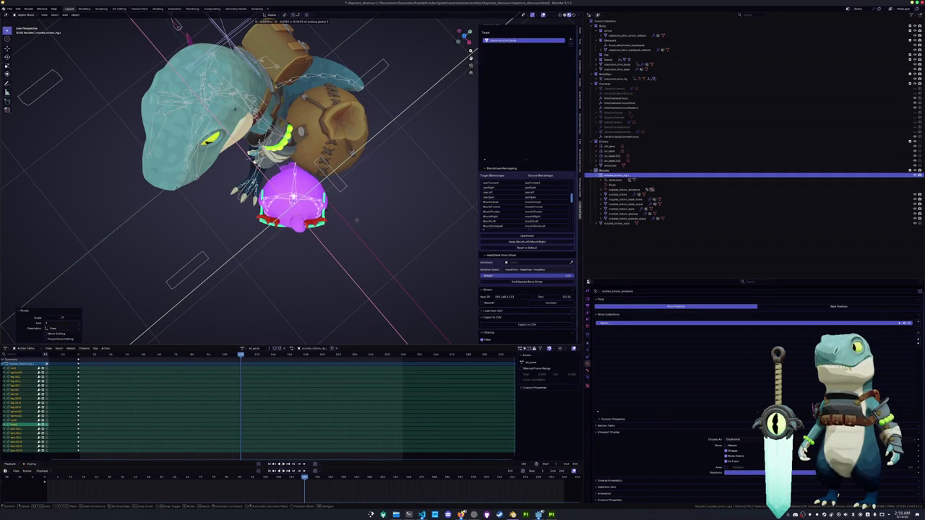
pyautogui.click(357, 222)
pyautogui.moveTo(357, 222); pyautogui.dragTo(347, 159, button='middle')
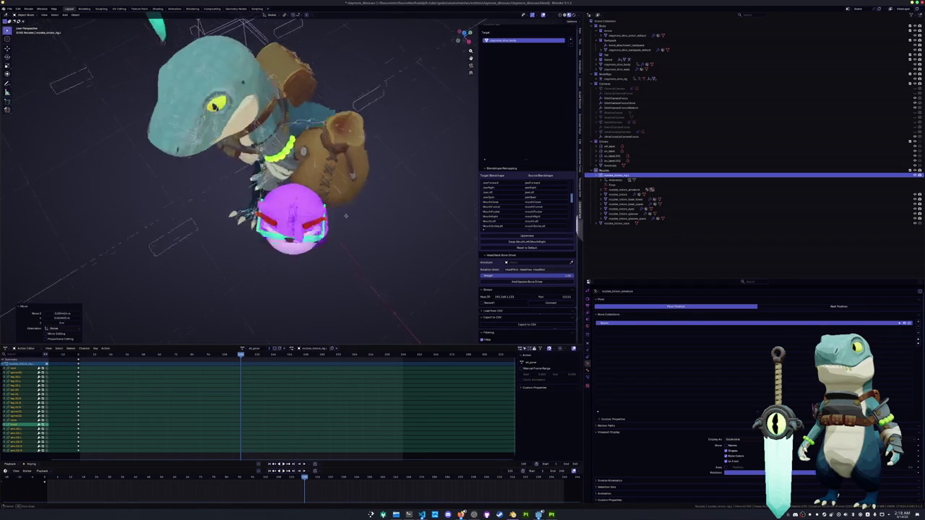
pyautogui.click(617, 78)
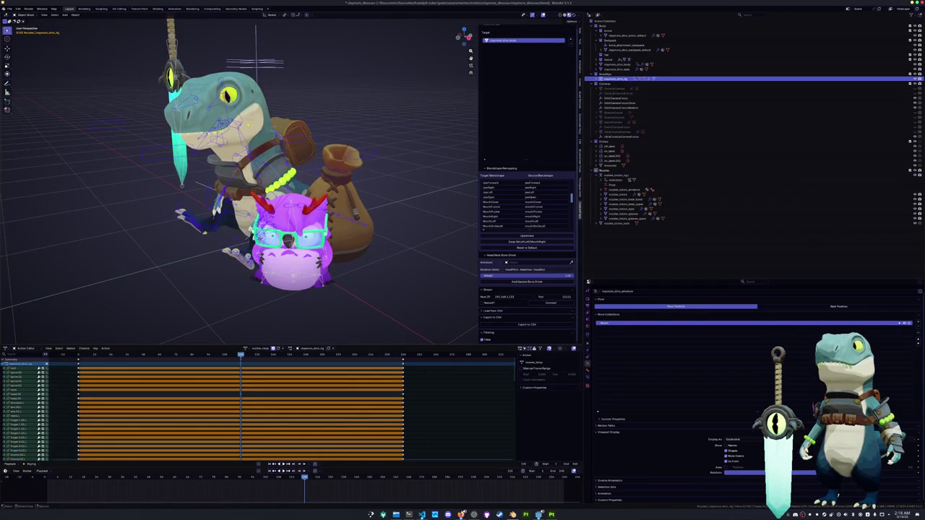
# Step: Select the dinosaur's body mesh and scroll through its vertex group list
pyautogui.click(617, 64)
pyautogui.scroll(-7, 636, 412)
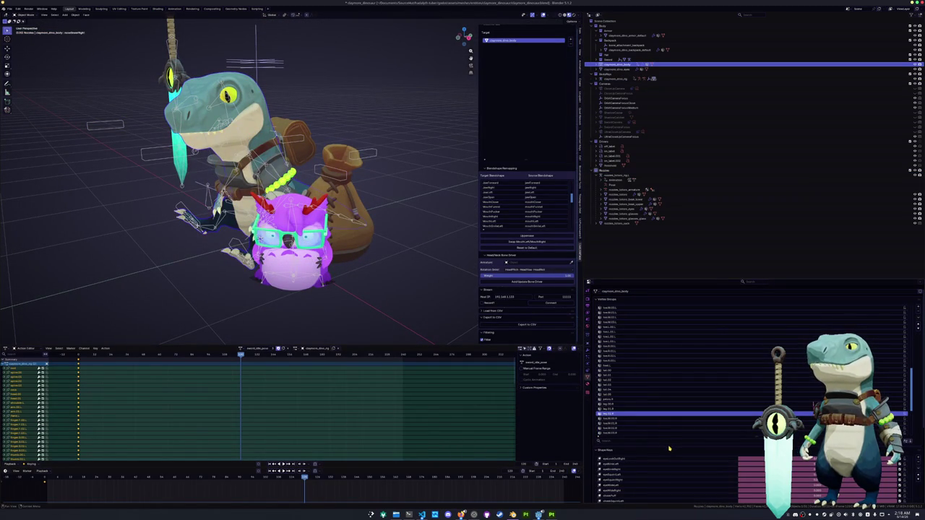
pyautogui.scroll(-2, 752, 468)
pyautogui.scroll(-2, 751, 468)
pyautogui.scroll(-2, 748, 462)
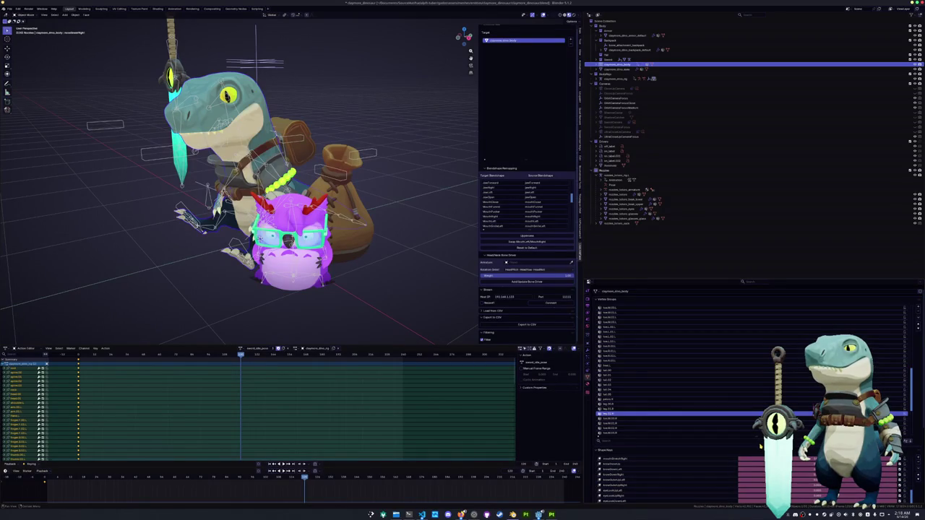
pyautogui.hotkey('ctrl', 'f')
pyautogui.press('Escape')
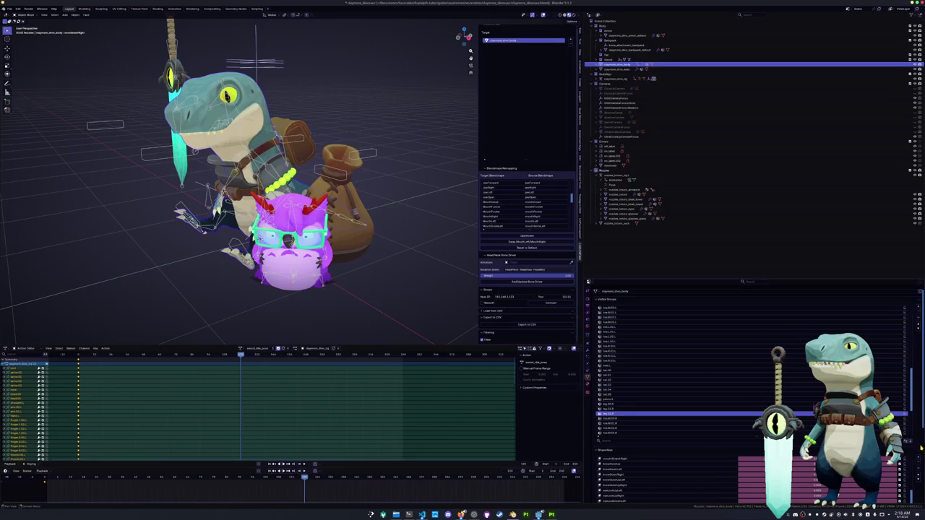
# Step: Scroll the Object Data properties to locate the Shape Keys section
pyautogui.scroll(-1, 905, 449)
pyautogui.scroll(-2, 907, 445)
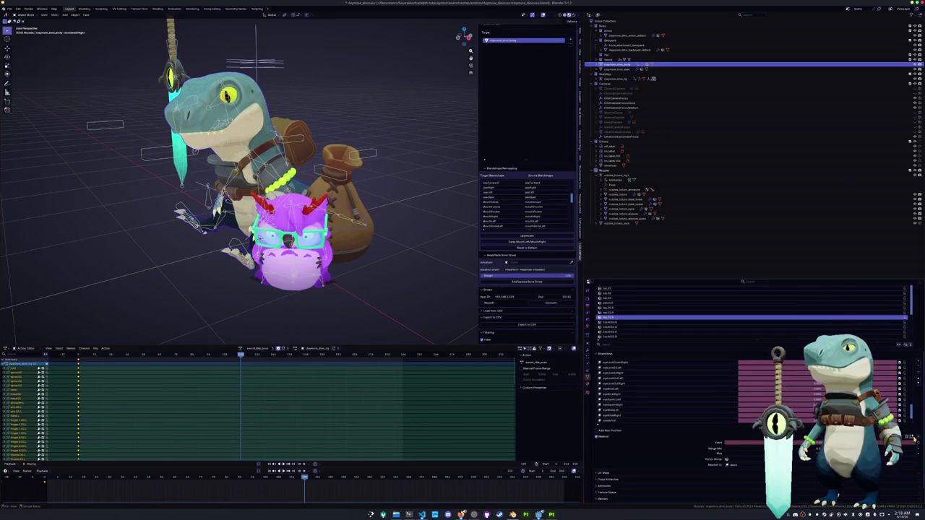
pyautogui.scroll(-2, 911, 438)
pyautogui.scroll(-3, 682, 379)
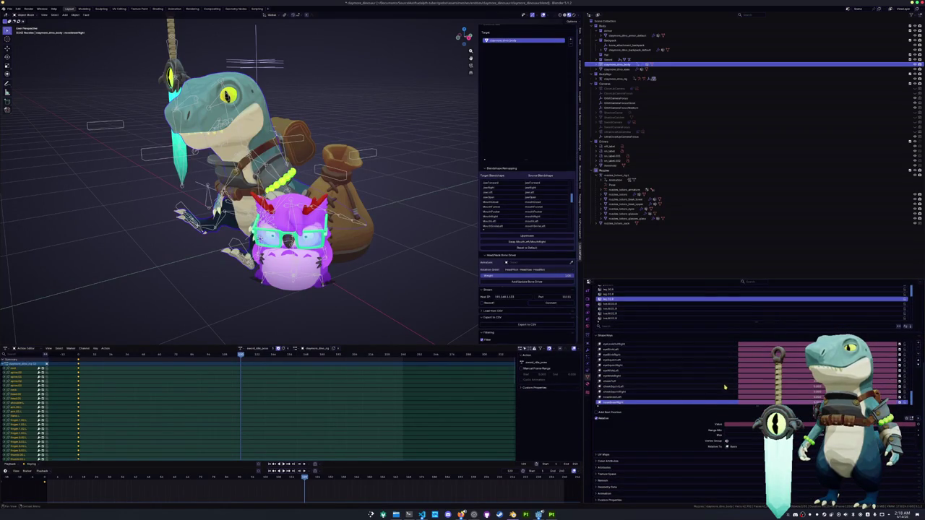
pyautogui.scroll(1, 716, 395)
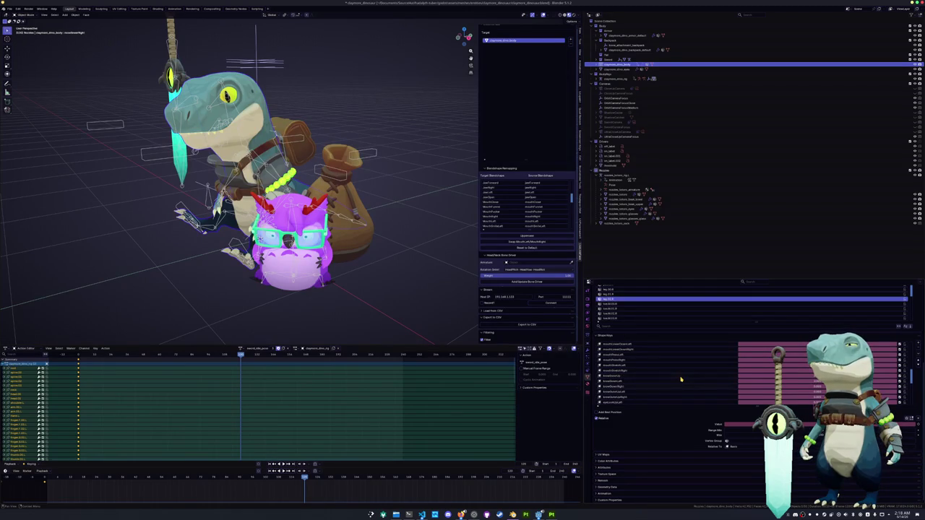
pyautogui.scroll(2, 700, 370)
pyautogui.scroll(2, 722, 369)
pyautogui.scroll(3, 744, 369)
pyautogui.scroll(3, 751, 368)
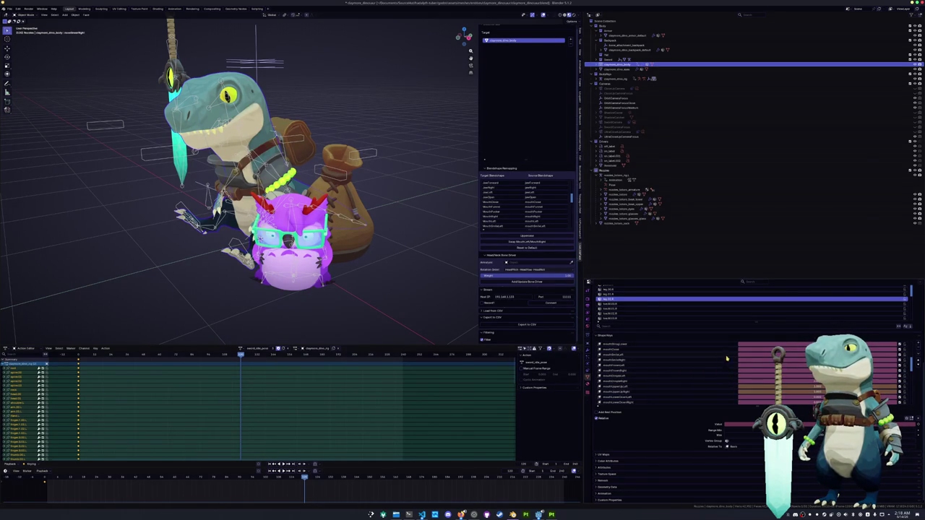
# Step: Raise a facial shape key's Value to reshape the dinosaur's head, then put its rig in Pose Mode
pyautogui.click(745, 356)
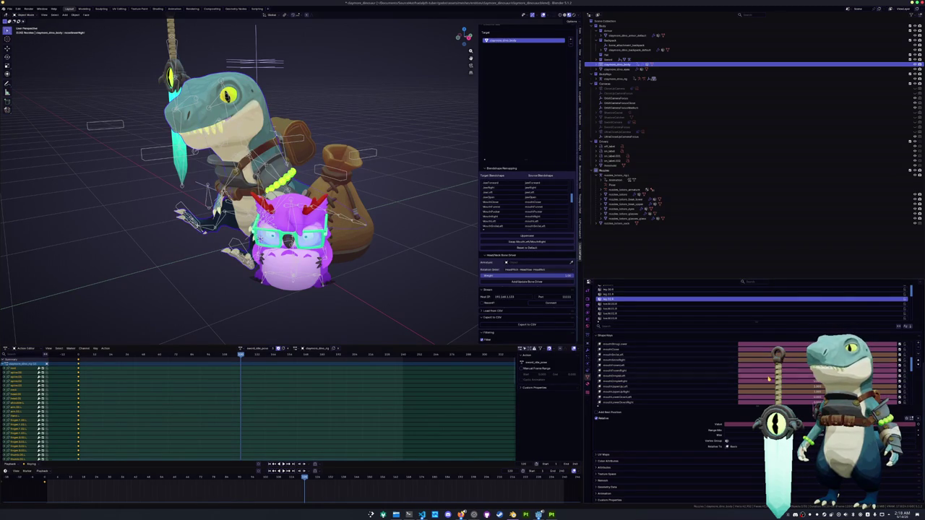
pyautogui.scroll(-2, 715, 376)
pyautogui.scroll(-2, 710, 384)
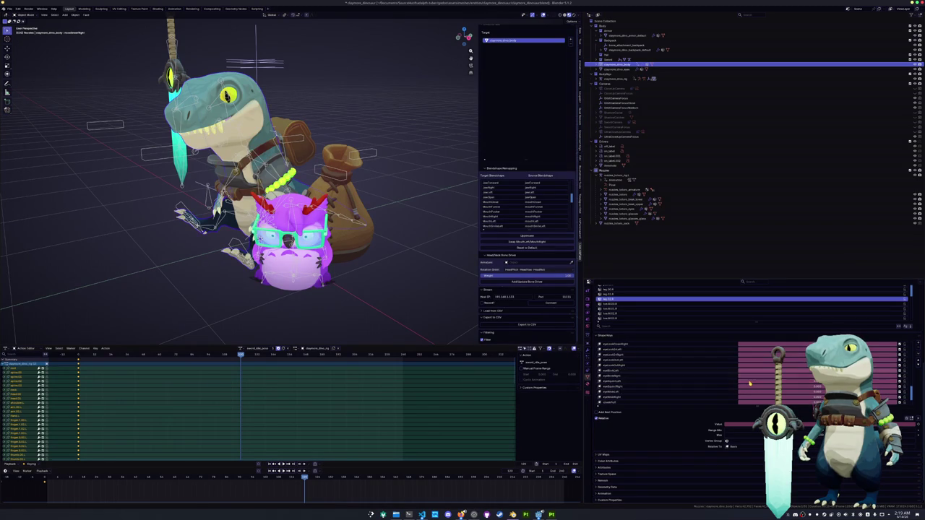
pyautogui.scroll(-2, 734, 382)
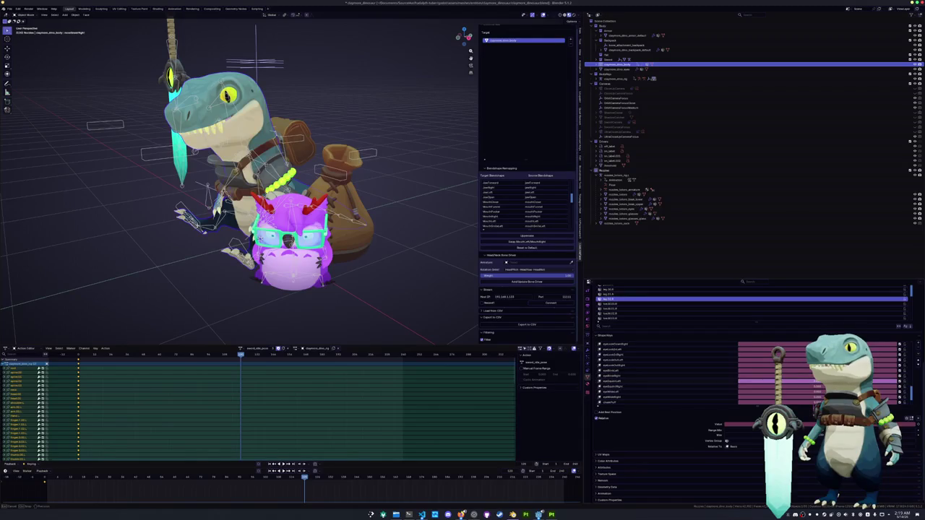
pyautogui.scroll(-4, 695, 388)
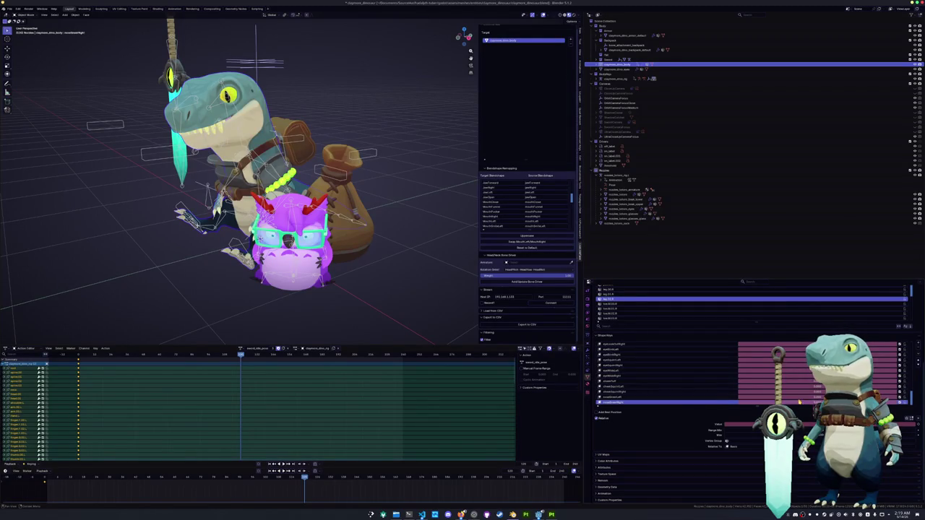
pyautogui.scroll(-5, 799, 402)
pyautogui.scroll(3, 815, 388)
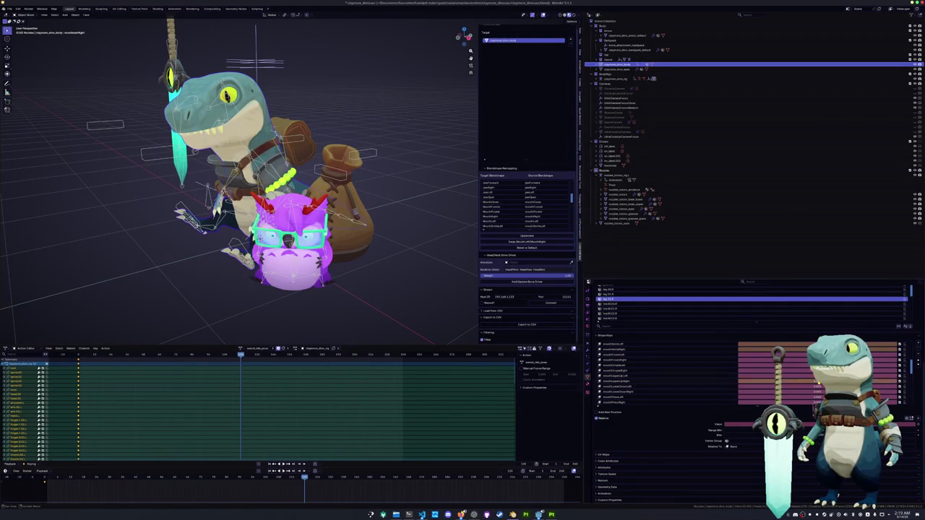
pyautogui.scroll(2, 794, 383)
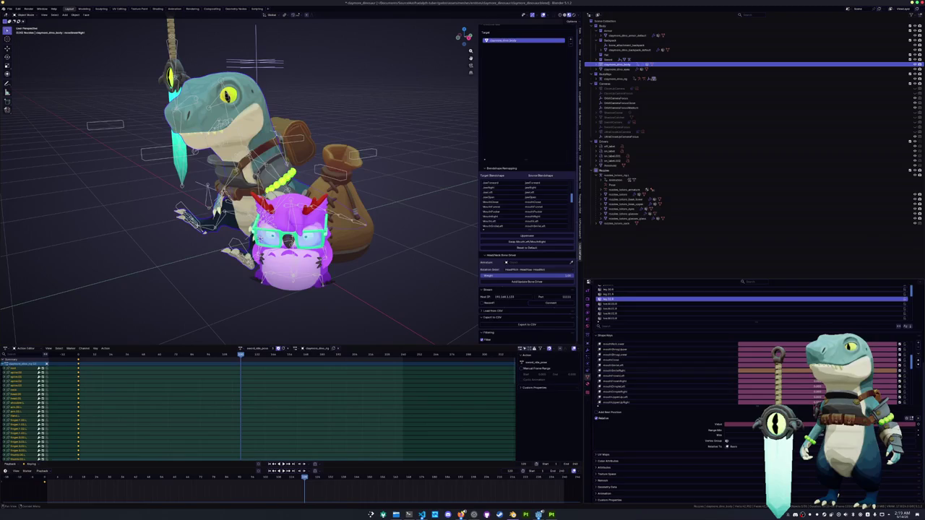
pyautogui.moveTo(768, 371); pyautogui.dragTo(795, 371)
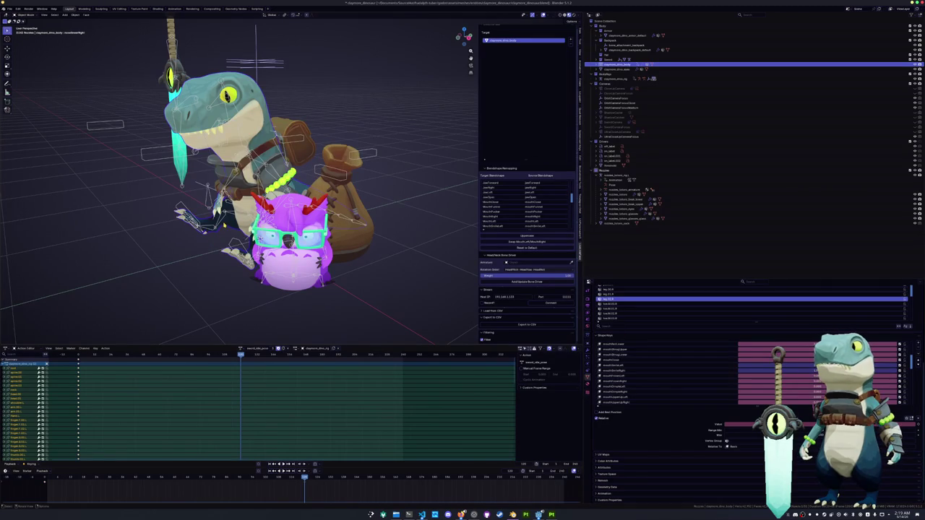
pyautogui.click(223, 223)
pyautogui.hotkey('ctrl', 'Tab')
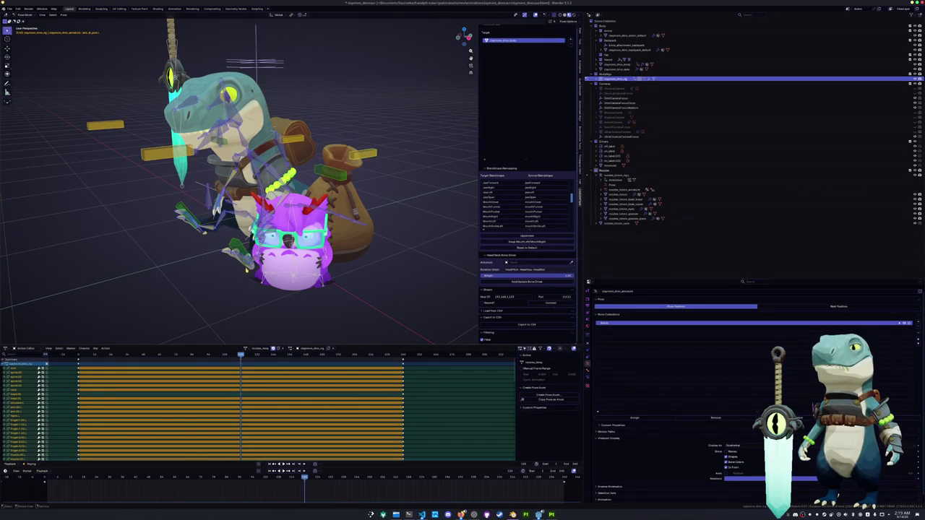
# Step: Put the dinosaur rig into Pose Mode and select the purple creature's rig in Object Mode
pyautogui.moveTo(239, 181); pyautogui.dragTo(195, 177, button='middle')
pyautogui.scroll(3, 195, 177)
pyautogui.scroll(2, 195, 177)
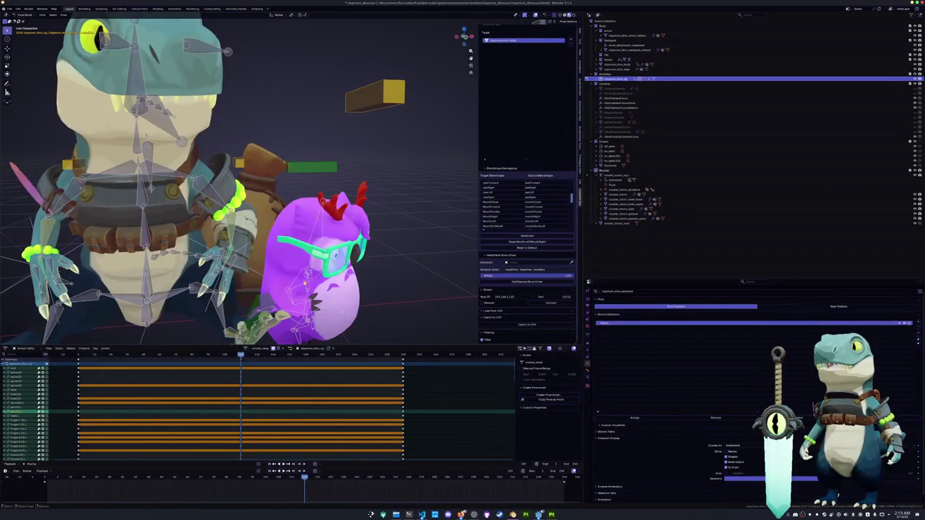
pyautogui.click(615, 175)
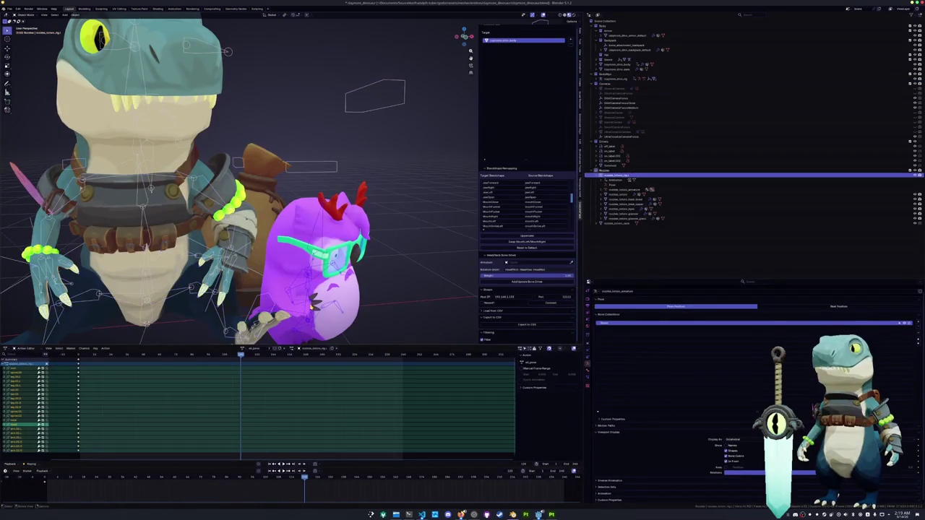
pyautogui.click(615, 78)
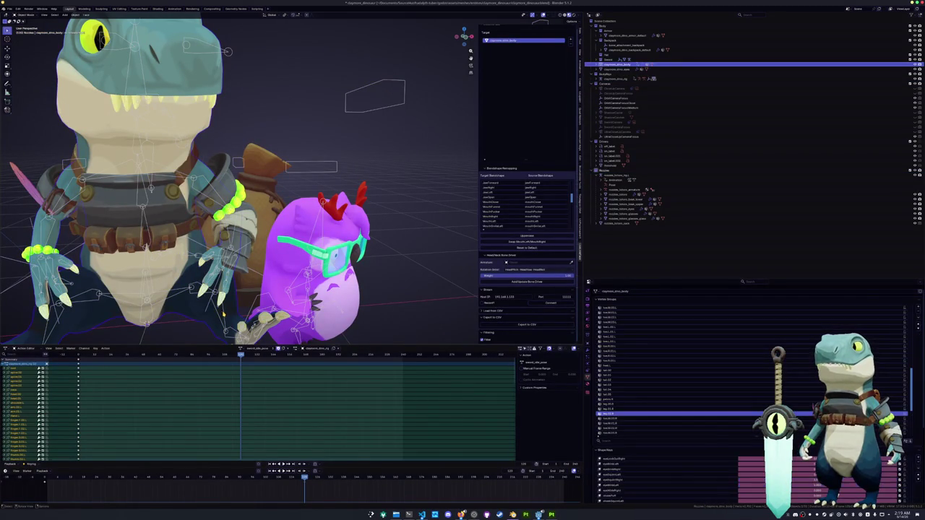
pyautogui.hotkey('ctrl', 'Tab')
pyautogui.click(616, 175)
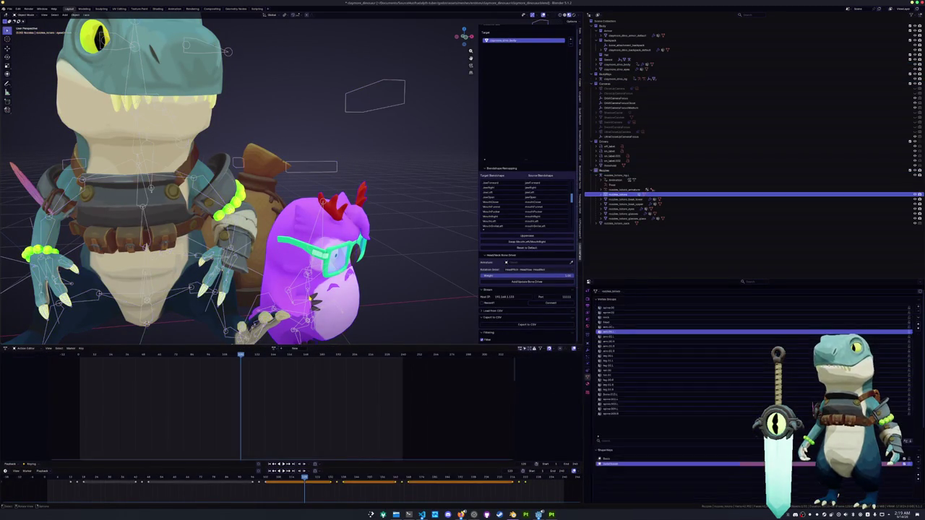
pyautogui.press('Tab')
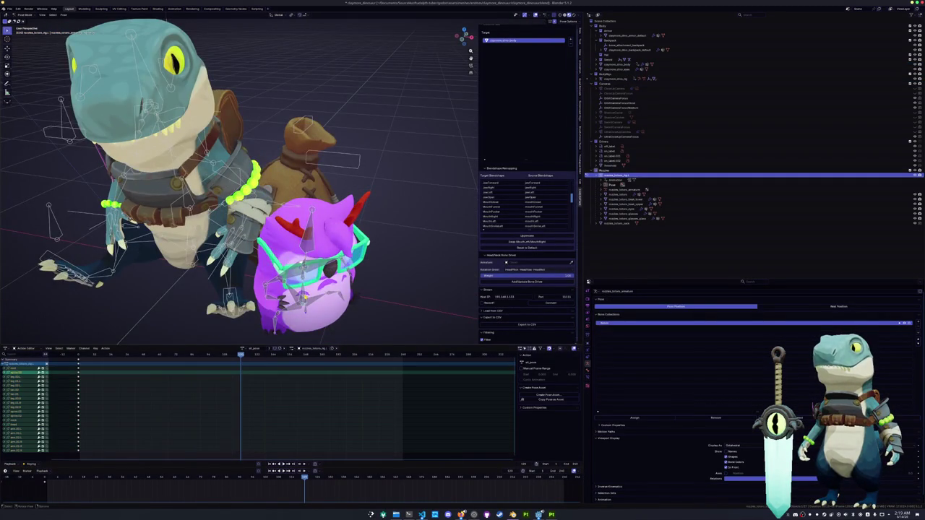
pyautogui.press('Tab')
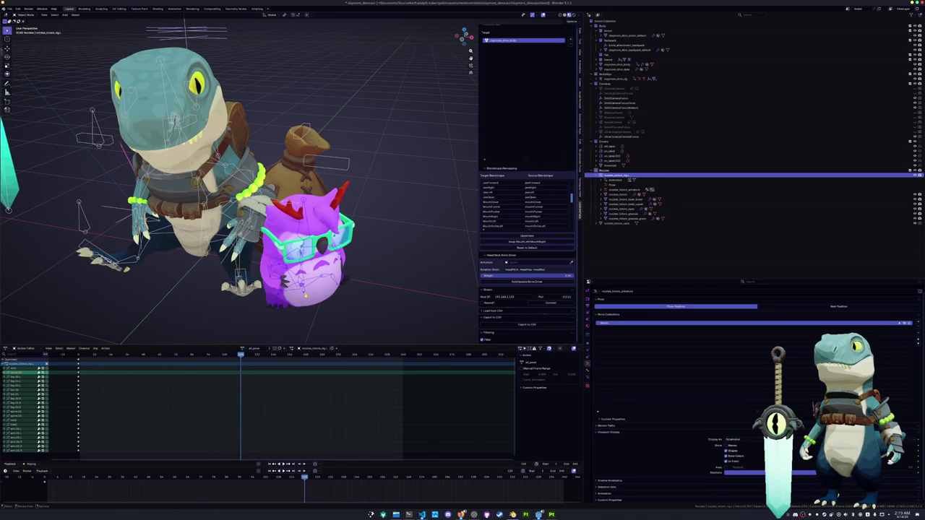
# Step: In top view, move the purple creature sideways and cancel a stray dinosaur bone move
pyautogui.moveTo(304, 295); pyautogui.dragTo(292, 304, button='middle')
pyautogui.press('KP_7')
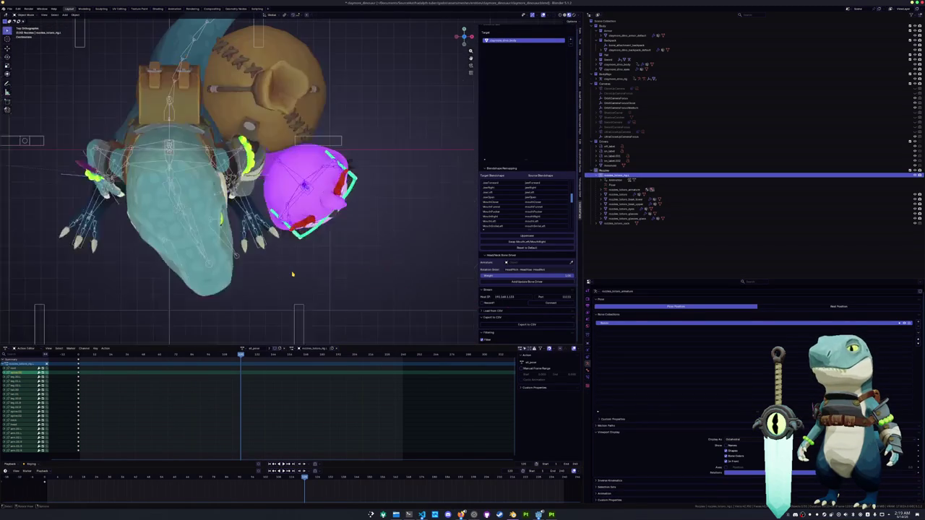
pyautogui.press('g')
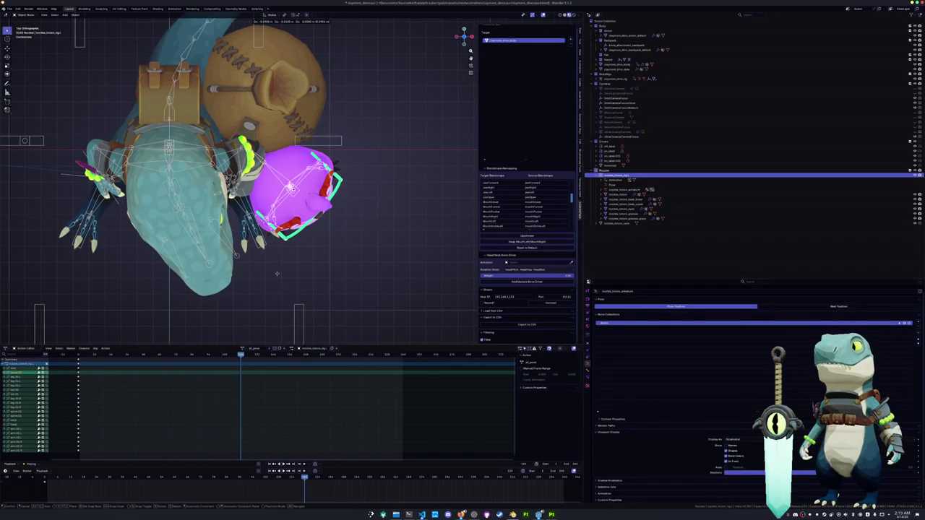
pyautogui.click(268, 267)
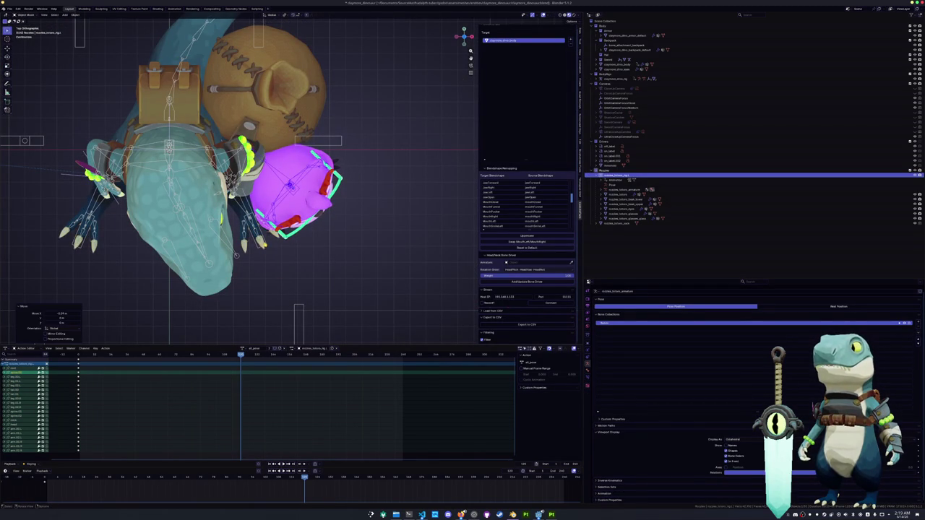
pyautogui.click(235, 255)
pyautogui.press('x')
pyautogui.press('Escape')
# Step: Slide the dinosaur's hand bones horizontally and scale the yellow control bars apart along X
pyautogui.press('g')
pyautogui.hotkey('shift', 'z')
pyautogui.click(315, 234)
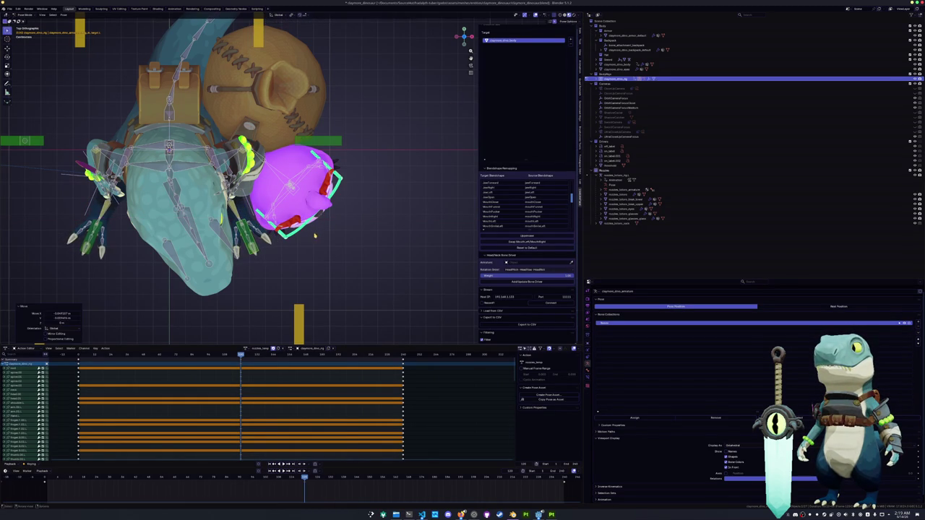
pyautogui.scroll(-3, 315, 235)
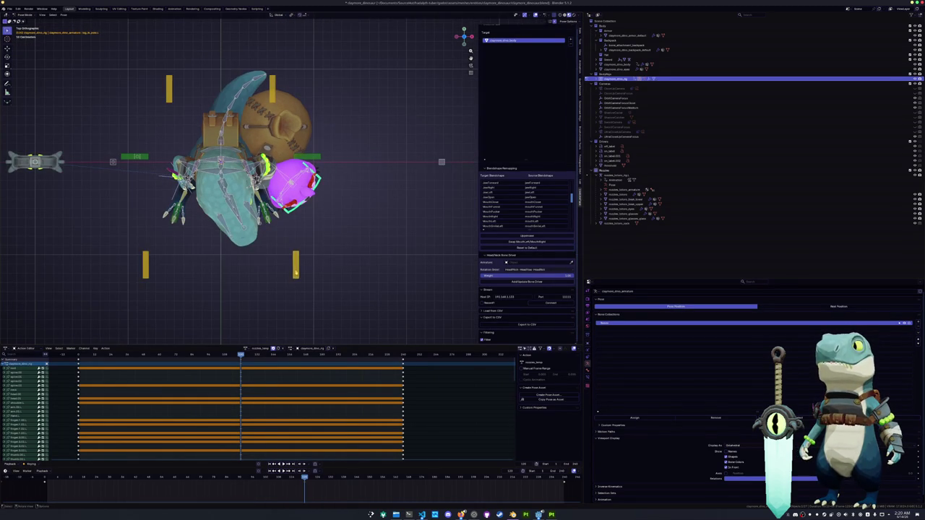
pyautogui.press('s')
pyautogui.press('x')
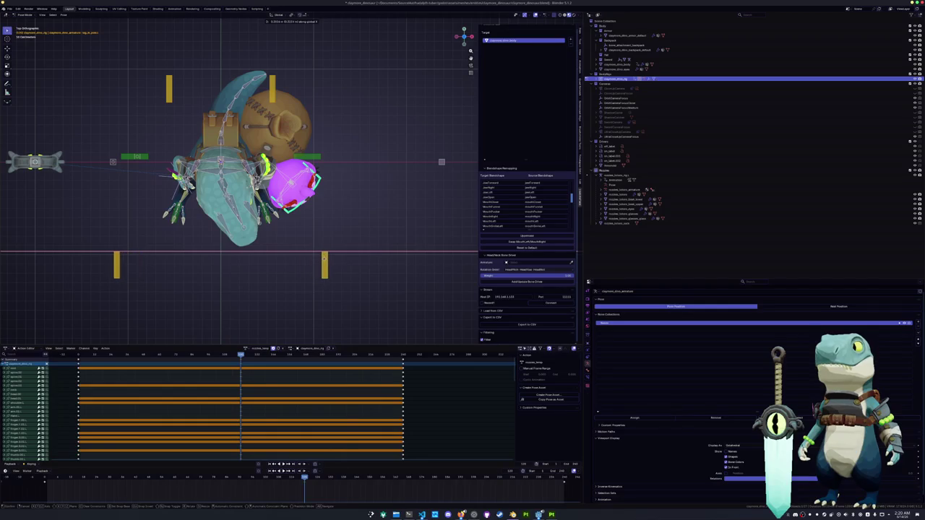
pyautogui.click(315, 261)
# Step: Rotate the dinosaur's arm bones around the global Y axis to lower the arm toward the creature
pyautogui.moveTo(315, 261); pyautogui.dragTo(289, 181, button='middle')
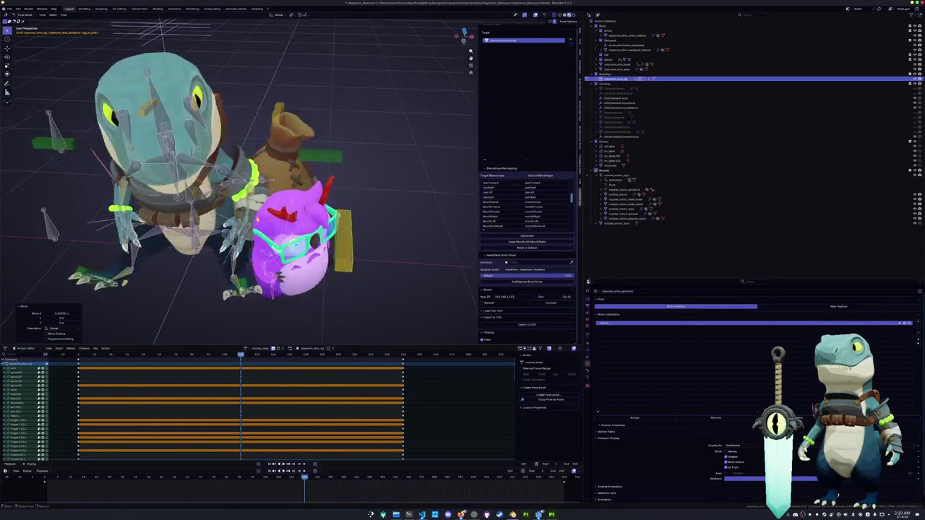
pyautogui.scroll(-5, 246, 181)
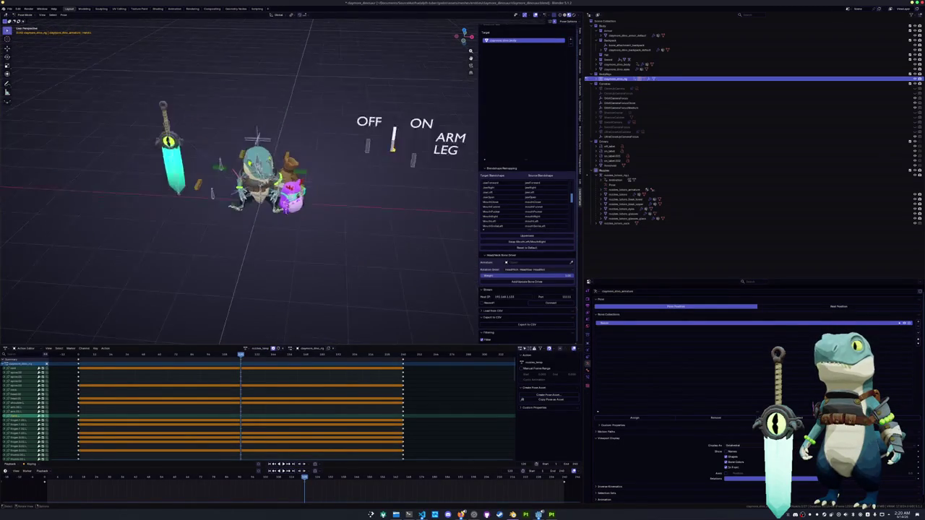
pyautogui.scroll(1, 373, 161)
pyautogui.scroll(3, 361, 156)
pyautogui.scroll(2, 339, 144)
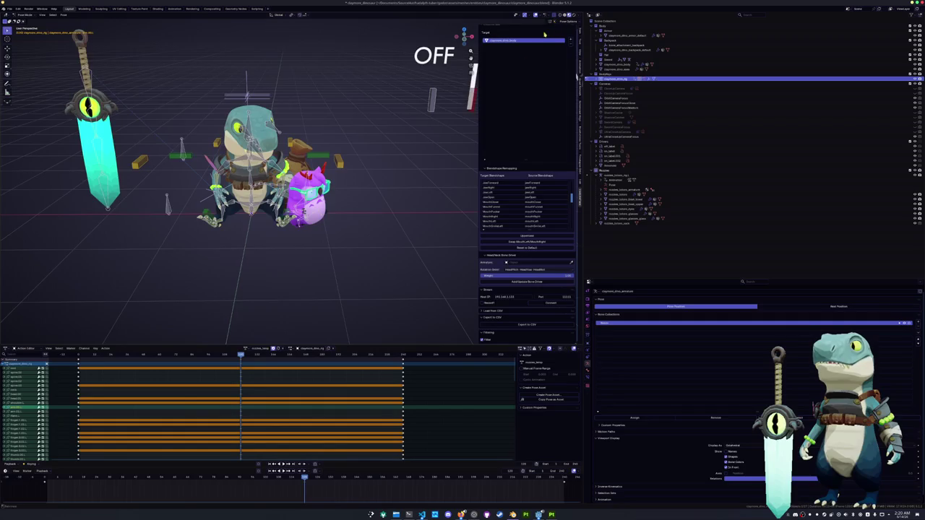
pyautogui.scroll(3, 289, 144)
pyautogui.press('r')
pyautogui.press('y')
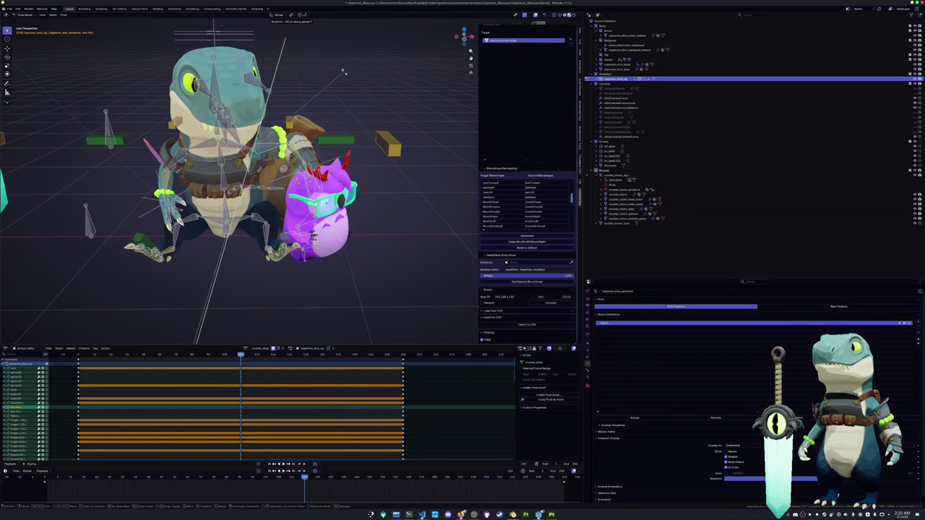
pyautogui.click(344, 72)
pyautogui.moveTo(344, 73); pyautogui.dragTo(317, 45, button='middle')
pyautogui.press('r')
pyautogui.press('y')
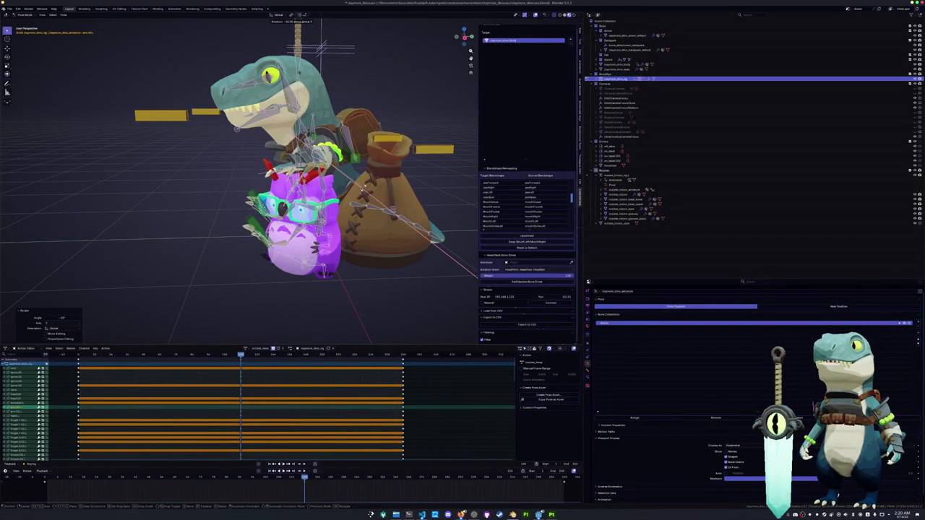
pyautogui.click(319, 48)
# Step: Rotate the hand bones around Y until the clawed hand rests on the purple creature's head
pyautogui.moveTo(320, 47); pyautogui.dragTo(303, 216, button='middle')
pyautogui.scroll(3, 303, 216)
pyautogui.press('r')
pyautogui.press('y')
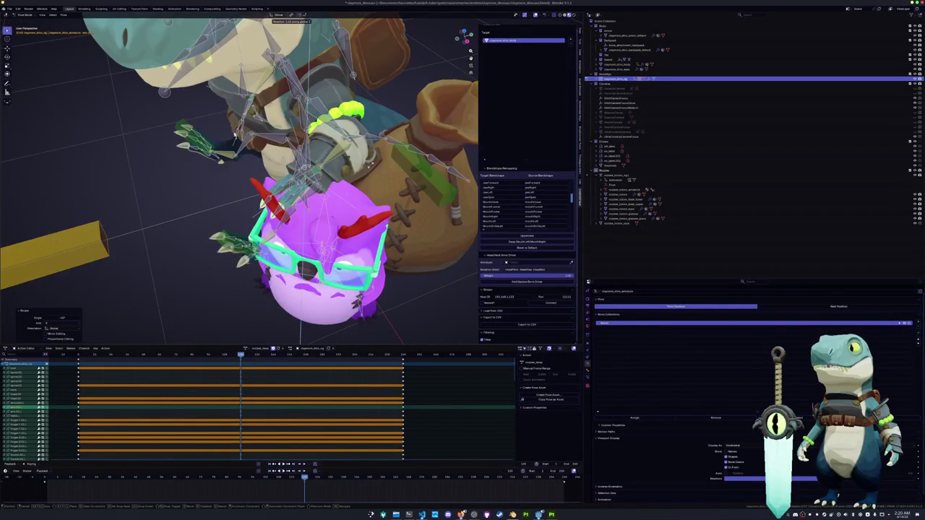
pyautogui.click(352, 160)
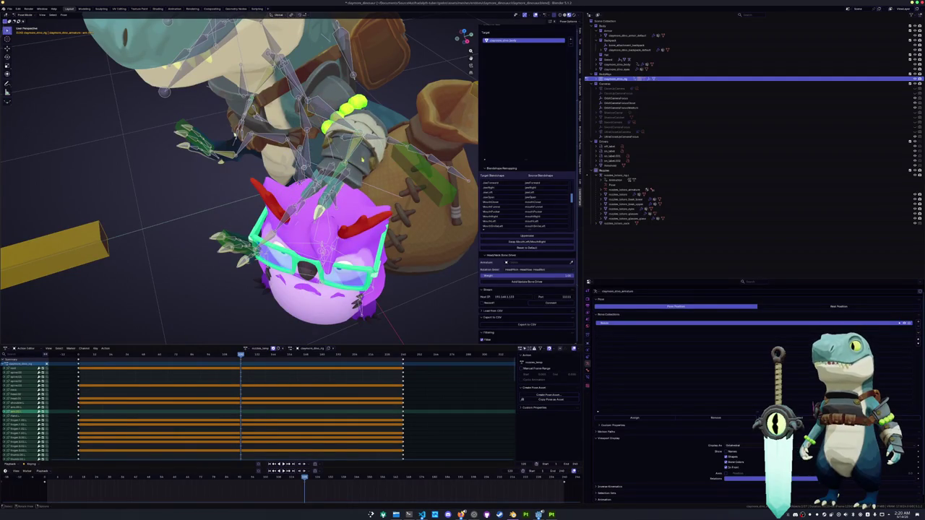
pyautogui.press('r')
pyautogui.press('y')
pyautogui.click(351, 160)
pyautogui.moveTo(351, 160)
pyautogui.mouseDown(button='middle')
pyautogui.moveTo(340, 173)
pyautogui.moveTo(374, 168)
pyautogui.moveTo(361, 173)
pyautogui.mouseUp(button='middle')
pyautogui.scroll(3, 374, 167)
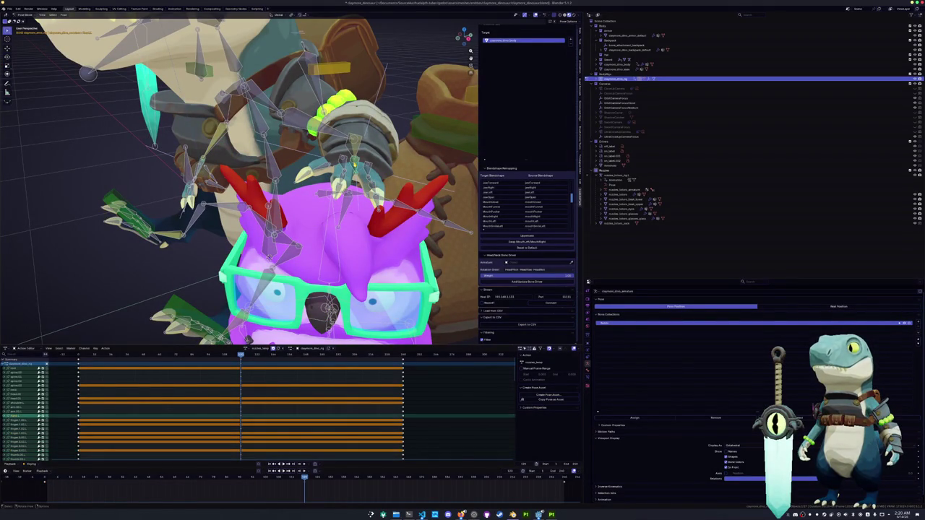
# Step: Rotate the dinosaur's head bones about -11 degrees and turn the claw bones around global Z
pyautogui.press('r')
pyautogui.press('Return')
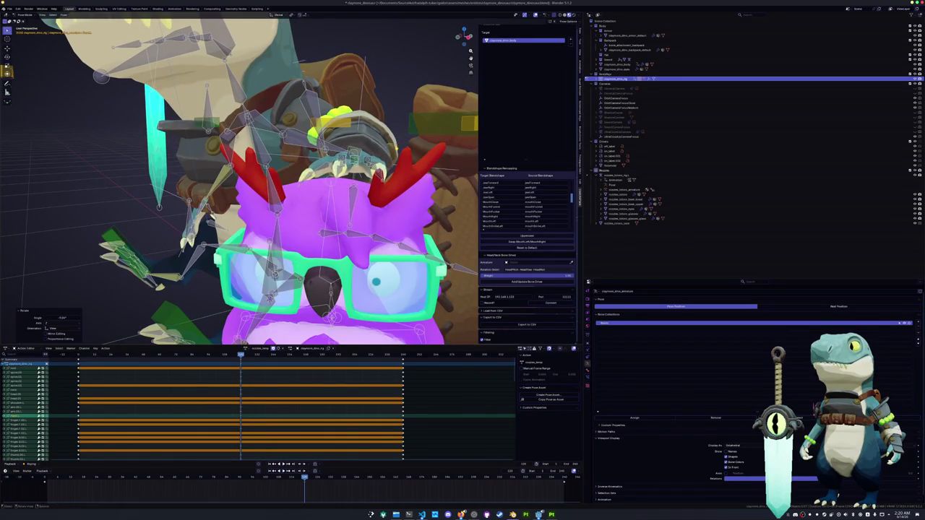
pyautogui.moveTo(253, 180); pyautogui.dragTo(217, 108, button='middle')
pyautogui.press('r')
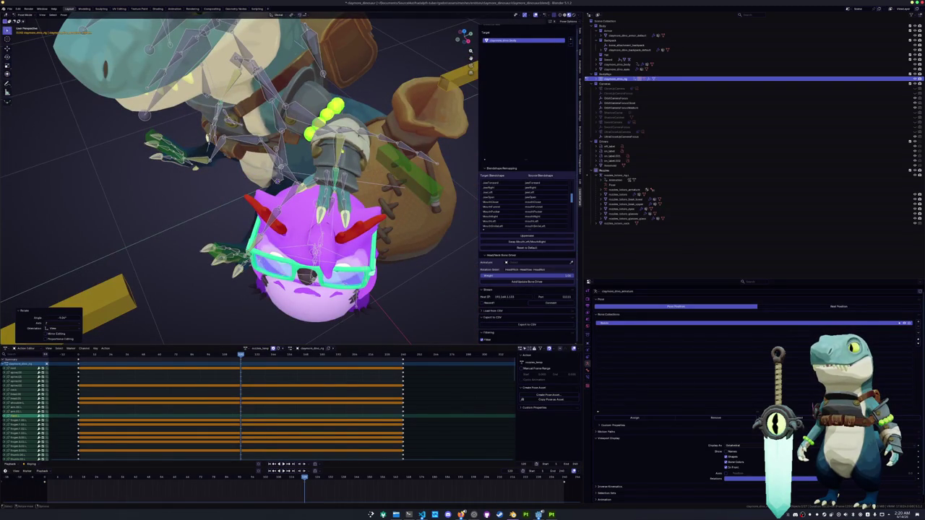
pyautogui.press('z')
pyautogui.press('Return')
# Step: Rotate a bone 5 degrees around global X, then rotate another around its local X axis
pyautogui.moveTo(253, 181); pyautogui.dragTo(274, 238, button='middle')
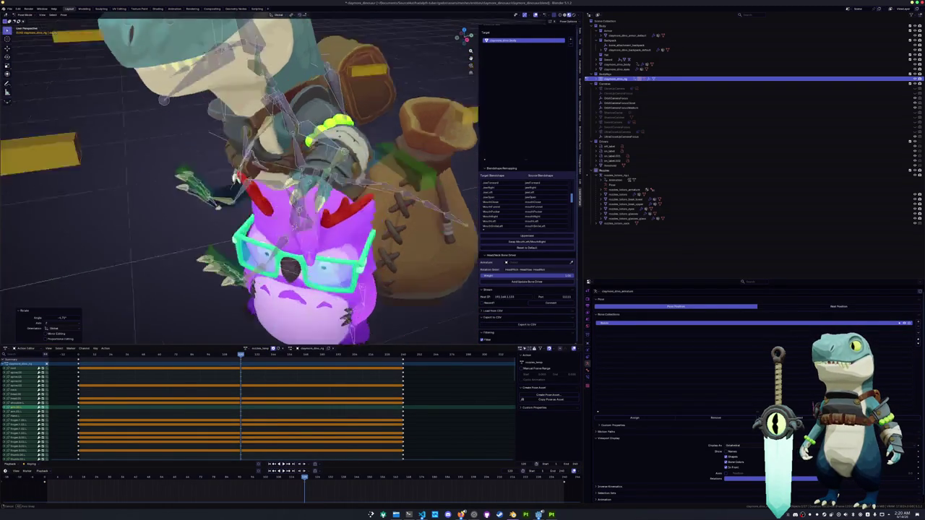
pyautogui.moveTo(253, 180)
pyautogui.mouseDown(button='middle')
pyautogui.moveTo(238, 173)
pyautogui.moveTo(296, 224)
pyautogui.moveTo(312, 212)
pyautogui.moveTo(289, 246)
pyautogui.mouseUp(button='middle')
pyautogui.press('r')
pyautogui.press('x')
pyautogui.press('Return')
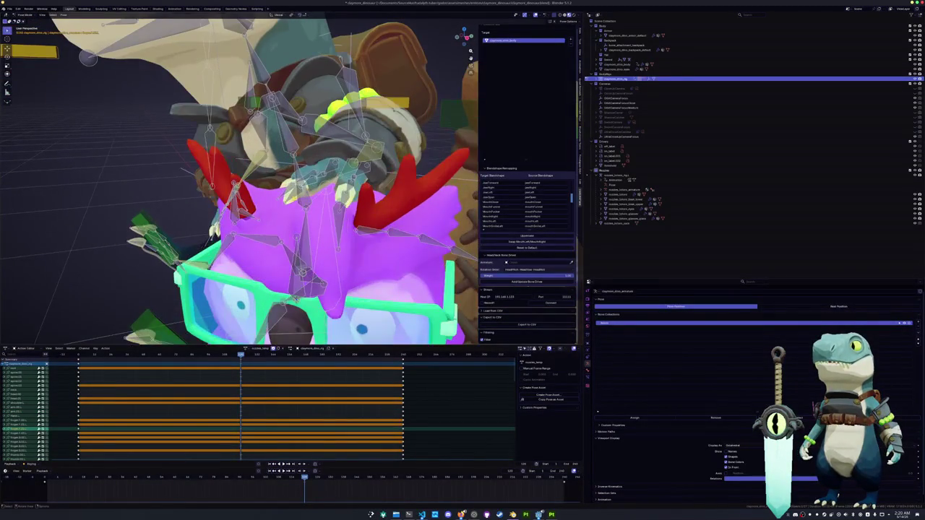
pyautogui.press('r')
pyautogui.press('x')
pyautogui.press('x')
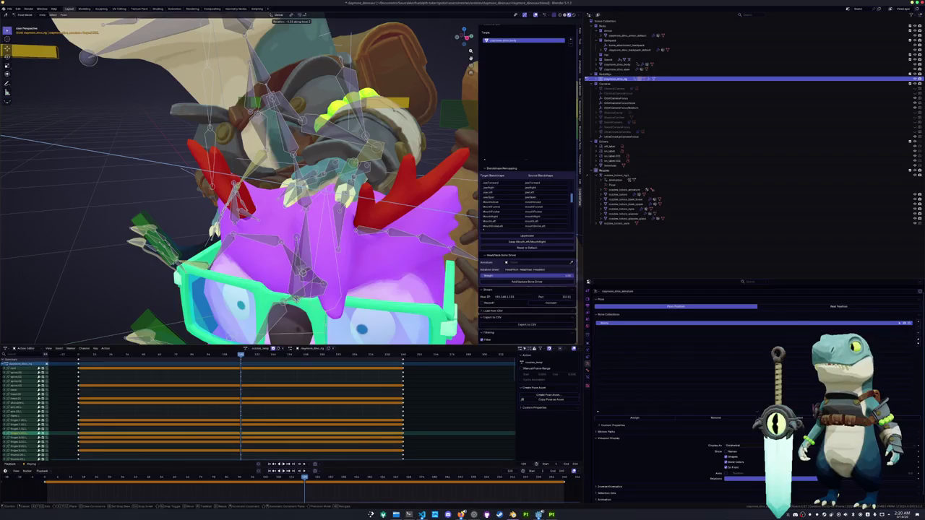
pyautogui.press('Return')
# Step: Curl more finger bones around their local X axes to grip the creature's head
pyautogui.moveTo(239, 180); pyautogui.dragTo(260, 171, button='middle')
pyautogui.press('r')
pyautogui.press('x')
pyautogui.press('x')
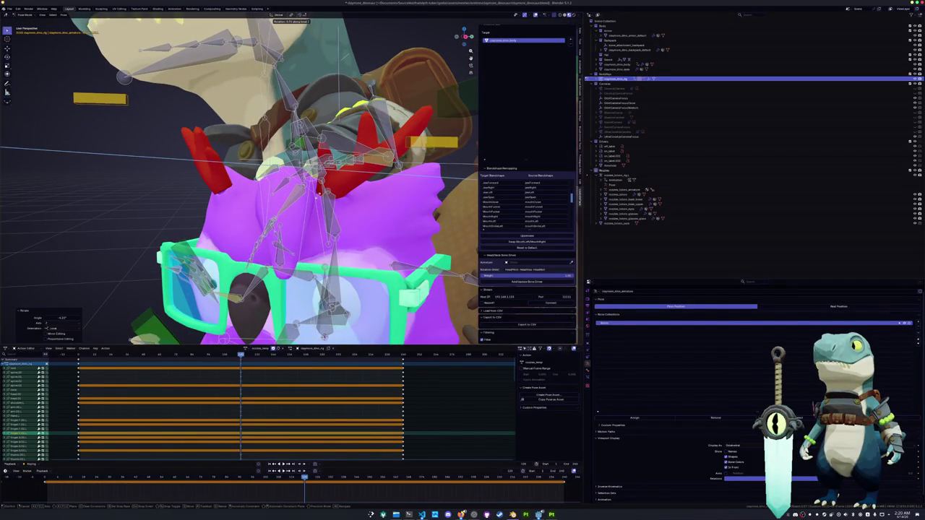
pyautogui.press('Return')
pyautogui.moveTo(239, 181); pyautogui.dragTo(260, 159, button='middle')
pyautogui.click(293, 204)
pyautogui.press('r')
pyautogui.press('x')
pyautogui.press('x')
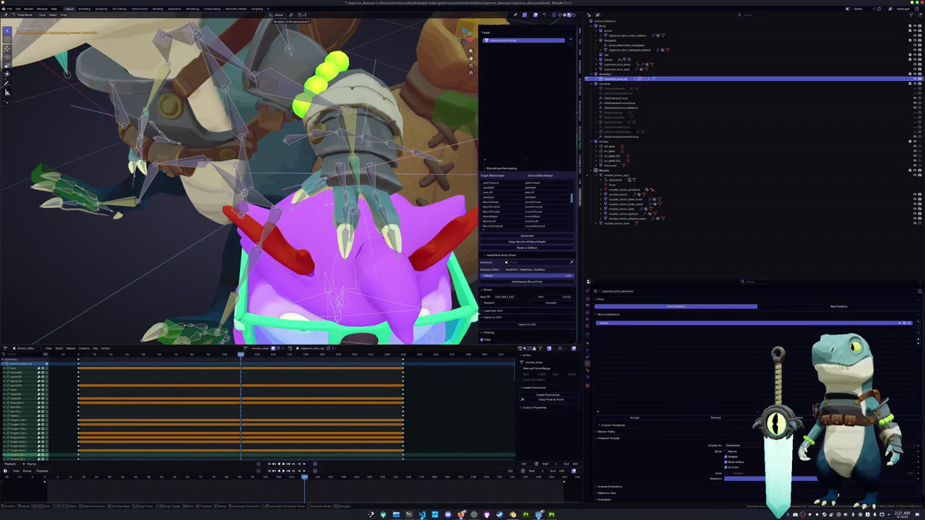
pyautogui.press('Return')
# Step: Zoom out to view the whole rig and save the blend file
pyautogui.scroll(-5, 323, 207)
pyautogui.scroll(-5, 323, 207)
pyautogui.moveTo(322, 207); pyautogui.dragTo(325, 198, button='middle')
pyautogui.scroll(-2, 318, 203)
pyautogui.hotkey('ctrl', 's')
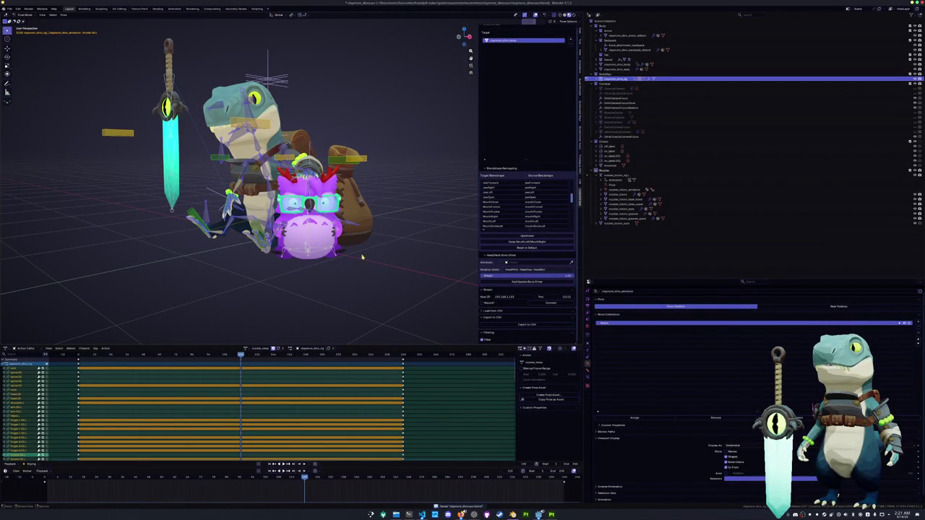
# Step: Switch to the purple creature rig and tilt one of its bones around its local X axis
pyautogui.moveTo(362, 256); pyautogui.dragTo(376, 249, button='middle')
pyautogui.click(614, 175)
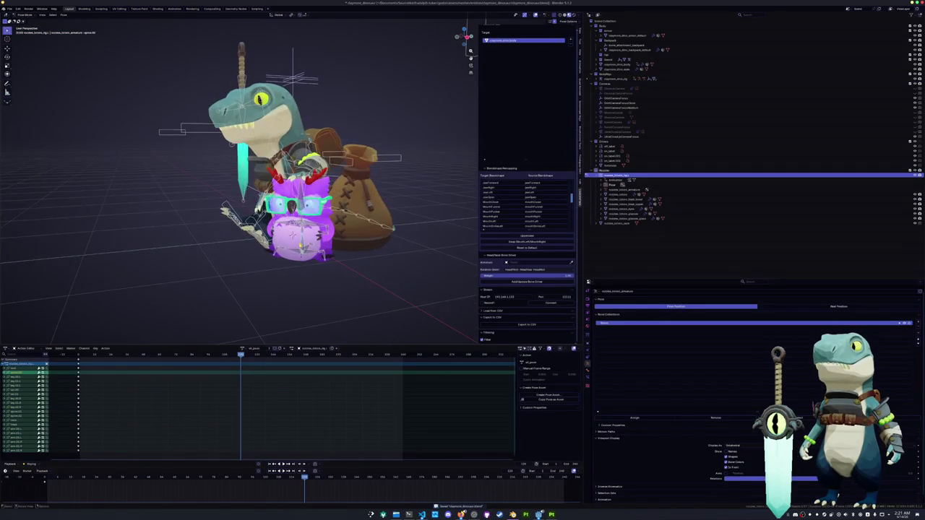
pyautogui.click(302, 224)
pyautogui.scroll(5, 302, 223)
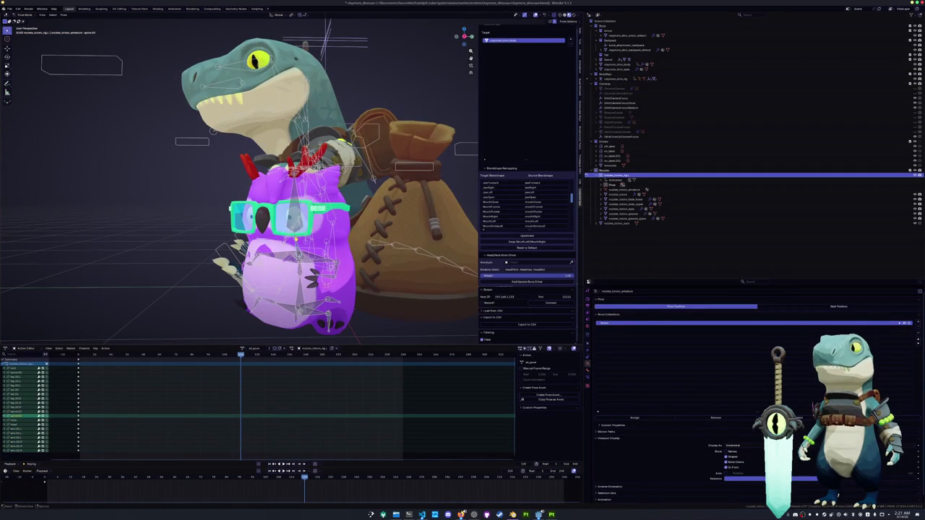
pyautogui.press('r')
pyautogui.press('x')
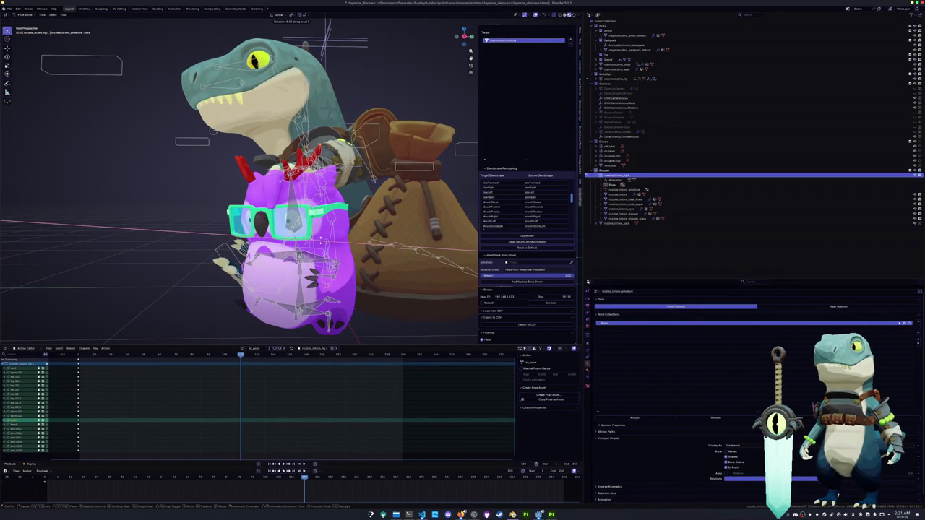
pyautogui.click(319, 242)
# Step: Select all of the creature's bones and insert keyframes for the whole pose
pyautogui.moveTo(319, 242); pyautogui.dragTo(246, 274, button='middle')
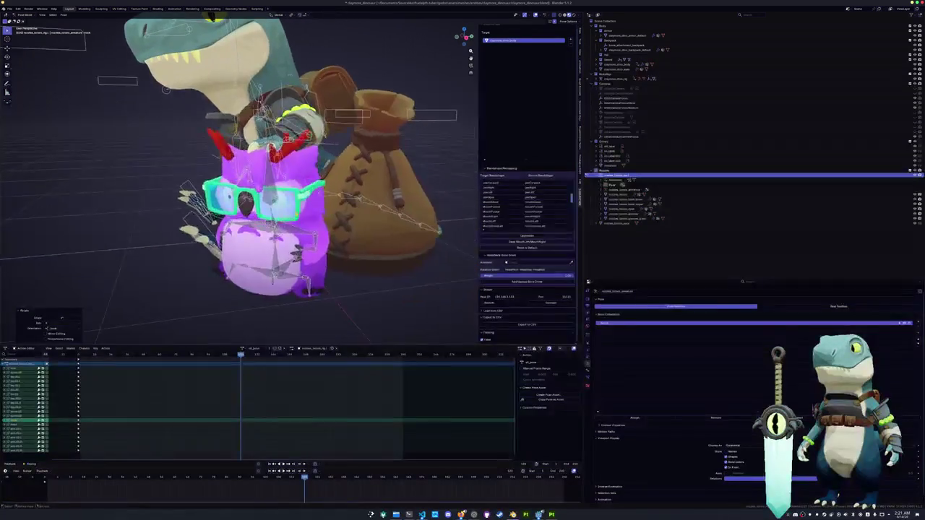
pyautogui.scroll(-2, 318, 238)
pyautogui.scroll(-2, 318, 237)
pyautogui.scroll(-2, 320, 234)
pyautogui.scroll(-2, 268, 220)
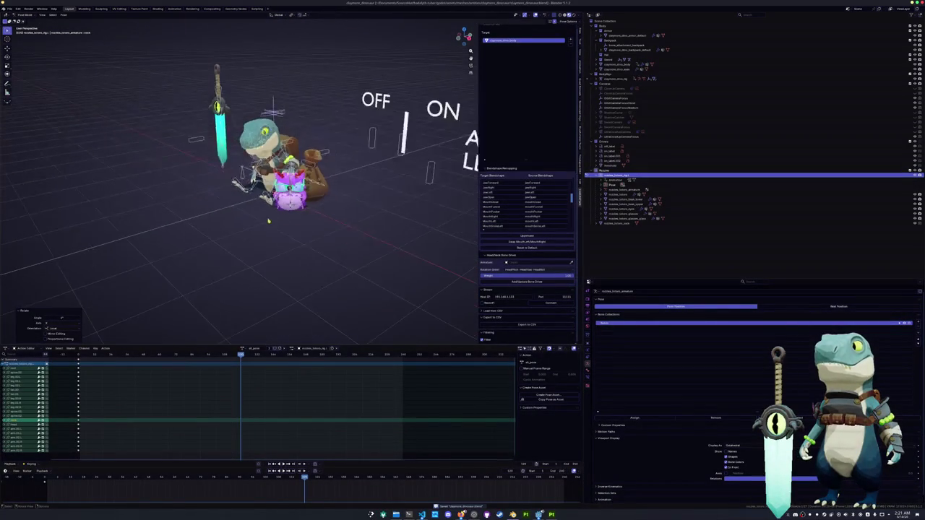
pyautogui.press('i')
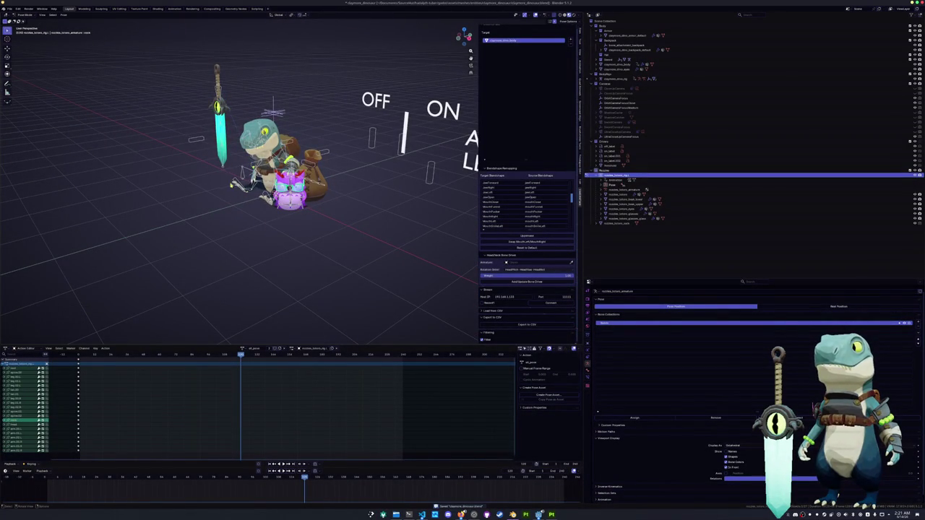
pyautogui.press('a')
pyautogui.press('i')
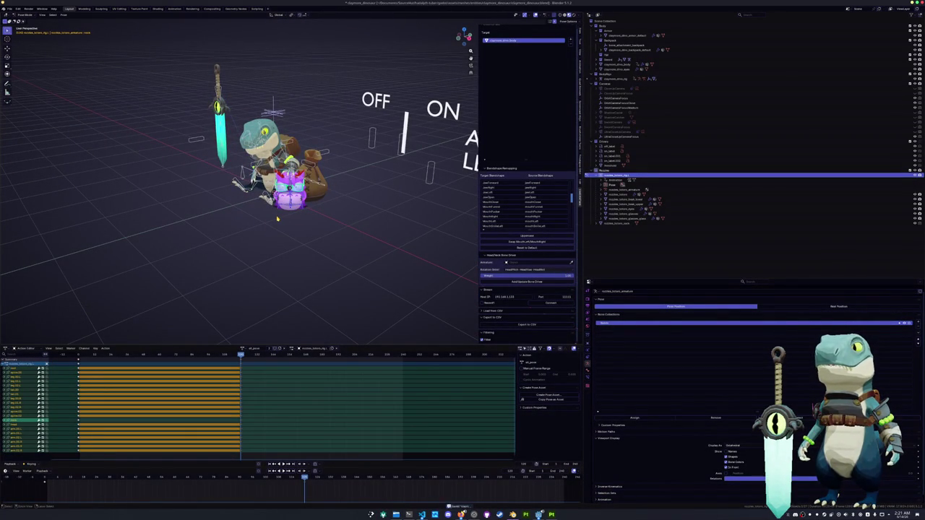
pyautogui.click(221, 101)
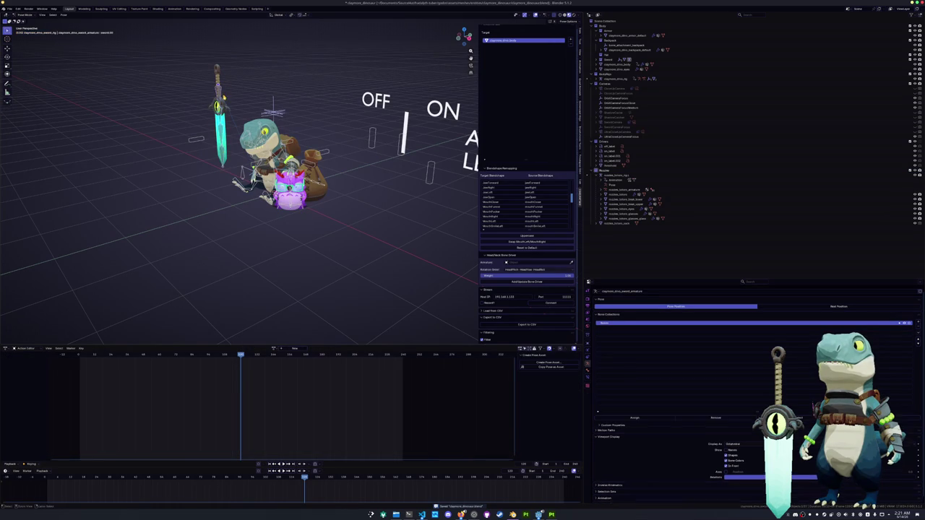
# Step: Turn the sword rig around Z, then in Object Mode move it beside the characters
pyautogui.press('r')
pyautogui.press('z')
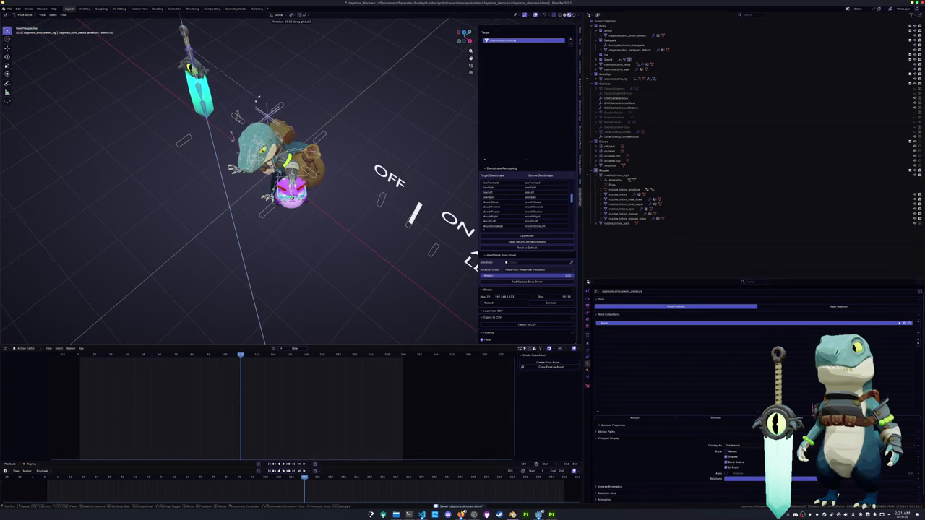
pyautogui.click(258, 98)
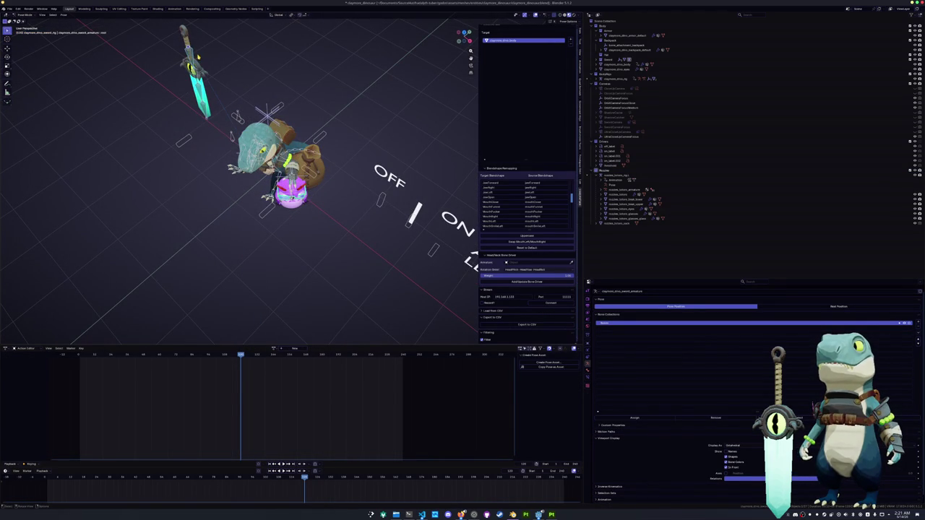
pyautogui.hotkey('ctrl', 'Tab')
pyautogui.press('g')
pyautogui.press('z')
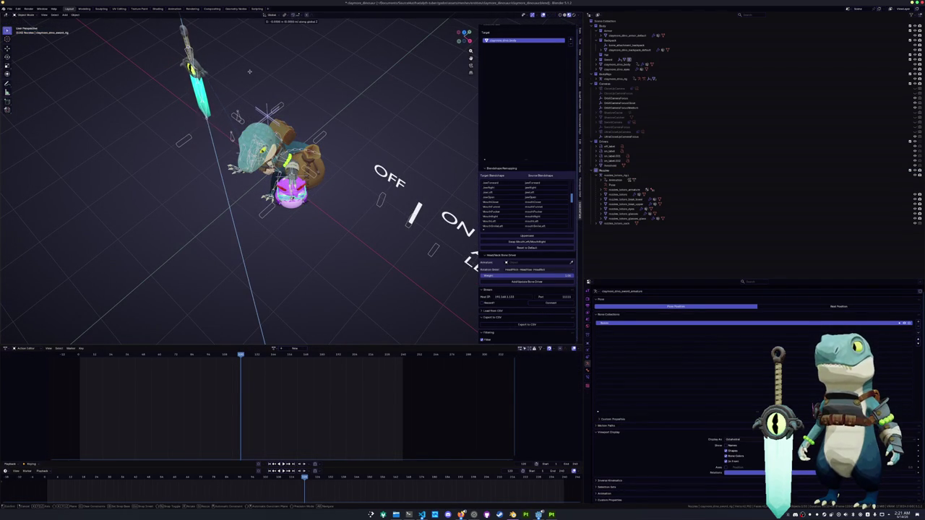
pyautogui.press('z')
pyautogui.press('z')
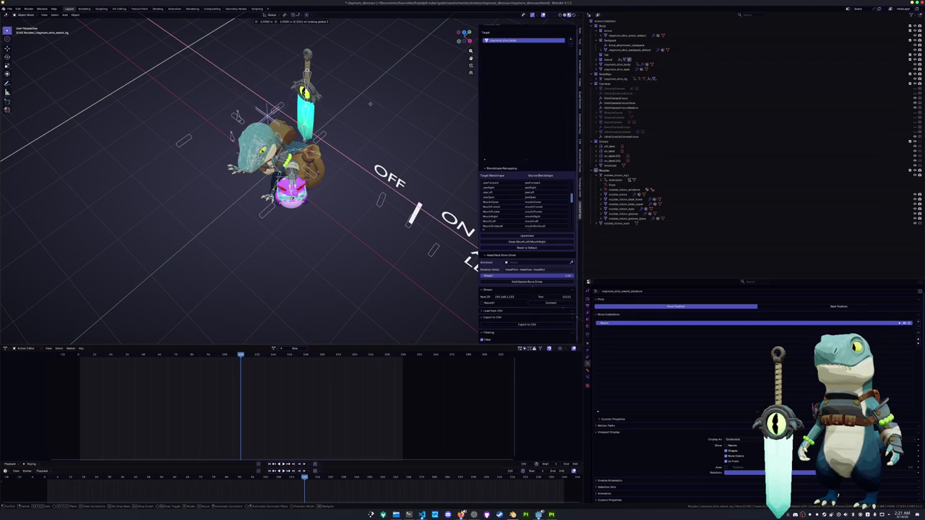
pyautogui.click(365, 102)
# Step: Rotate the sword upright and turn it around Z to face the right way
pyautogui.press('r')
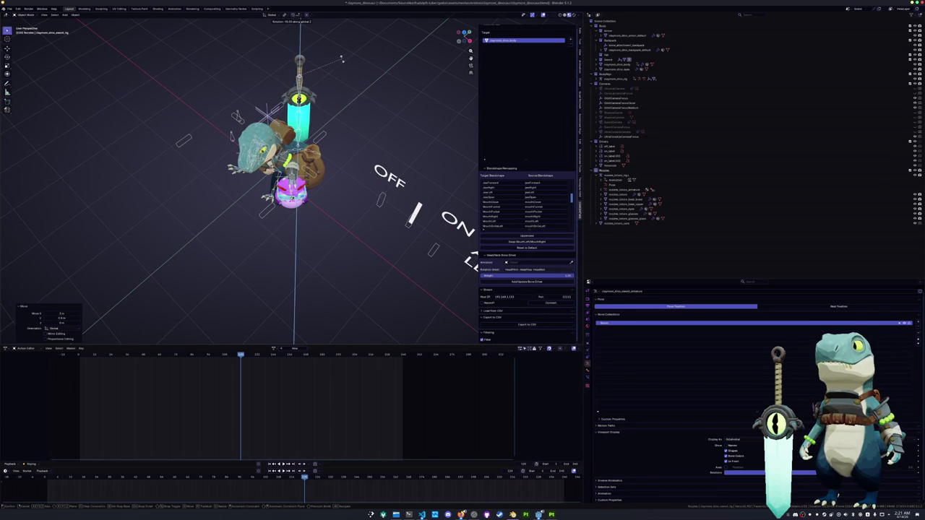
pyautogui.click(339, 64)
pyautogui.moveTo(358, 109); pyautogui.dragTo(270, 157, button='middle')
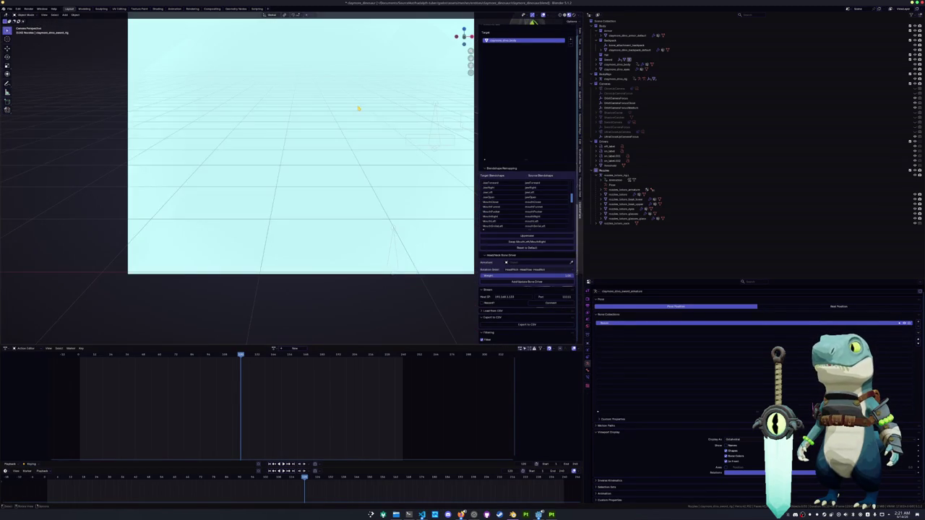
pyautogui.press('KP_Decimal')
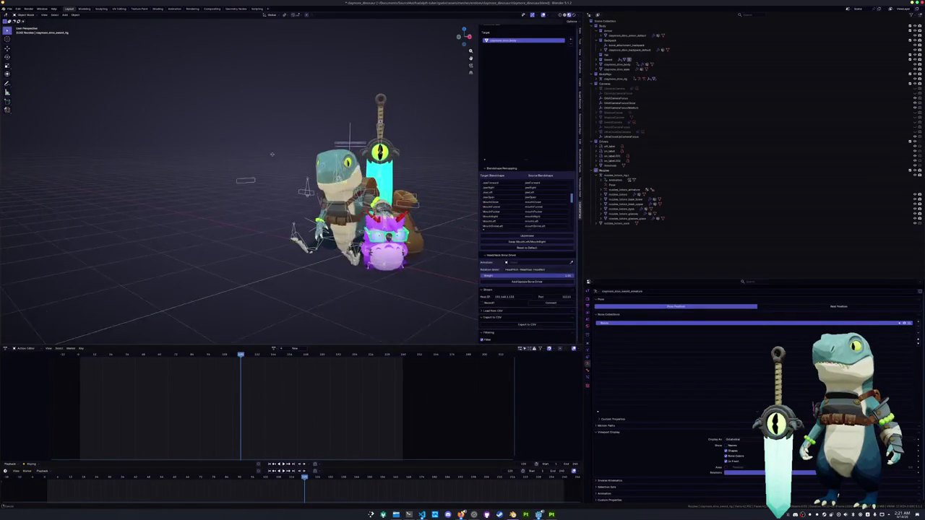
pyautogui.press('r')
pyautogui.press('z')
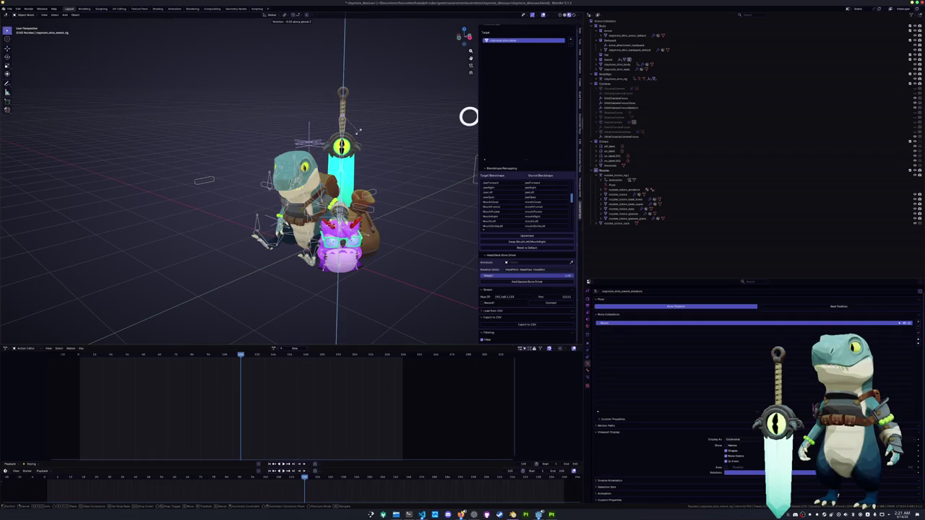
pyautogui.click(357, 127)
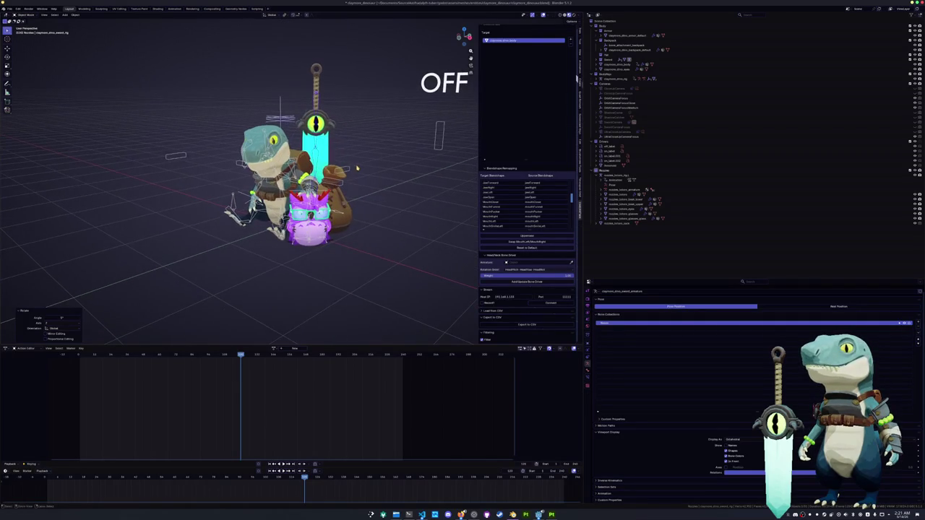
pyautogui.moveTo(471, 50); pyautogui.dragTo(473, 65)
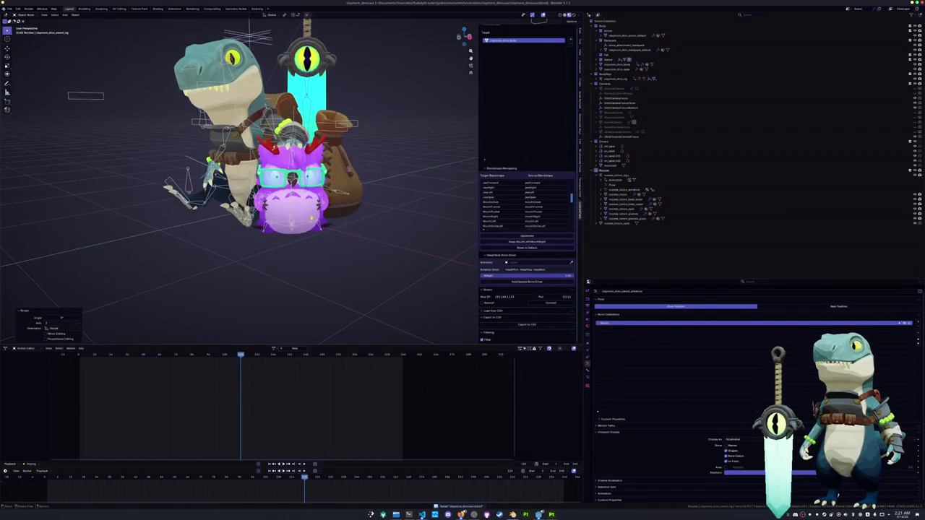
pyautogui.click(289, 202)
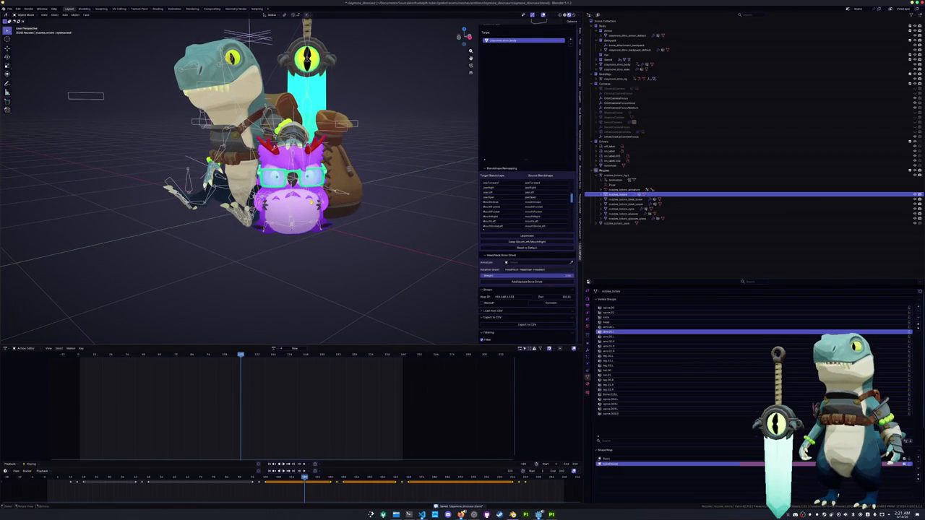
pyautogui.click(586, 384)
pyautogui.click(587, 379)
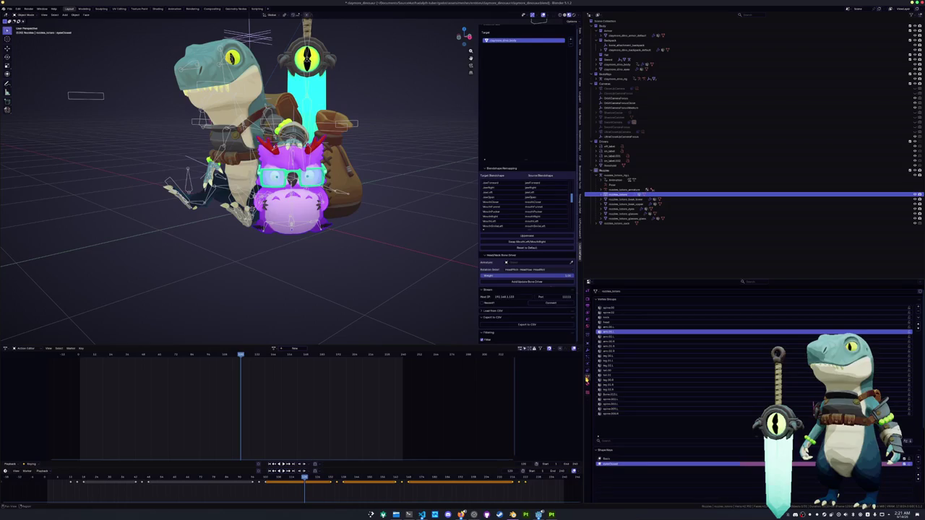
pyautogui.scroll(-3, 610, 395)
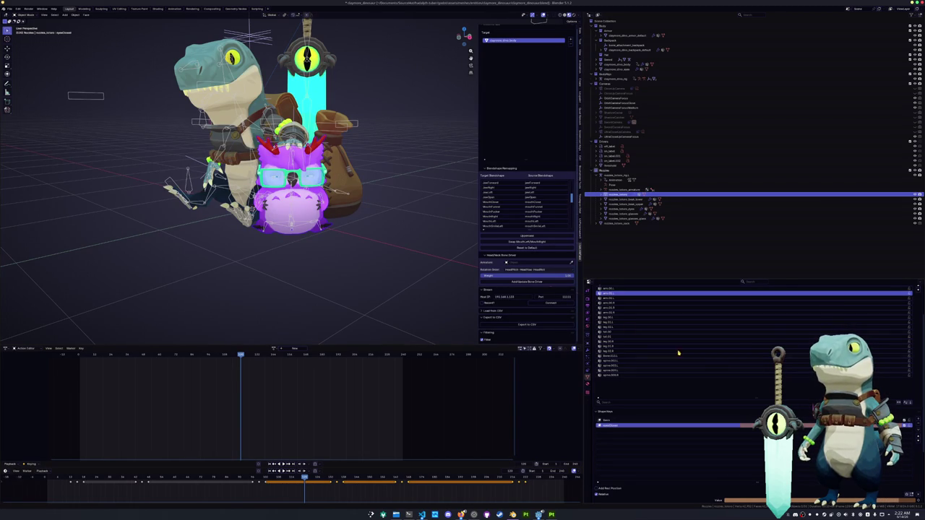
pyautogui.scroll(-1, 462, 283)
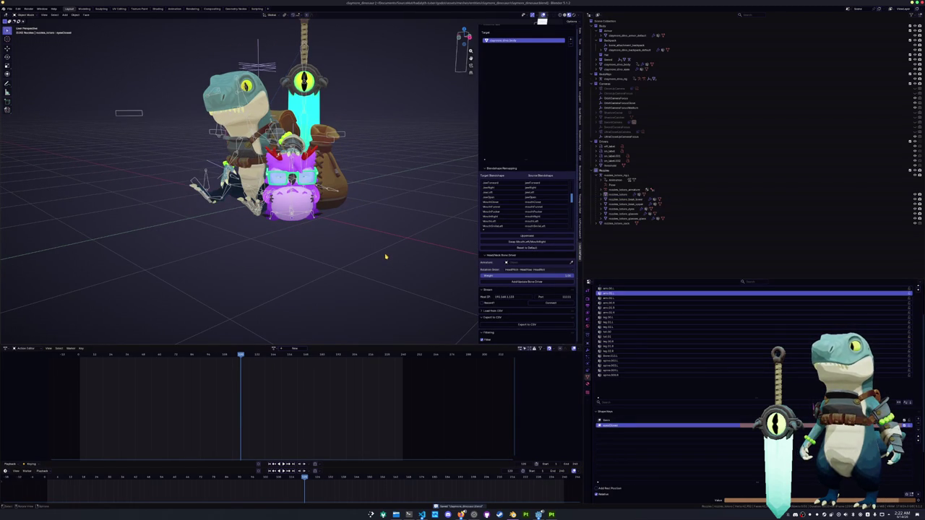
# Step: Add a Speaker object to the scene in the chosen collection
pyautogui.hotkey('shift', 'a')
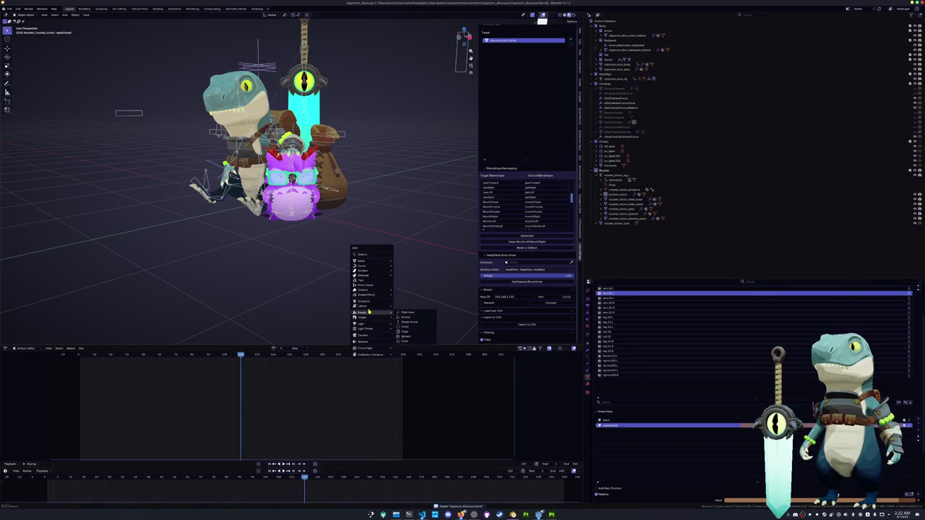
pyautogui.moveTo(320, 295); pyautogui.dragTo(330, 299, button='middle')
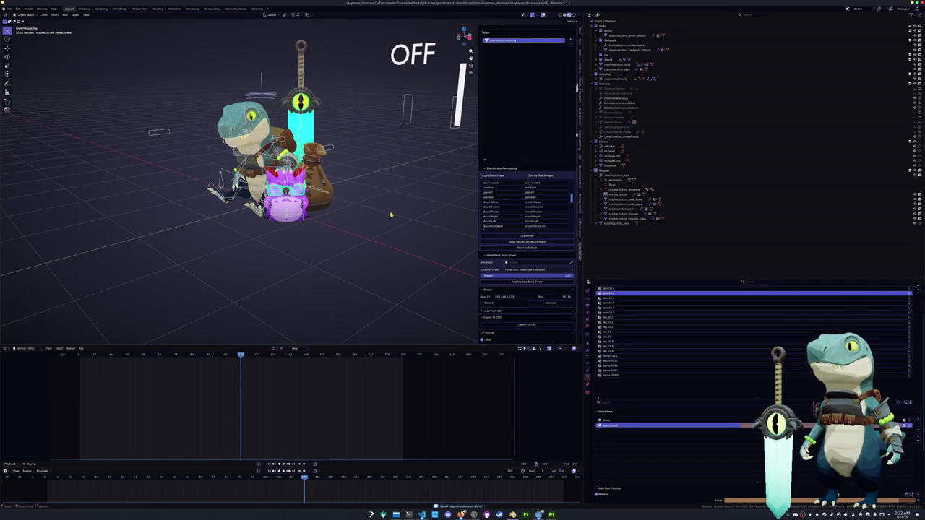
pyautogui.moveTo(328, 300); pyautogui.dragTo(391, 231, button='middle')
pyautogui.hotkey('shift', 'a')
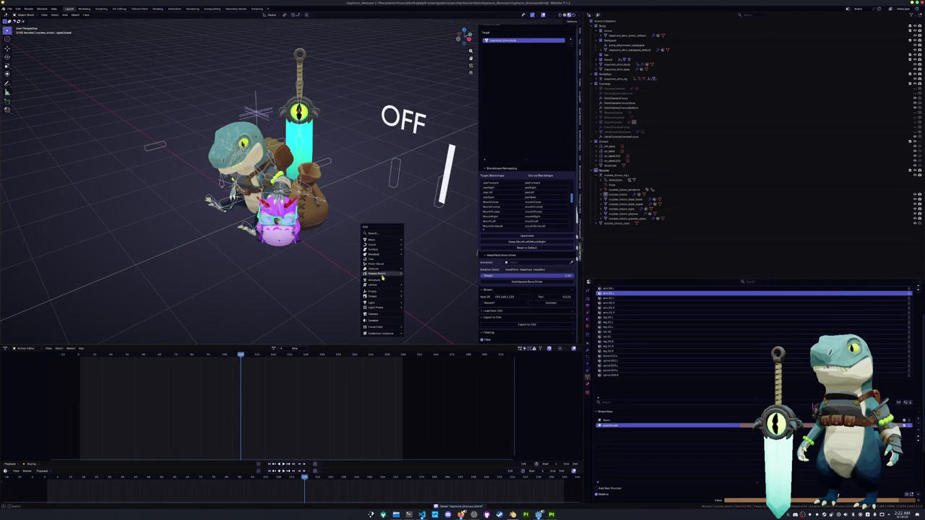
pyautogui.click(599, 173)
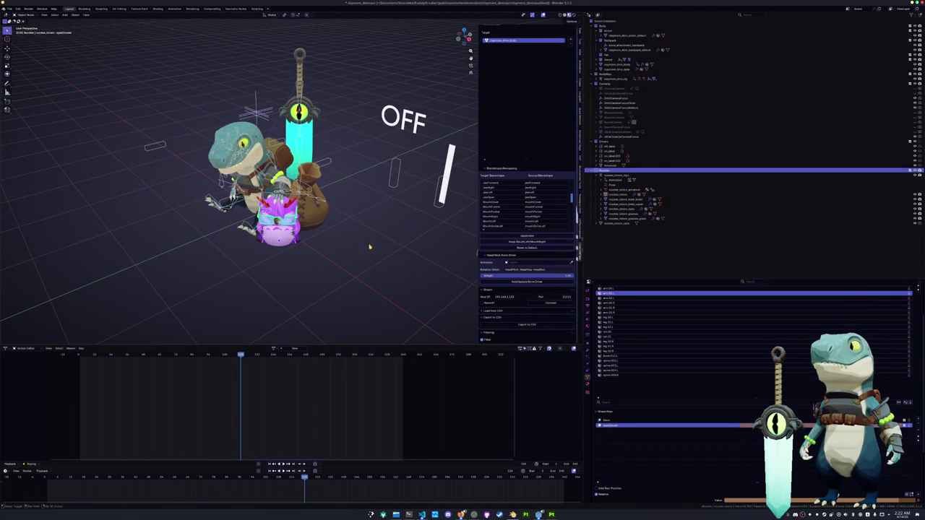
pyautogui.hotkey('shift', 'a')
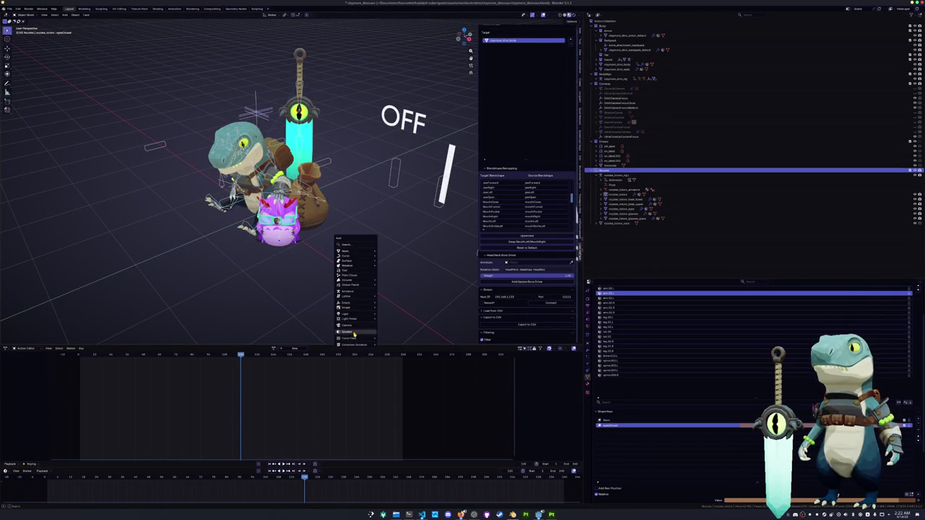
pyautogui.click(353, 333)
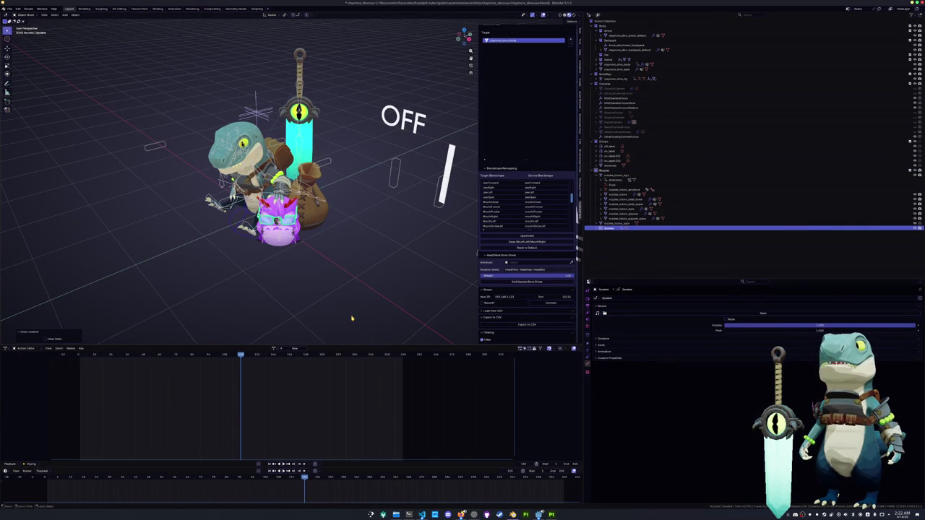
# Step: Delete the unwanted speaker again
pyautogui.press('x')
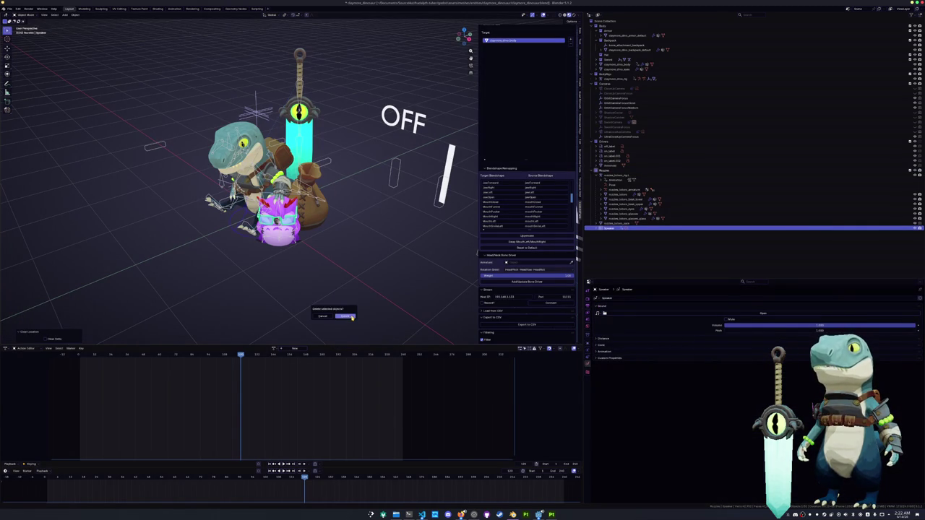
pyautogui.click(353, 318)
pyautogui.hotkey('shift', 'a')
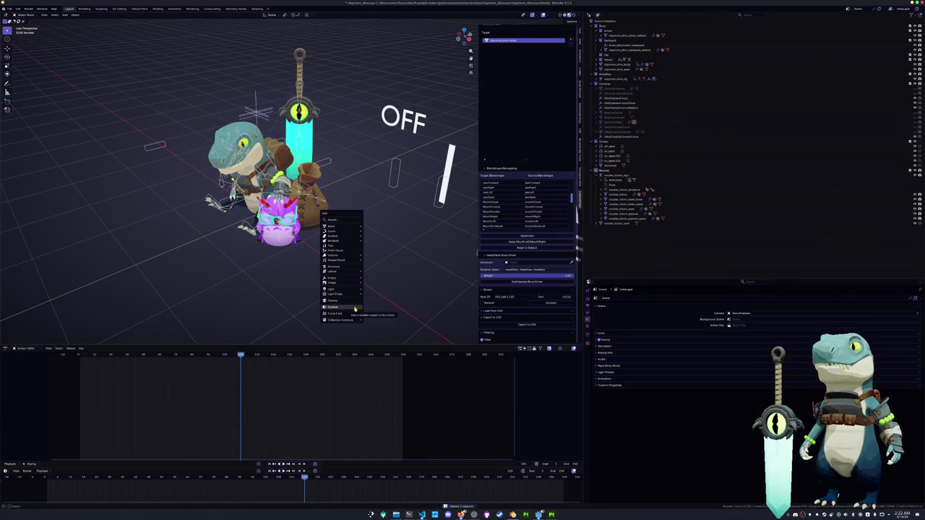
# Step: Add a camera rotated 90° on X and moved 4 m back along Y, plus a Plain Axes empty
pyautogui.click(333, 300)
pyautogui.scroll(-2, 339, 297)
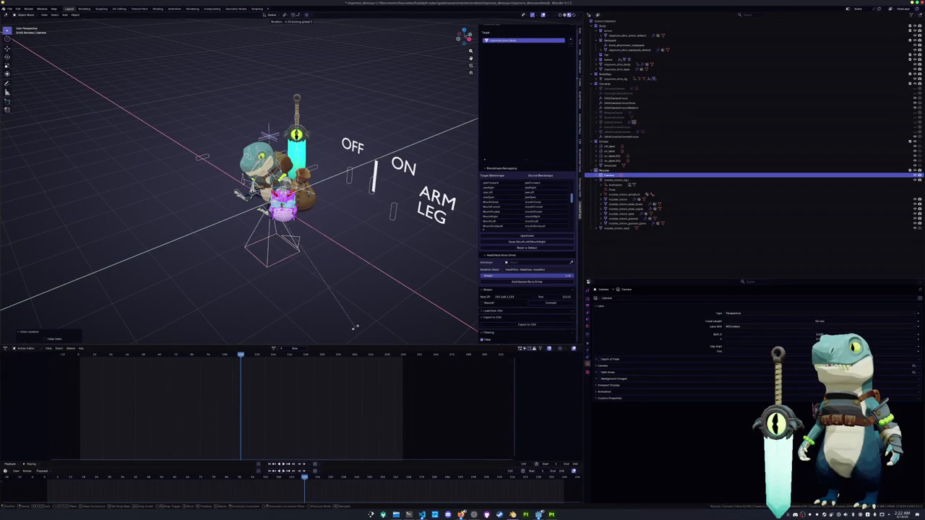
pyautogui.scroll(-2, 307, 283)
pyautogui.press('r')
pyautogui.press('Return')
pyautogui.press('g')
pyautogui.press('y')
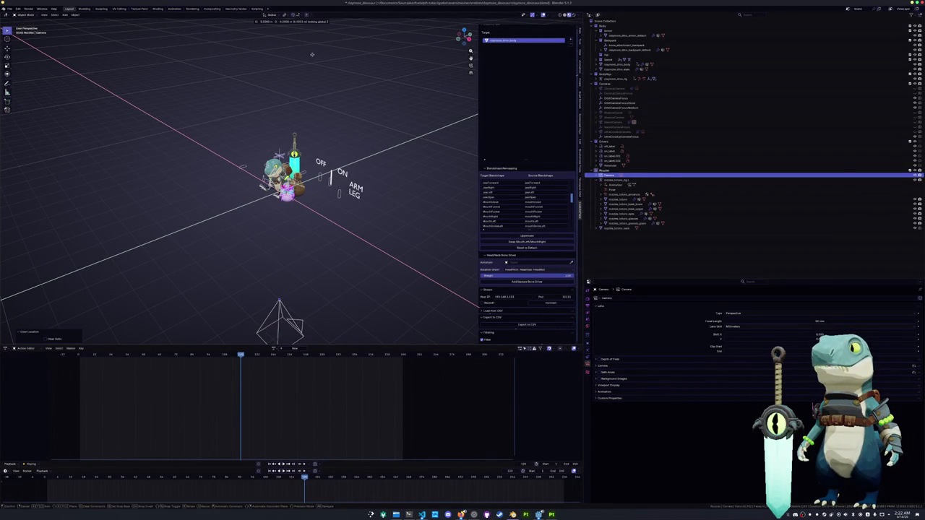
pyautogui.click(309, 50)
pyautogui.moveTo(309, 50)
pyautogui.mouseDown(button='middle')
pyautogui.moveTo(343, 221)
pyautogui.moveTo(324, 196)
pyautogui.mouseUp(button='middle')
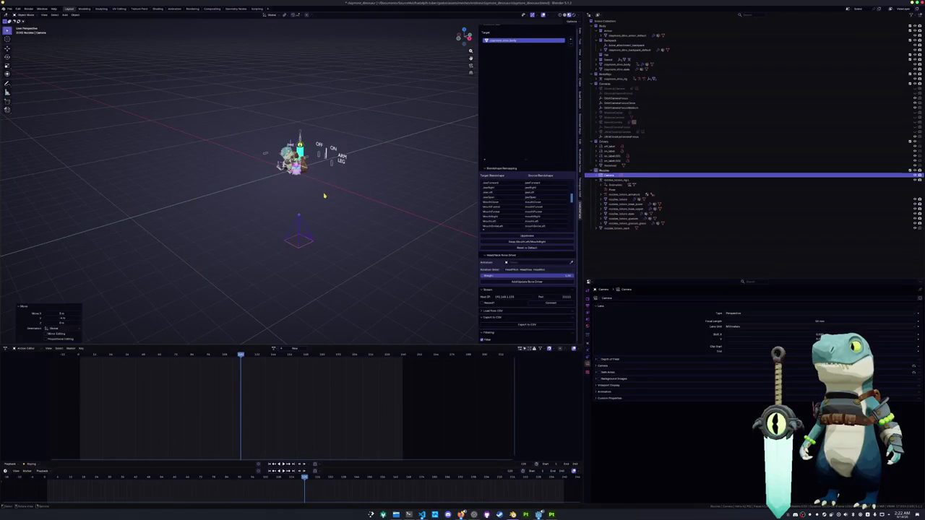
pyautogui.hotkey('shift', 'a')
pyautogui.click(346, 154)
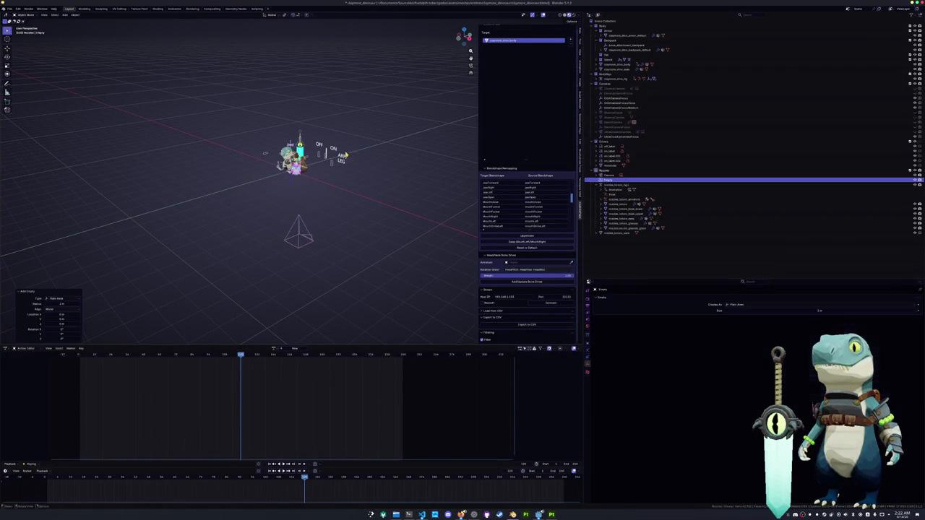
# Step: Move the empty along X, raise it on Z, then slide it horizontally into place at the characters
pyautogui.scroll(3, 334, 181)
pyautogui.press('g')
pyautogui.press('x')
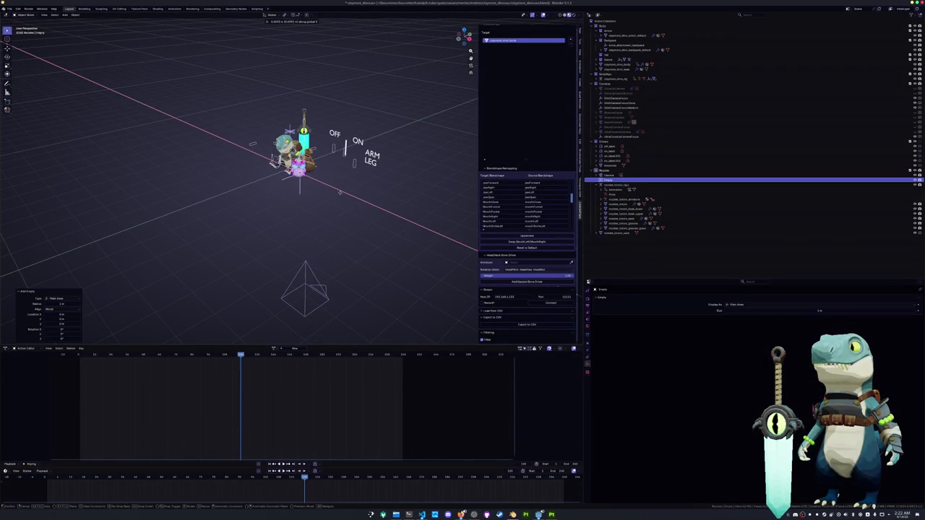
pyautogui.click(335, 194)
pyautogui.press('g')
pyautogui.press('z')
pyautogui.click(335, 170)
pyautogui.press('g')
pyautogui.hotkey('shift', 'z')
pyautogui.click(334, 182)
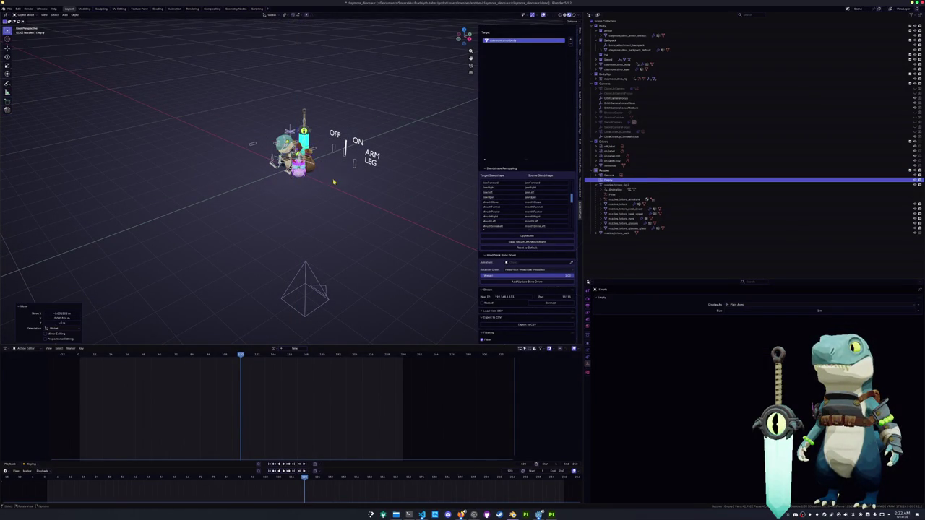
# Step: Raise the camera along Z, nudge it into place, and open its Object Constraints settings
pyautogui.click(305, 271)
pyautogui.press('g')
pyautogui.press('z')
pyautogui.click(305, 191)
pyautogui.press('g')
pyautogui.click(302, 196)
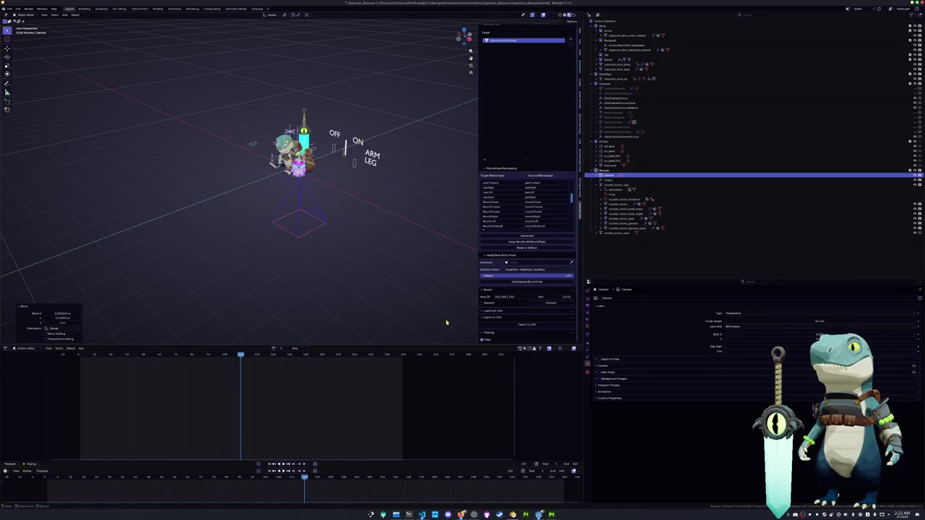
pyautogui.click(588, 357)
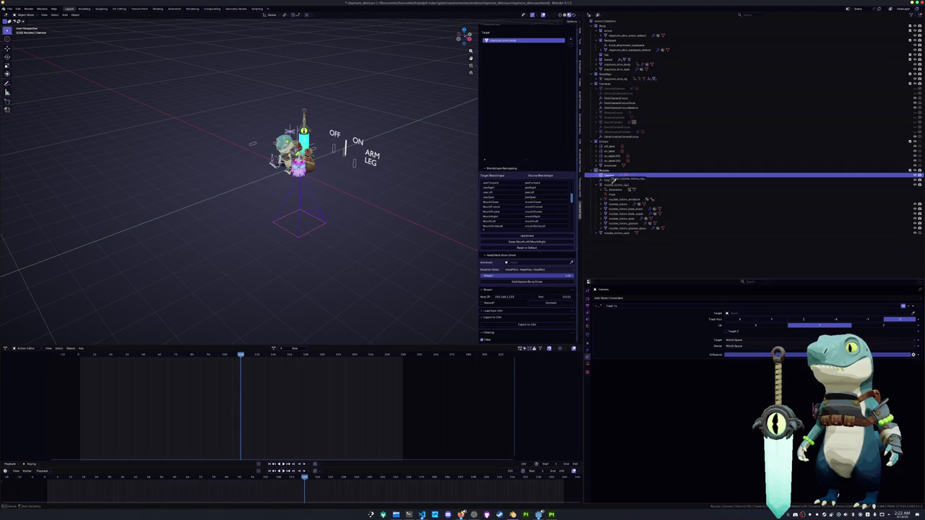
# Step: Point the camera's Track To constraint at the Empty and view the scene through the camera
pyautogui.click(611, 179)
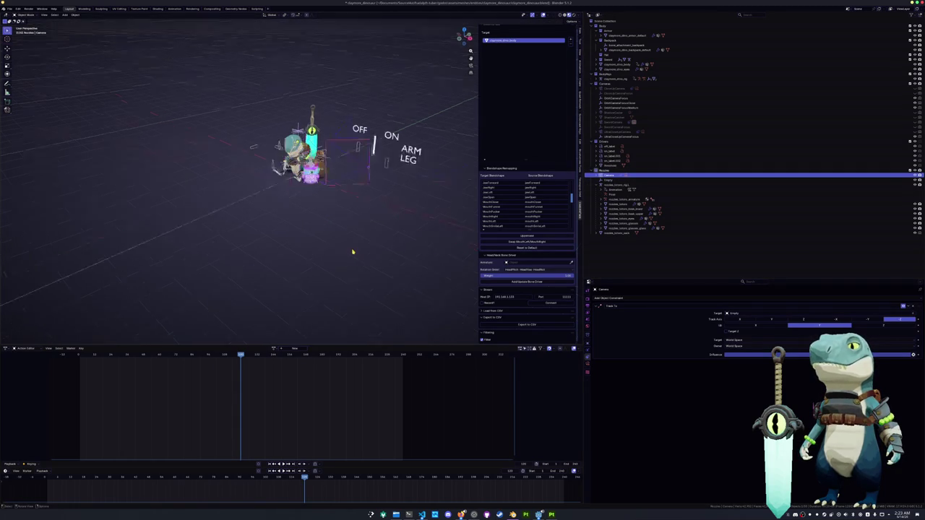
pyautogui.press('KP_0')
pyautogui.click(627, 177)
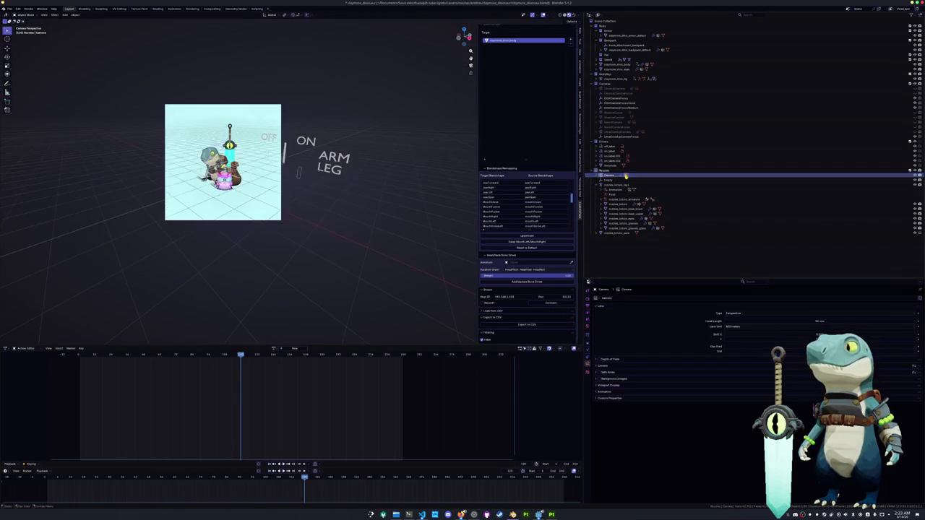
pyautogui.scroll(3, 213, 208)
pyautogui.scroll(2, 453, 182)
pyautogui.scroll(1, 454, 182)
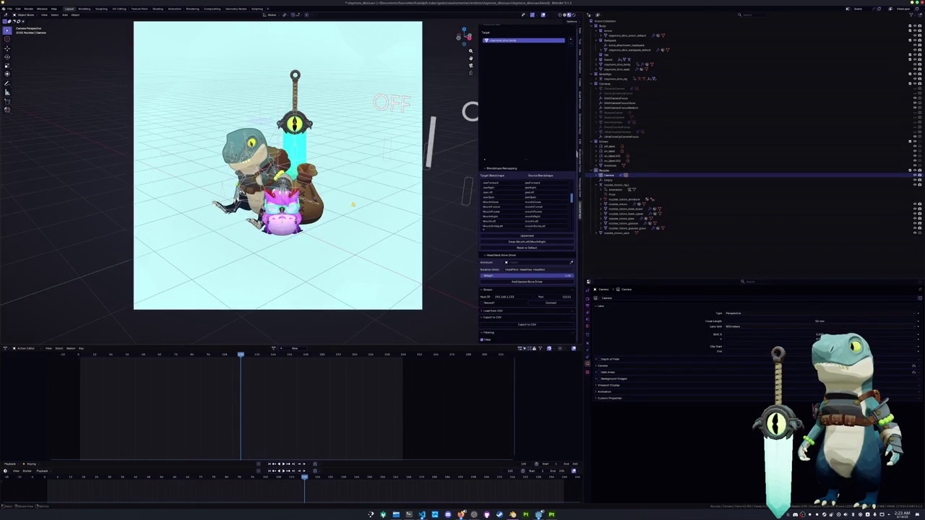
# Step: Shift the camera sideways along X to adjust the framing
pyautogui.press('g')
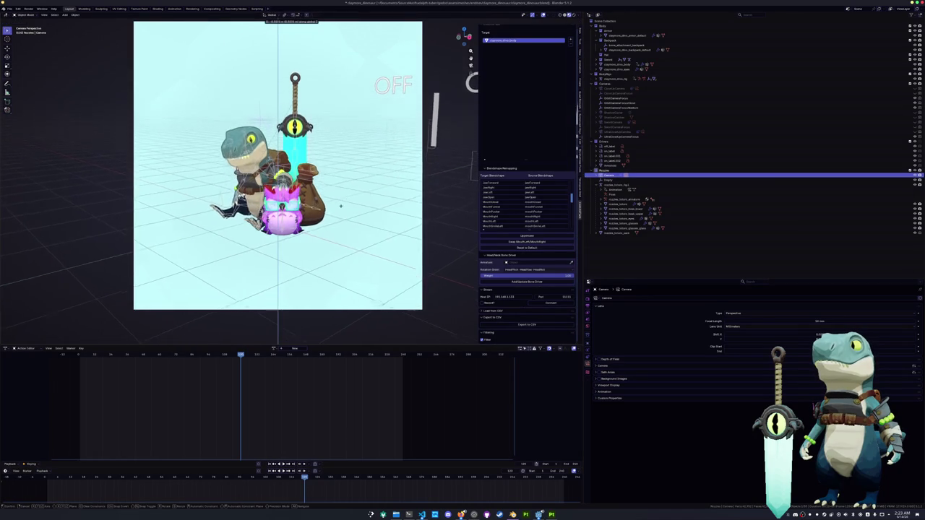
pyautogui.click(334, 251)
pyautogui.press('g')
pyautogui.press('x')
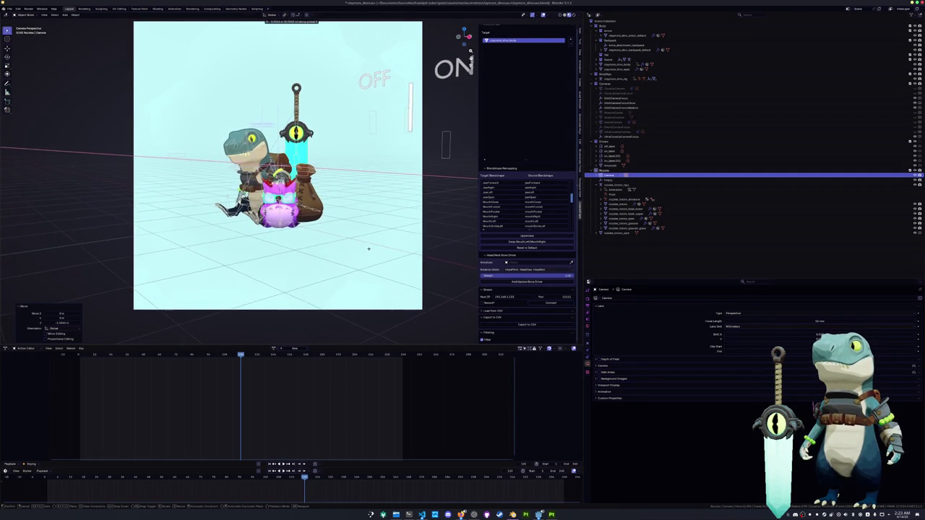
pyautogui.click(368, 250)
# Step: Slide the Empty along X, then move the camera along X again
pyautogui.click(607, 180)
pyautogui.press('g')
pyautogui.press('x')
pyautogui.click(344, 203)
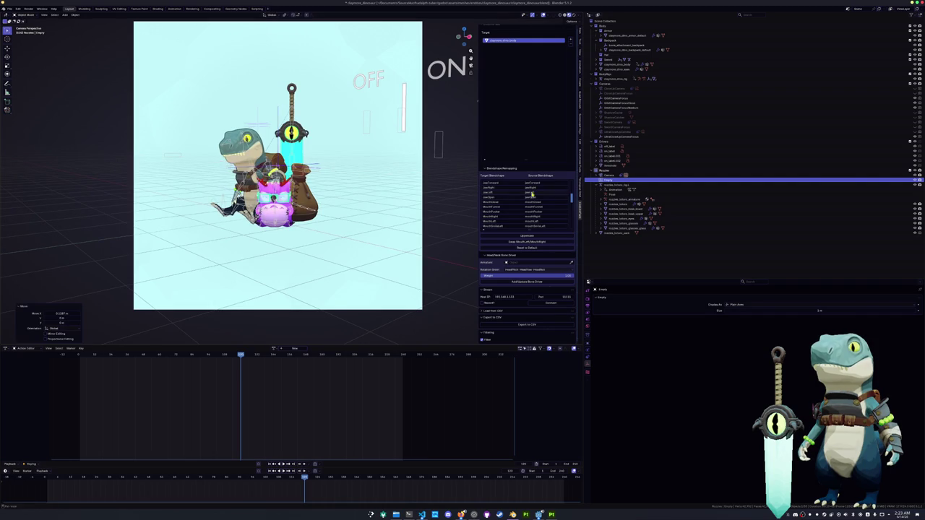
pyautogui.click(608, 176)
pyautogui.press('g')
pyautogui.press('x')
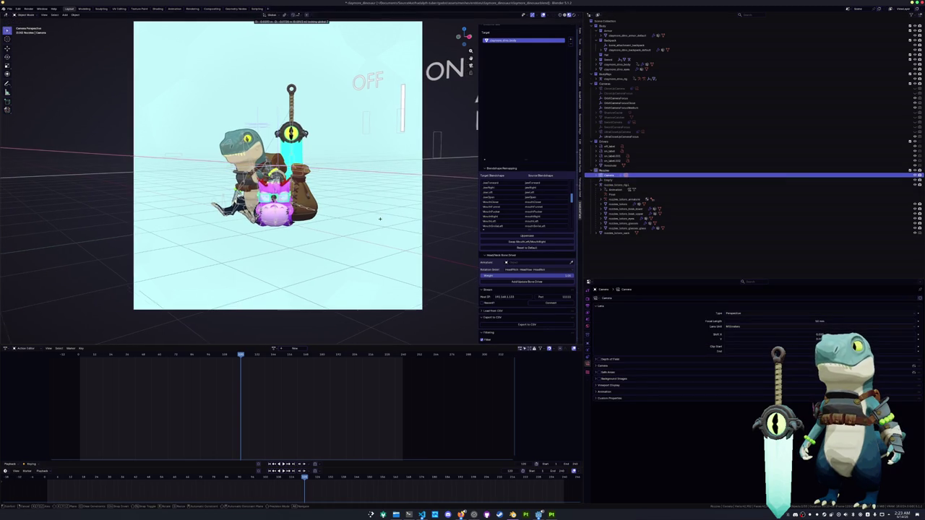
pyautogui.click(357, 221)
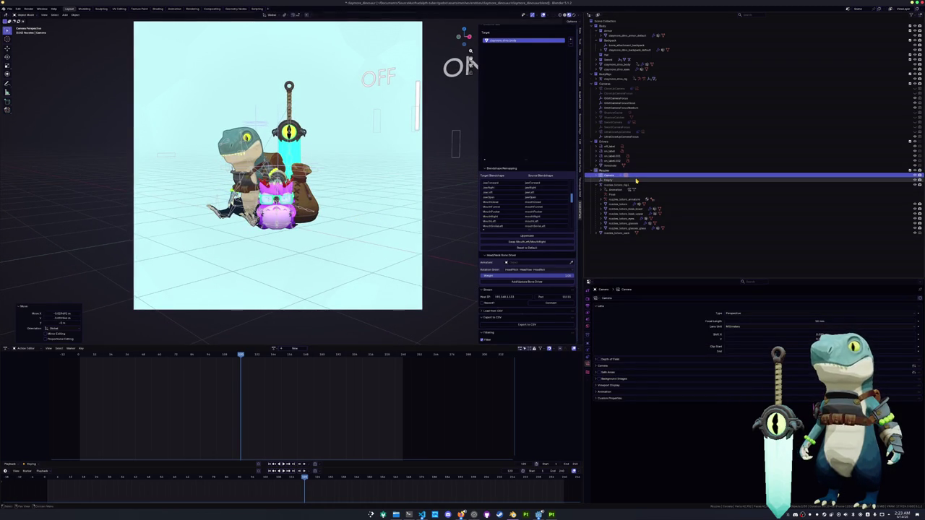
# Step: Clear the Empty's location with Alt+G
pyautogui.click(613, 180)
pyautogui.hotkey('alt', 'g')
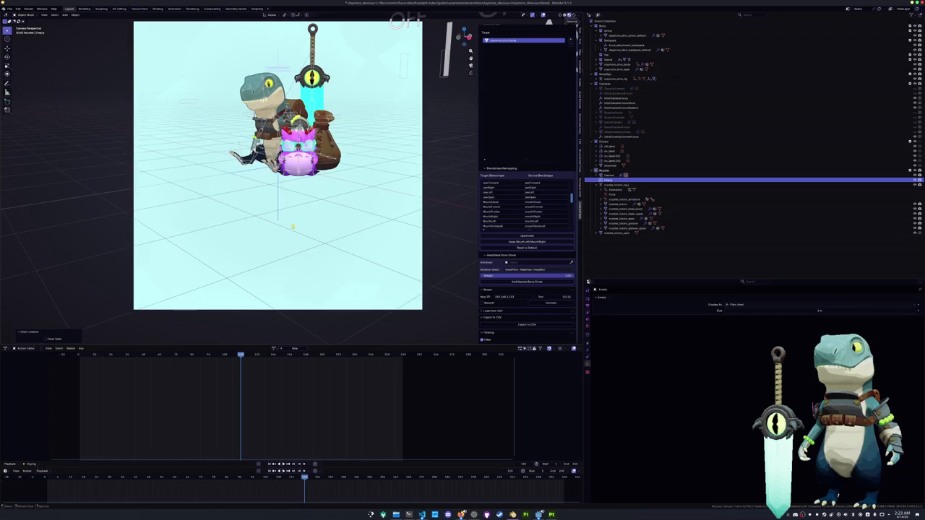
pyautogui.click(615, 184)
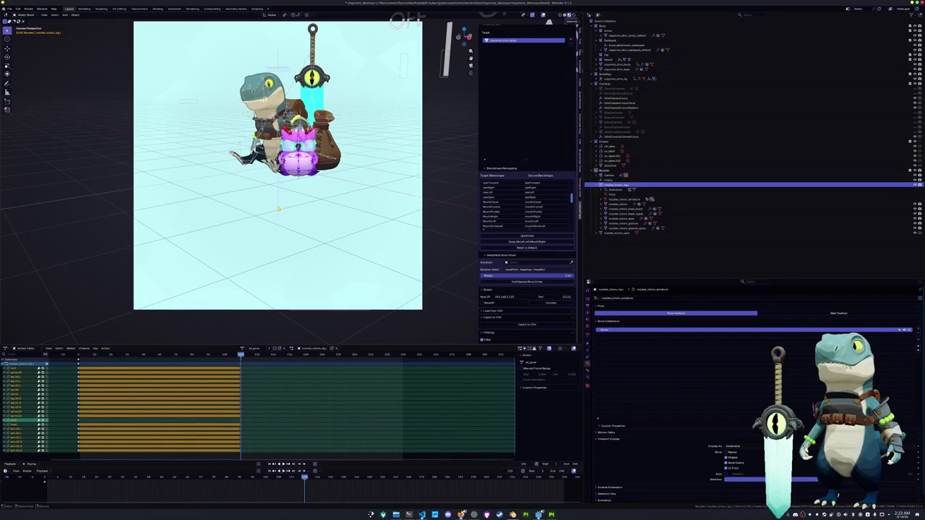
# Step: Snap the Empty to the 3D cursor, then move it up along Z to recentre the dinosaur and creature
pyautogui.hotkey('ctrl', 'z')
pyautogui.scroll(-4, 286, 209)
pyautogui.press('g')
pyautogui.press('z')
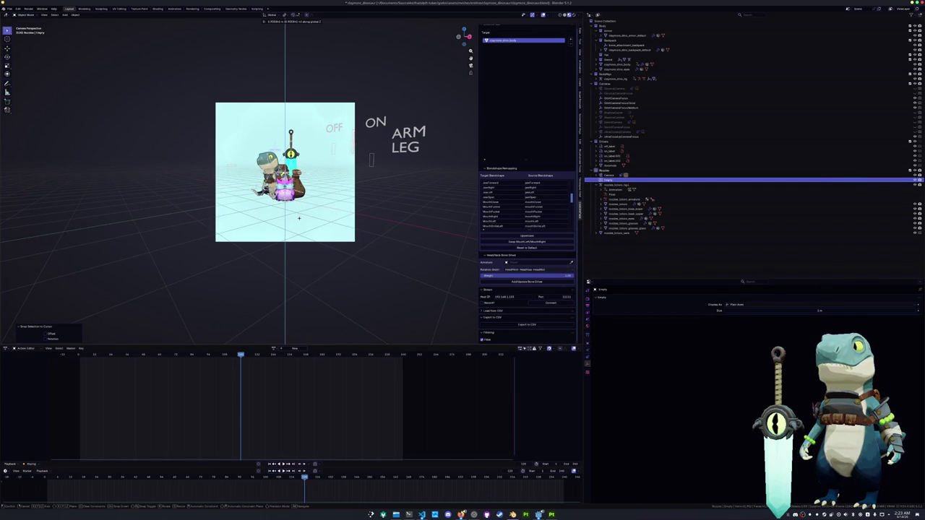
pyautogui.click(299, 218)
pyautogui.scroll(1, 433, 231)
pyautogui.scroll(2, 429, 231)
pyautogui.scroll(1, 426, 231)
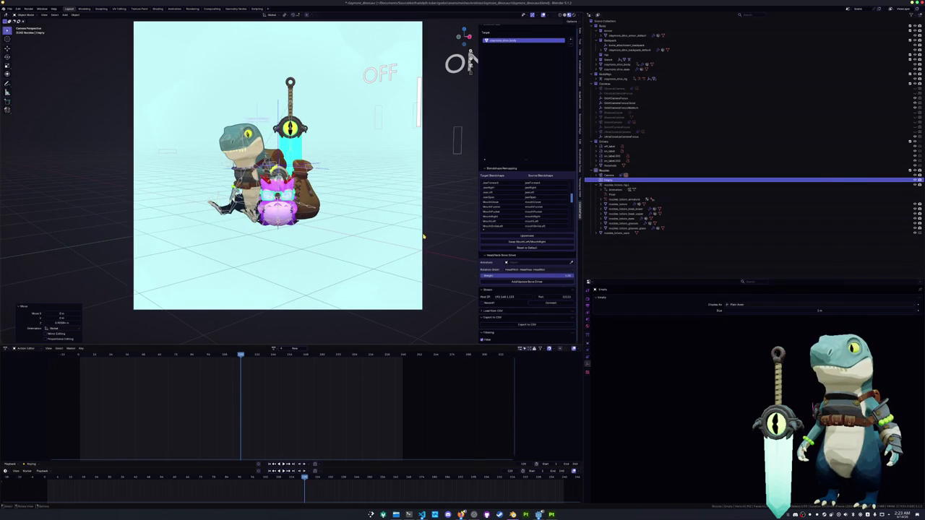
# Step: Adjust the camera's lens focal length to reframe the characters
pyautogui.click(609, 175)
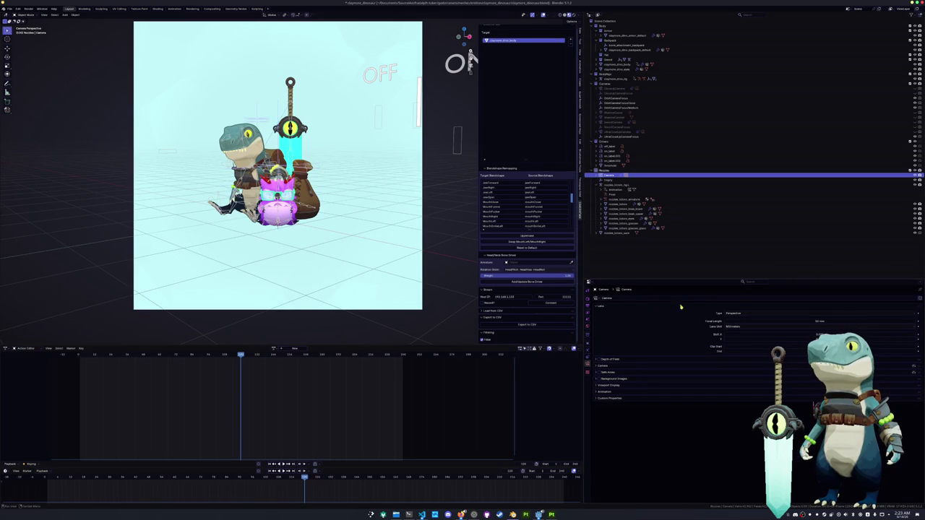
pyautogui.moveTo(773, 320); pyautogui.dragTo(802, 320)
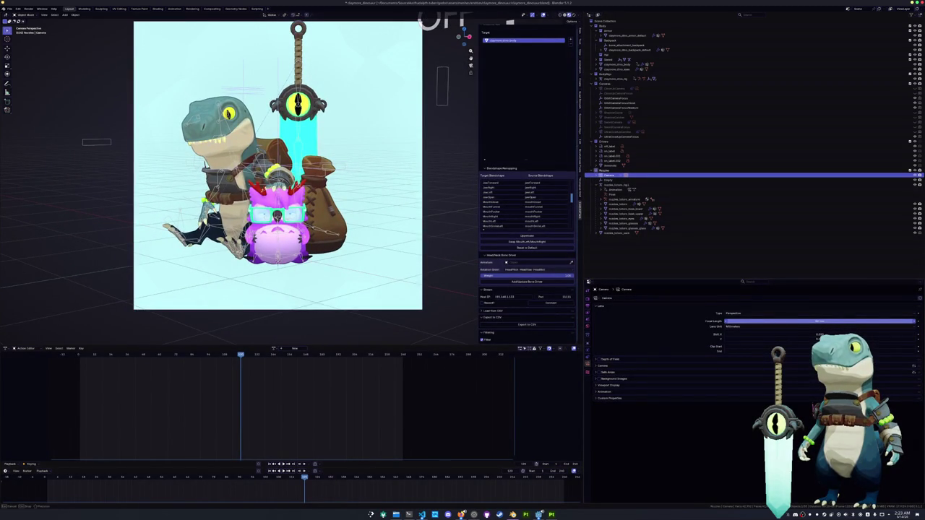
pyautogui.moveTo(801, 320); pyautogui.dragTo(795, 320)
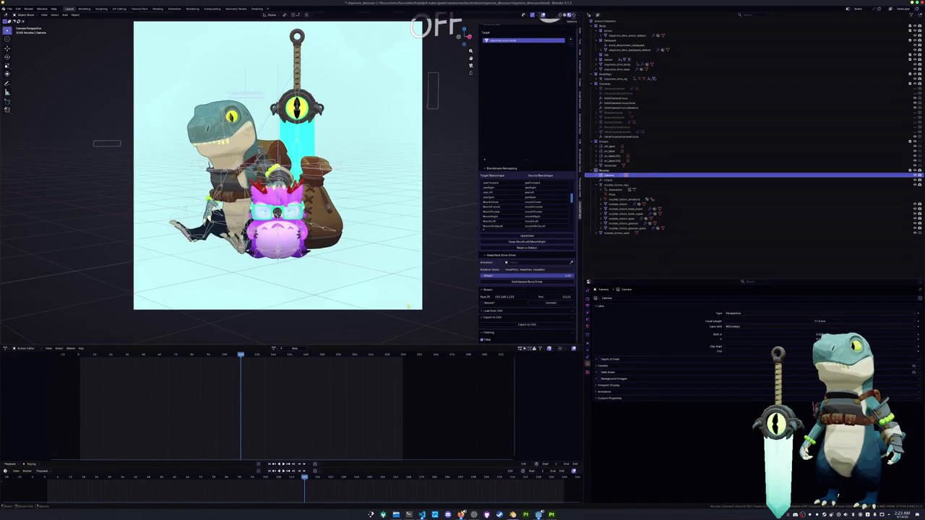
pyautogui.scroll(-2, 408, 306)
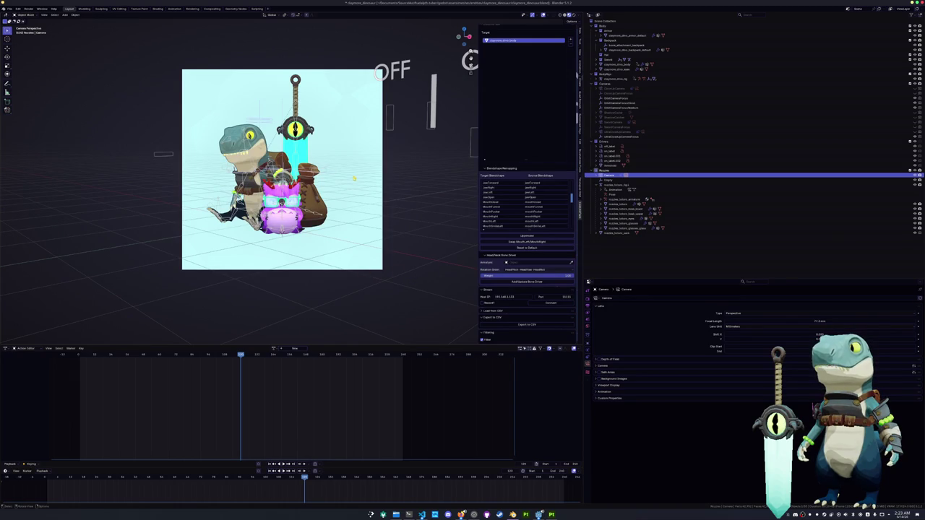
# Step: Nudge the Empty slightly higher along Z and save the .blend file
pyautogui.click(609, 179)
pyautogui.press('g')
pyautogui.press('z')
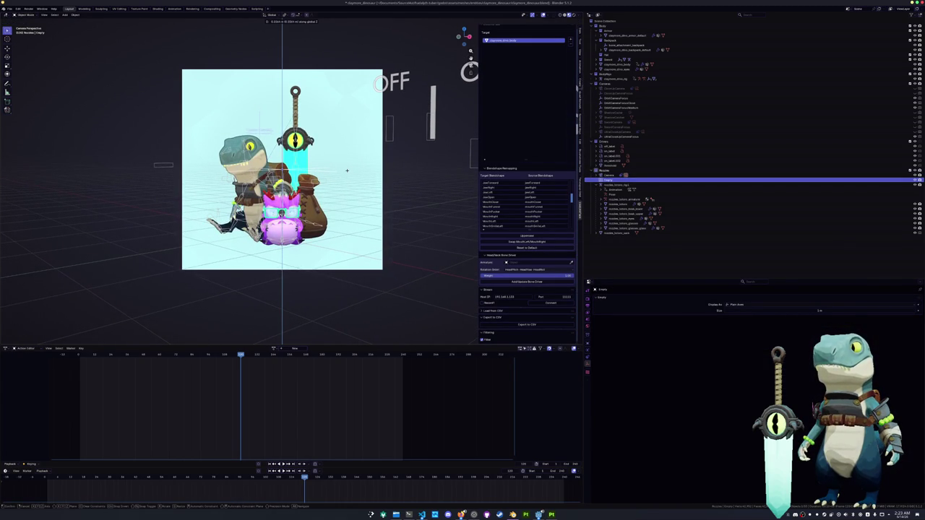
pyautogui.click(346, 172)
pyautogui.hotkey('ctrl', 's')
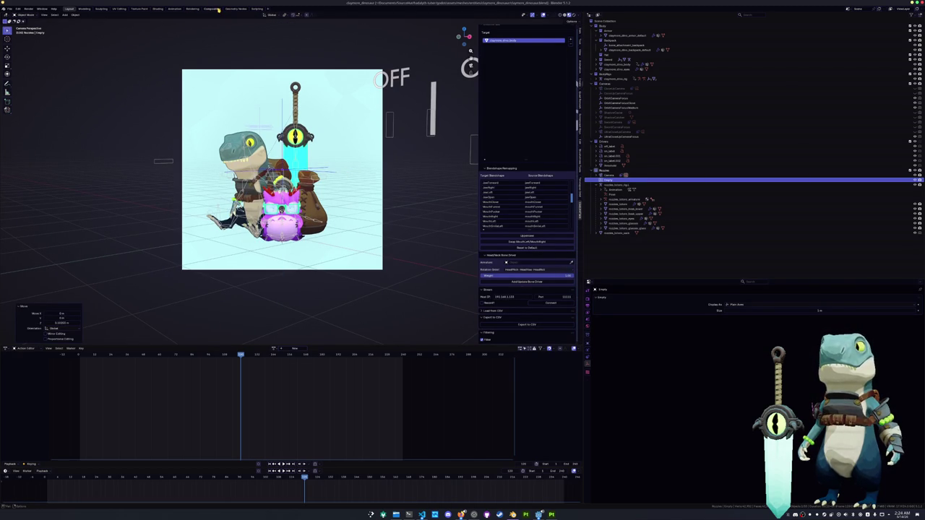
# Step: Switch to the Compositing workspace, view through the camera, and bring the composited preview into view
pyautogui.click(214, 9)
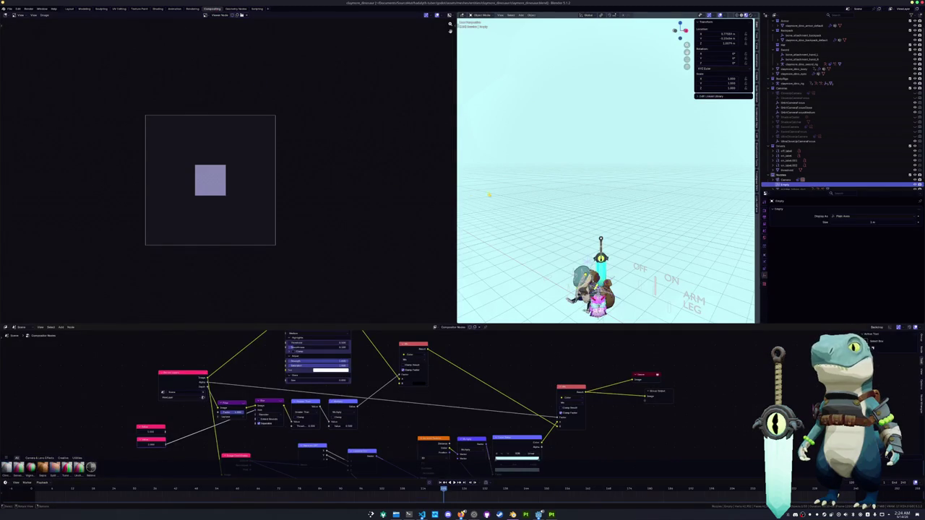
pyautogui.press('KP_0')
pyautogui.scroll(3, 597, 181)
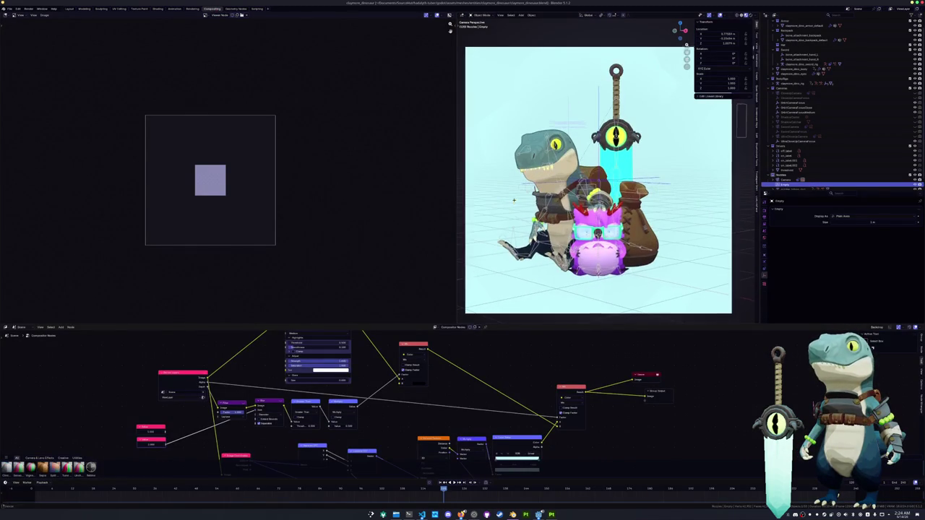
pyautogui.scroll(3, 269, 210)
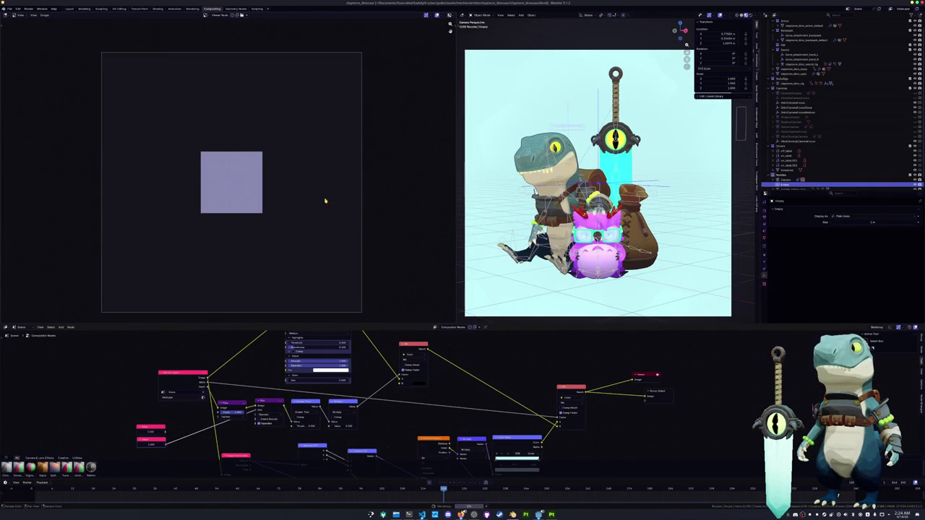
pyautogui.moveTo(305, 200); pyautogui.dragTo(351, 185, button='middle')
pyautogui.scroll(-2, 490, 170)
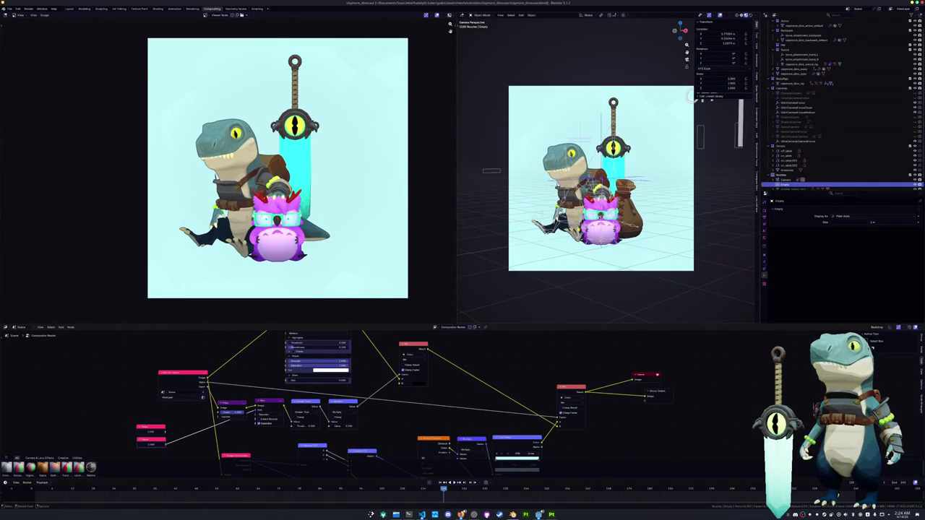
# Step: Select the rozzles_totoro_sack object and then the next object to reach its shape keys
pyautogui.press('Down')
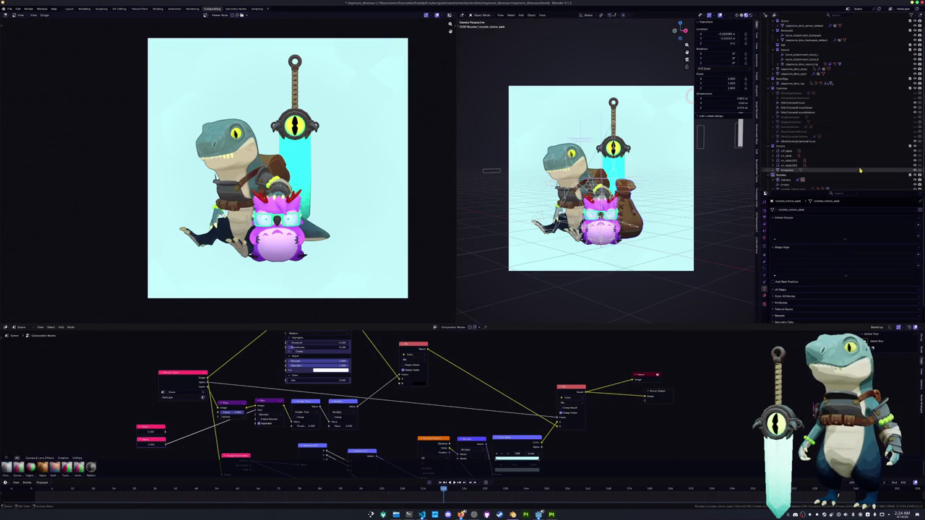
pyautogui.press('Down')
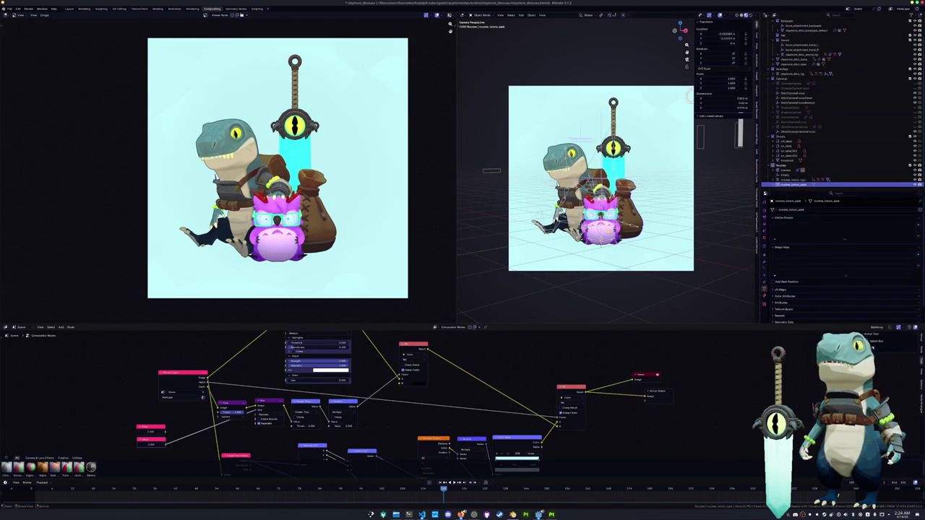
pyautogui.press('Down')
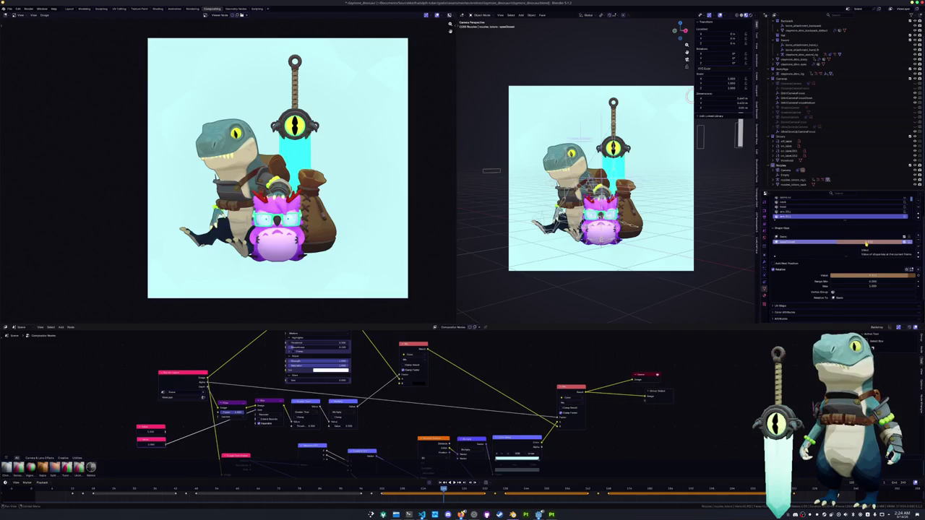
# Step: Delete the keyframe on the shape key value, then zoom the compositor preview in and back out
pyautogui.hotkey('shift', 'alt', 'i')
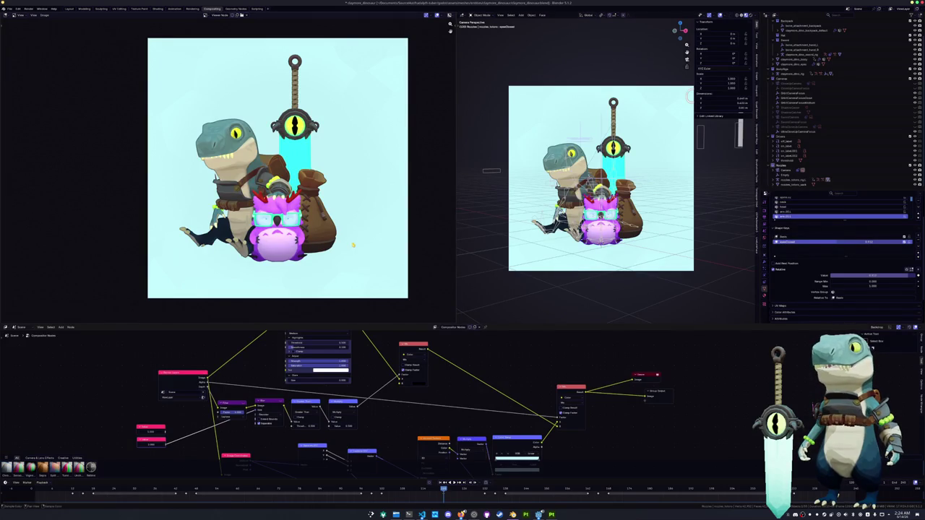
pyautogui.scroll(1, 231, 168)
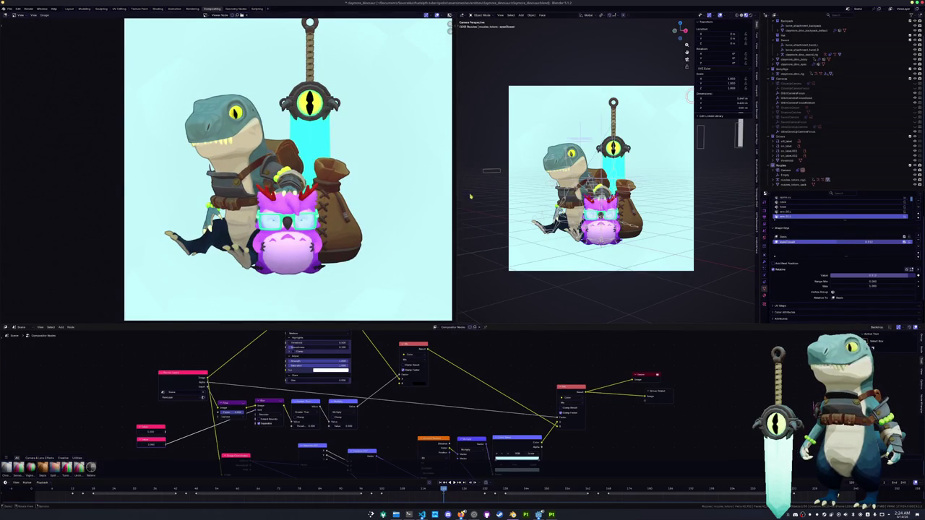
pyautogui.scroll(3, 396, 278)
pyautogui.scroll(2, 397, 279)
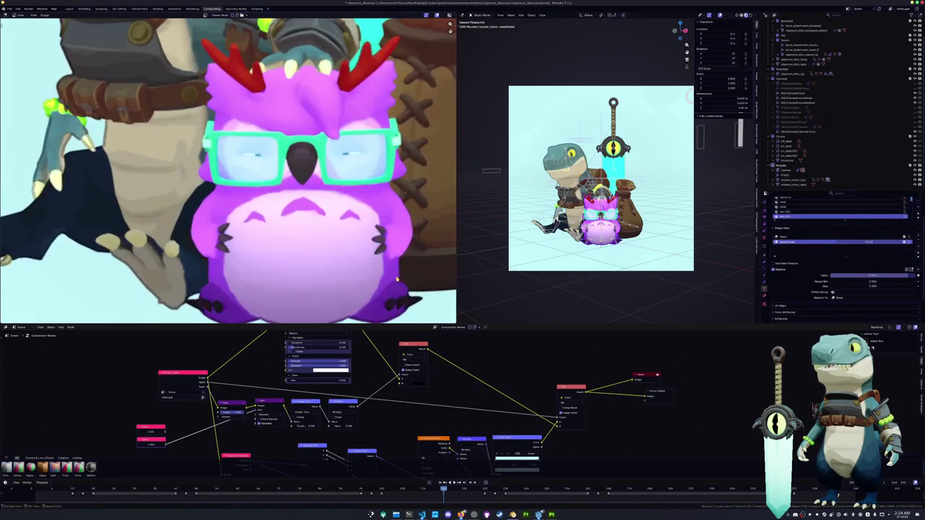
pyautogui.scroll(-1, 379, 273)
pyautogui.scroll(-1, 364, 270)
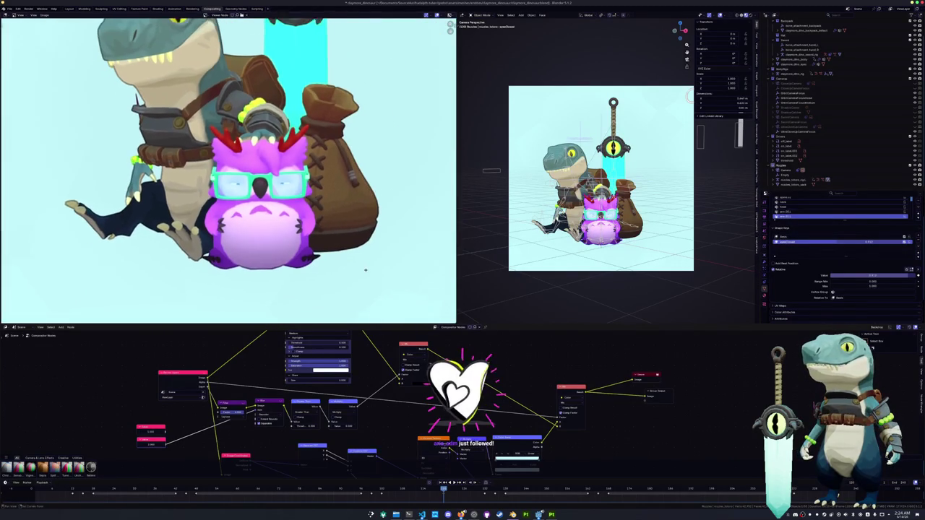
pyautogui.scroll(-1, 365, 269)
pyautogui.scroll(-1, 350, 257)
pyautogui.scroll(-2, 336, 245)
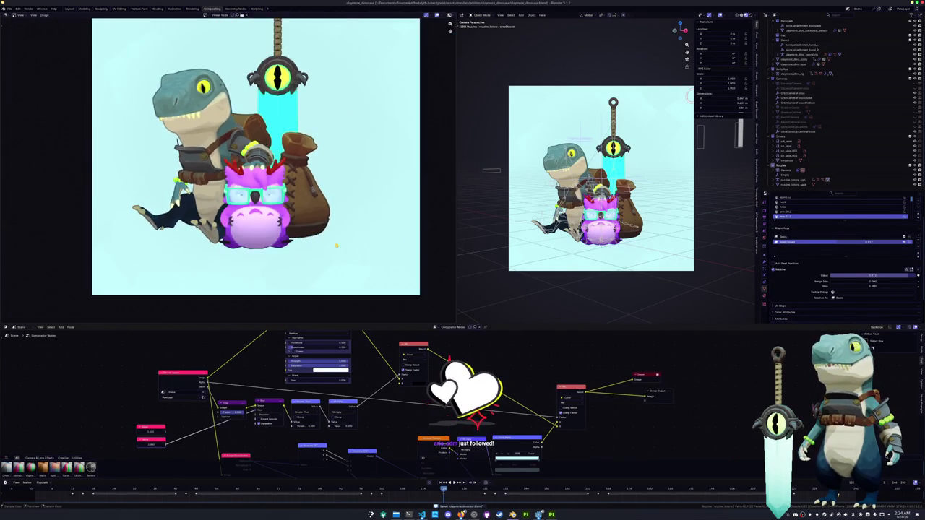
pyautogui.scroll(-1, 336, 246)
pyautogui.keyDown('shift'); pyautogui.scroll(-1, 508, 368); pyautogui.keyUp('shift')
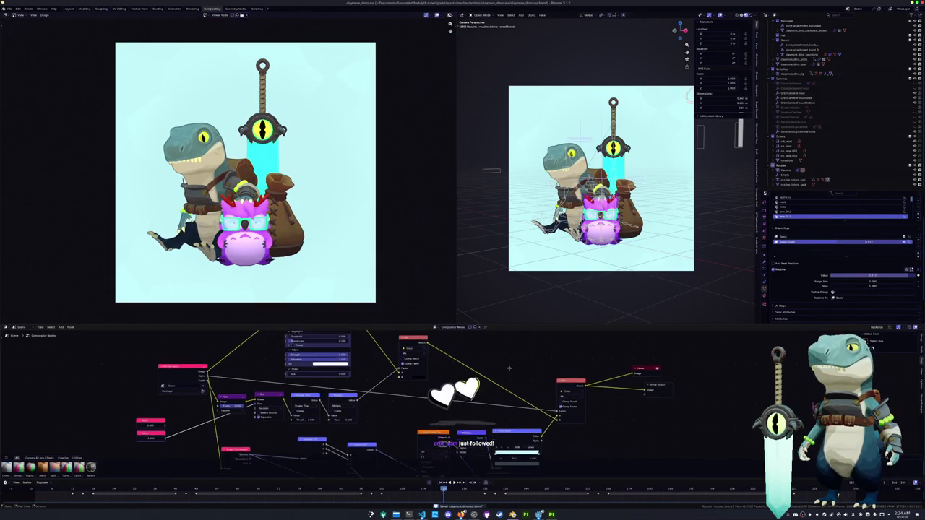
# Step: Enlarge the compositor node editor and pan the node graph to reach the background colour node
pyautogui.moveTo(495, 325); pyautogui.dragTo(502, 197)
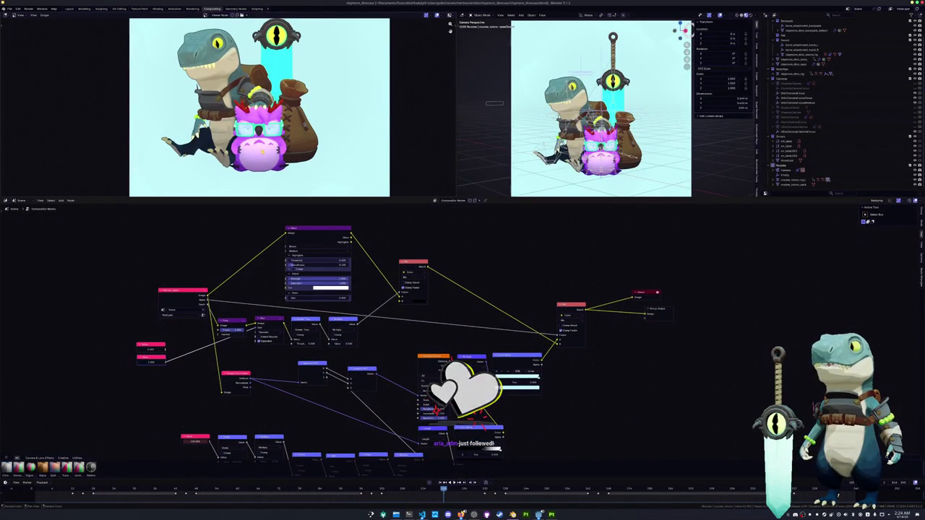
pyautogui.moveTo(502, 260); pyautogui.dragTo(499, 246, button='middle')
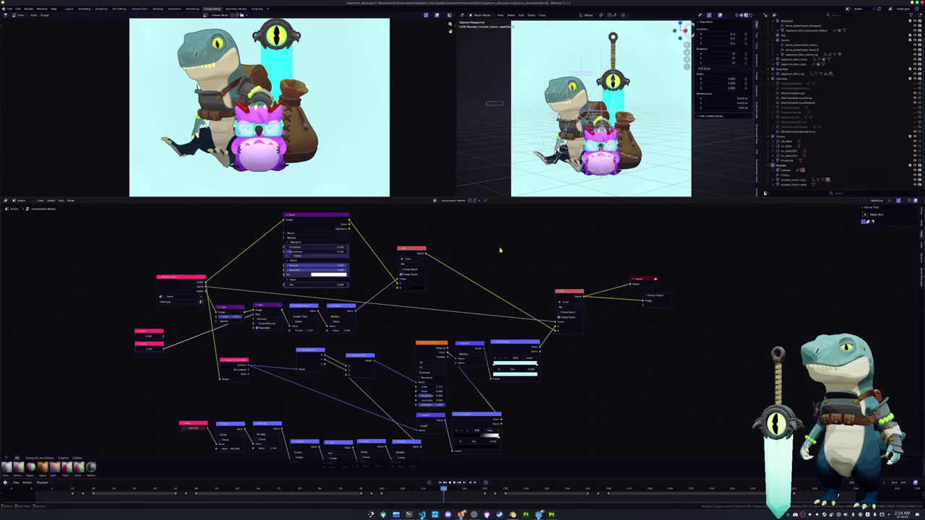
pyautogui.moveTo(529, 284); pyautogui.dragTo(511, 262, button='middle')
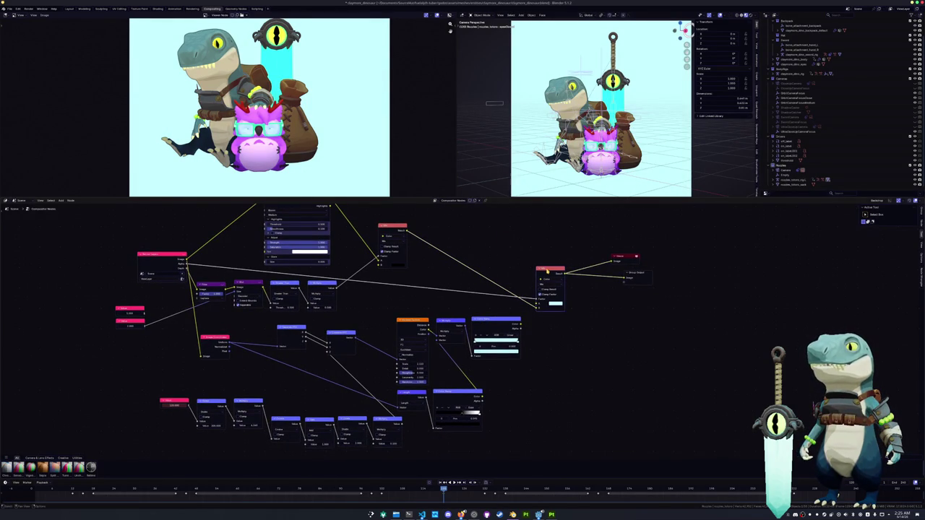
pyautogui.scroll(2, 553, 289)
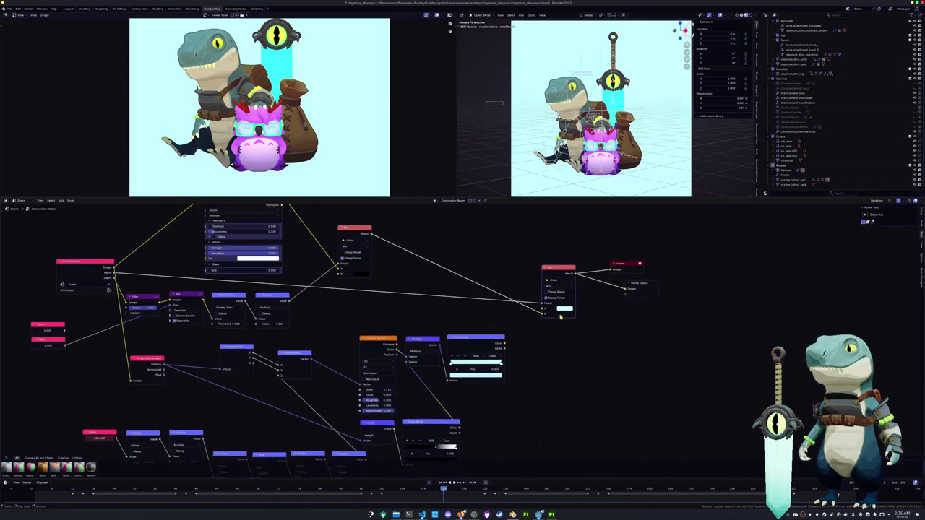
# Step: Change the Mix node's background colour from pale cyan to a soft cream
pyautogui.click(562, 309)
pyautogui.moveTo(567, 246)
pyautogui.mouseDown()
pyautogui.moveTo(583, 254)
pyautogui.moveTo(568, 284)
pyautogui.mouseUp()
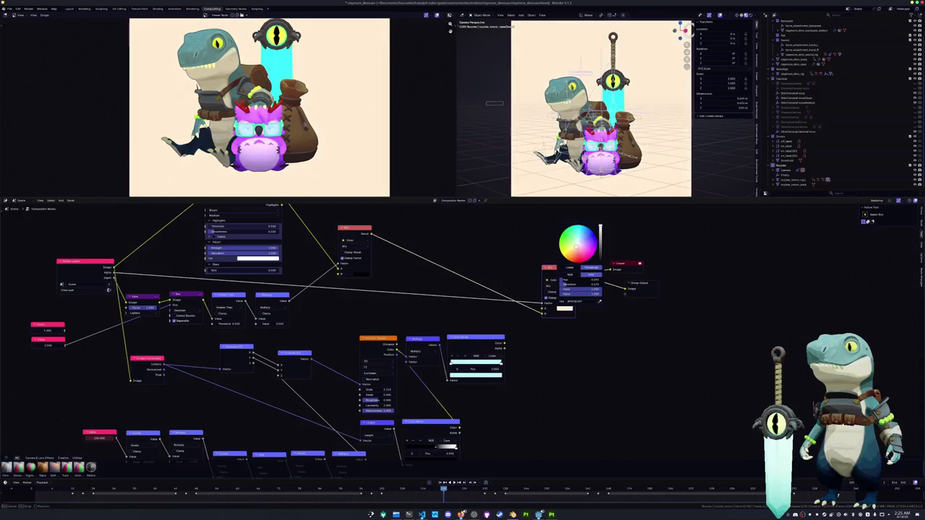
pyautogui.moveTo(586, 279); pyautogui.dragTo(593, 279)
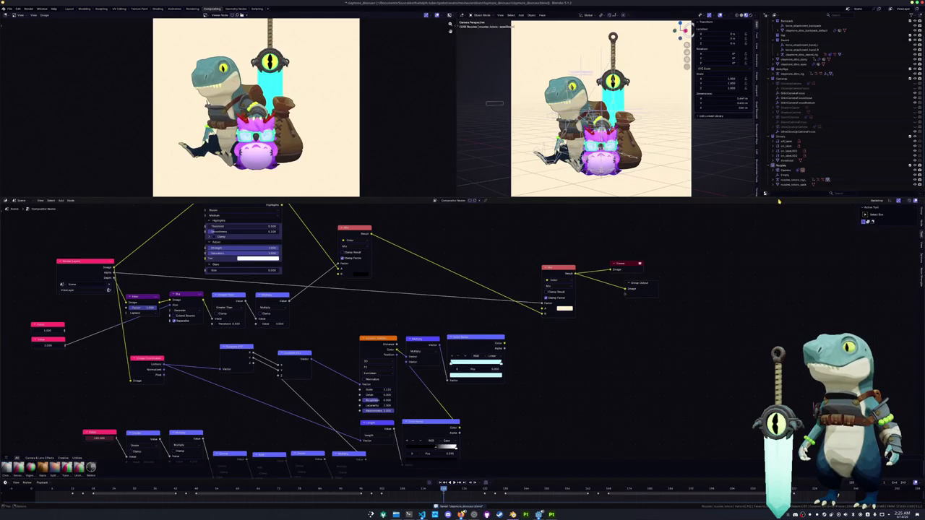
pyautogui.moveTo(778, 197); pyautogui.dragTo(778, 315)
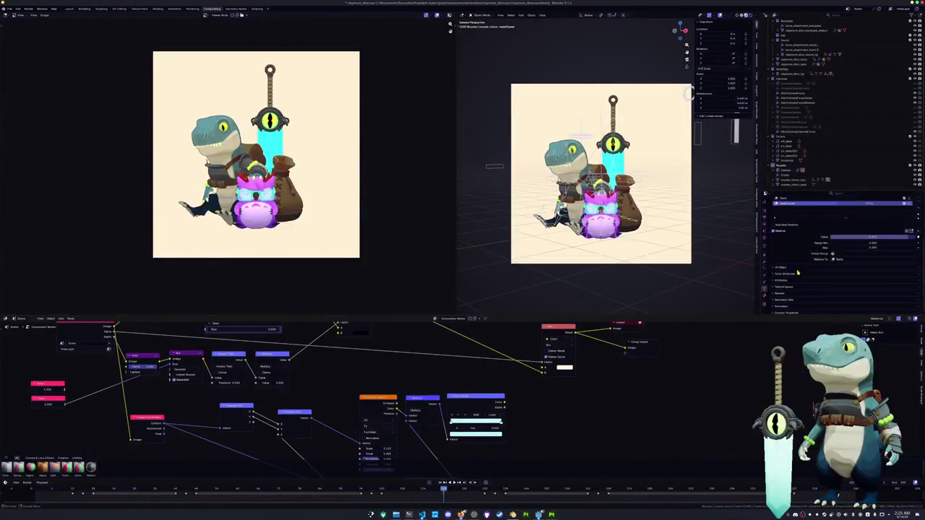
# Step: Set the render Resolution X and Y to 2048 in Output Properties and save the file
pyautogui.scroll(-2, 794, 269)
pyautogui.scroll(-2, 791, 266)
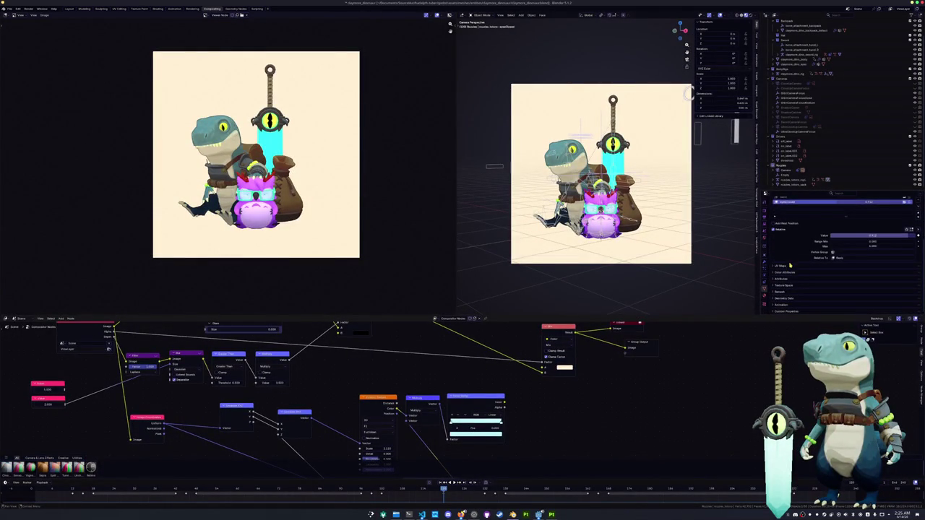
pyautogui.click(765, 225)
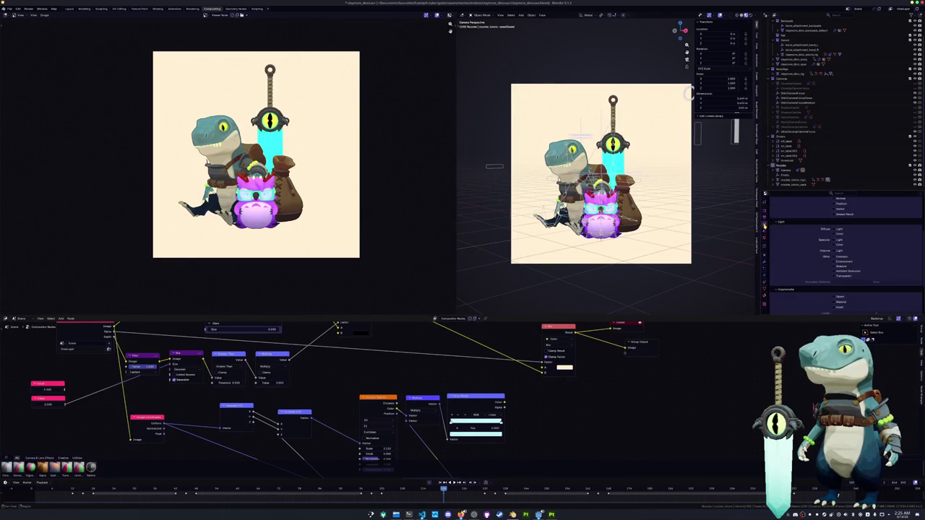
pyautogui.click(764, 217)
pyautogui.scroll(2, 795, 252)
pyautogui.scroll(2, 799, 260)
pyautogui.moveTo(869, 216); pyautogui.dragTo(869, 221)
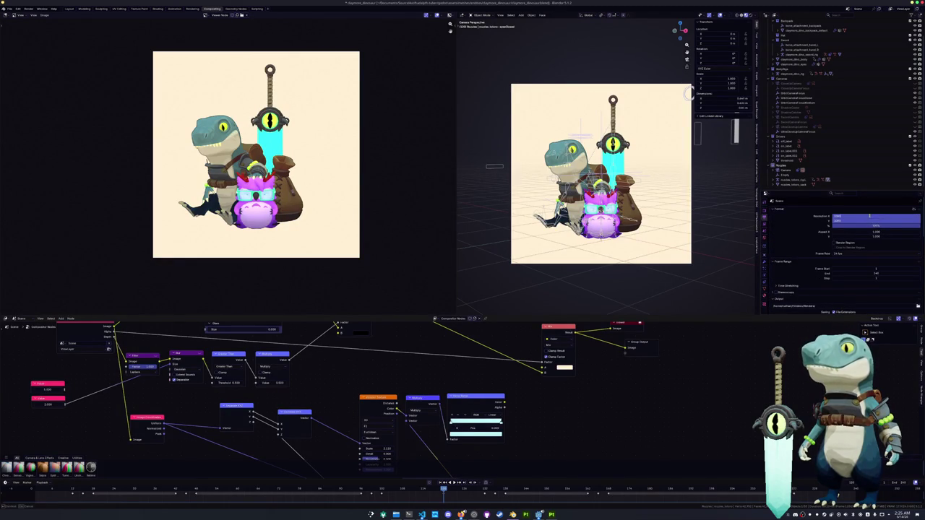
pyautogui.press('Return')
pyautogui.hotkey('ctrl', 's')
# Step: Pan and zoom the node graph to inspect the square composite
pyautogui.moveTo(283, 407)
pyautogui.mouseDown(button='middle')
pyautogui.moveTo(393, 371)
pyautogui.moveTo(344, 425)
pyautogui.moveTo(362, 405)
pyautogui.mouseUp(button='middle')
pyautogui.scroll(-2, 374, 386)
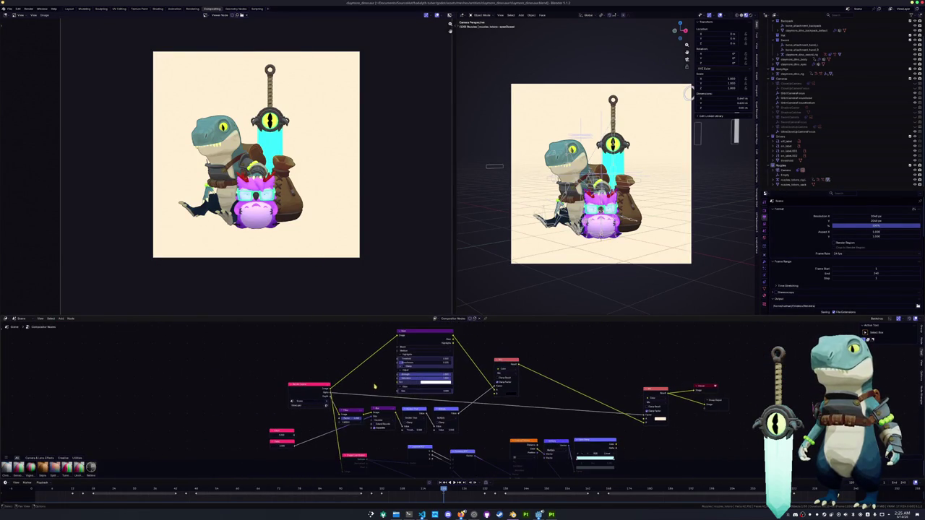
pyautogui.keyDown('shift'); pyautogui.scroll(-3, 380, 380); pyautogui.keyUp('shift')
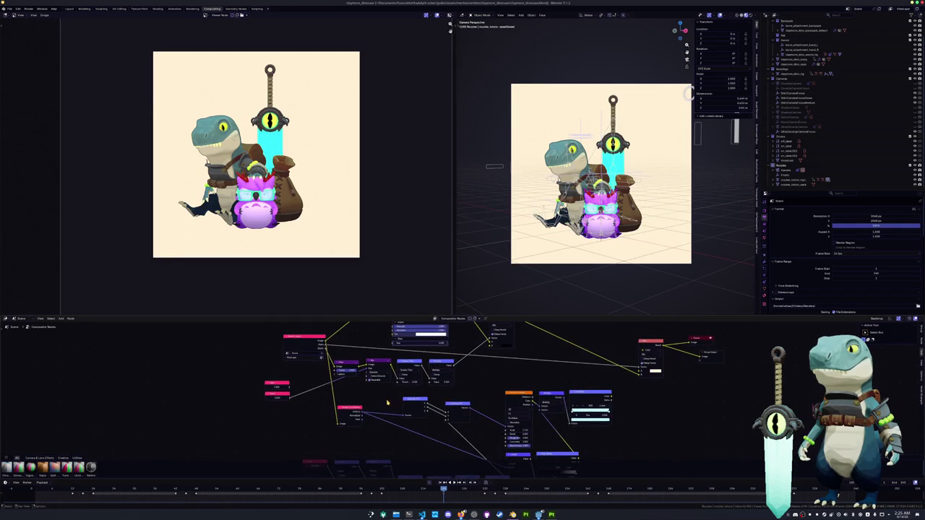
pyautogui.moveTo(387, 402); pyautogui.dragTo(383, 387, button='middle')
pyautogui.scroll(1, 385, 394)
pyautogui.scroll(1, 388, 406)
pyautogui.moveTo(388, 408)
pyautogui.mouseDown(button='middle')
pyautogui.moveTo(436, 422)
pyautogui.moveTo(427, 411)
pyautogui.mouseUp(button='middle')
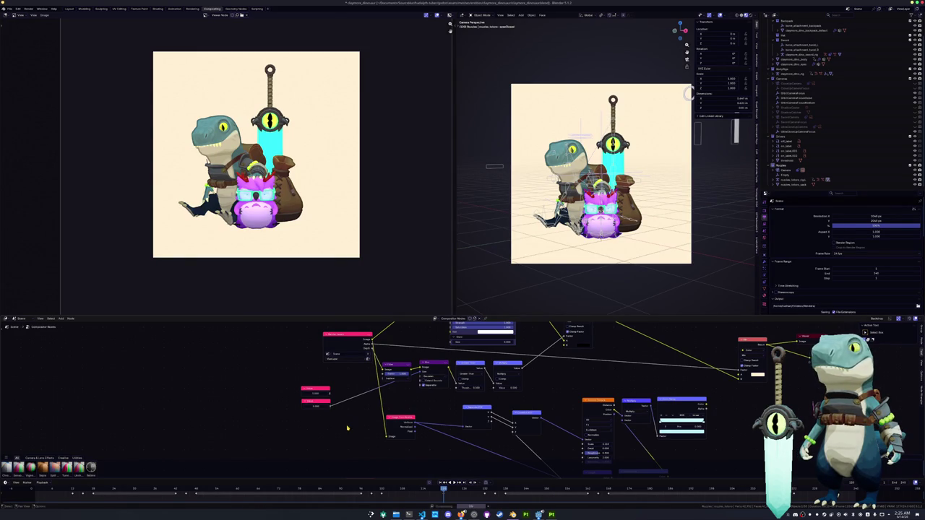
pyautogui.scroll(3, 267, 138)
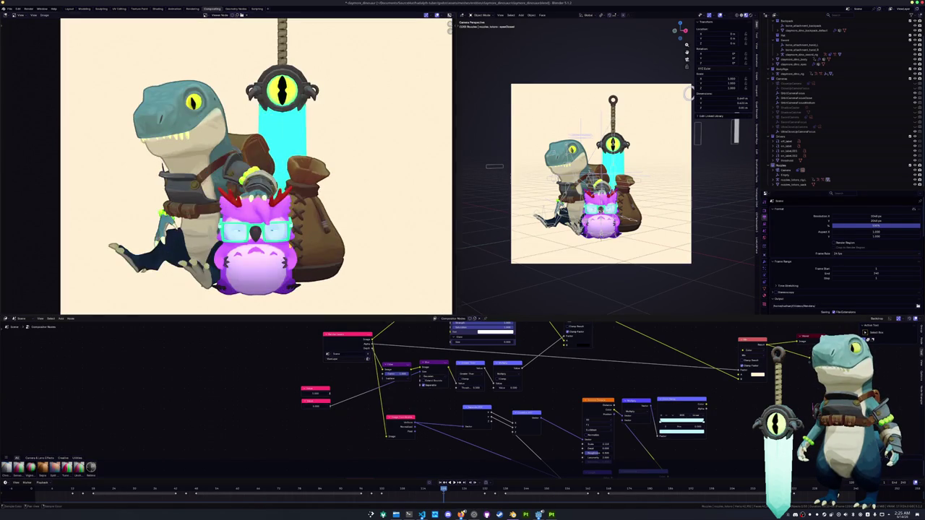
pyautogui.scroll(-1, 267, 137)
pyautogui.scroll(-1, 250, 164)
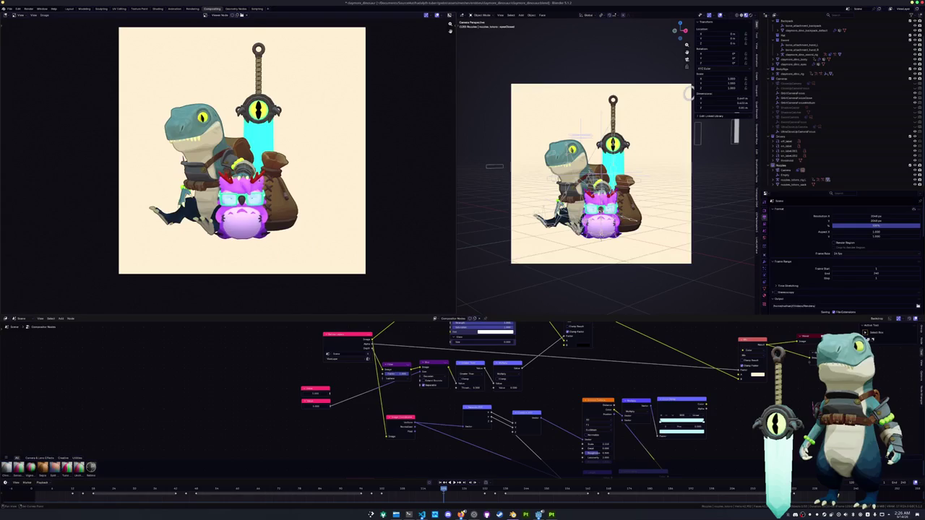
pyautogui.click(44, 15)
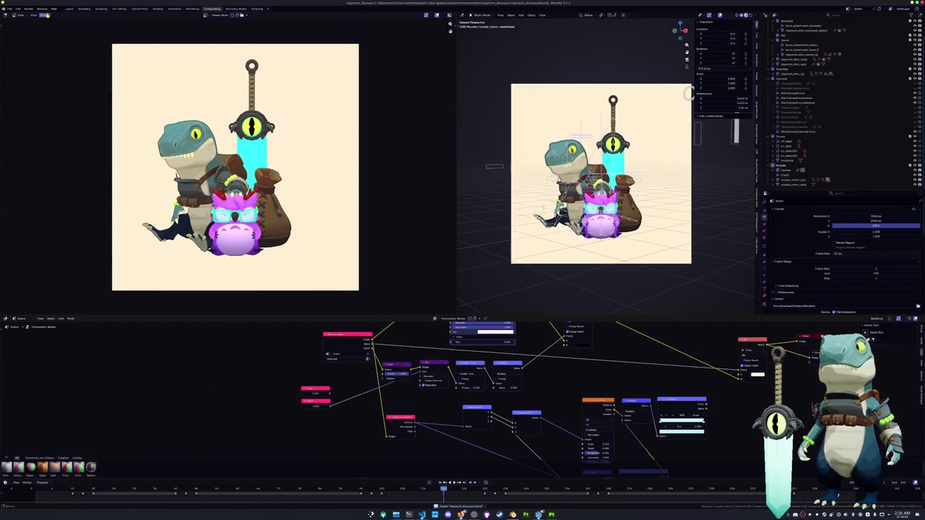
# Step: Save the composited image as a new file named after the claymore
pyautogui.click(55, 60)
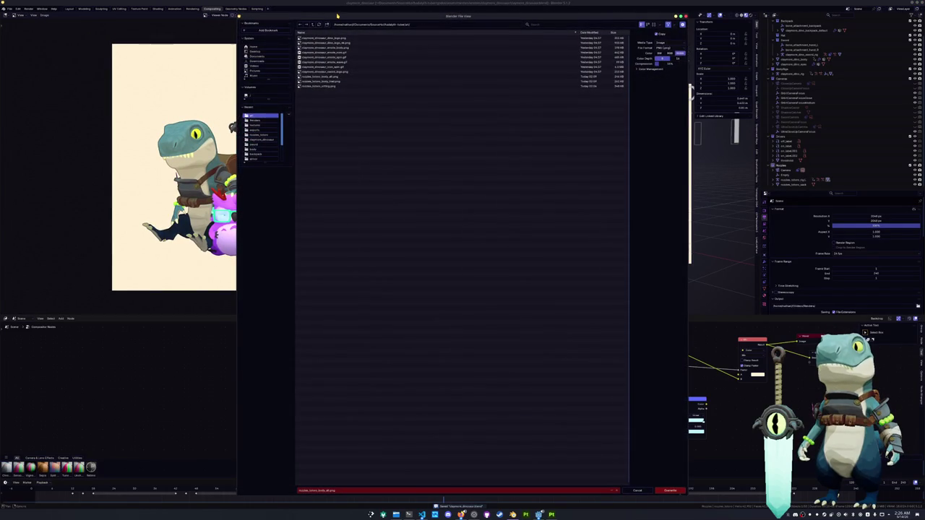
pyautogui.click(441, 488)
pyautogui.press('BackSpace')
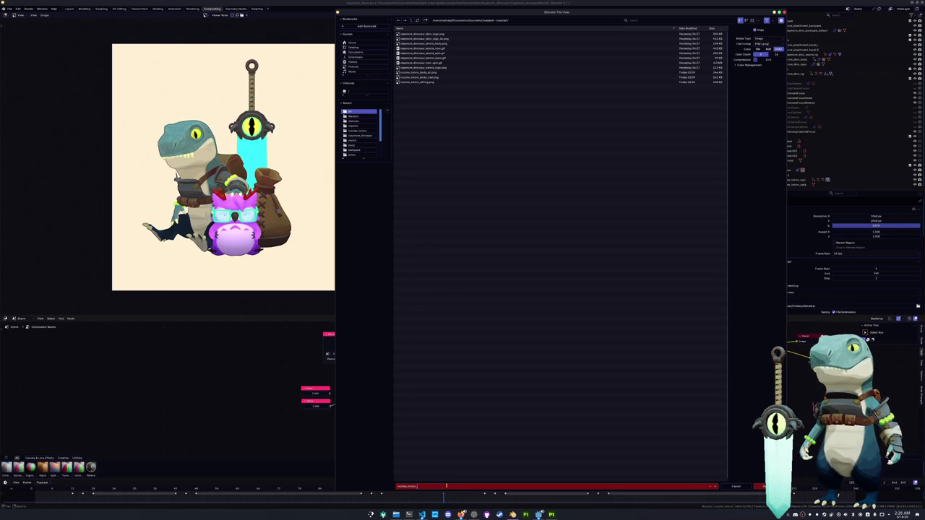
pyautogui.press('Return')
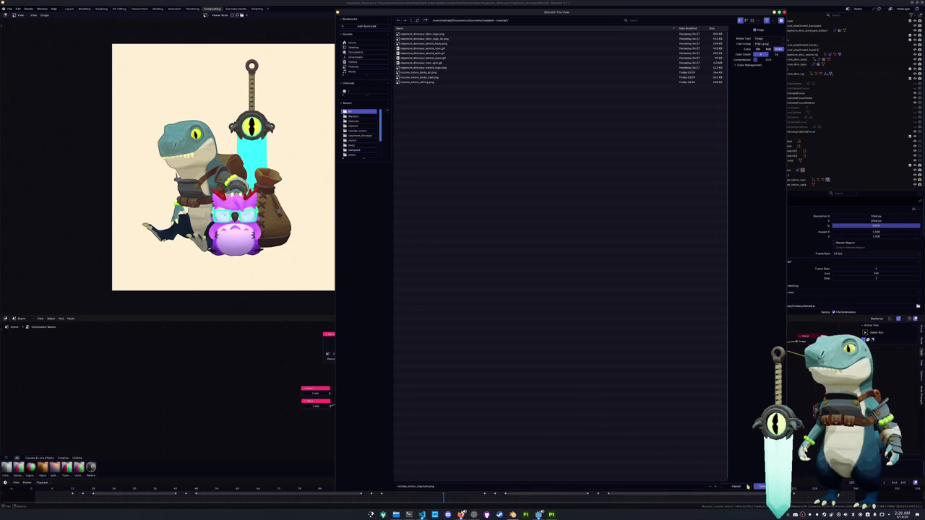
# Step: Keep PNG as the image format and write the file
pyautogui.click(764, 43)
pyautogui.click(756, 115)
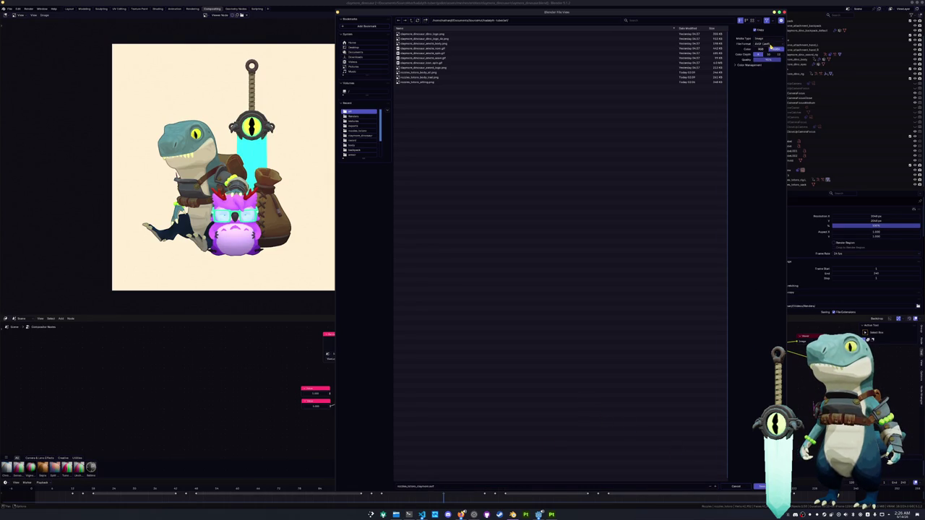
pyautogui.click(765, 44)
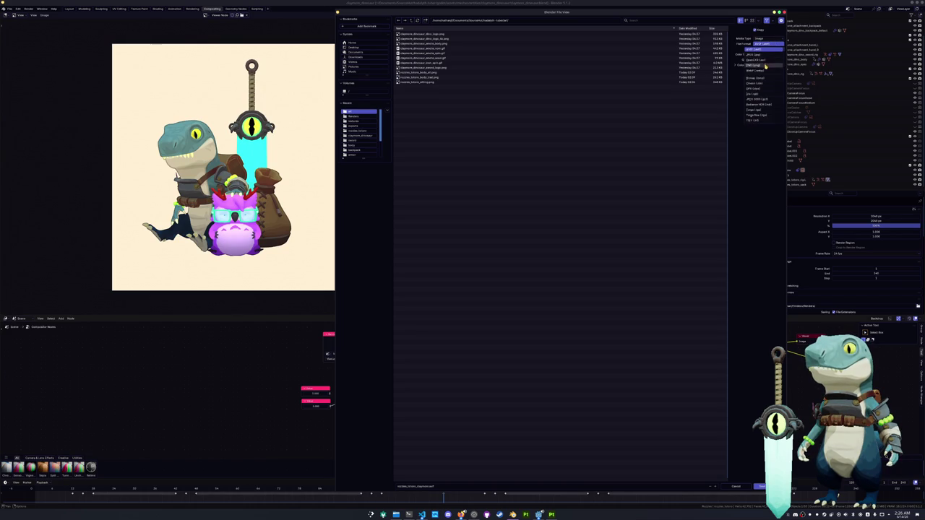
pyautogui.click(769, 52)
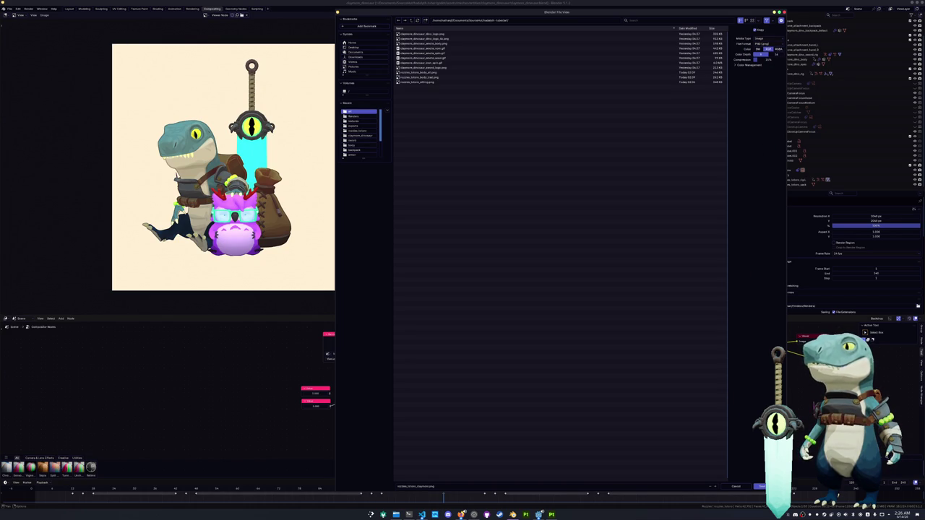
pyautogui.click(760, 486)
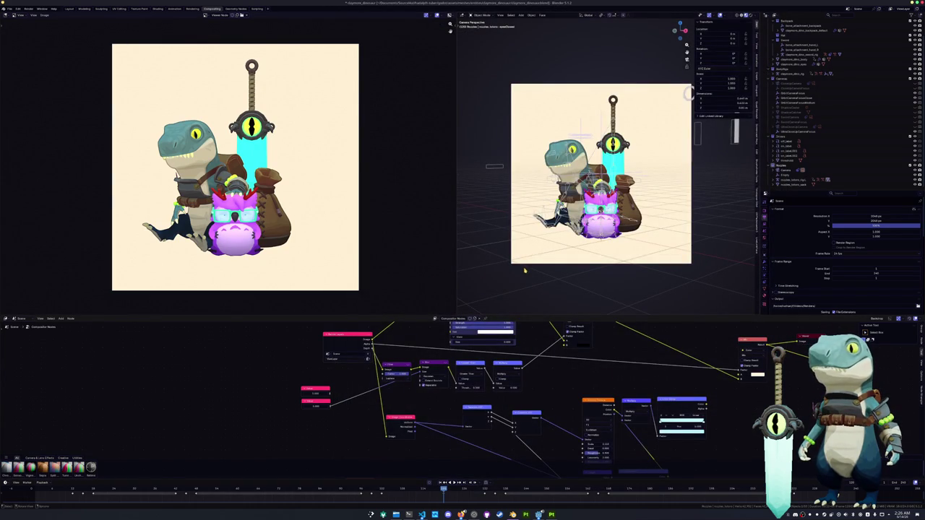
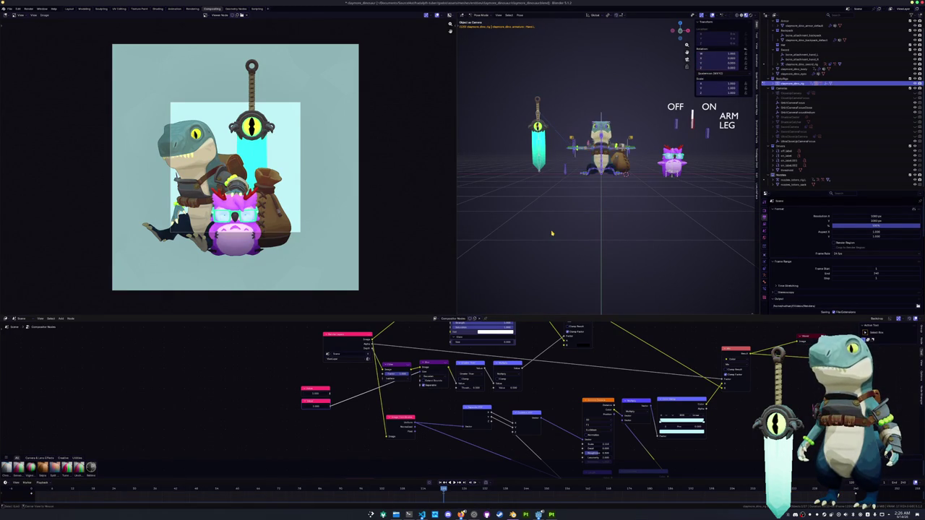
# Step: Delete the pink owl and its glasses (the rocktee objects) from the scene
pyautogui.scroll(2, 562, 239)
pyautogui.moveTo(562, 239)
pyautogui.mouseDown(button='middle')
pyautogui.moveTo(605, 285)
pyautogui.moveTo(630, 201)
pyautogui.mouseUp(button='middle')
pyautogui.scroll(3, 604, 284)
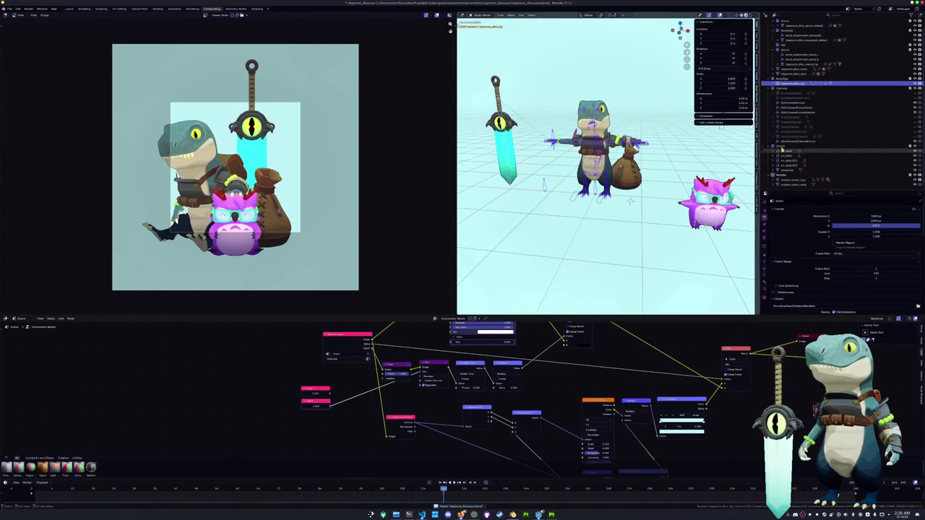
pyautogui.click(784, 175)
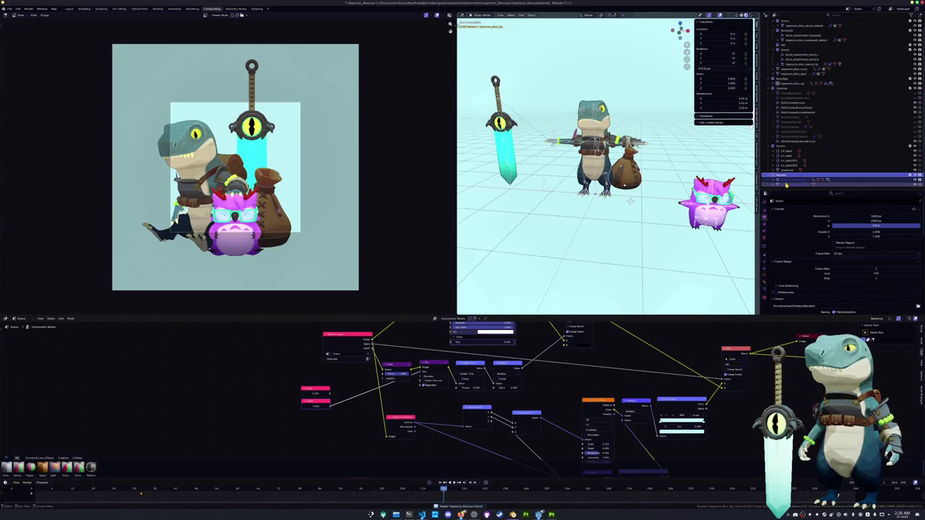
pyautogui.click(786, 185)
pyautogui.scroll(-1, 785, 185)
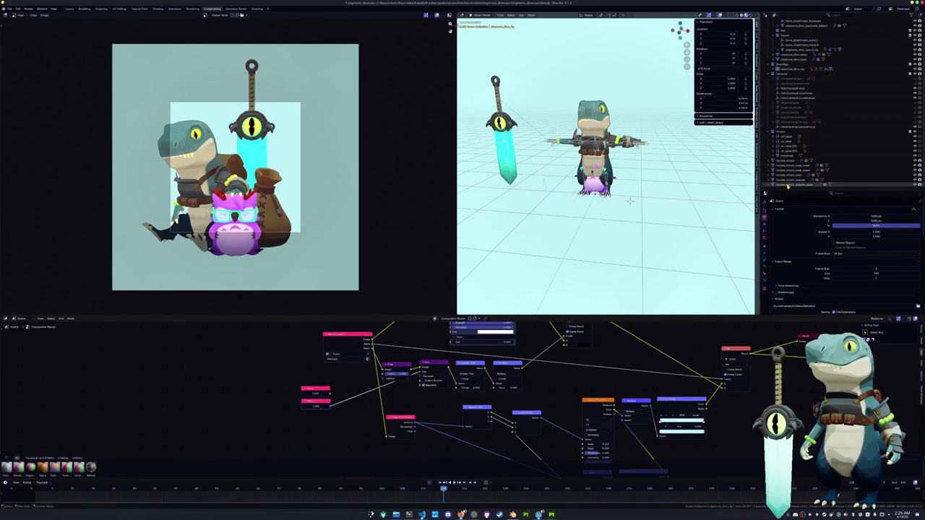
pyautogui.click(789, 160)
pyautogui.keyDown('shift'); pyautogui.click(792, 185); pyautogui.keyUp('shift')
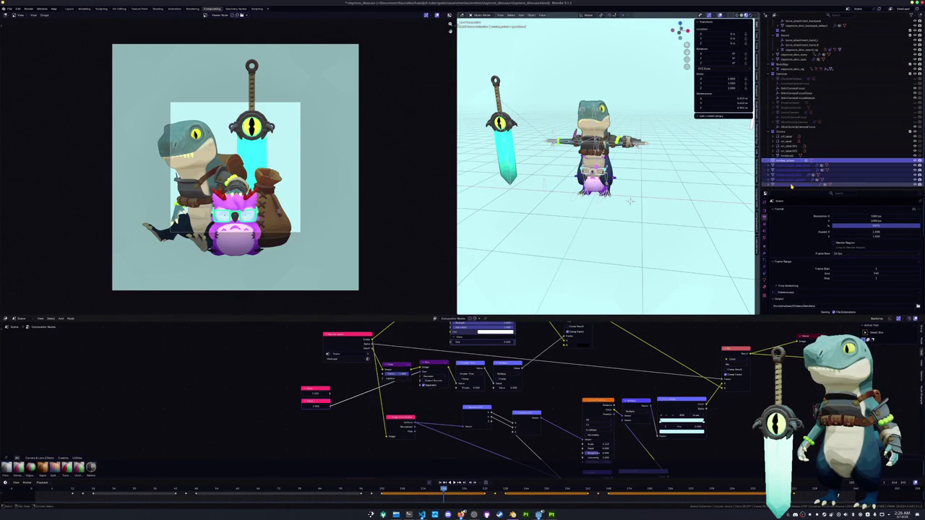
pyautogui.press('Delete')
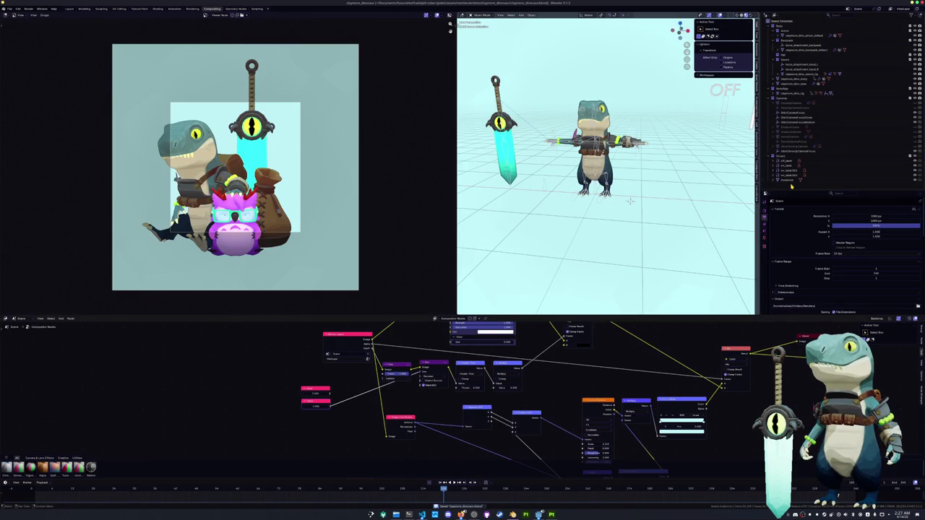
# Step: Select the dinosaur rig and show it in Solid shading in the Layout workspace
pyautogui.click(792, 180)
pyautogui.click(794, 93)
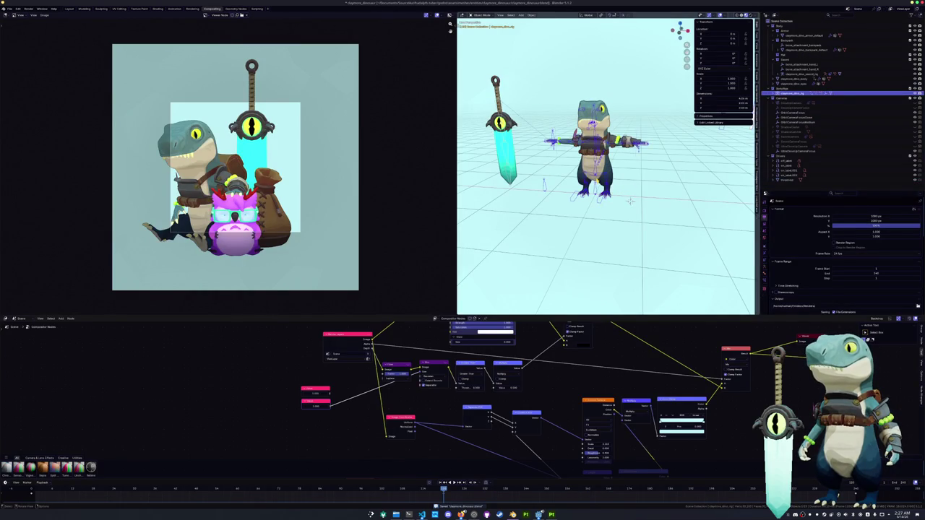
pyautogui.click(742, 15)
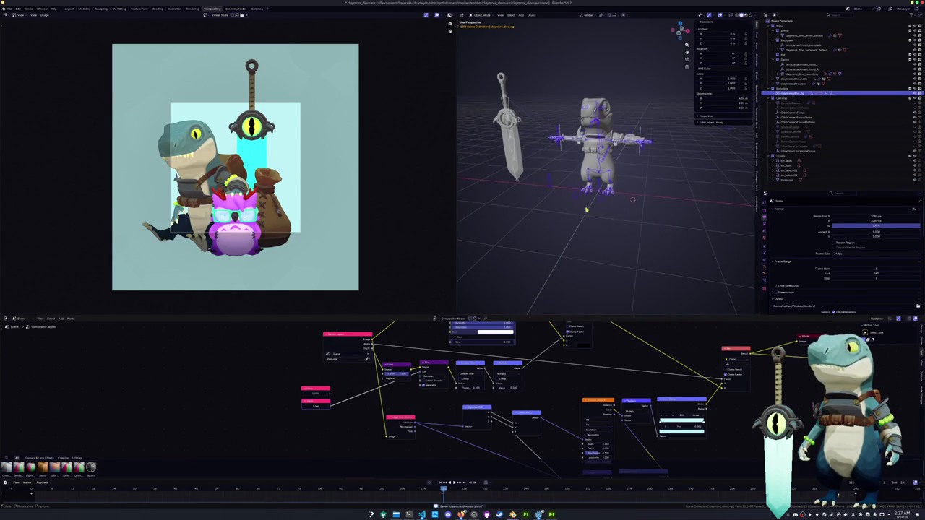
pyautogui.click(71, 9)
# Step: Frame the dinosaur and sword in the viewport and save the blend file
pyautogui.scroll(3, 347, 203)
pyautogui.scroll(3, 289, 166)
pyautogui.moveTo(279, 155)
pyautogui.keyDown('shift'); pyautogui.mouseDown(button='middle')
pyautogui.moveTo(329, 259)
pyautogui.moveTo(300, 248)
pyautogui.moveTo(342, 258)
pyautogui.mouseUp(button='middle'); pyautogui.keyUp('shift')
pyautogui.scroll(3, 314, 237)
pyautogui.scroll(2, 319, 271)
pyautogui.hotkey('ctrl', 's')
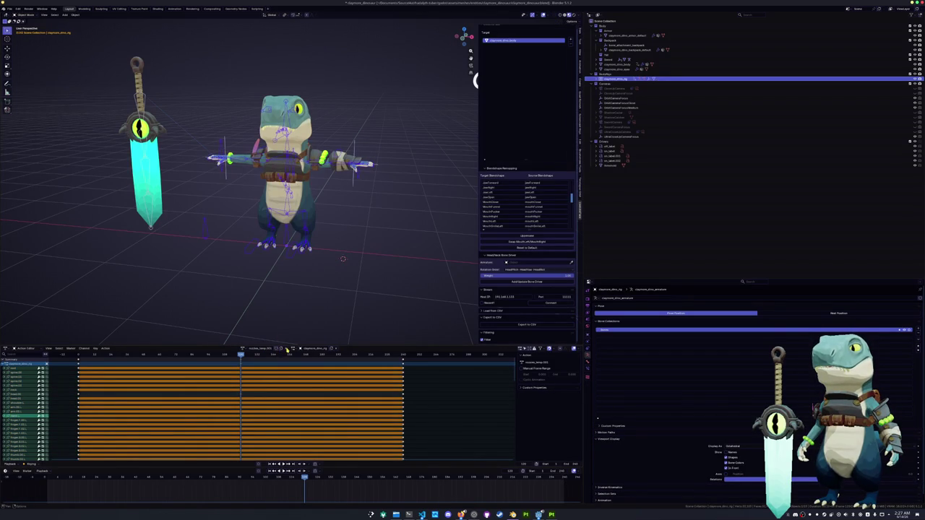
# Step: Unlink the rig's current action and assign nuzzles_tonsorAction from the Browse Action list
pyautogui.click(287, 348)
pyautogui.click(274, 348)
pyautogui.scroll(-5, 287, 370)
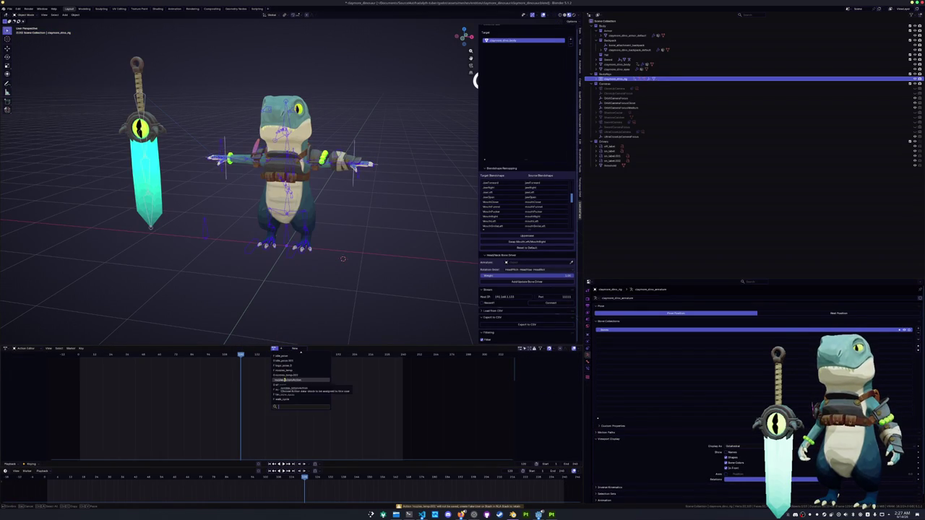
pyautogui.click(285, 379)
pyautogui.click(300, 349)
pyautogui.click(274, 349)
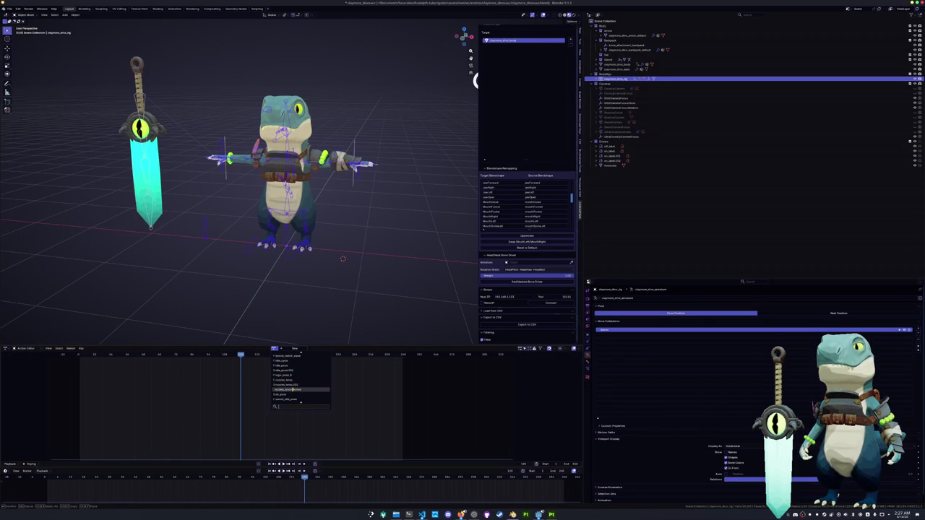
pyautogui.click(293, 389)
pyautogui.click(598, 15)
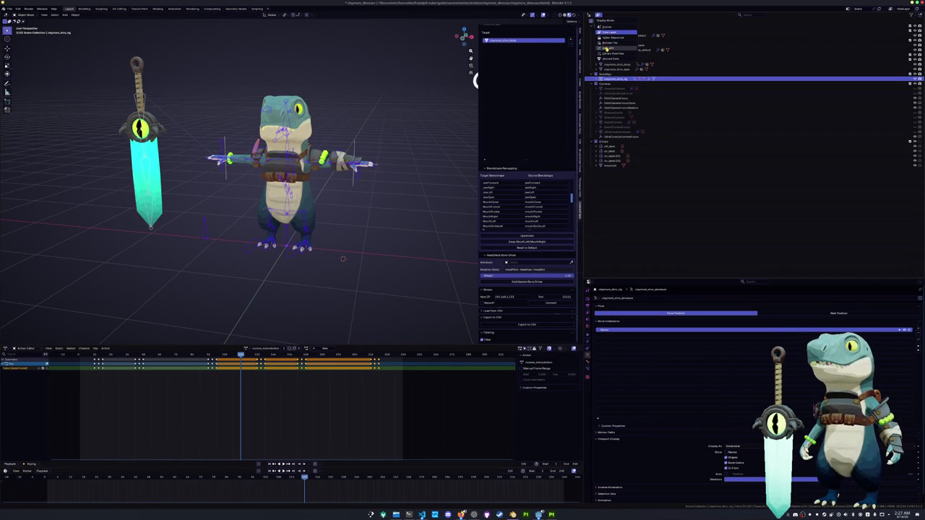
# Step: Set the Outliner to Blender File view and expand the Actions category
pyautogui.click(605, 49)
pyautogui.click(605, 15)
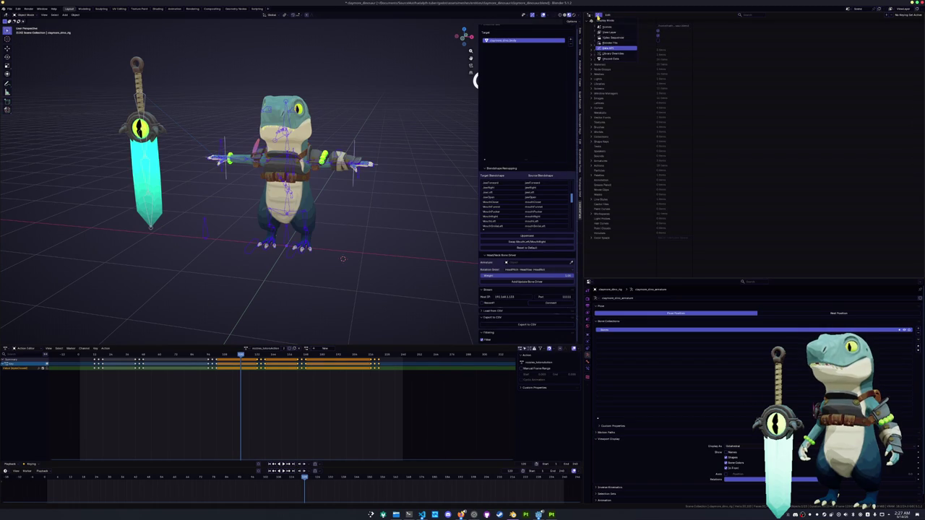
pyautogui.click(605, 43)
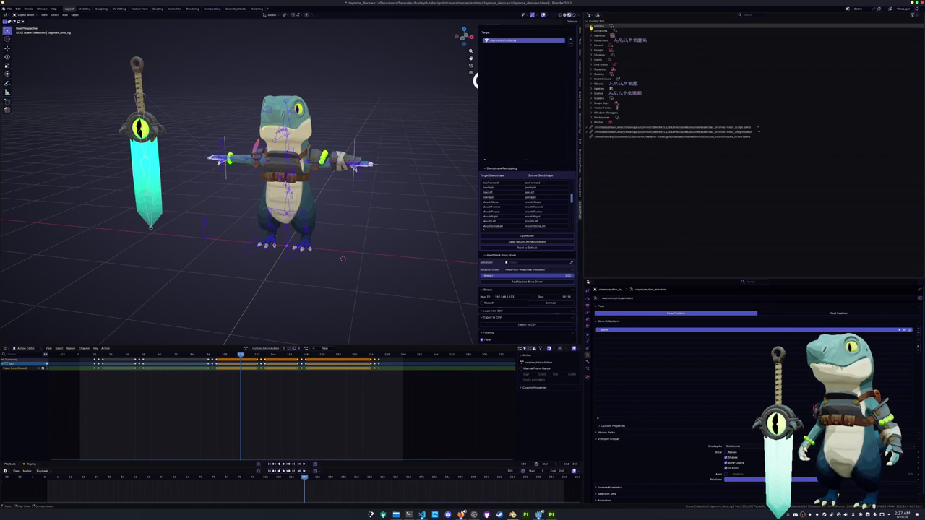
pyautogui.click(597, 27)
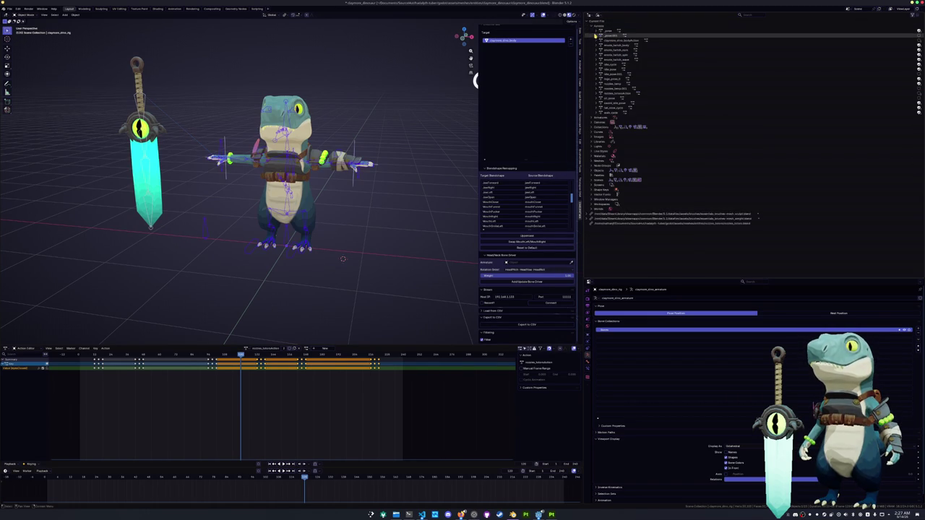
# Step: Remove the first action and the dino body action through their right-click menus
pyautogui.rightClick(609, 36)
pyautogui.click(613, 37)
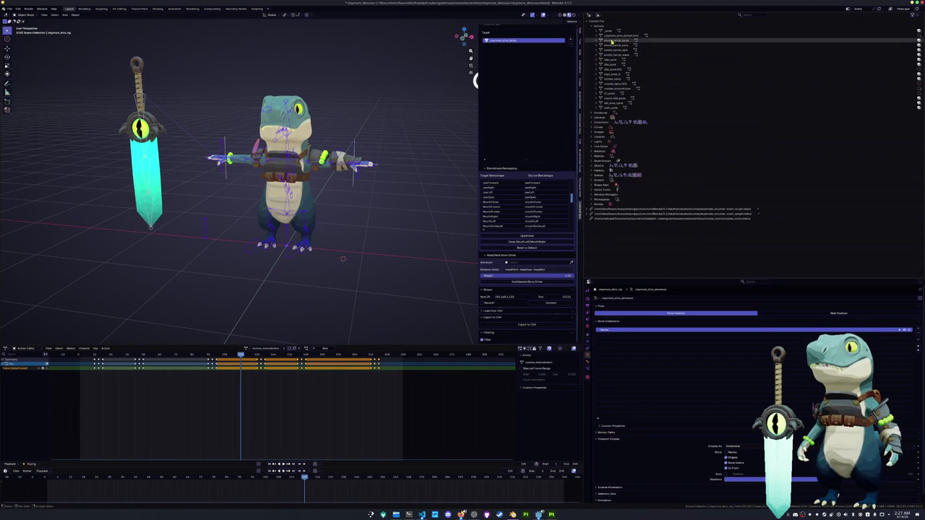
pyautogui.click(616, 36)
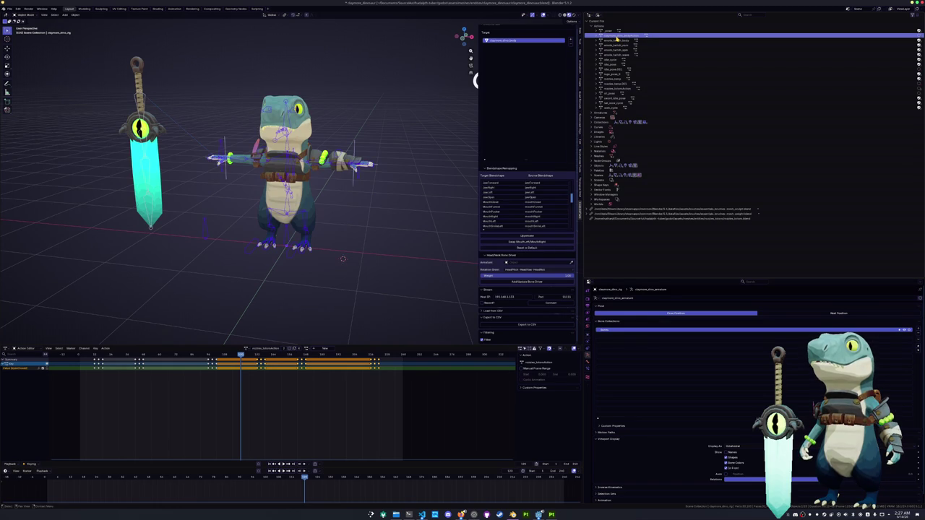
pyautogui.rightClick(617, 38)
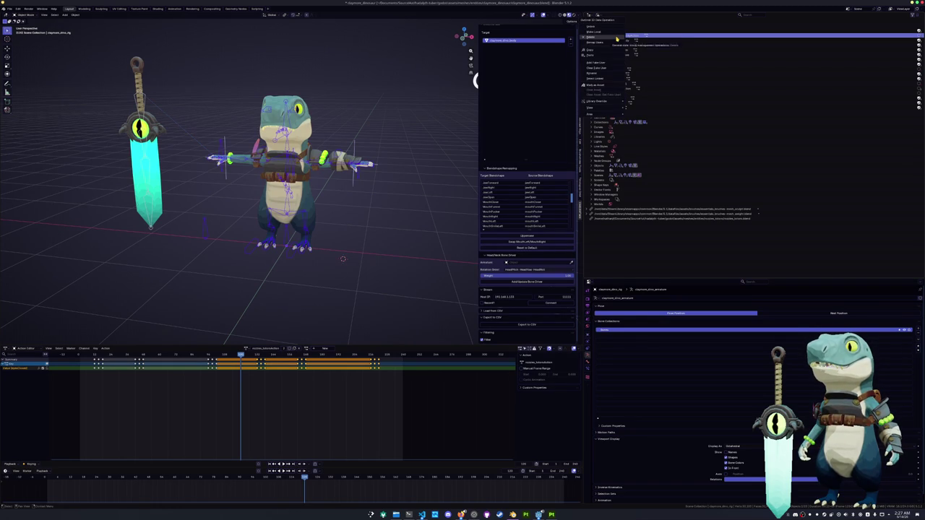
pyautogui.click(616, 37)
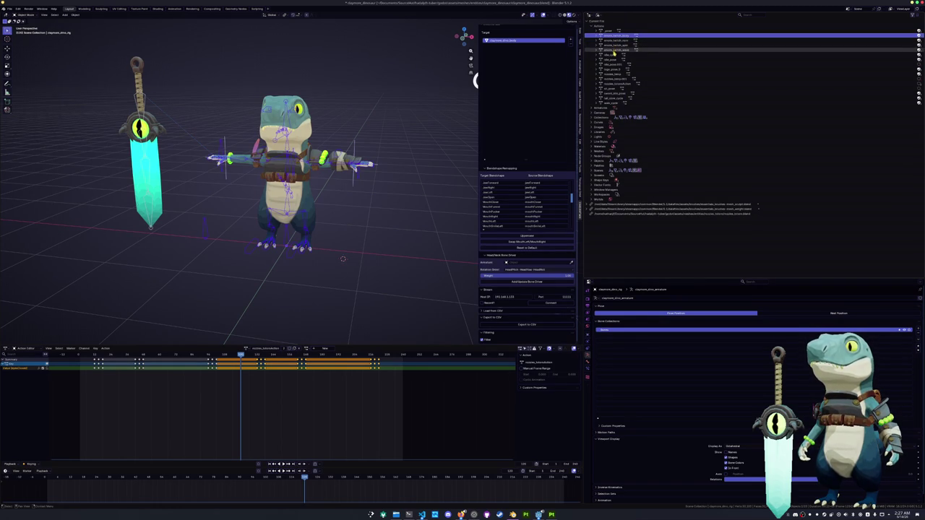
# Step: Delete the logo_pose, nozzles_temp.001 and one more leftover action
pyautogui.click(614, 70)
pyautogui.press('Delete')
pyautogui.click(614, 73)
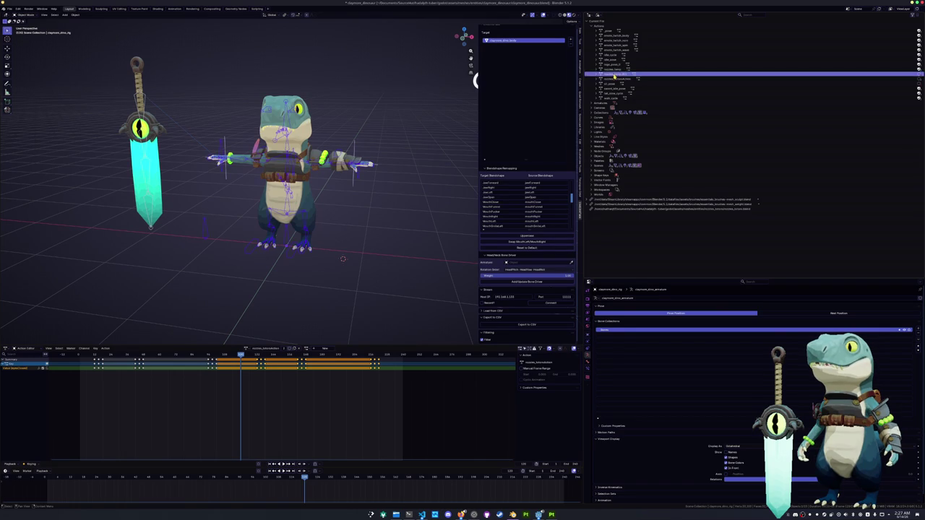
pyautogui.press('Delete')
pyautogui.click(615, 69)
pyautogui.rightClick(615, 69)
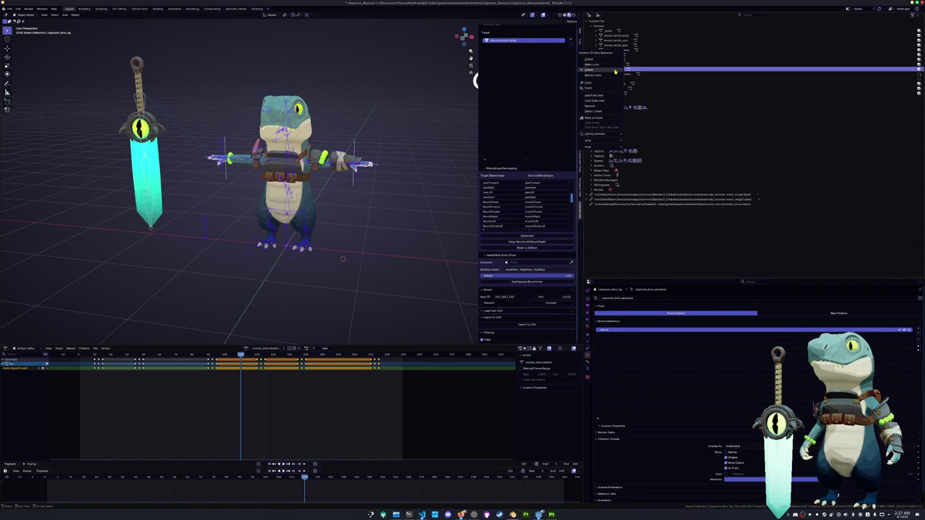
pyautogui.click(623, 70)
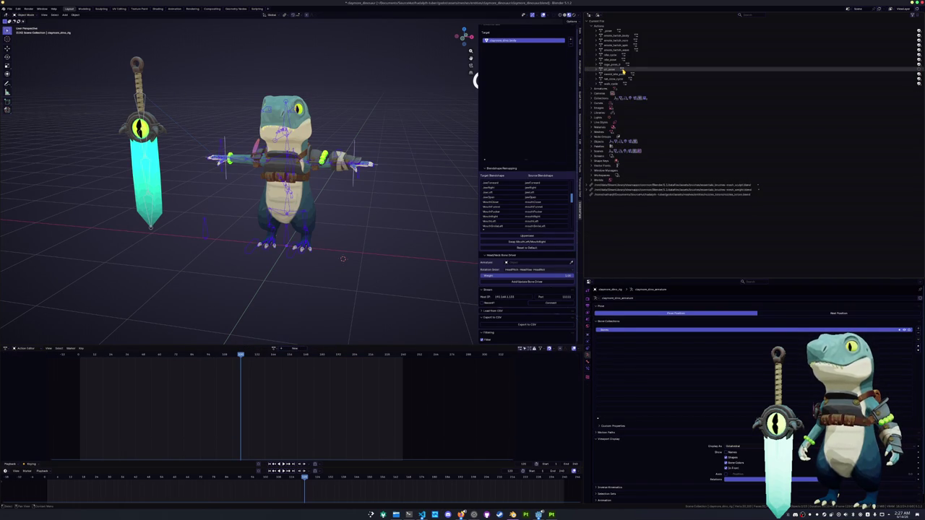
# Step: Save the cleaned-up blend file, check the remaining actions, and switch to the code editor
pyautogui.hotkey('ctrl', 's')
pyautogui.scroll(-4, 420, 147)
pyautogui.click(274, 349)
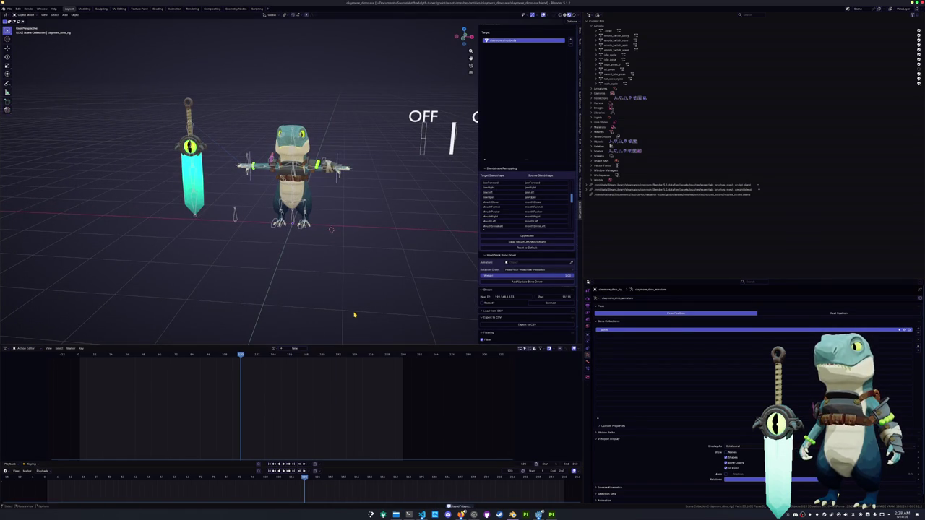
pyautogui.scroll(2, 339, 304)
pyautogui.scroll(2, 302, 280)
pyautogui.hotkey('ctrl', 's')
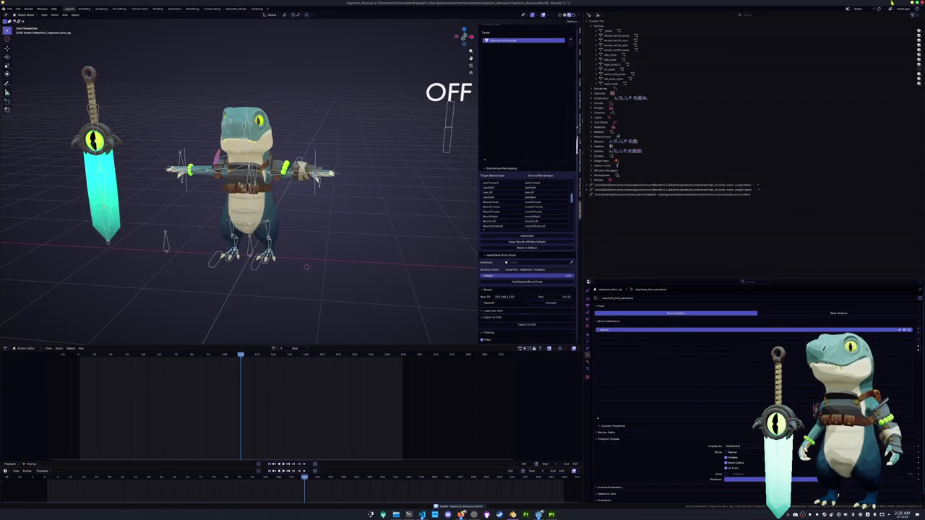
pyautogui.hotkey('alt', 'Tab')
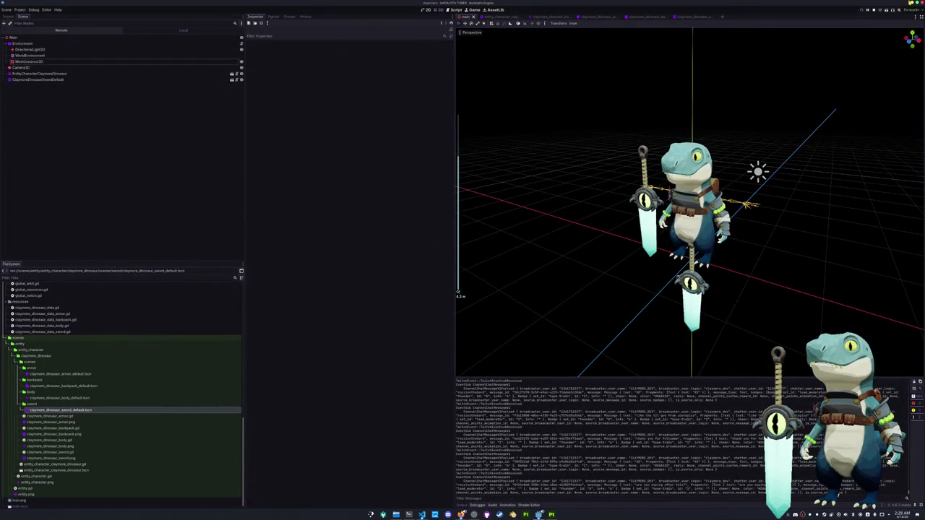
pyautogui.hotkey('alt', 'Tab')
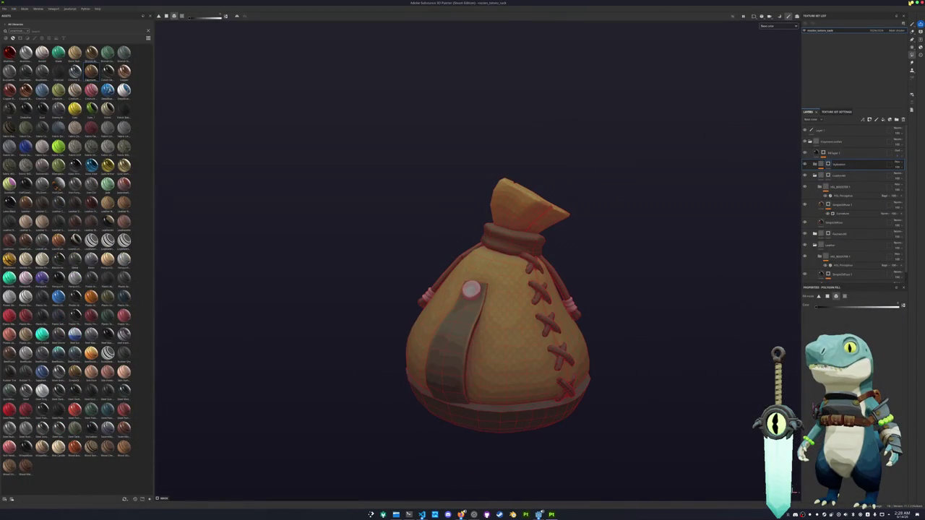
pyautogui.hotkey('alt', 'Tab')
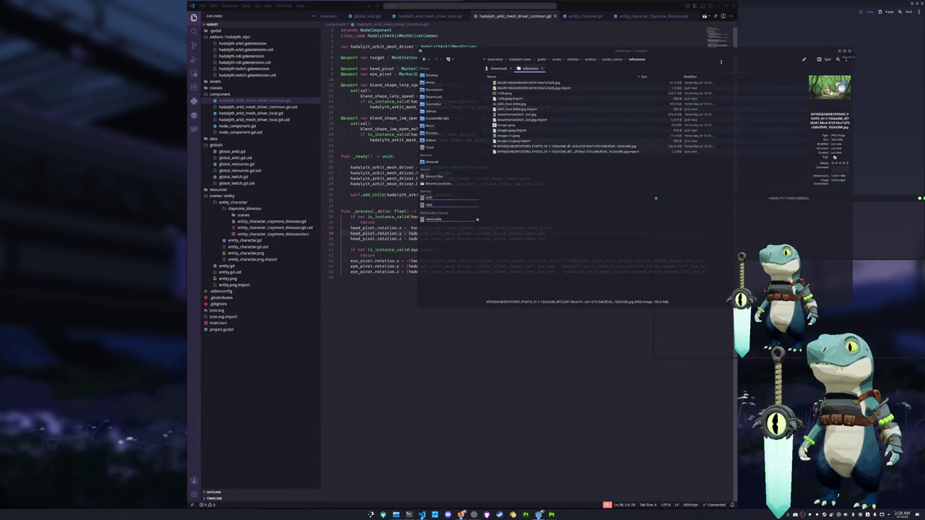
# Step: Move the Dolphin window and go back up to the hadalyth-tuber project folder
pyautogui.moveTo(720, 62); pyautogui.dragTo(505, 214)
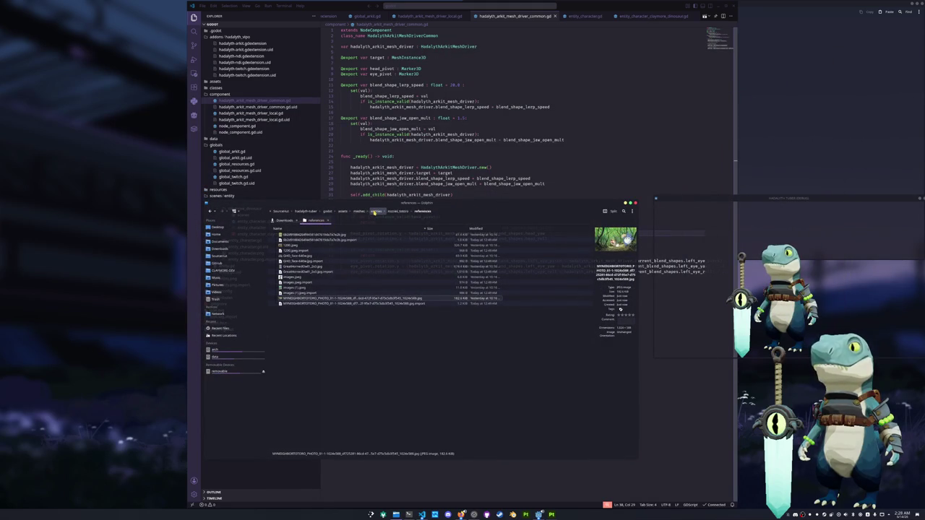
pyautogui.click(375, 211)
pyautogui.click(358, 211)
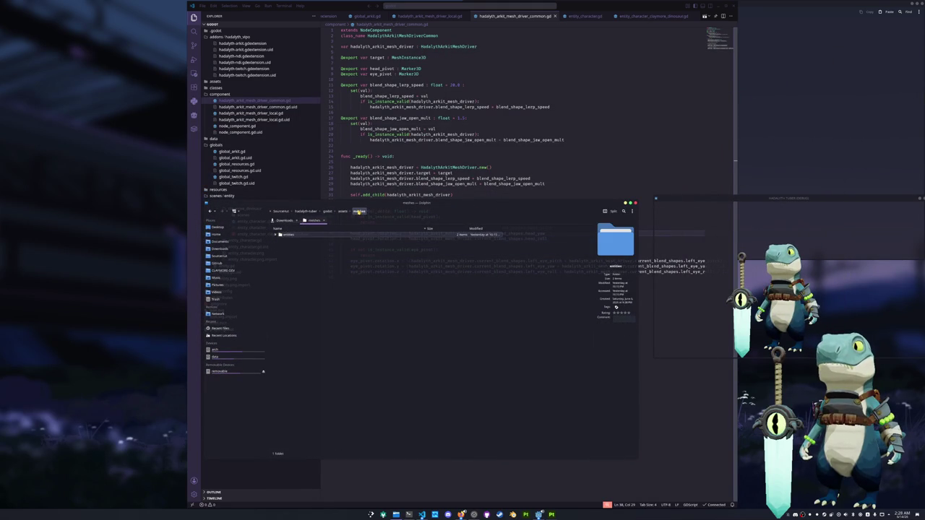
pyautogui.click(343, 211)
pyautogui.click(327, 211)
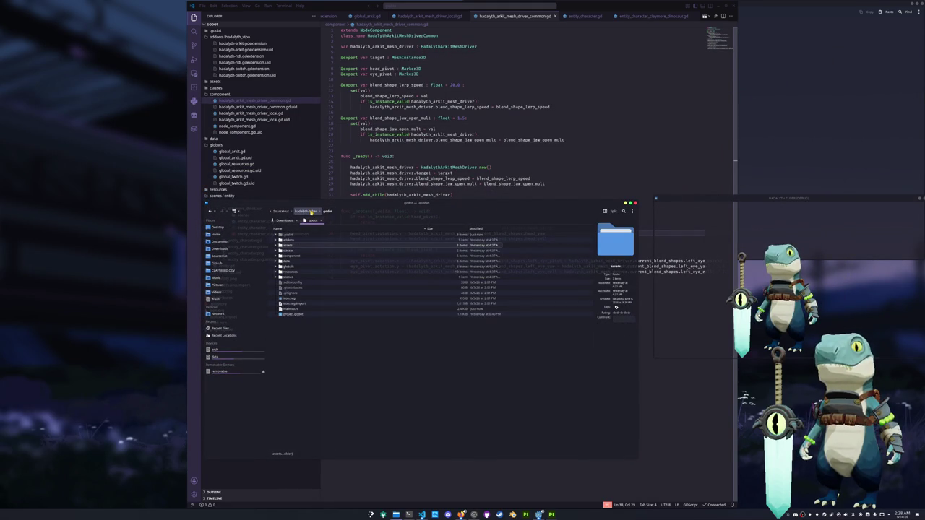
pyautogui.click(311, 211)
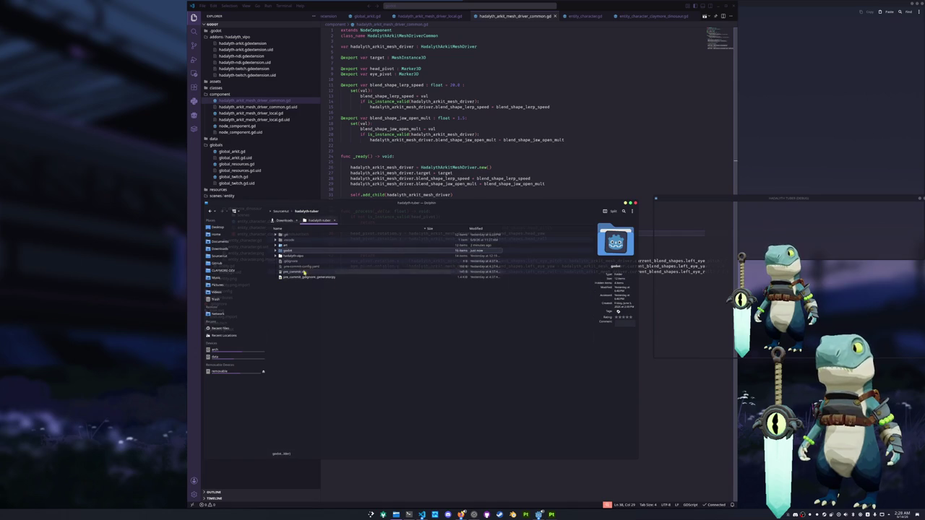
pyautogui.click(279, 251)
pyautogui.click(279, 251)
# Step: Launch GIMP by searching 'gimp' in the application launcher
pyautogui.press('super')
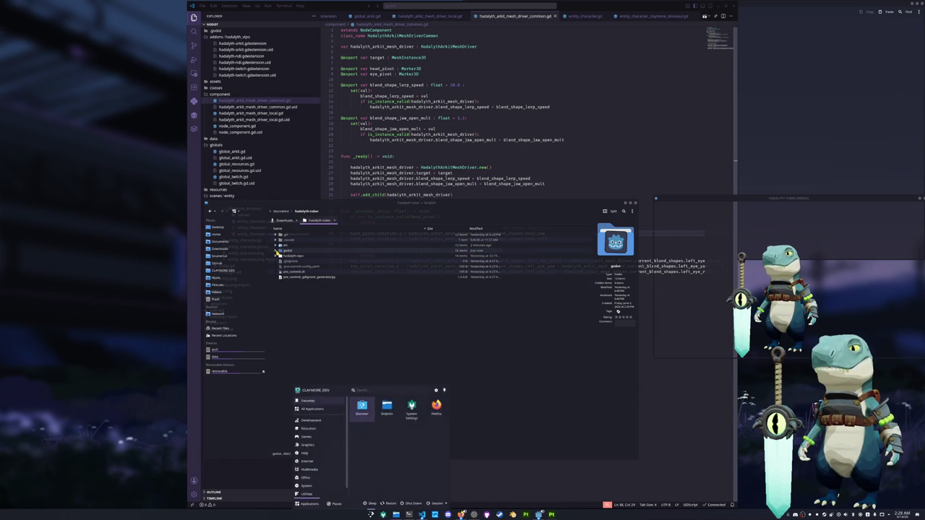
pyautogui.write('gimp')
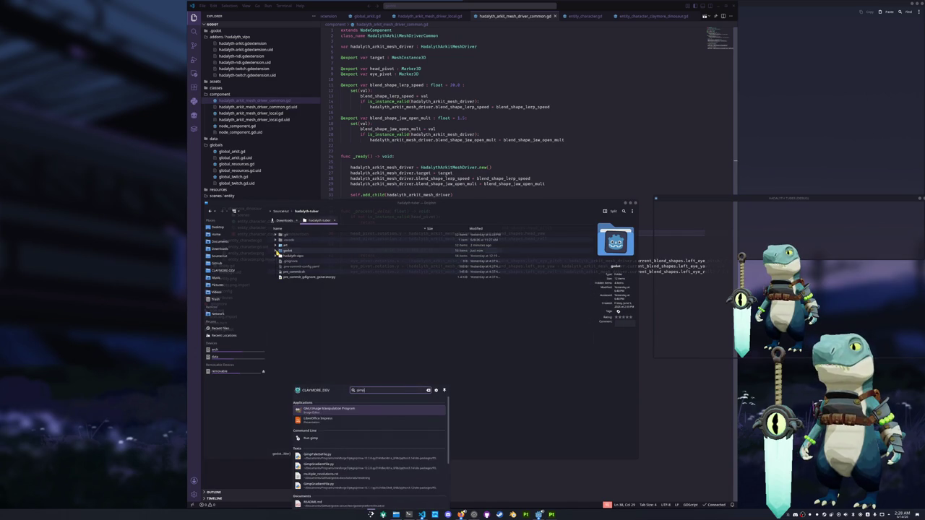
pyautogui.press('Return')
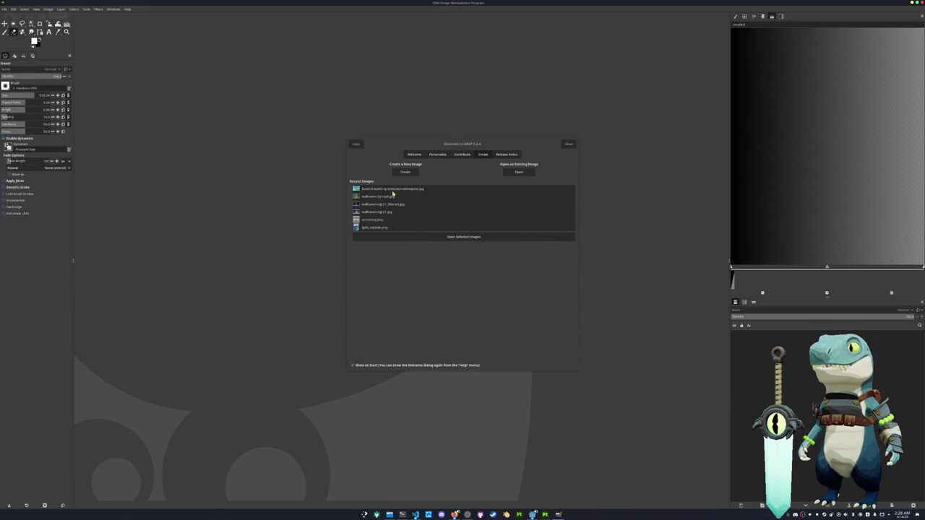
# Step: Drag rozzies_totoro_claymore.png from godot/art in Dolphin into GIMP and close the Welcome dialog
pyautogui.moveTo(416, 145); pyautogui.dragTo(506, 169)
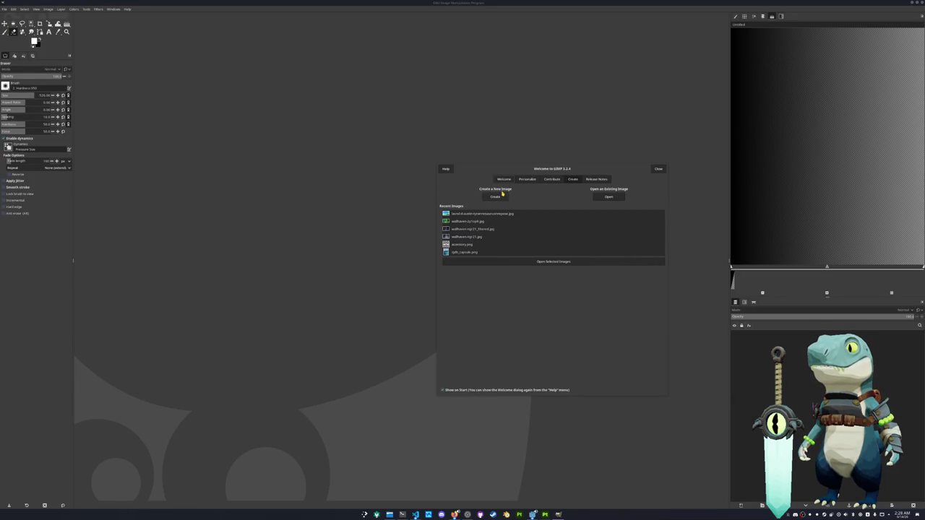
pyautogui.click(390, 513)
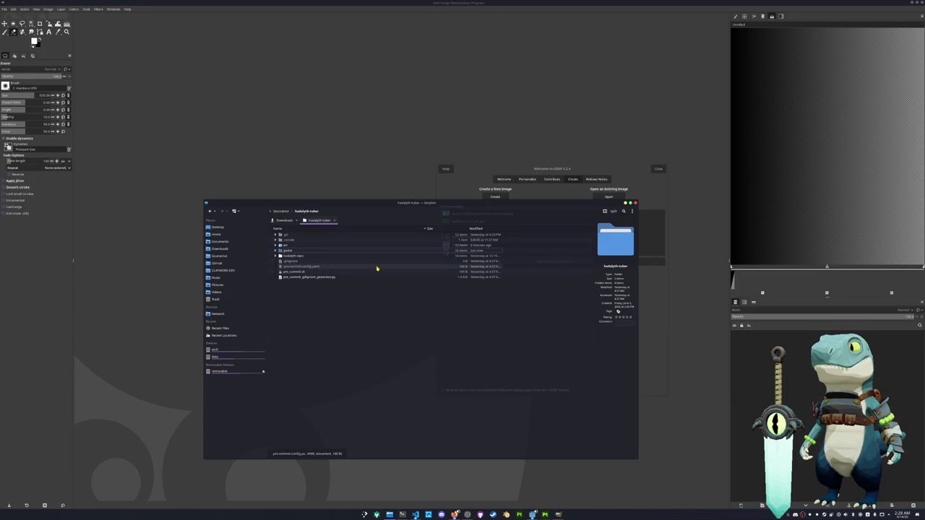
pyautogui.moveTo(378, 203); pyautogui.dragTo(605, 235)
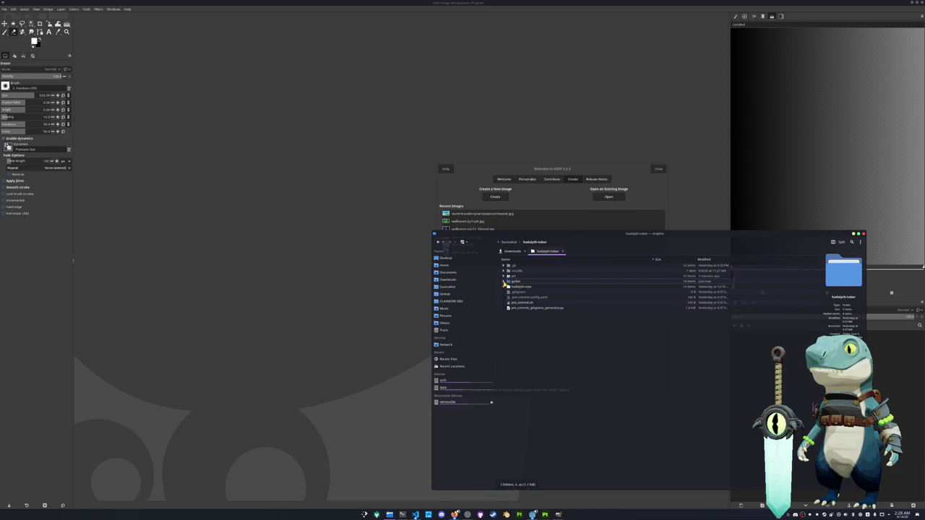
pyautogui.click(503, 282)
pyautogui.click(503, 277)
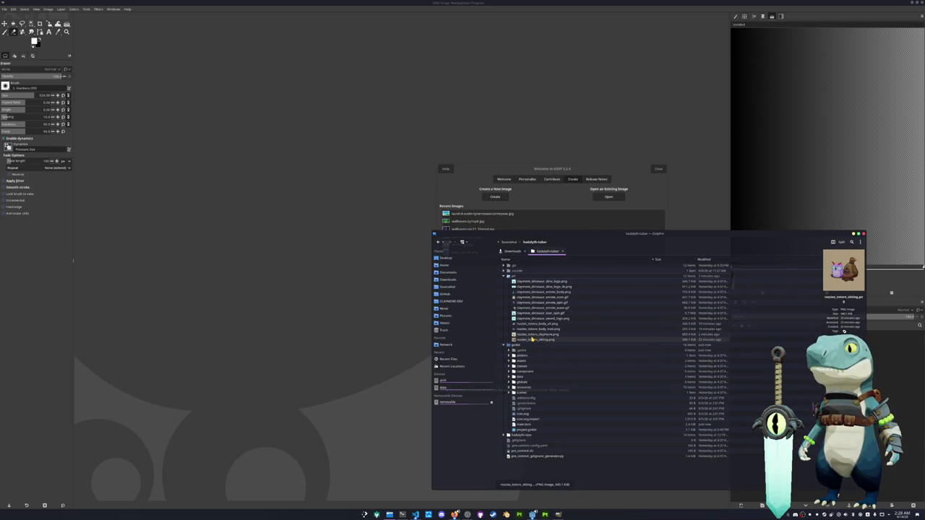
pyautogui.moveTo(533, 336); pyautogui.dragTo(371, 264)
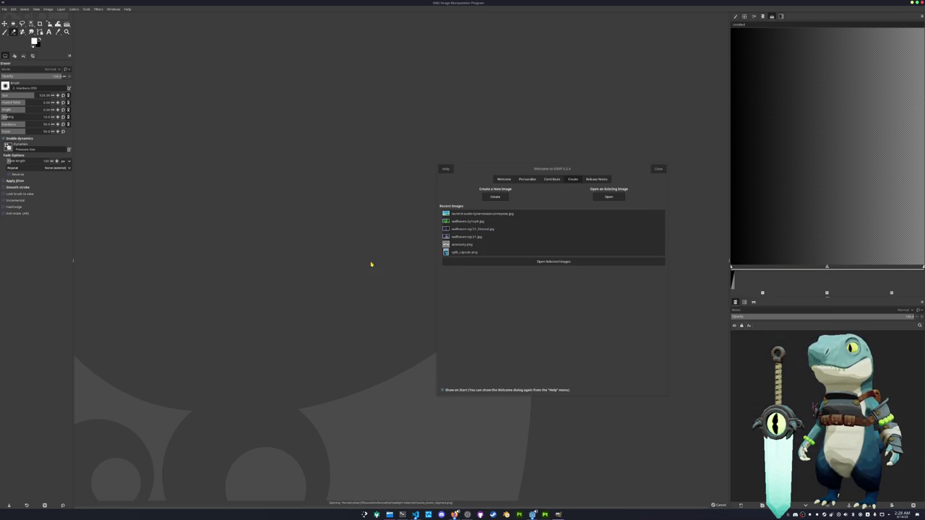
pyautogui.click(658, 170)
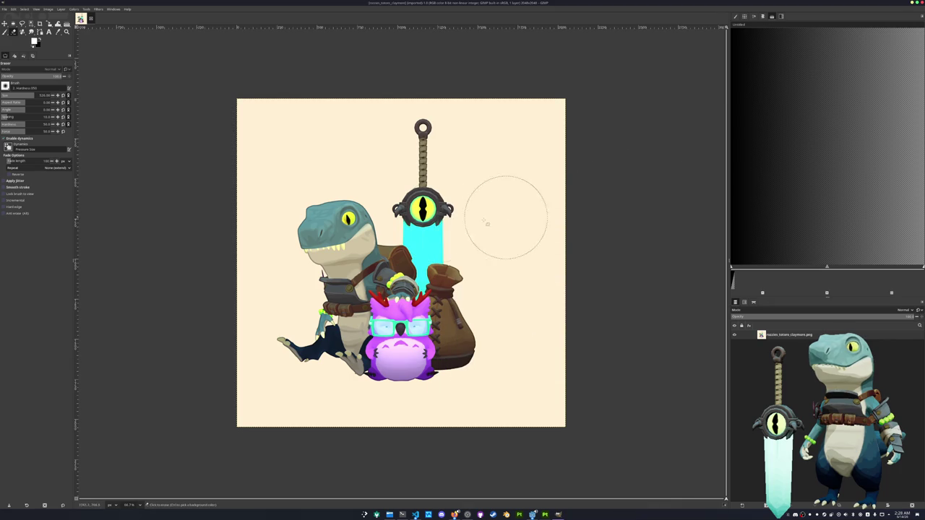
# Step: Choose the Text tool and set its font to CaskaydiaCove Nerd Font Mono Bold
pyautogui.click(49, 32)
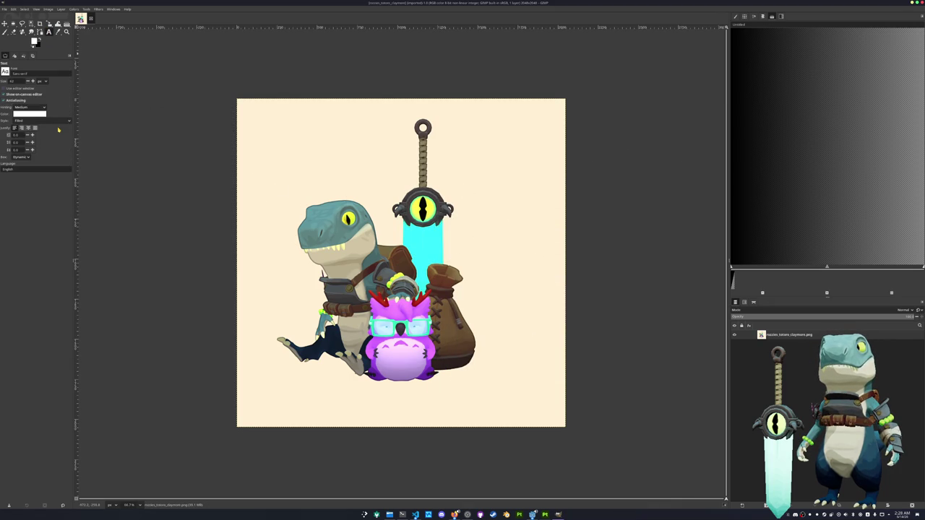
pyautogui.click(5, 71)
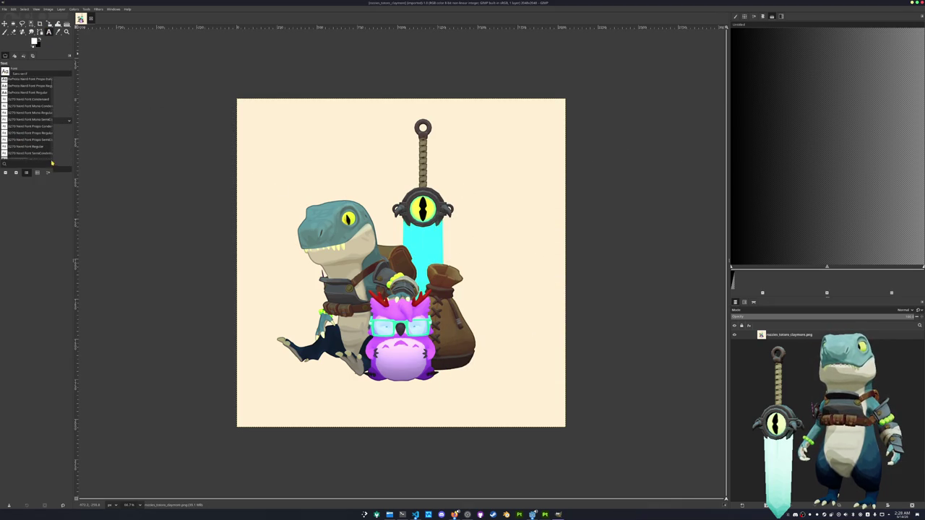
pyautogui.scroll(-3, 41, 146)
pyautogui.scroll(-3, 40, 146)
pyautogui.scroll(-2, 36, 143)
pyautogui.scroll(-2, 33, 140)
pyautogui.scroll(-2, 33, 139)
pyautogui.scroll(-2, 32, 140)
pyautogui.scroll(-2, 29, 139)
pyautogui.scroll(-2, 30, 140)
pyautogui.scroll(-1, 30, 140)
pyautogui.scroll(-2, 29, 140)
pyautogui.scroll(-2, 29, 141)
pyautogui.scroll(-2, 29, 141)
pyautogui.scroll(-2, 28, 143)
pyautogui.scroll(-1, 28, 143)
pyautogui.scroll(-2, 27, 143)
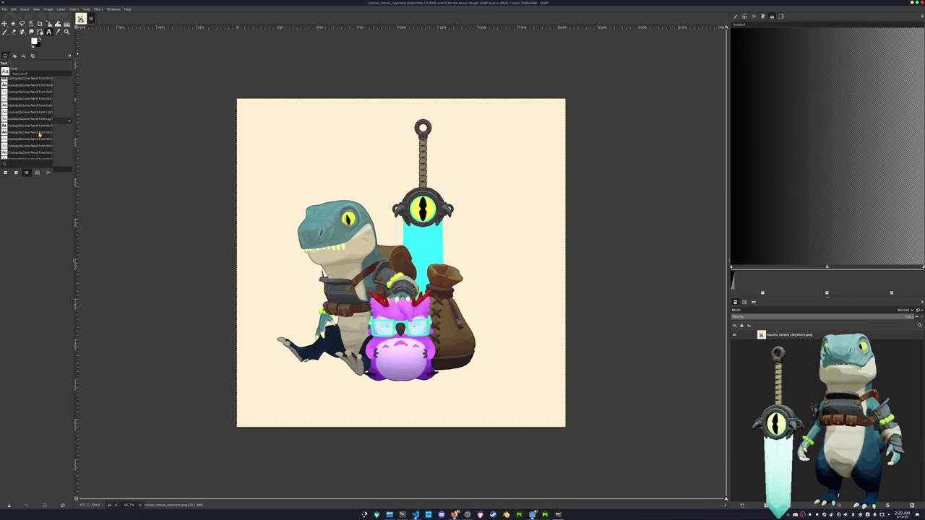
pyautogui.click(46, 132)
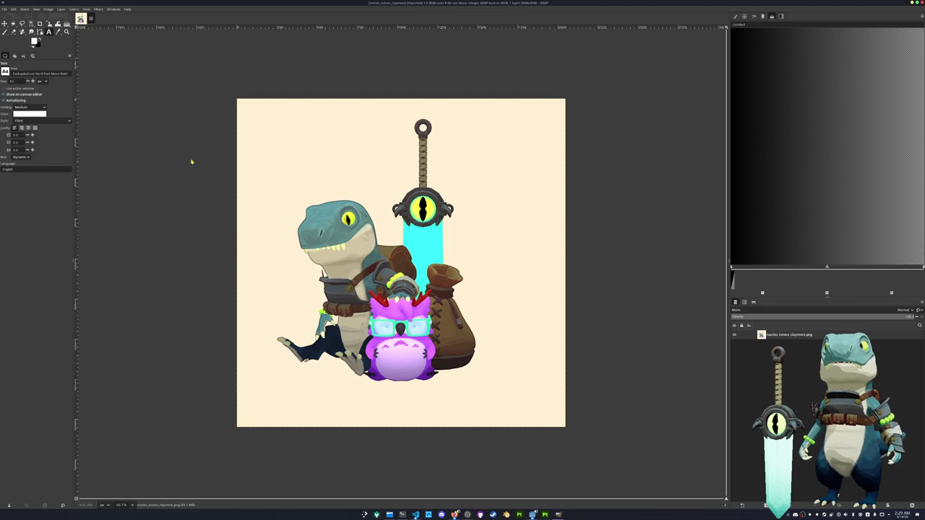
# Step: Type a 'Happy Birthday' title near the top-left and enlarge its font size substantially
pyautogui.click(257, 156)
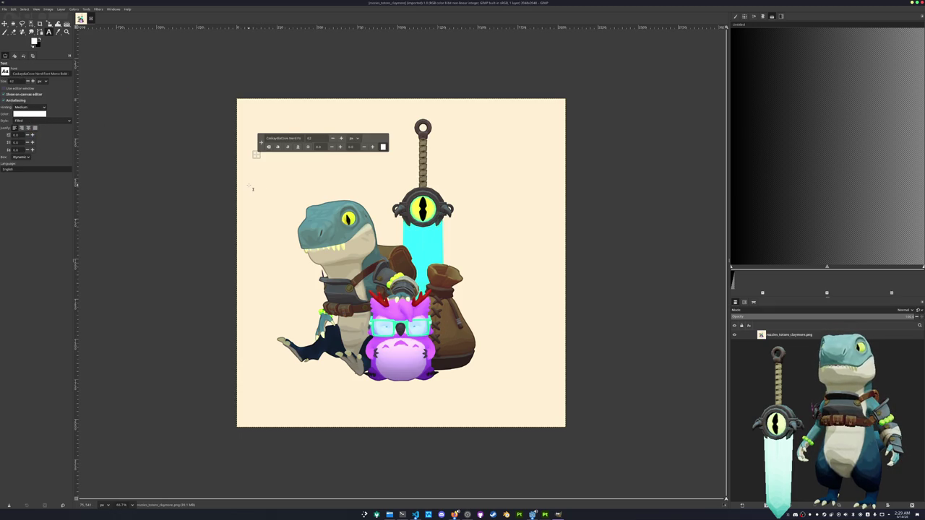
pyautogui.write('T')
pyautogui.write(' Birthday')
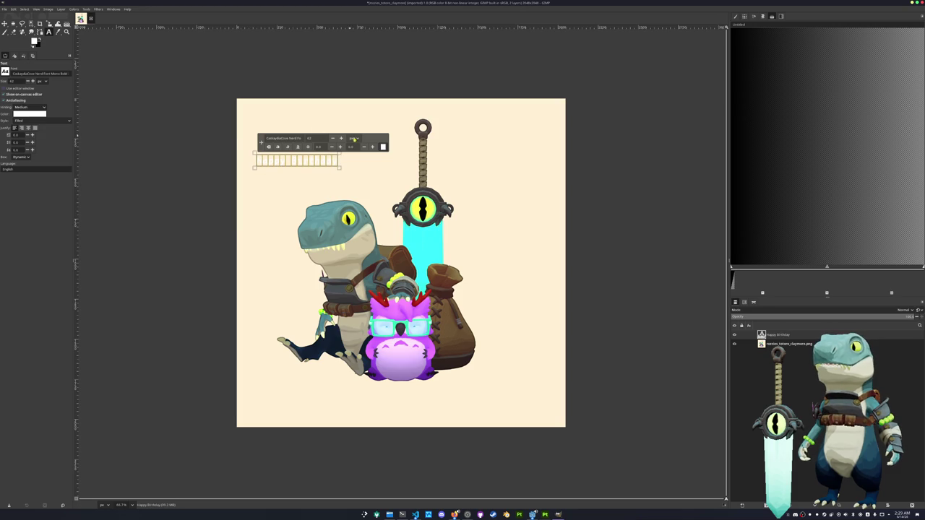
pyautogui.click(341, 138)
pyautogui.click(341, 138)
pyautogui.click(341, 138)
pyautogui.click(341, 138)
pyautogui.click(341, 138)
pyautogui.click(341, 137)
pyautogui.click(341, 138)
pyautogui.click(341, 138)
pyautogui.click(341, 138)
pyautogui.click(341, 138)
pyautogui.click(341, 138)
pyautogui.click(341, 138)
pyautogui.click(341, 138)
pyautogui.click(341, 138)
pyautogui.click(341, 138)
pyautogui.click(341, 138)
pyautogui.click(341, 138)
pyautogui.click(341, 138)
pyautogui.click(341, 138)
pyautogui.click(341, 138)
pyautogui.click(341, 138)
pyautogui.click(341, 138)
pyautogui.click(341, 138)
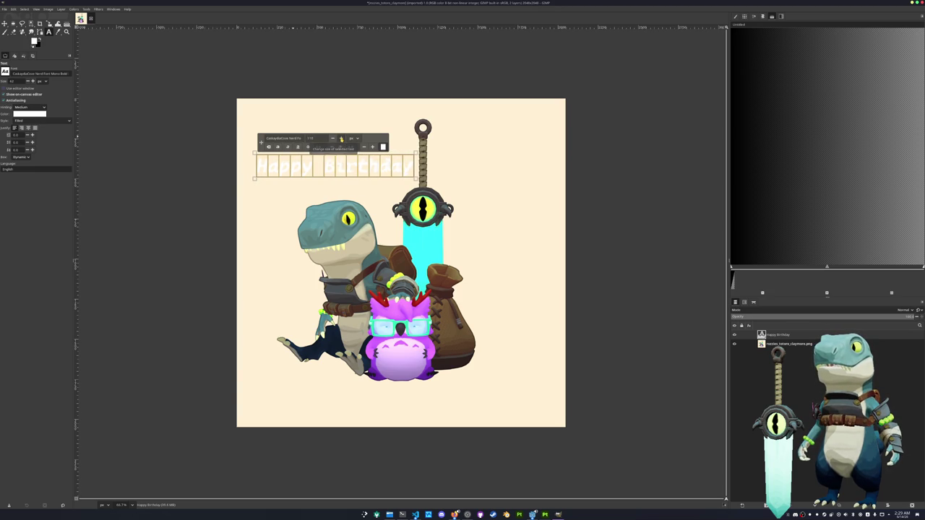
pyautogui.click(341, 138)
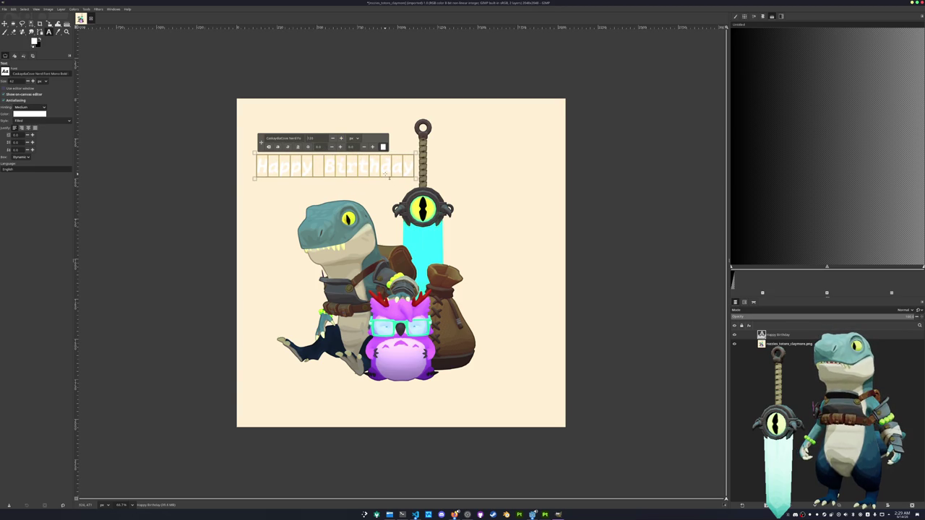
# Step: Discard a stray empty text box and move the title slightly up into place
pyautogui.click(254, 154)
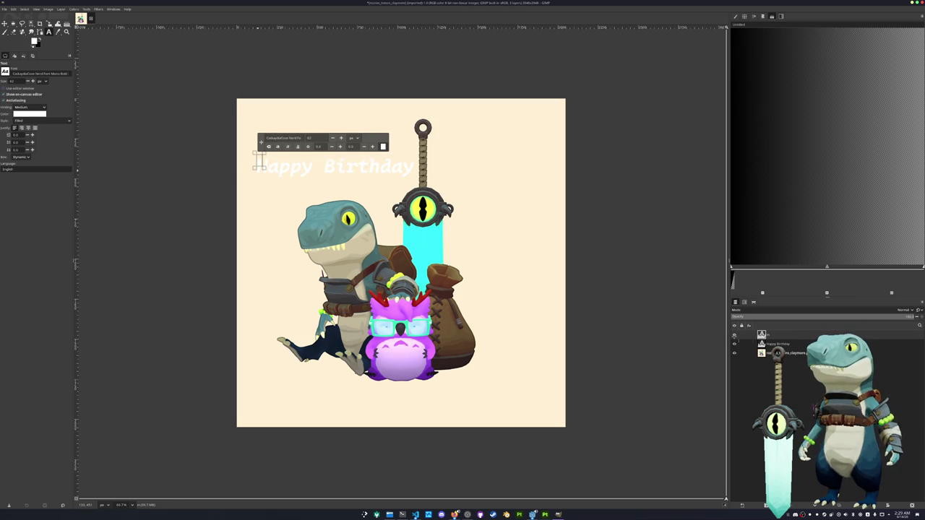
pyautogui.press('Escape')
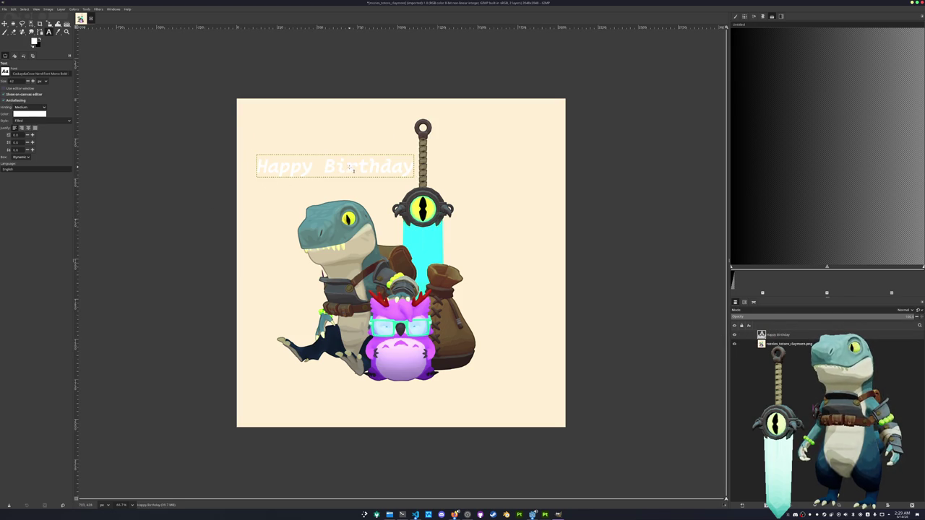
pyautogui.press('m')
pyautogui.moveTo(351, 168); pyautogui.dragTo(349, 153)
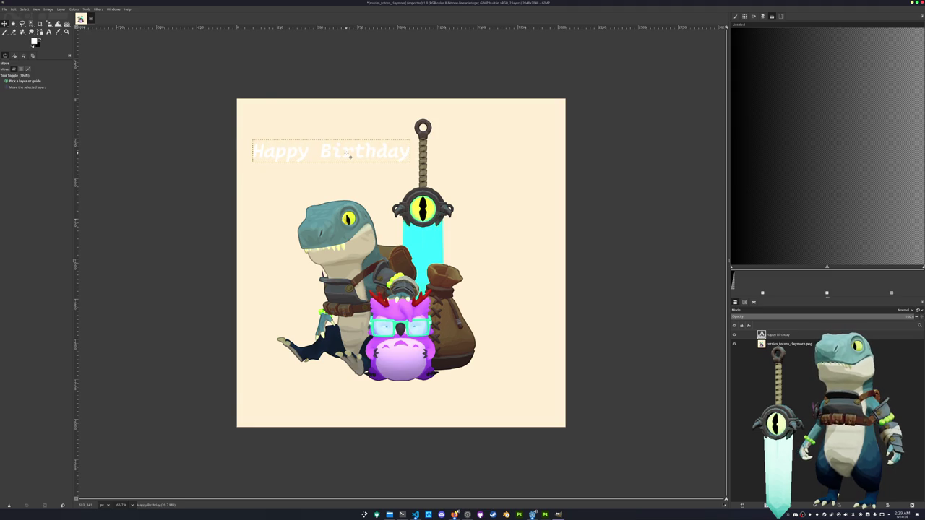
pyautogui.moveTo(349, 153); pyautogui.dragTo(349, 152)
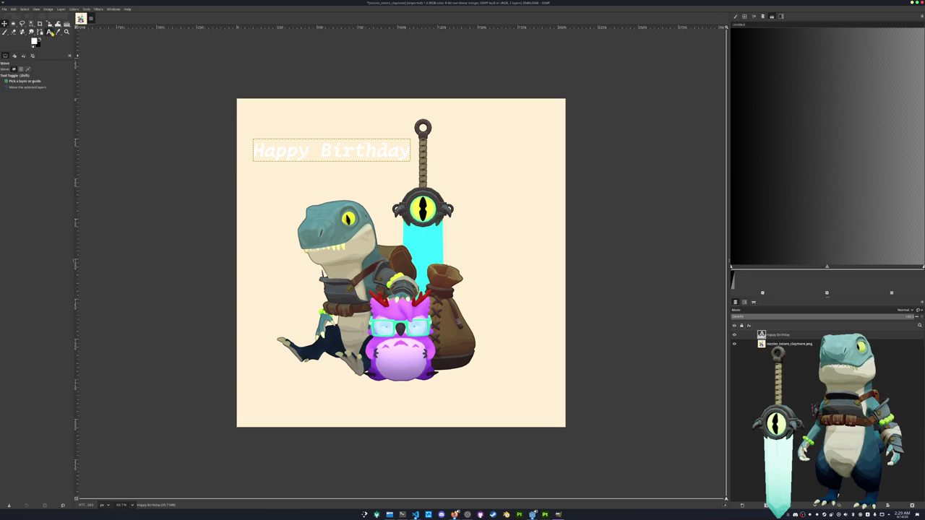
# Step: Add a 'Love Claymore' text layer beneath the title
pyautogui.click(49, 31)
pyautogui.click(256, 165)
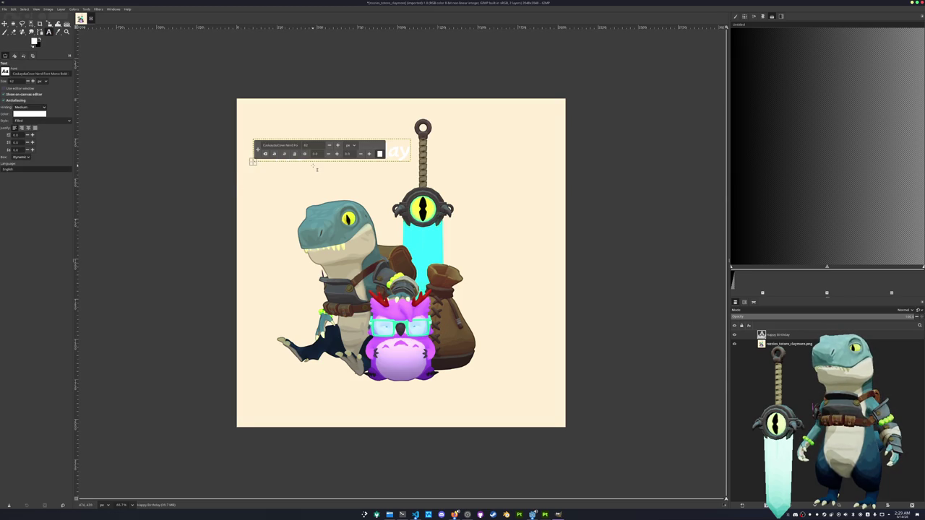
pyautogui.write('Love Claymore')
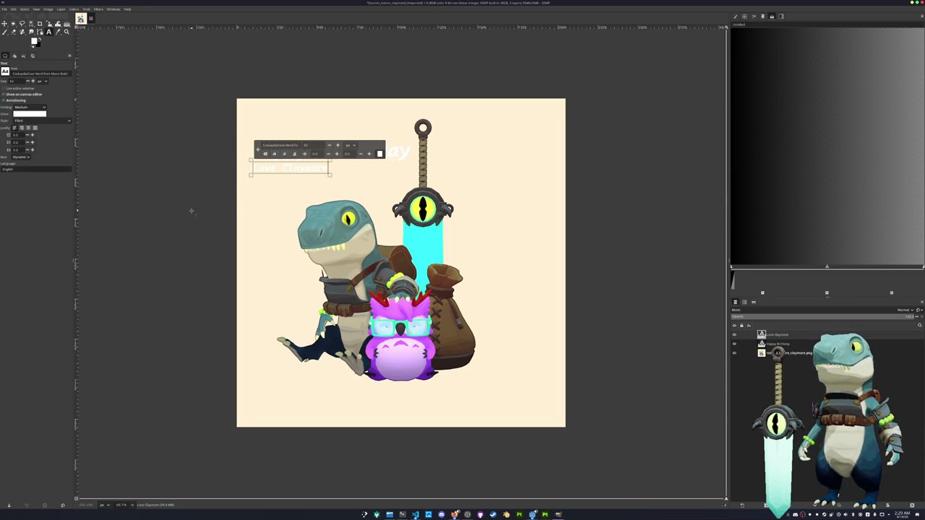
# Step: Add the postscript 'P.S. Iou are an owlbear' near the bottom-right corner
pyautogui.click(192, 210)
pyautogui.click(191, 254)
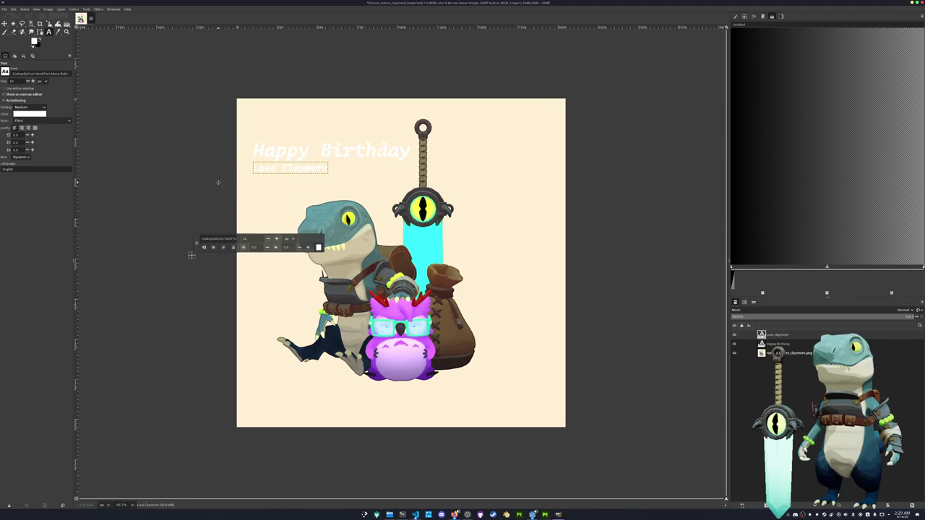
pyautogui.click(441, 395)
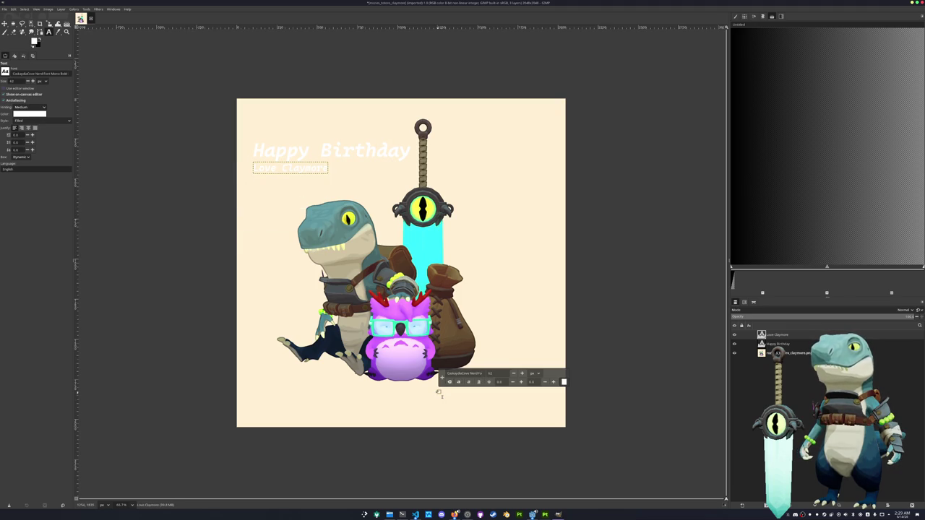
pyautogui.write('P.S. Iou are an owlbear')
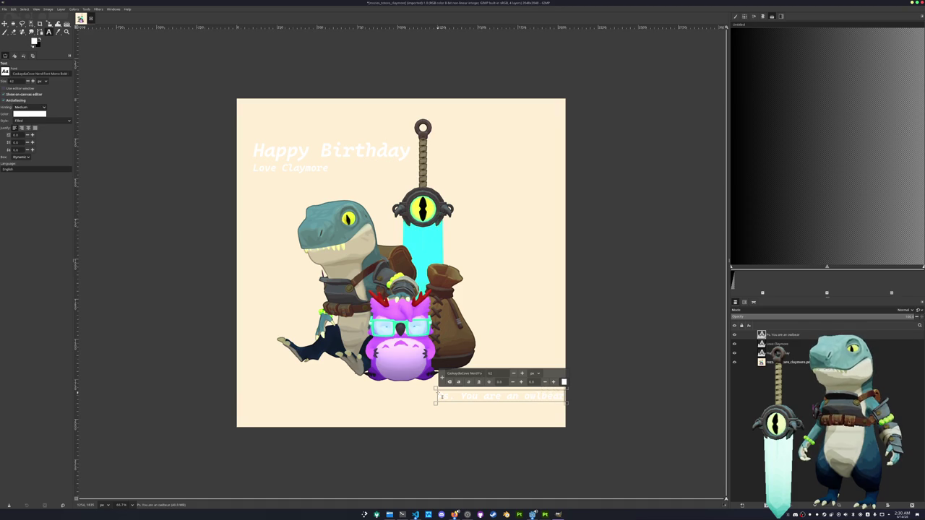
pyautogui.click(606, 390)
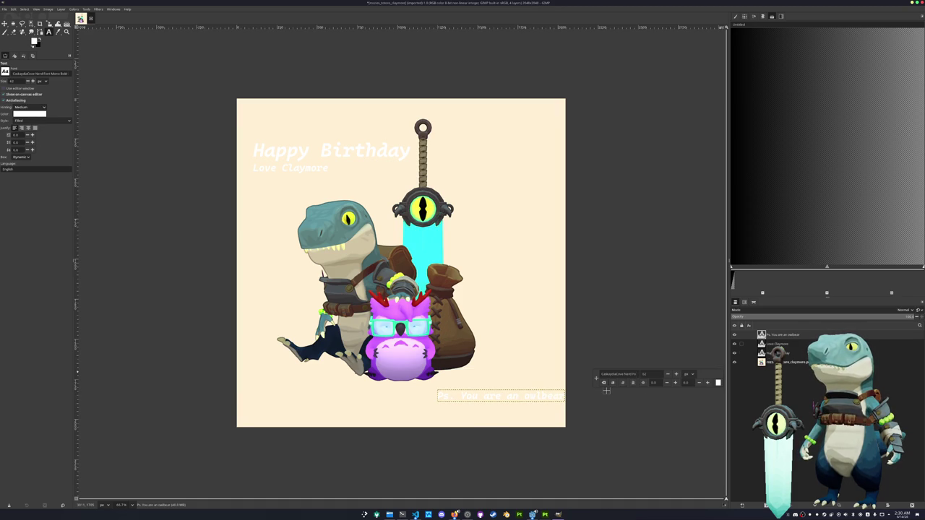
# Step: Move the owlbear line left toward the centre of the card
pyautogui.click(289, 168)
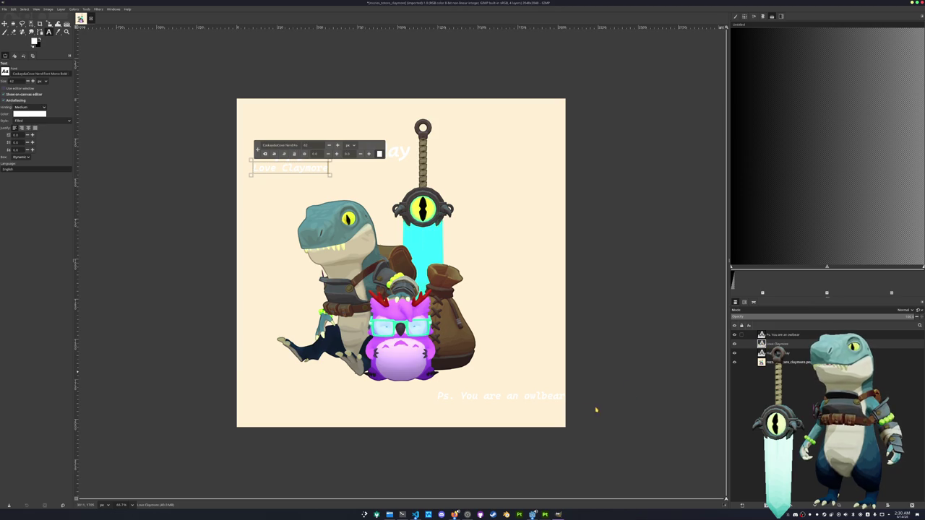
pyautogui.press('m')
pyautogui.moveTo(549, 399)
pyautogui.mouseDown()
pyautogui.moveTo(439, 394)
pyautogui.moveTo(453, 397)
pyautogui.mouseUp()
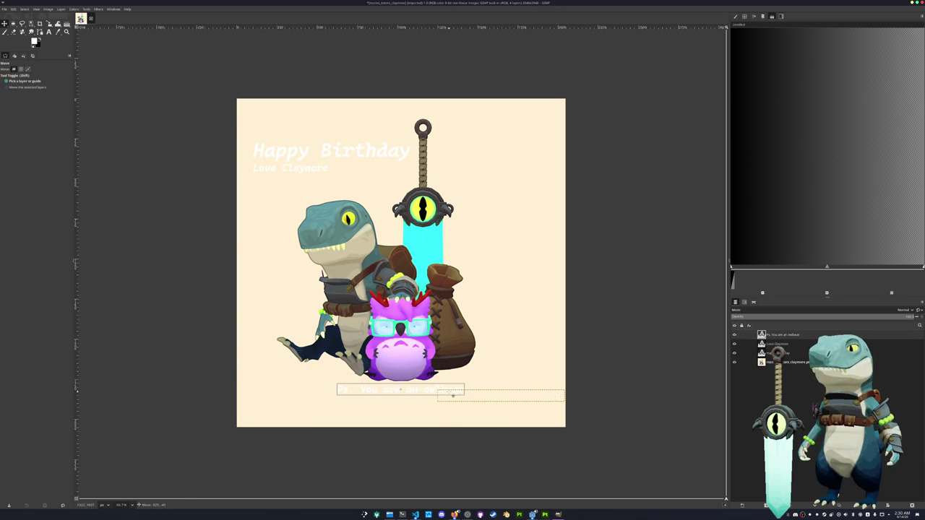
pyautogui.press('q')
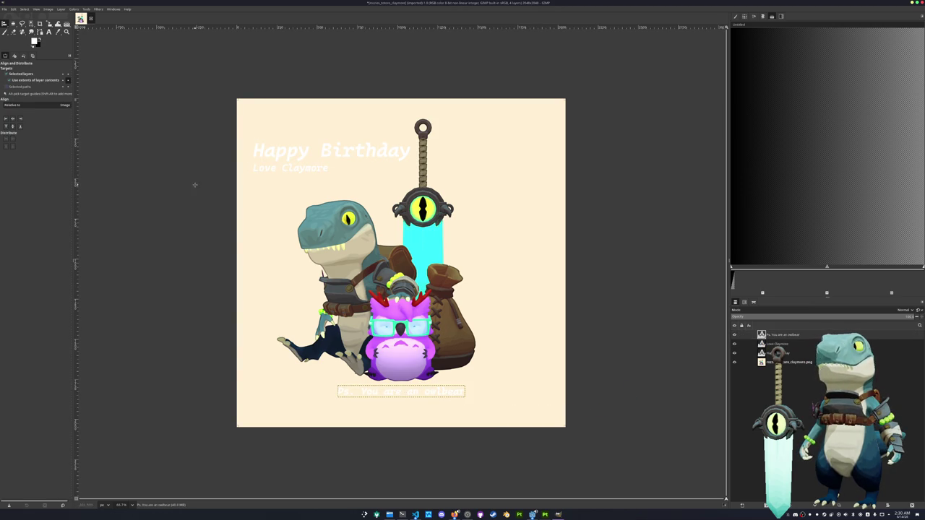
# Step: Centre the owlbear line on the image and move it back down near the bottom
pyautogui.click(12, 127)
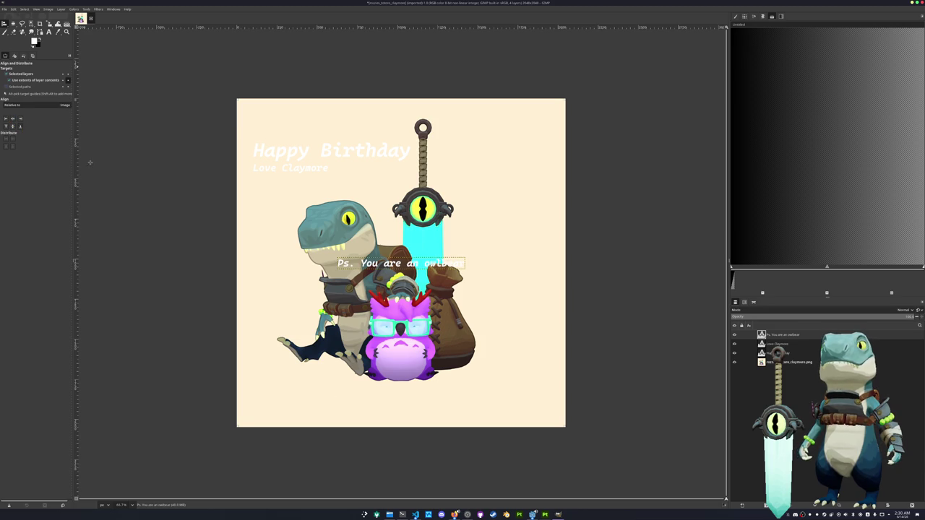
pyautogui.press('m')
pyautogui.moveTo(401, 266); pyautogui.dragTo(401, 398)
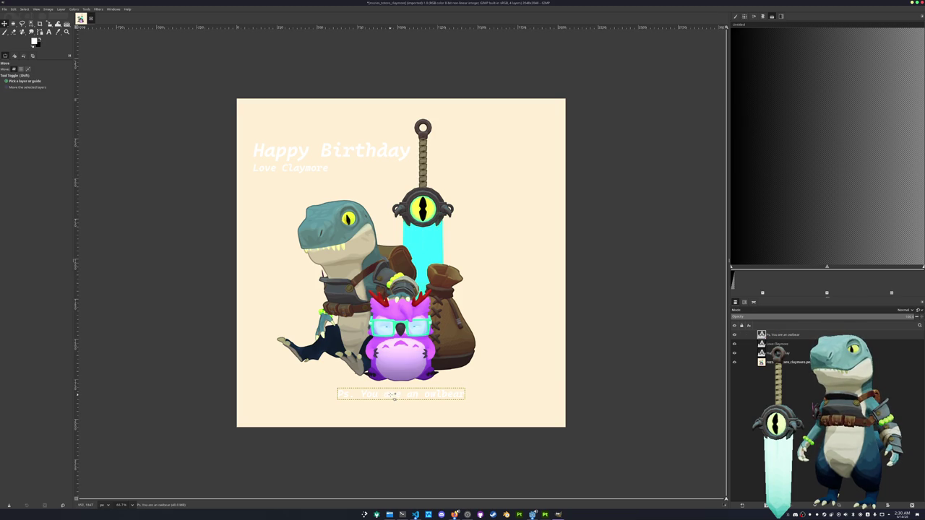
# Step: Correct the postscript to read 'P.S. You are an owlbear' and bring up the export dialog
pyautogui.press('t')
pyautogui.click(394, 397)
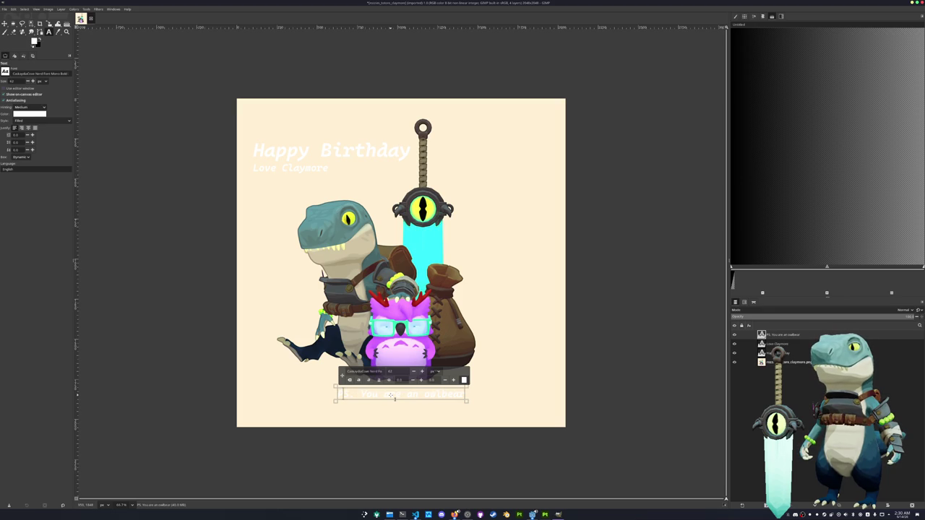
pyautogui.write('P')
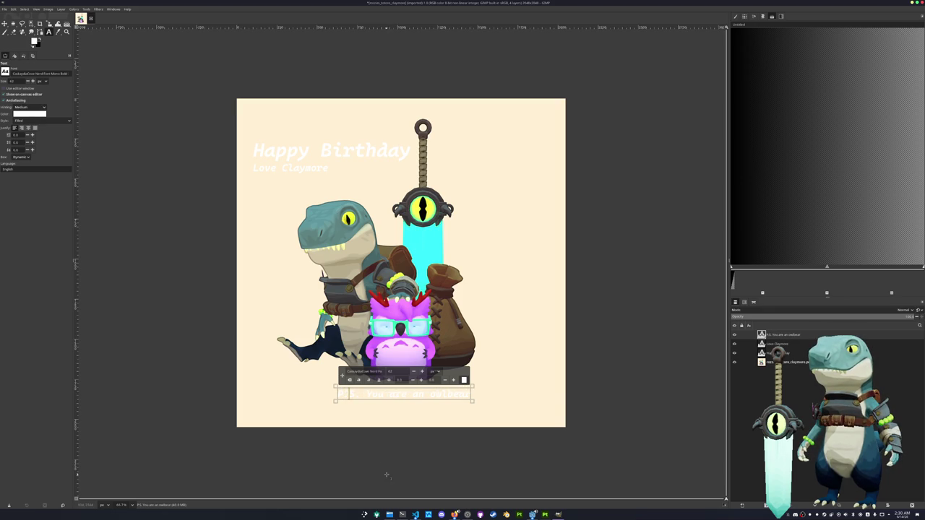
pyautogui.click(387, 475)
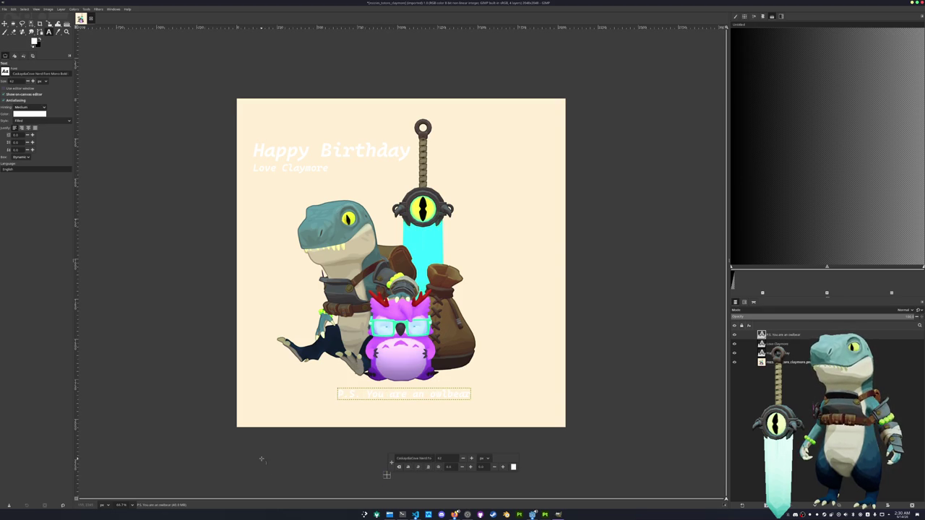
pyautogui.hotkey('ctrl', 'shift', 'e')
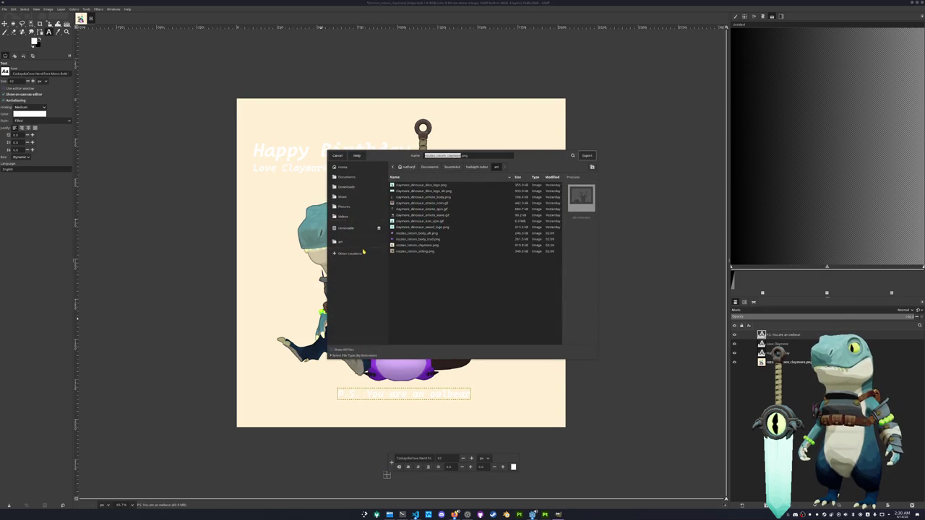
# Step: Export the card as rozzies_totoro_claymore_birthday.png with default PNG options, then minimise GIMP
pyautogui.moveTo(527, 159); pyautogui.dragTo(557, 178)
pyautogui.click(500, 174)
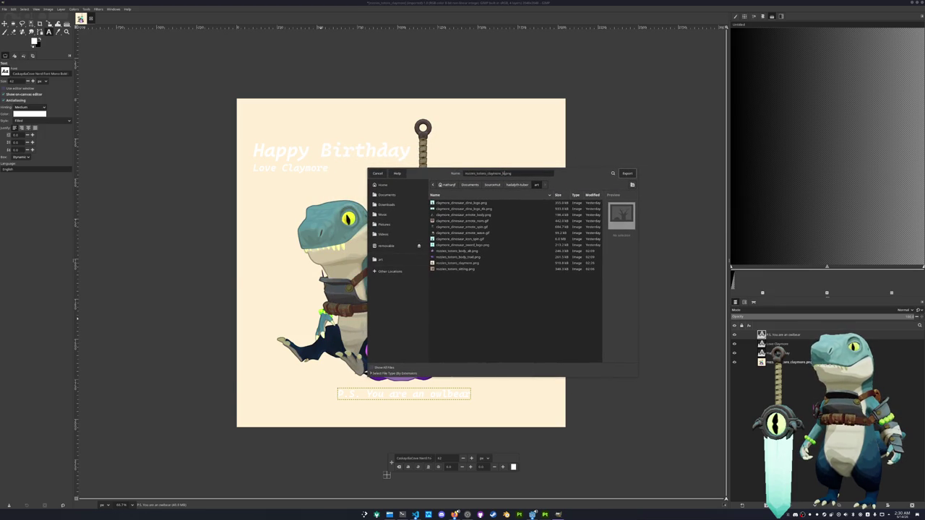
pyautogui.click(627, 174)
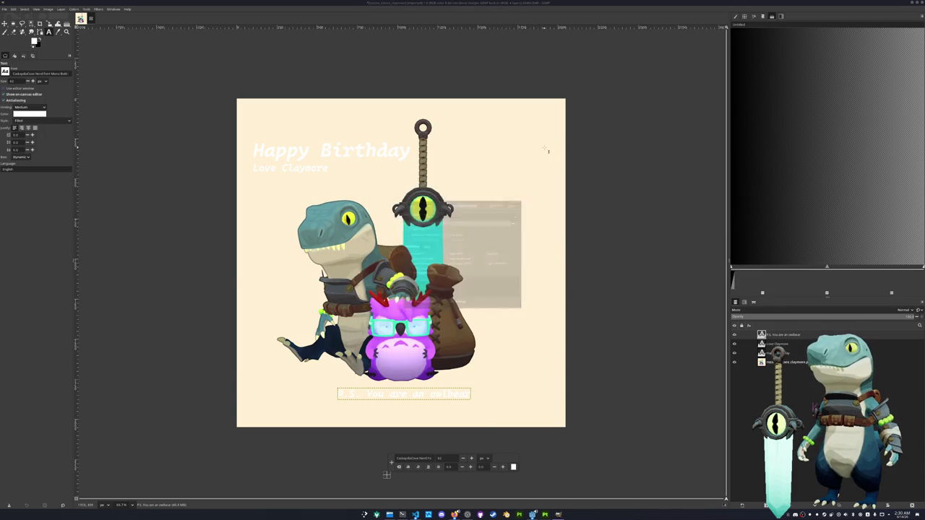
pyautogui.click(522, 198)
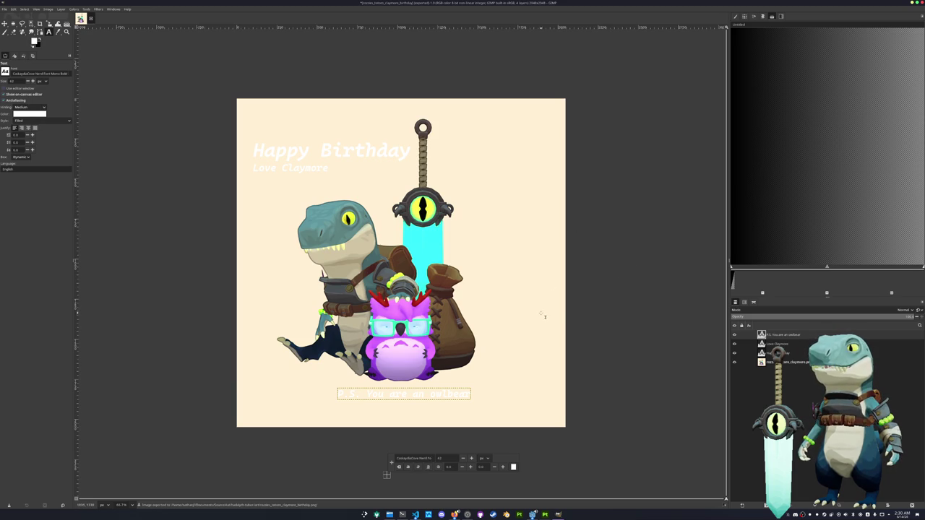
pyautogui.click(912, 3)
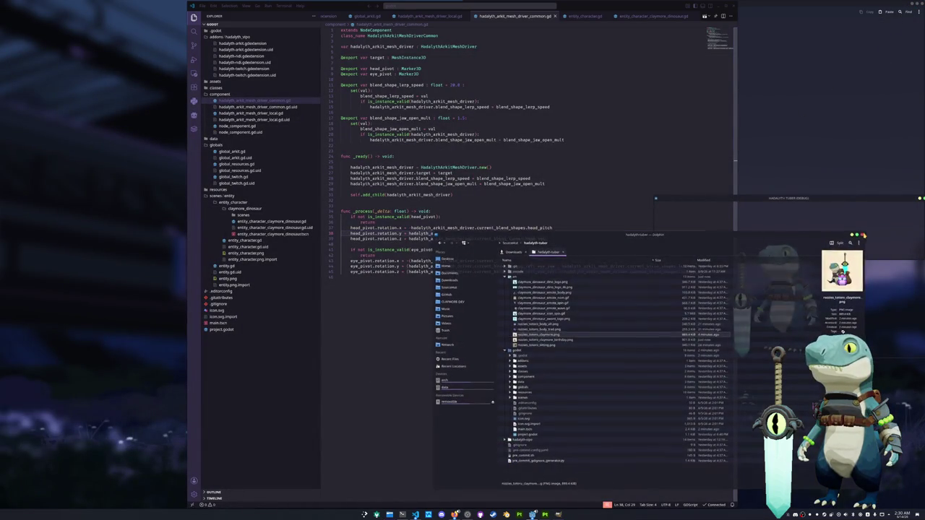
# Step: Close the file manager and terminal, then reopen Dolphin from the taskbar
pyautogui.click(864, 234)
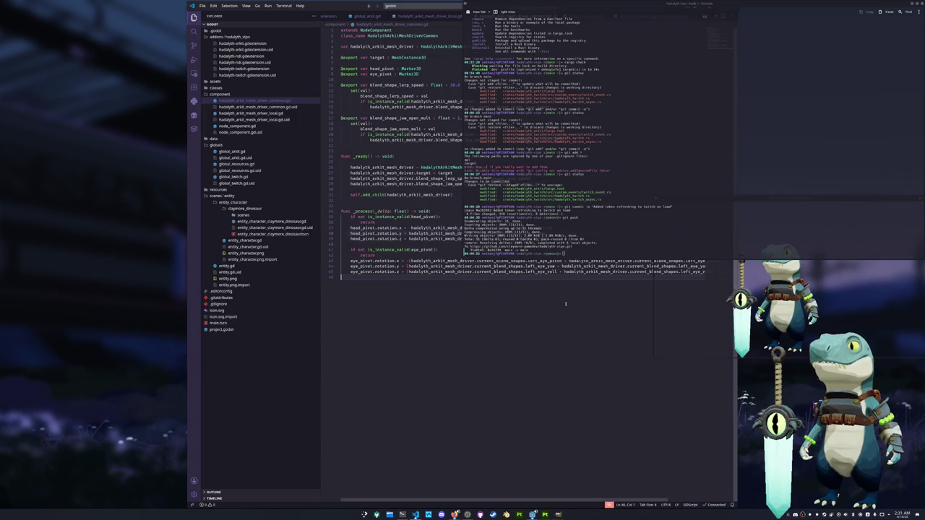
pyautogui.hotkey('ctrl', 'd')
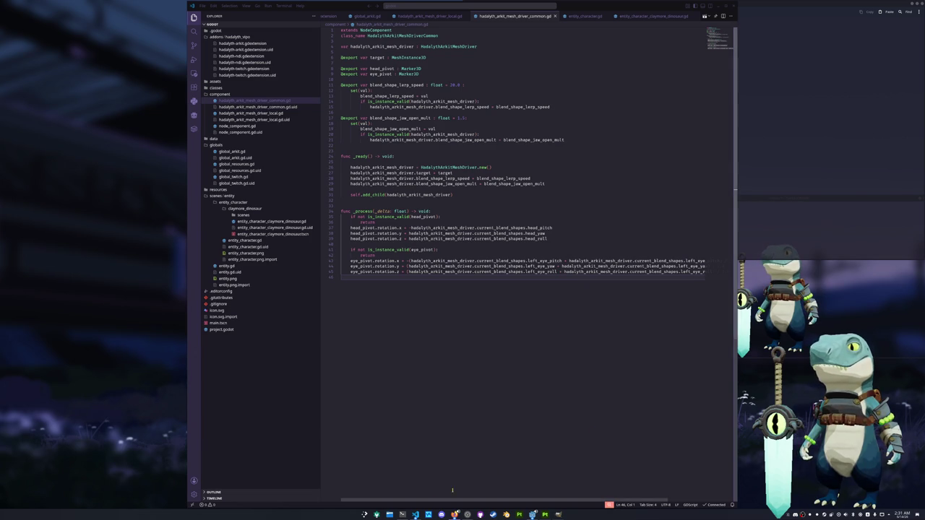
pyautogui.click(390, 514)
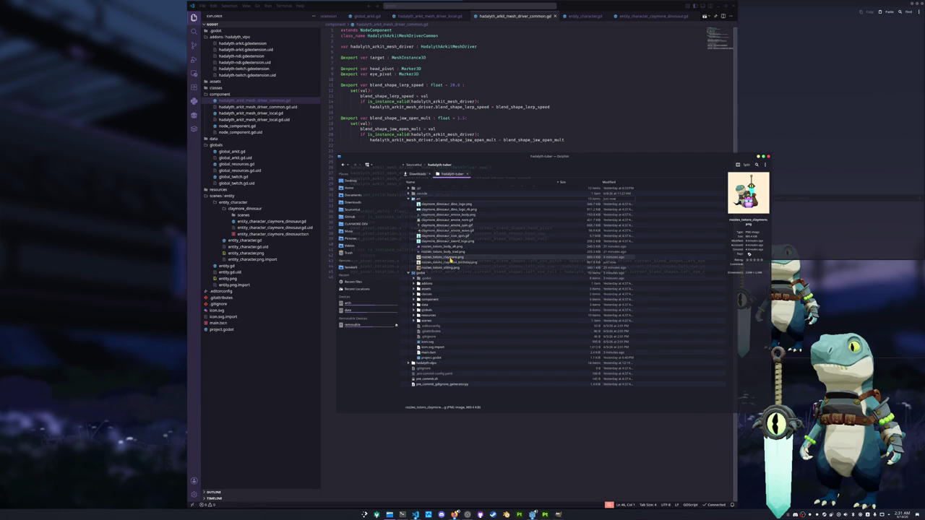
# Step: Drag the birthday PNG to another window and preview the sitting image in the viewer
pyautogui.moveTo(447, 262)
pyautogui.mouseDown()
pyautogui.moveTo(866, 295)
pyautogui.moveTo(448, 259)
pyautogui.mouseUp()
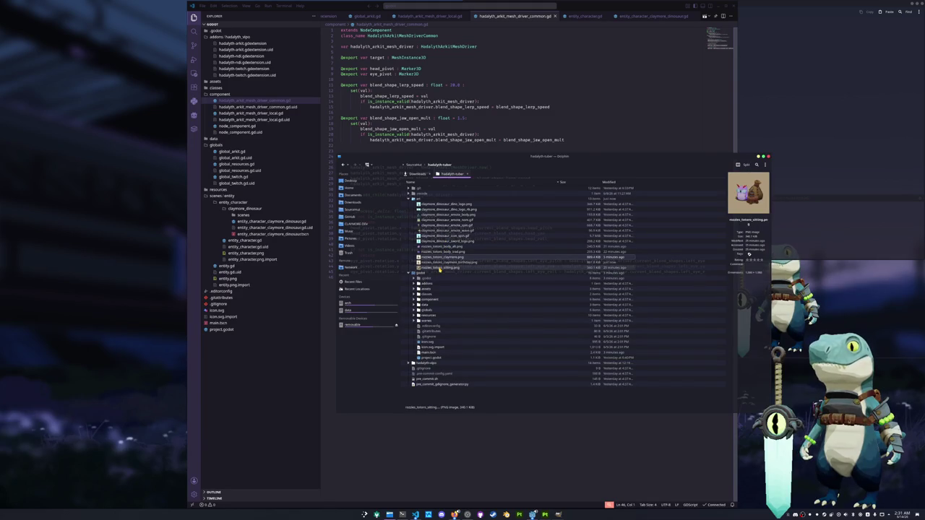
pyautogui.doubleClick(439, 267)
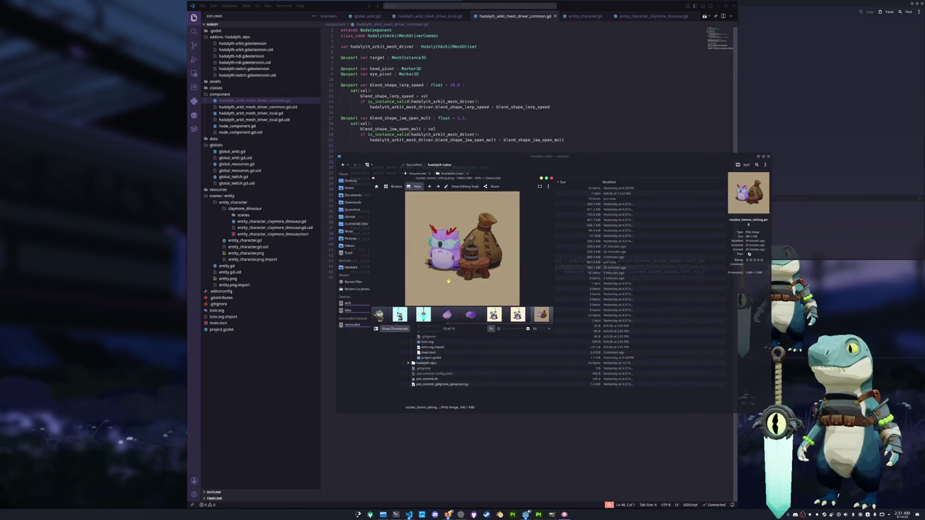
pyautogui.click(550, 178)
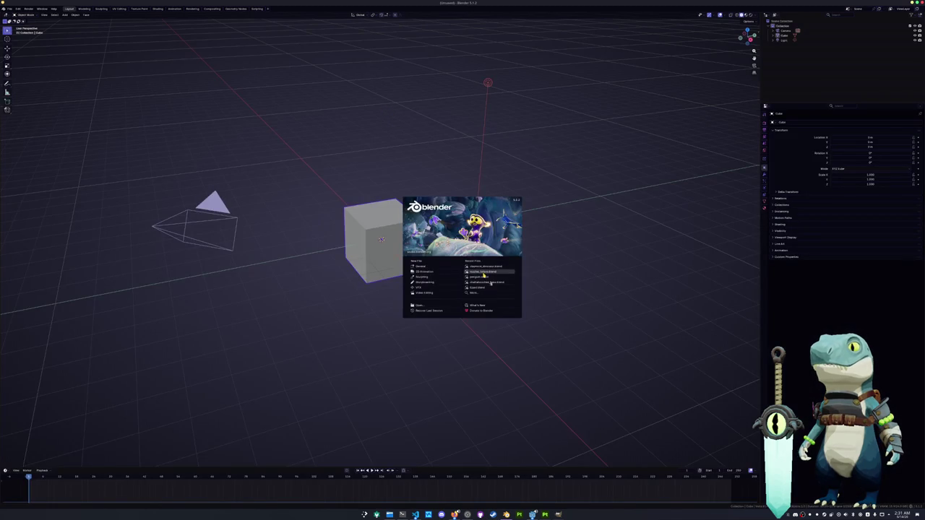
# Step: Open the recent owlbear scene and delete the selected pose keyframes
pyautogui.click(481, 271)
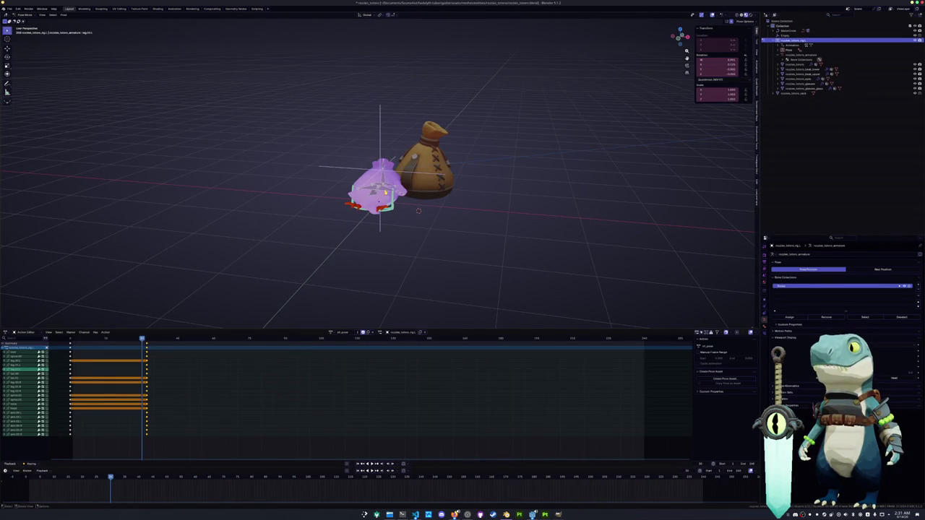
pyautogui.scroll(2, 359, 285)
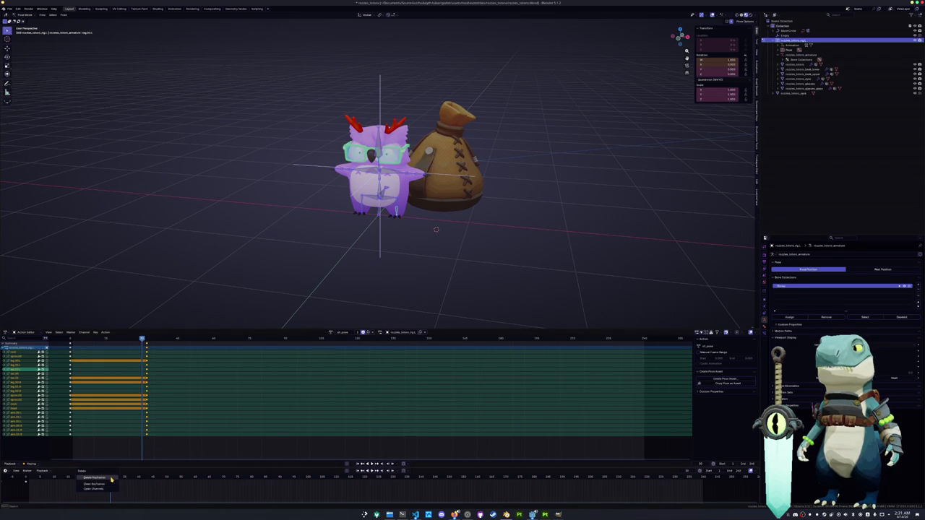
pyautogui.press('Delete')
# Step: Assign the idle_cycle action to the rig from the action list
pyautogui.click(330, 334)
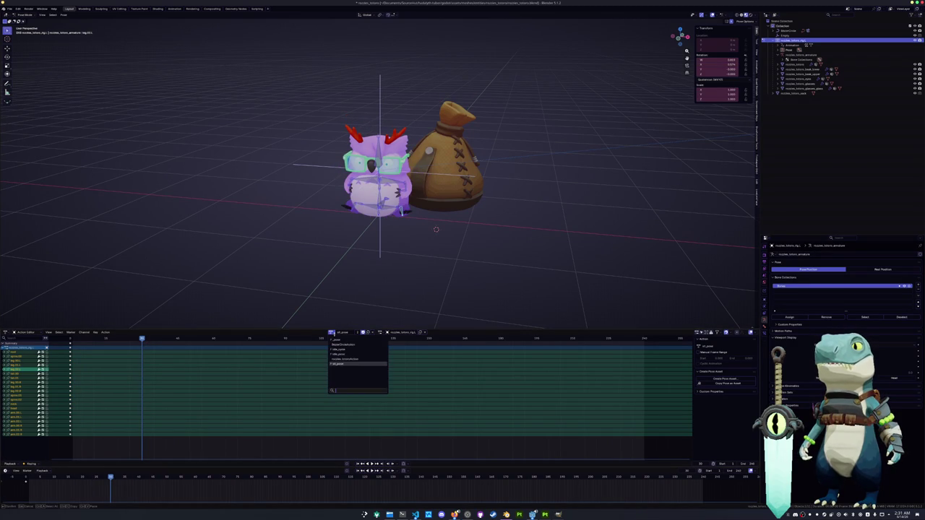
pyautogui.click(338, 354)
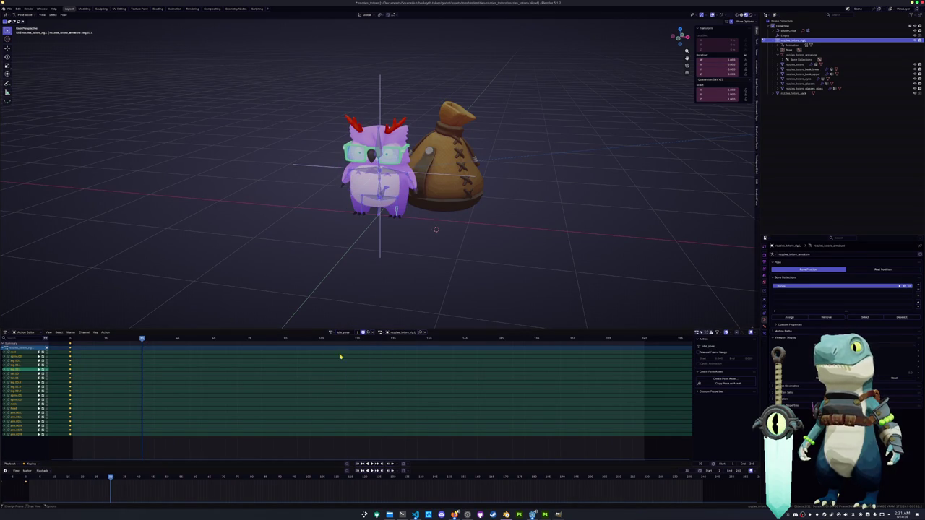
pyautogui.click(330, 333)
pyautogui.click(339, 349)
# Step: View through the scene camera, deselect all channels and return to object mode
pyautogui.moveTo(347, 312); pyautogui.dragTo(361, 233, button='middle')
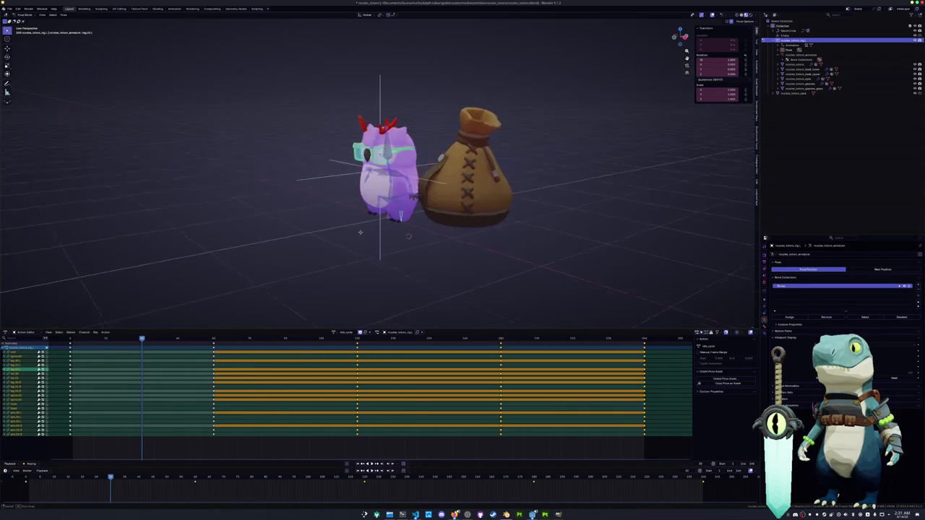
pyautogui.press('KP_0')
pyautogui.scroll(-2, 366, 240)
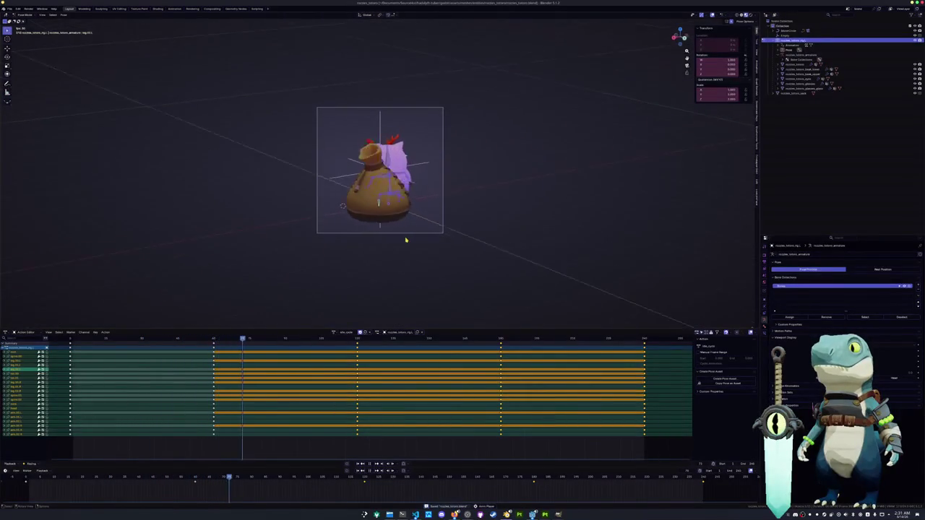
pyautogui.hotkey('alt', 'a')
pyautogui.hotkey('ctrl', 'Tab')
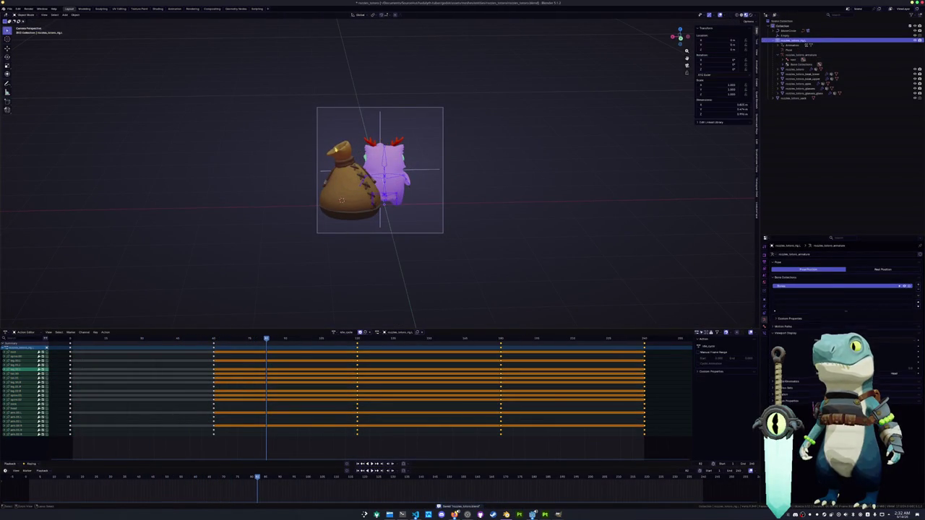
# Step: Reset the Empty's location, move it along Z, and preview the animation through the camera
pyautogui.click(408, 177)
pyautogui.hotkey('alt', 'g')
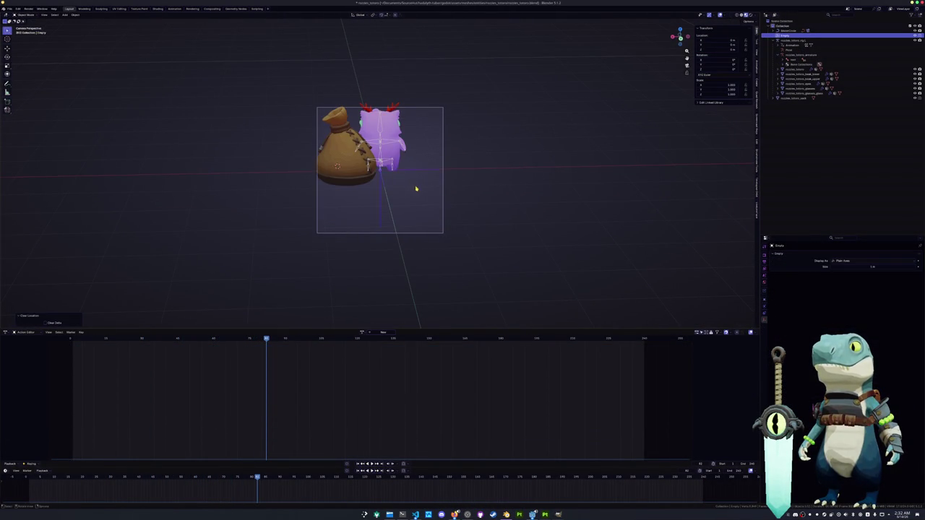
pyautogui.press('g')
pyautogui.press('z')
pyautogui.click(416, 165)
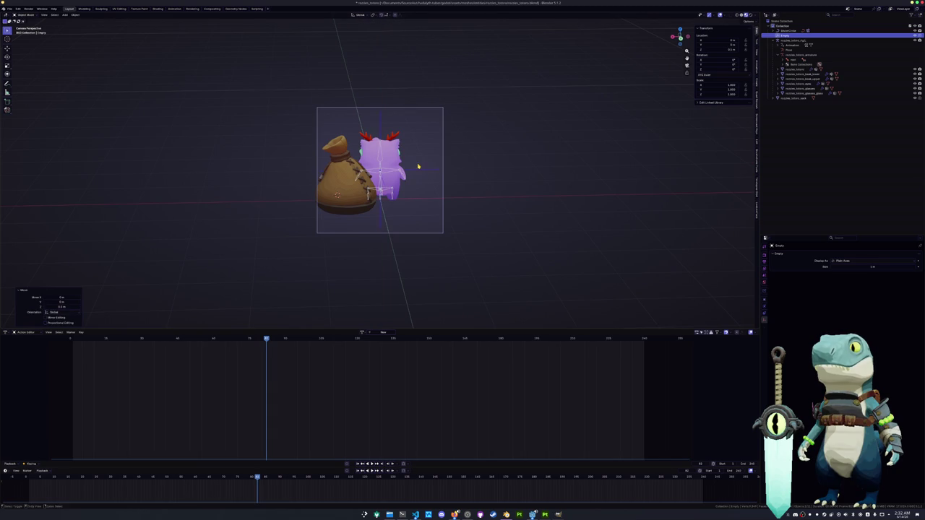
pyautogui.press('space')
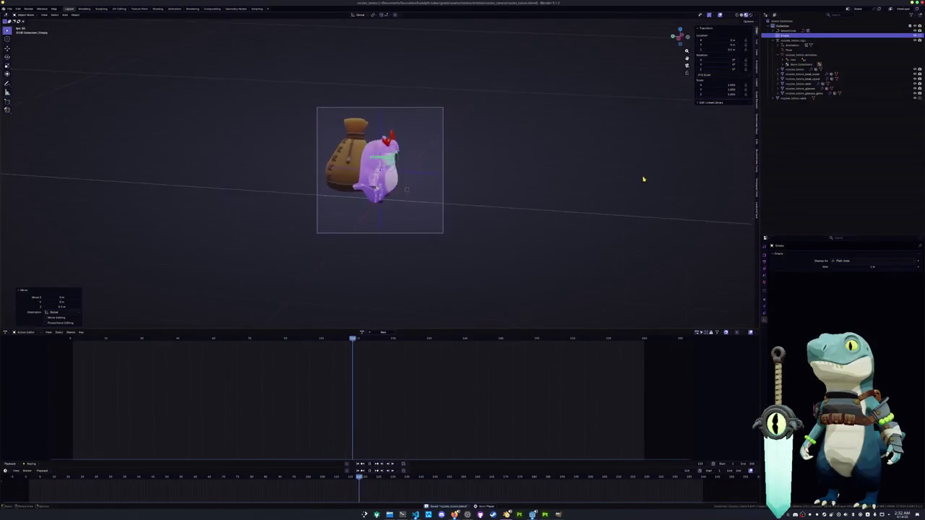
pyautogui.press('KP_0')
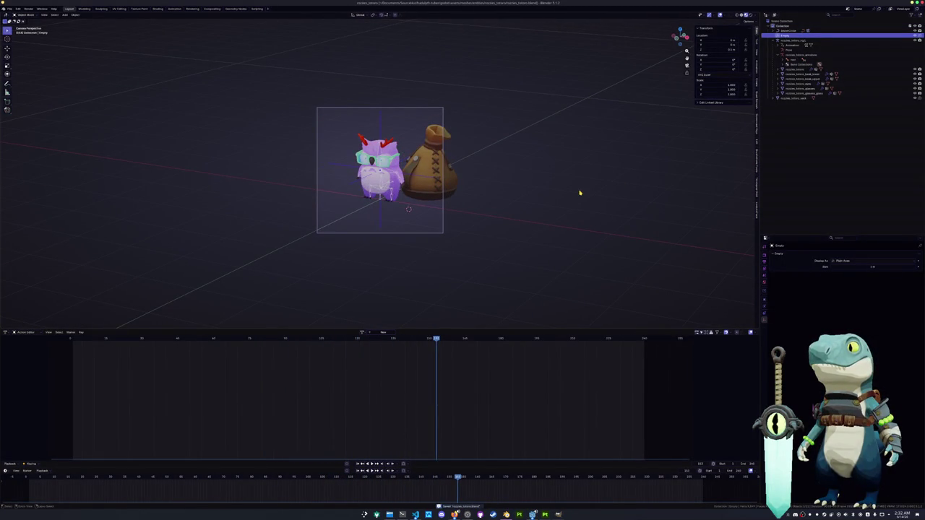
pyautogui.click(798, 107)
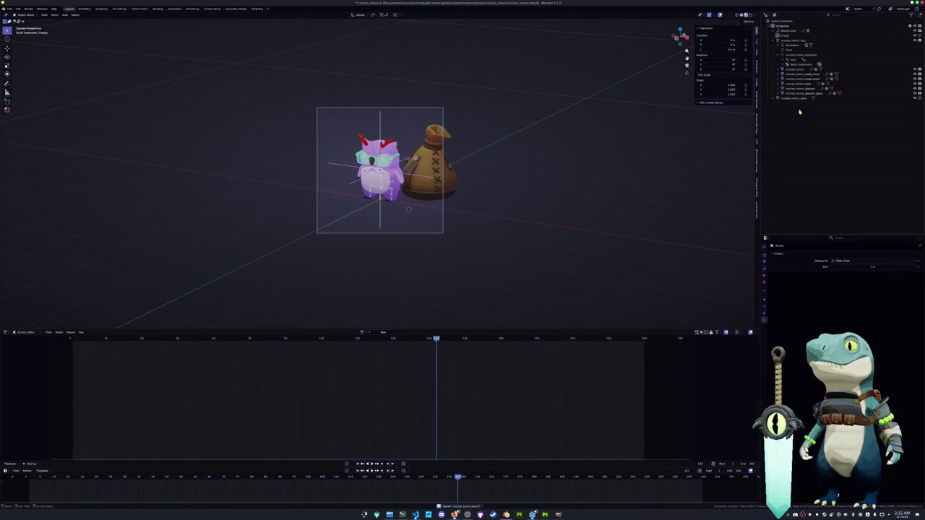
# Step: Add a plane at the origin, scale it by 10, and assign the ShadowCatcher material
pyautogui.hotkey('shift', 'a')
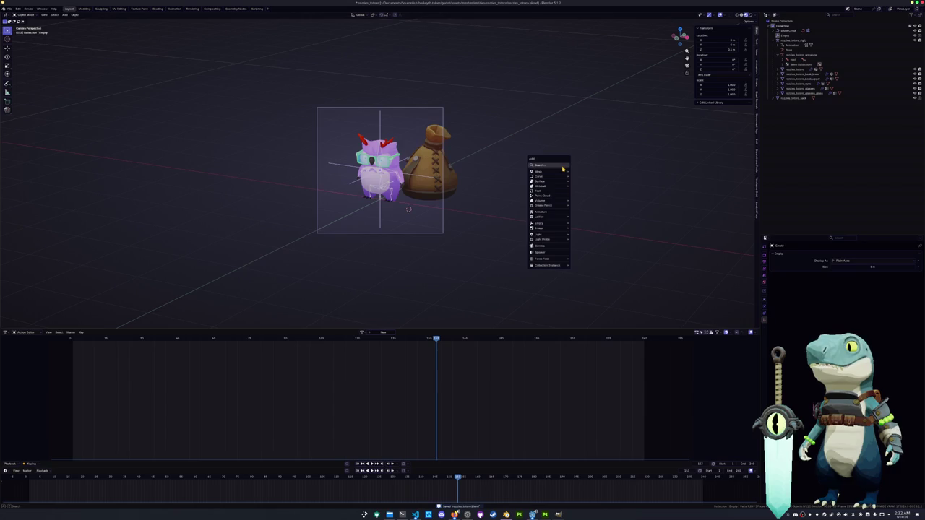
pyautogui.click(583, 171)
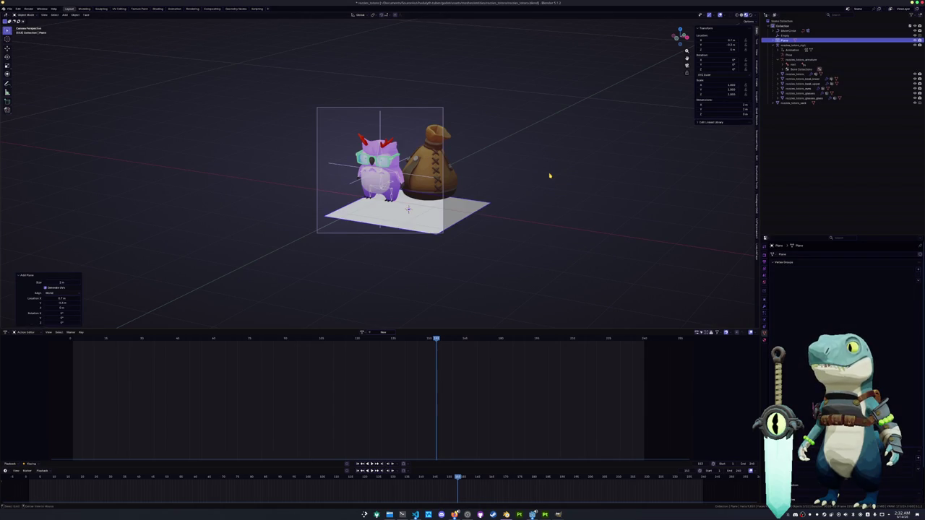
pyautogui.hotkey('alt', 'g')
pyautogui.write('s10')
pyautogui.press('Return')
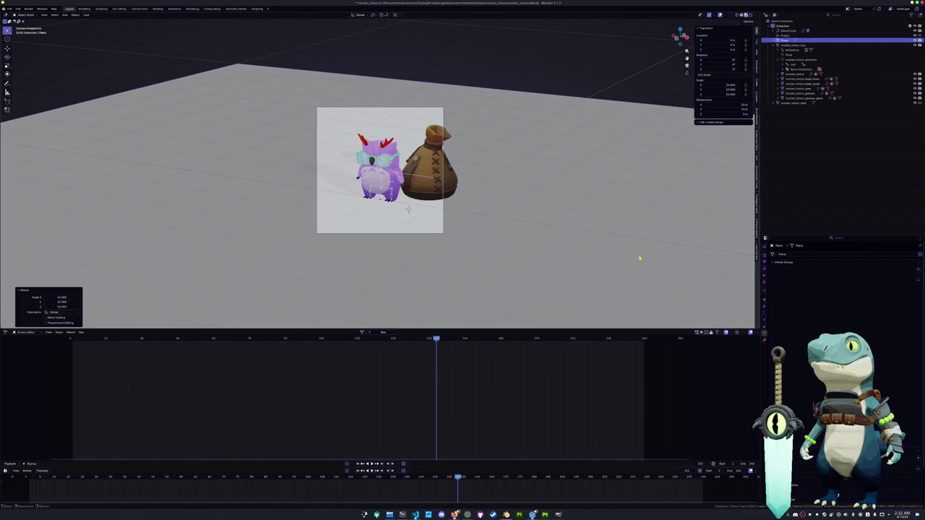
pyautogui.click(765, 282)
pyautogui.click(772, 276)
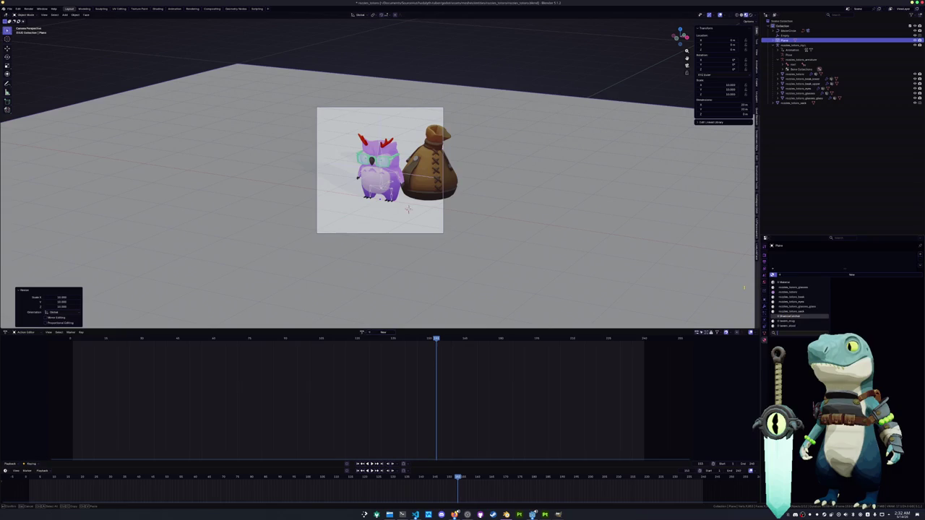
pyautogui.press('Return')
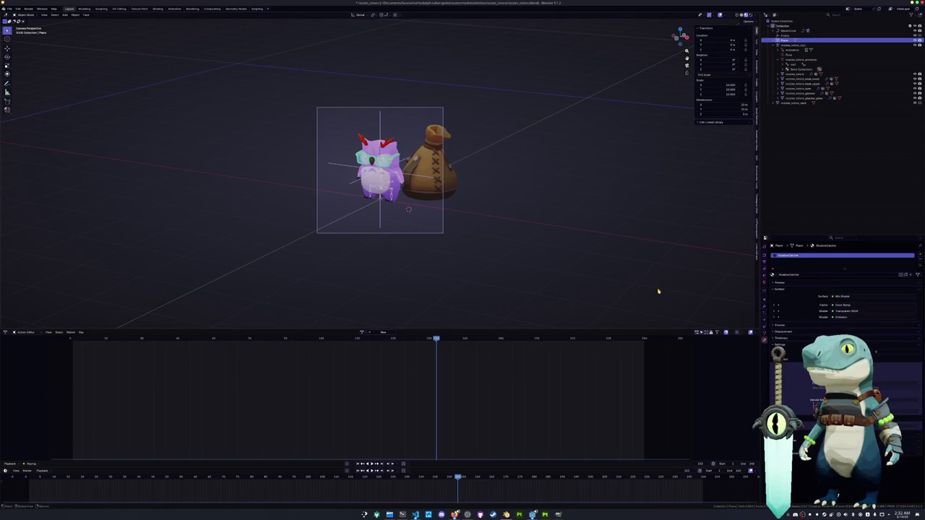
pyautogui.scroll(1, 578, 194)
# Step: Save the blend file and briefly preview a different viewport shading
pyautogui.hotkey('ctrl', 's')
pyautogui.scroll(1, 572, 199)
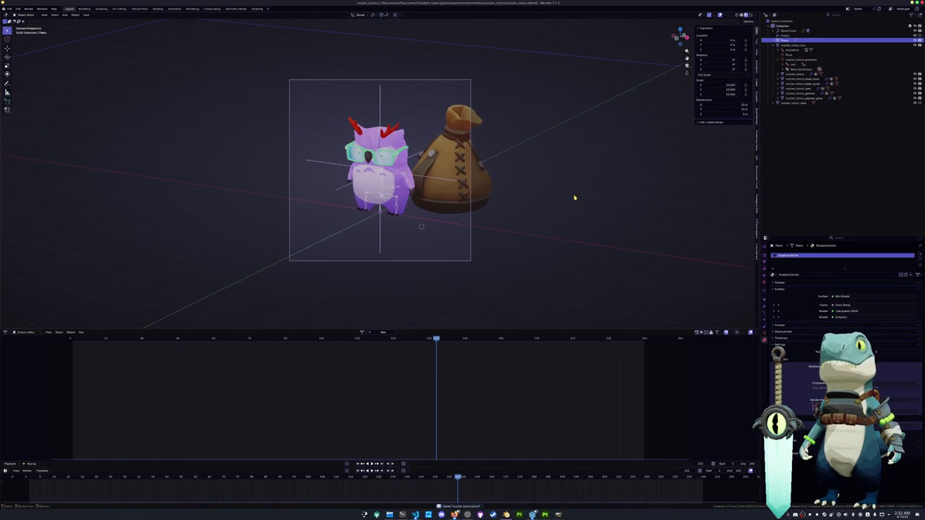
pyautogui.scroll(1, 594, 174)
pyautogui.click(751, 16)
pyautogui.click(746, 15)
# Step: Add a Sun light, raise it along Z, then reposition it horizontally
pyautogui.hotkey('shift', 'a')
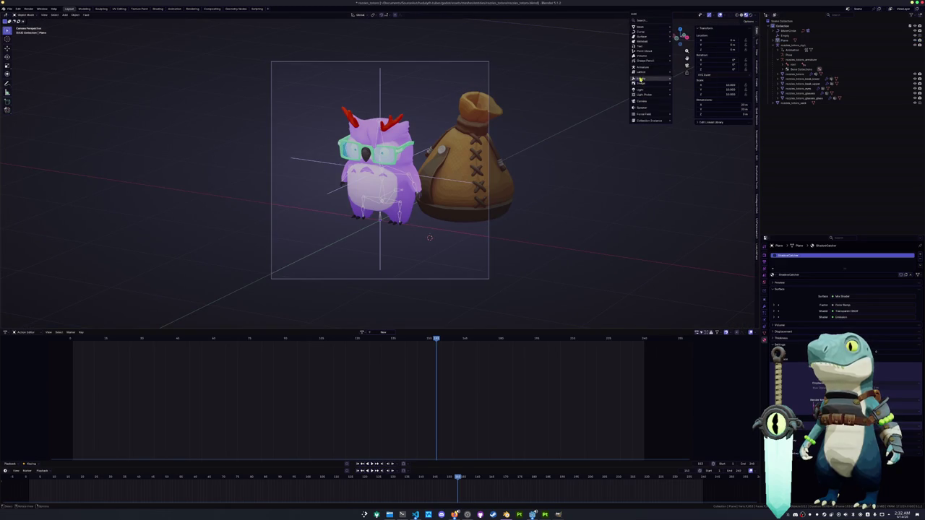
pyautogui.click(681, 94)
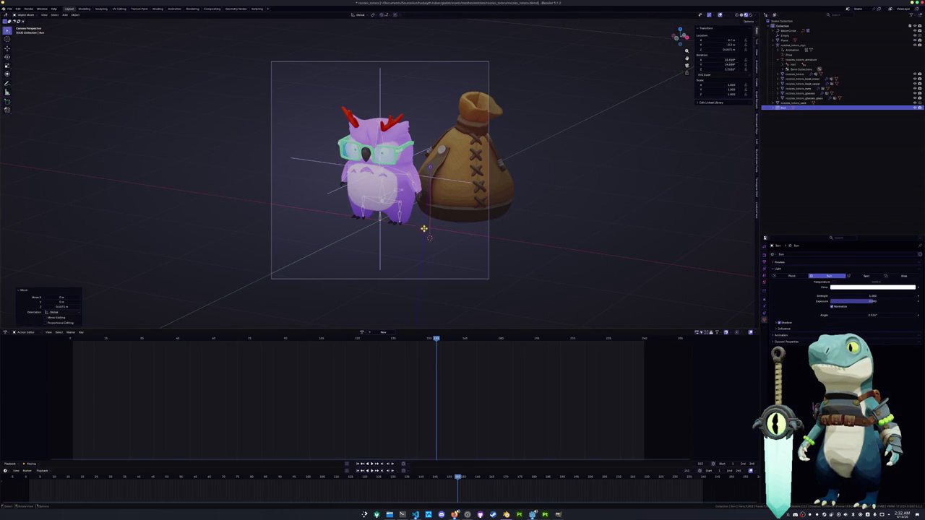
pyautogui.press('g')
pyautogui.press('z')
pyautogui.click(466, 160)
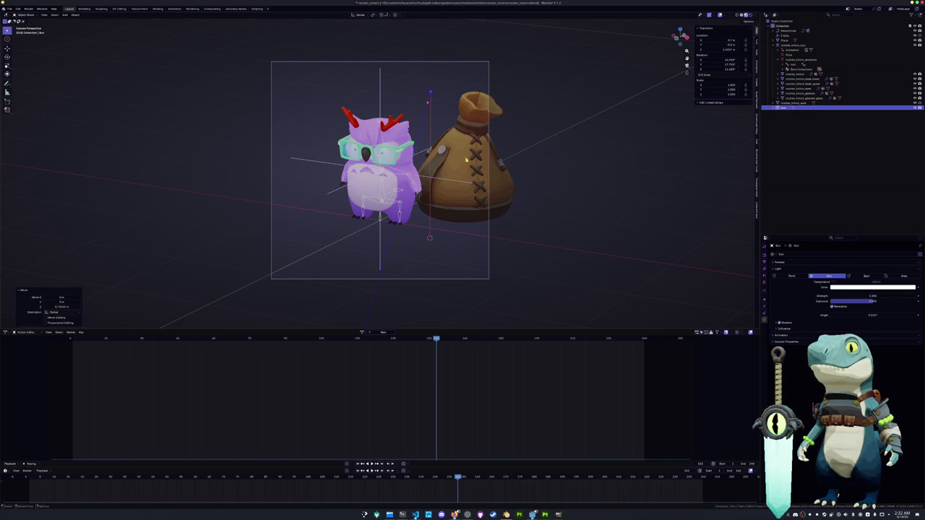
pyautogui.press('KP_0')
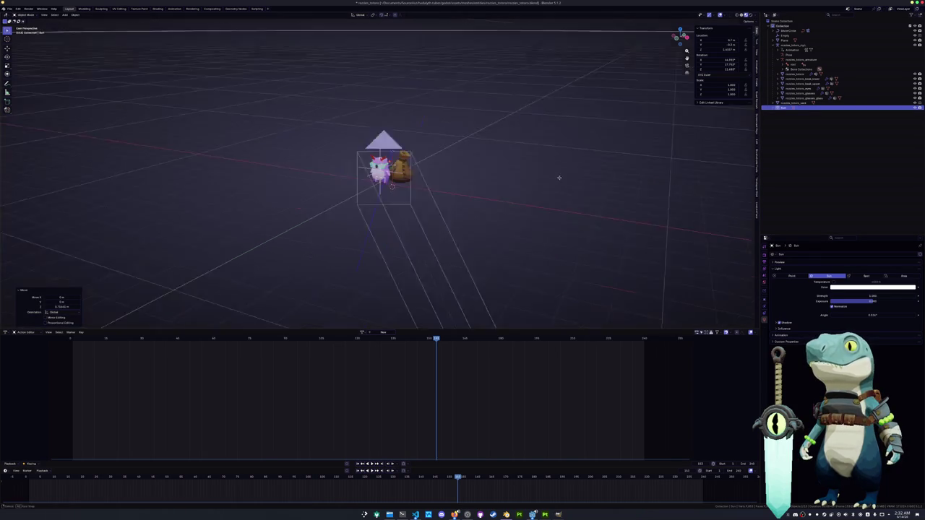
pyautogui.press('KP_Decimal')
pyautogui.press('g')
pyautogui.hotkey('shift', 'z')
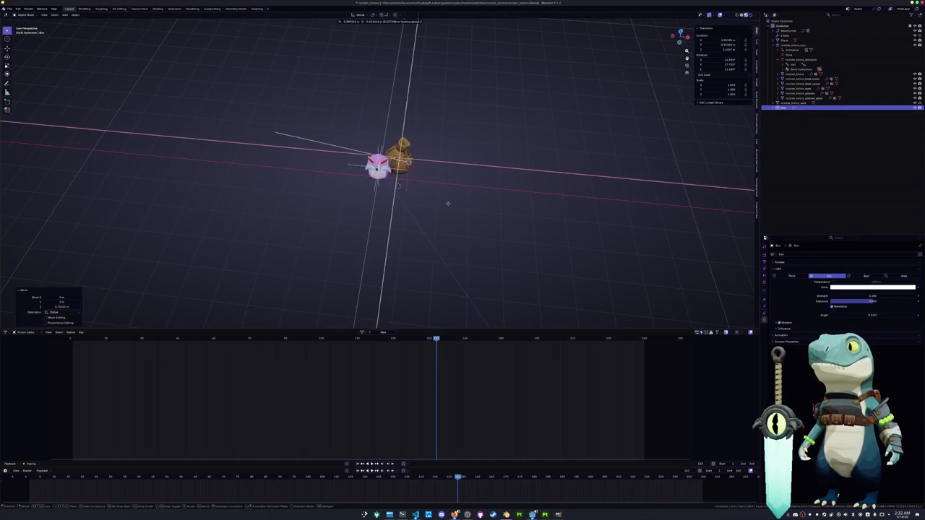
pyautogui.click(467, 217)
# Step: In rendered shading, angle the sun to shift the shadows, then open the Rendering workspace
pyautogui.click(750, 15)
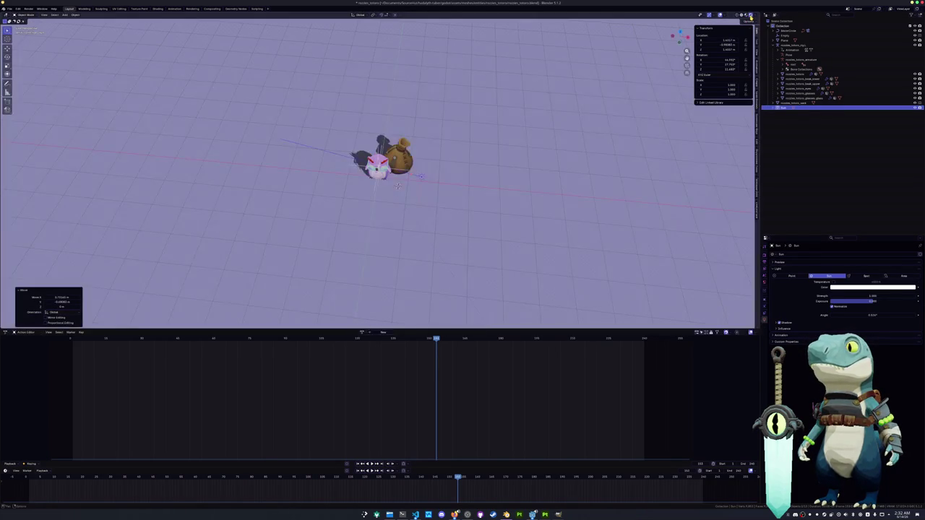
pyautogui.moveTo(490, 162); pyautogui.dragTo(444, 184)
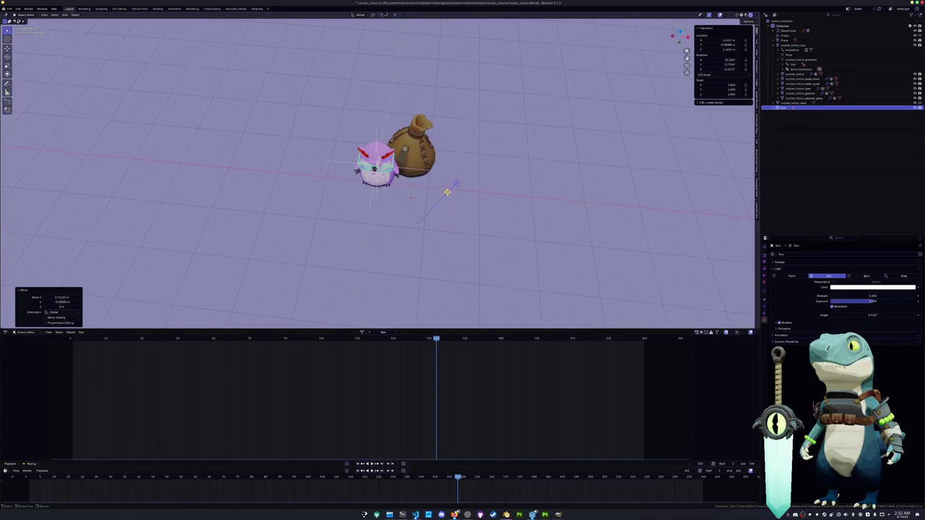
pyautogui.click(411, 195)
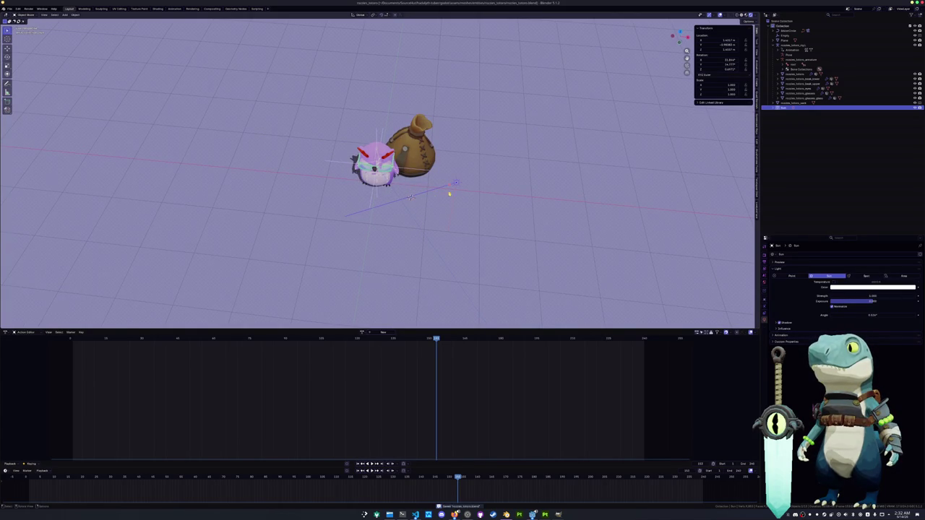
pyautogui.moveTo(411, 196); pyautogui.dragTo(407, 205, button='middle')
pyautogui.click(191, 8)
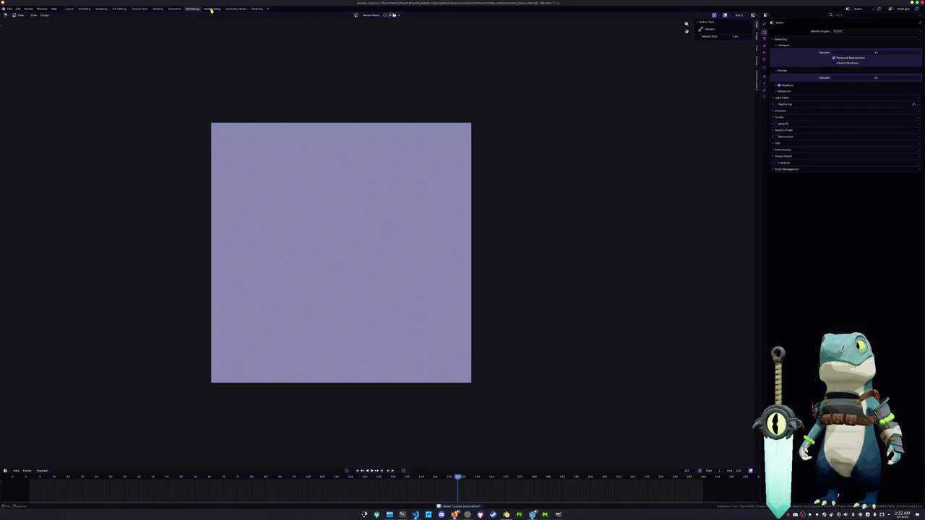
# Step: Connect the lower Mix result to the Viewer and Group Output, and lighten its tan colour
pyautogui.click(211, 8)
pyautogui.moveTo(645, 350)
pyautogui.mouseDown()
pyautogui.moveTo(659, 350)
pyautogui.moveTo(624, 367)
pyautogui.mouseUp()
pyautogui.press('Escape')
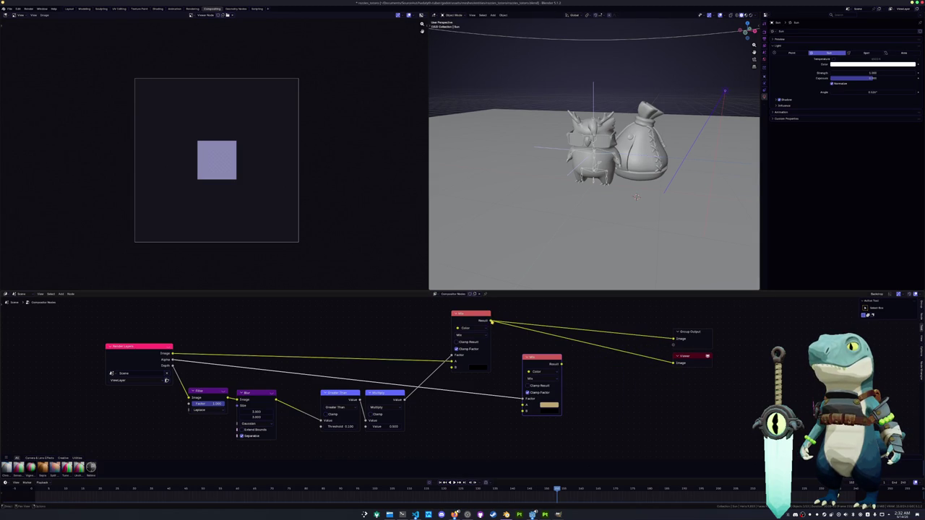
pyautogui.keyDown('ctrl'); pyautogui.keyDown('shift'); pyautogui.click(560, 365); pyautogui.keyUp('shift'); pyautogui.keyUp('ctrl')
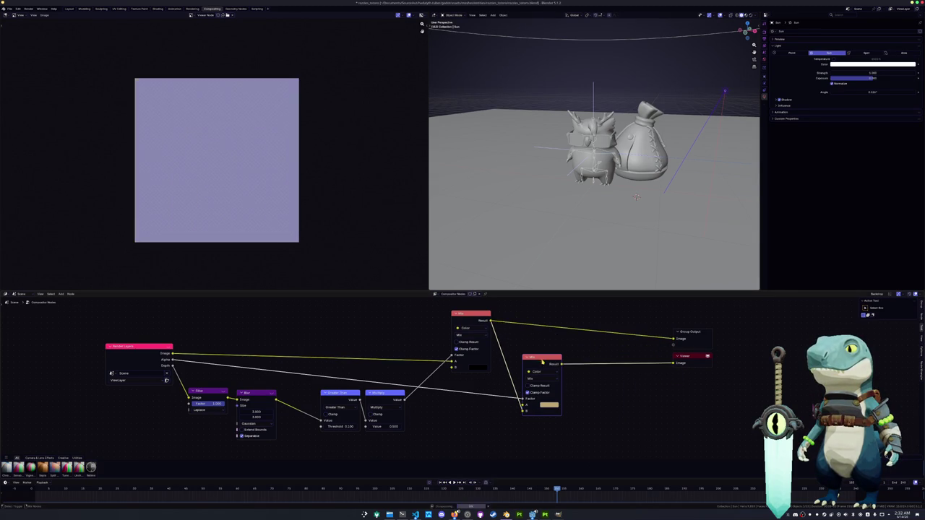
pyautogui.moveTo(671, 339); pyautogui.dragTo(672, 339)
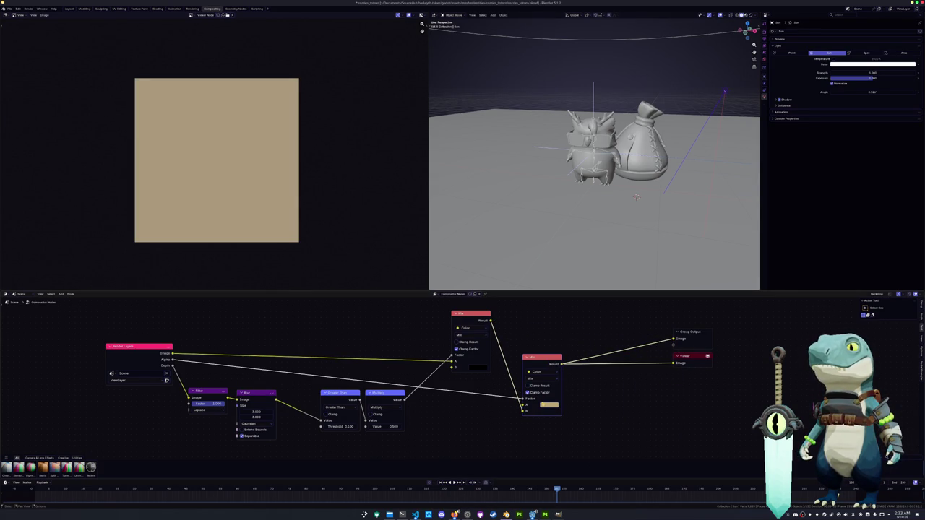
pyautogui.click(548, 405)
pyautogui.moveTo(595, 325); pyautogui.dragTo(591, 311)
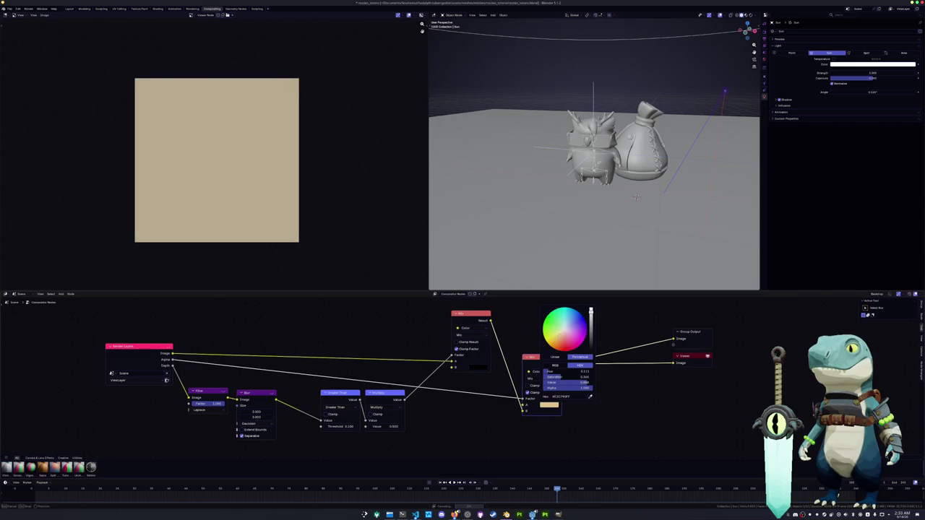
# Step: Set the colour management view transform to Standard
pyautogui.click(764, 32)
pyautogui.click(799, 184)
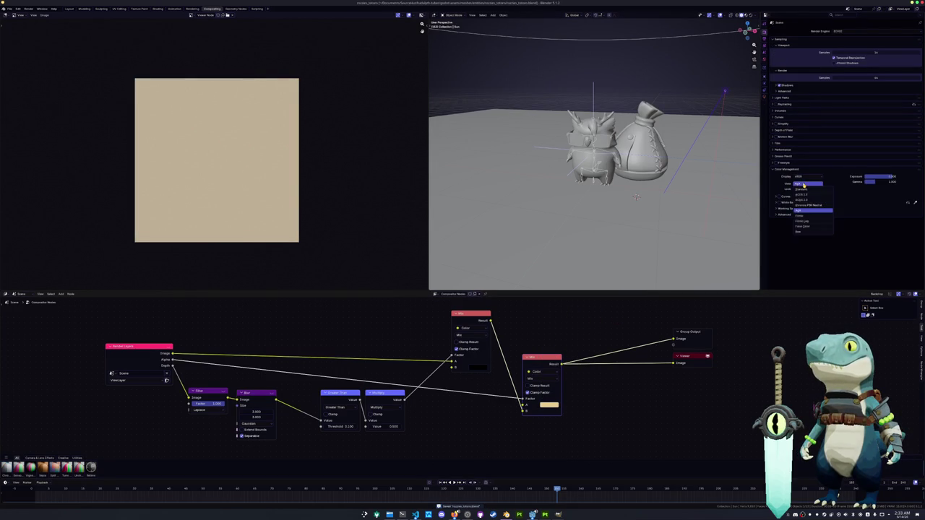
pyautogui.click(798, 184)
pyautogui.click(805, 194)
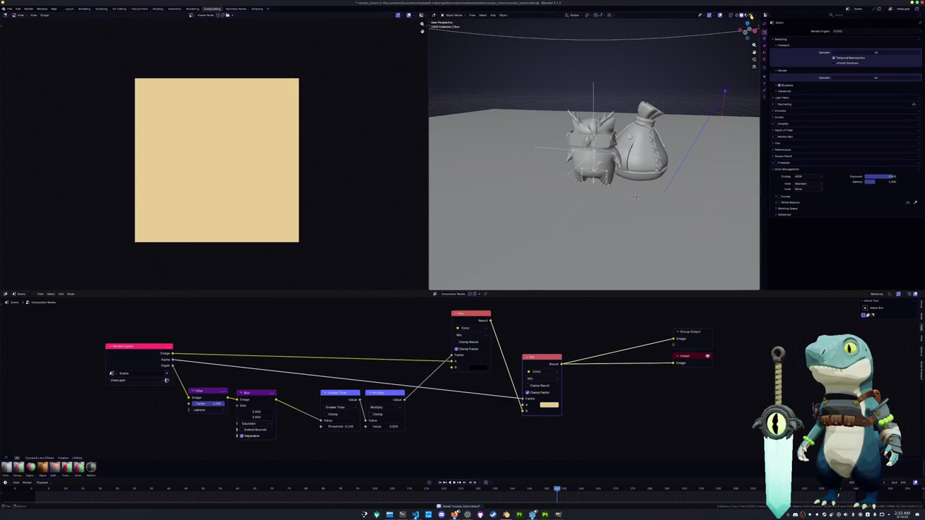
# Step: Play the animation through the camera, select the owl and render the current frame
pyautogui.press('KP_0')
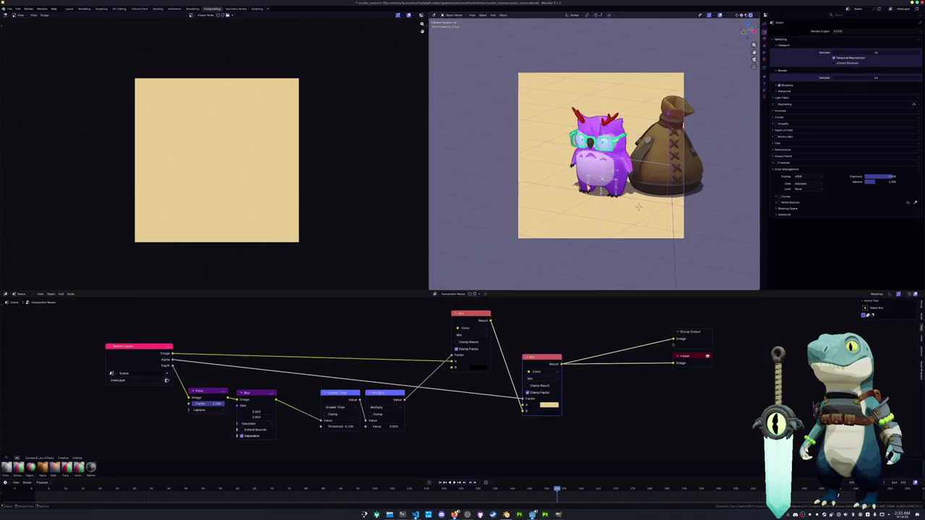
pyautogui.press('space')
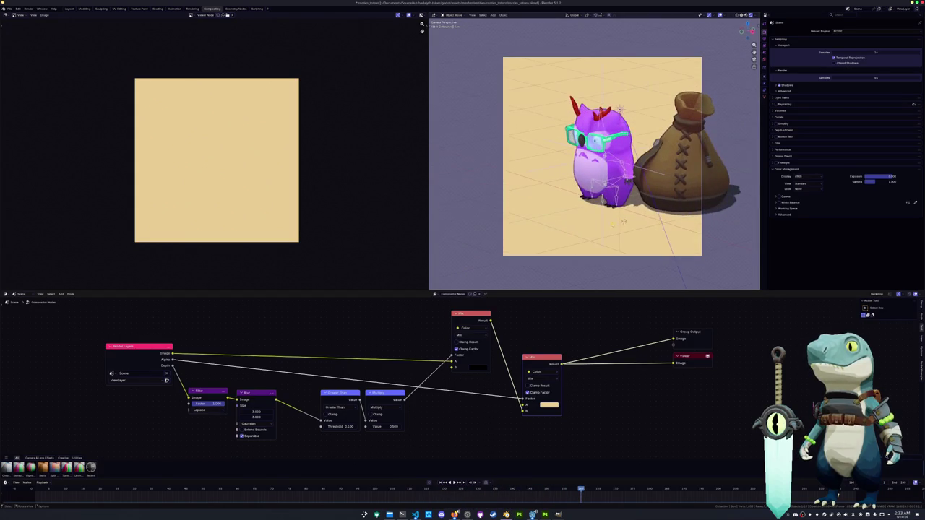
pyautogui.click(599, 166)
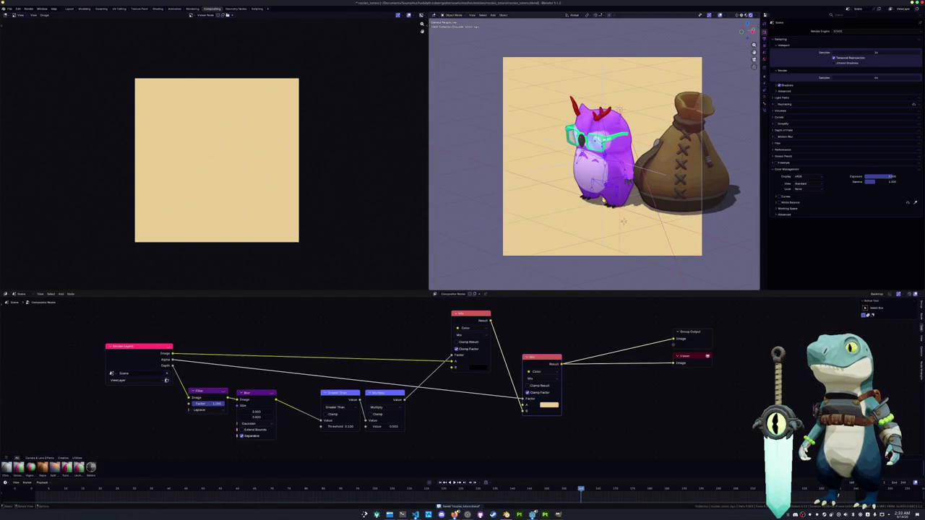
pyautogui.click(31, 15)
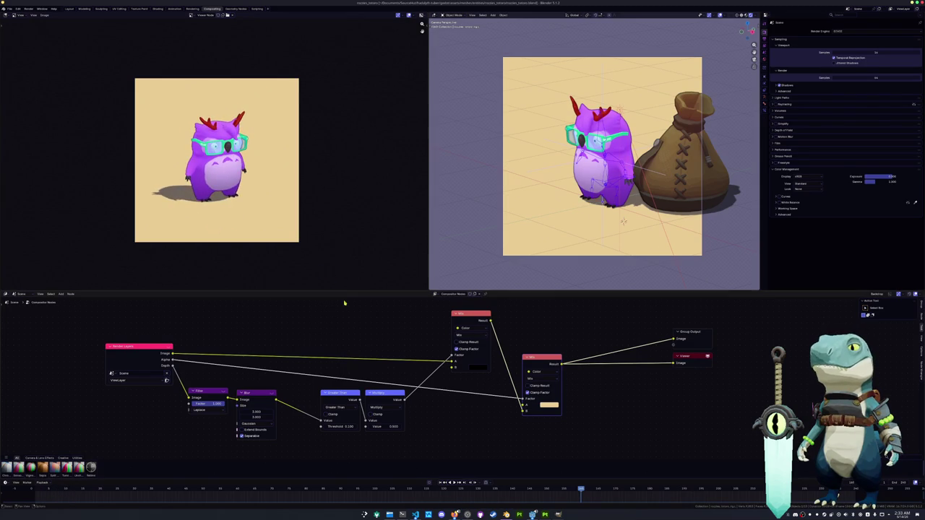
pyautogui.click(70, 8)
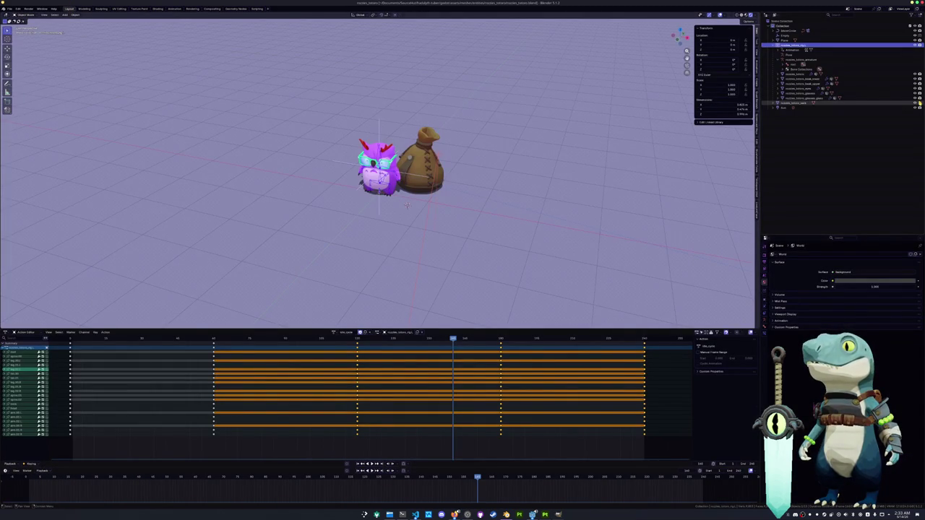
# Step: In Compositing, set the Mix node's backdrop colour to light blue via a pasted hex value
pyautogui.click(157, 8)
pyautogui.click(192, 8)
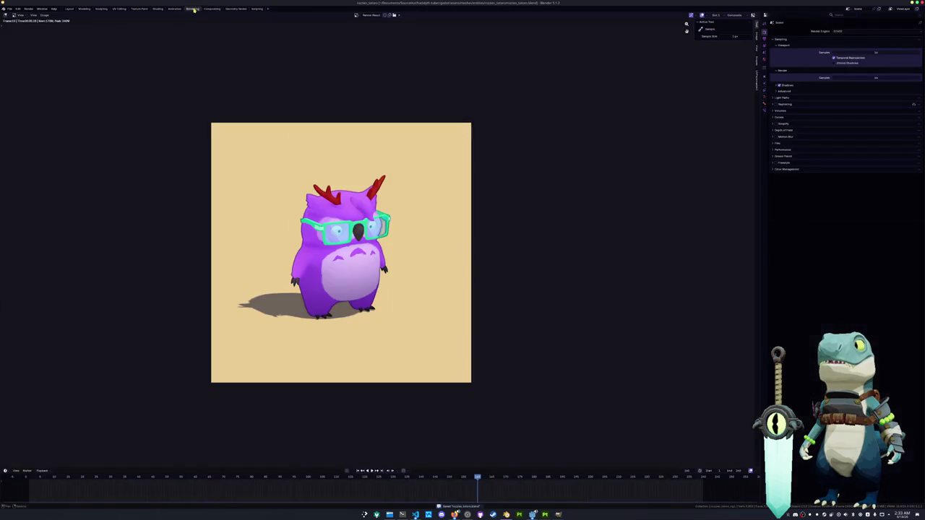
pyautogui.click(212, 8)
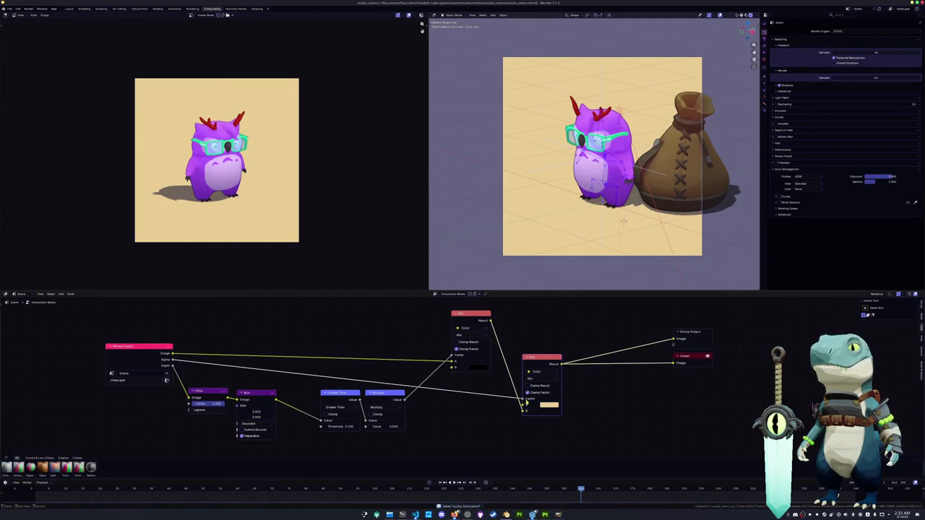
pyautogui.click(549, 404)
pyautogui.moveTo(566, 336); pyautogui.dragTo(569, 331)
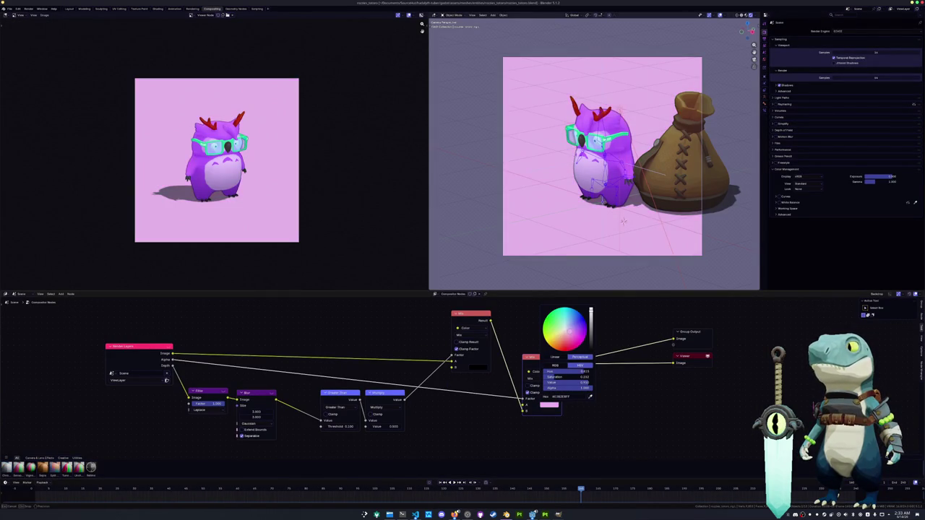
pyautogui.hotkey('ctrl', 'v')
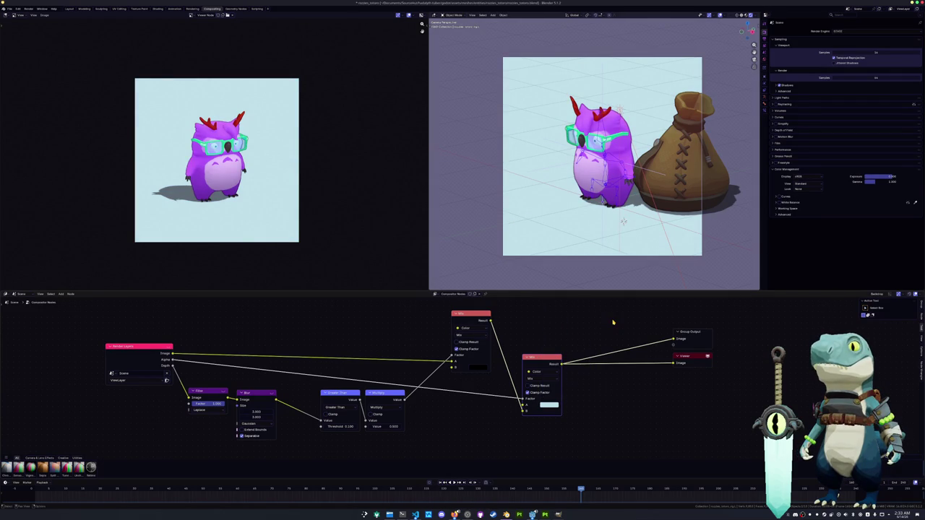
pyautogui.click(29, 7)
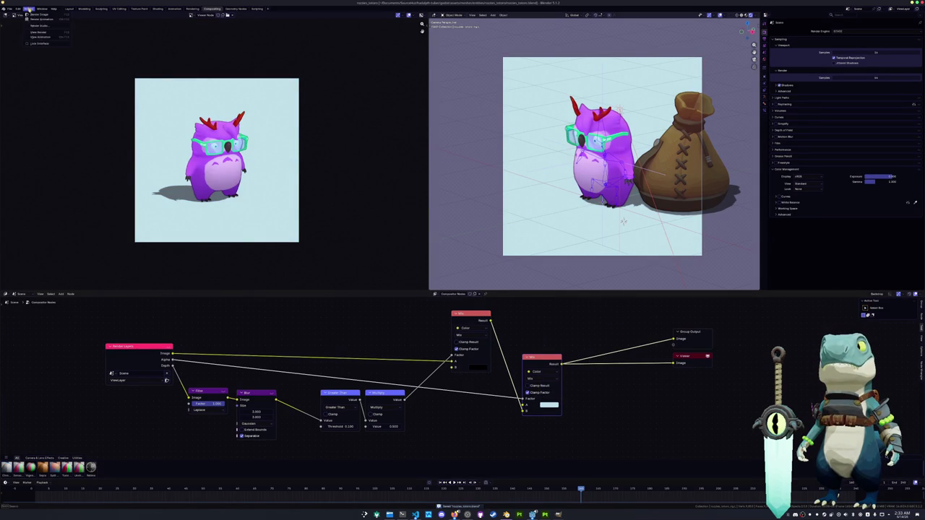
# Step: Render the full animation, then bring up the Dolphin file manager
pyautogui.click(34, 19)
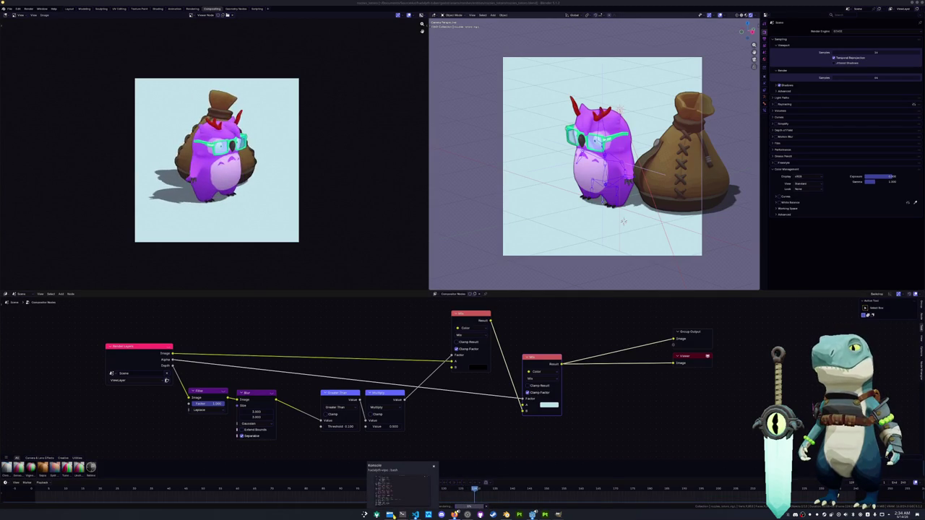
pyautogui.click(389, 515)
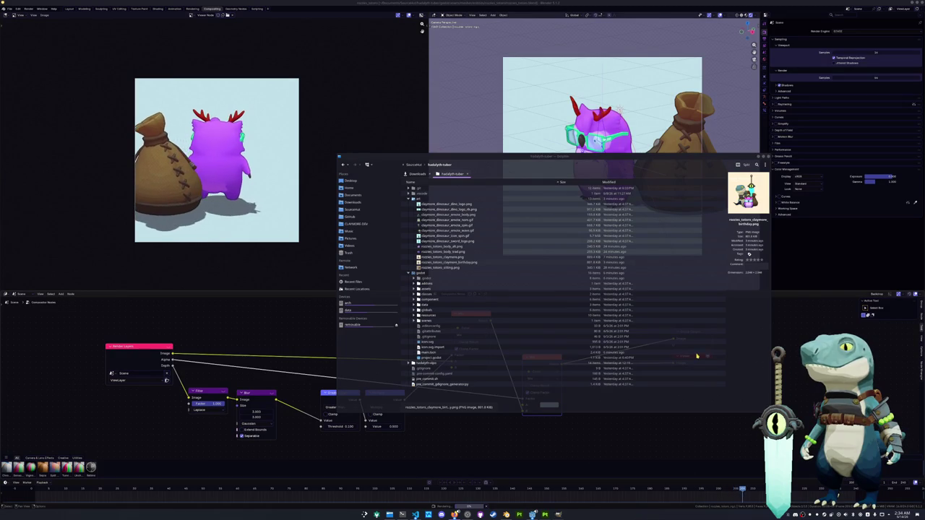
# Step: Preview the sitting, claymore and other images in the art folder
pyautogui.click(437, 267)
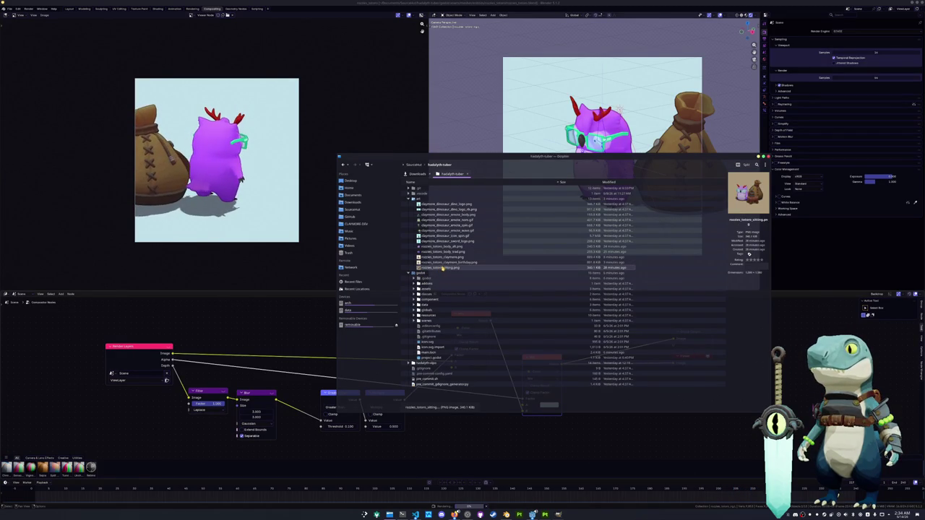
pyautogui.click(442, 258)
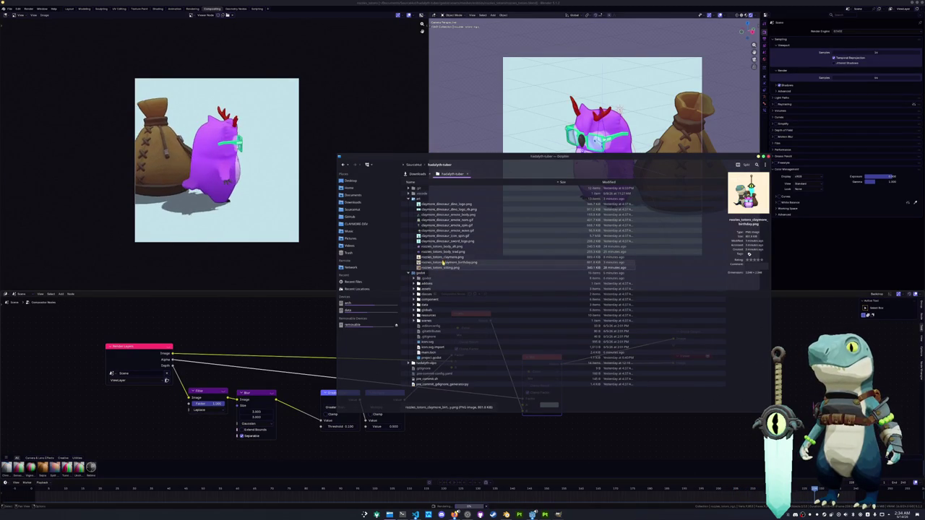
pyautogui.click(441, 251)
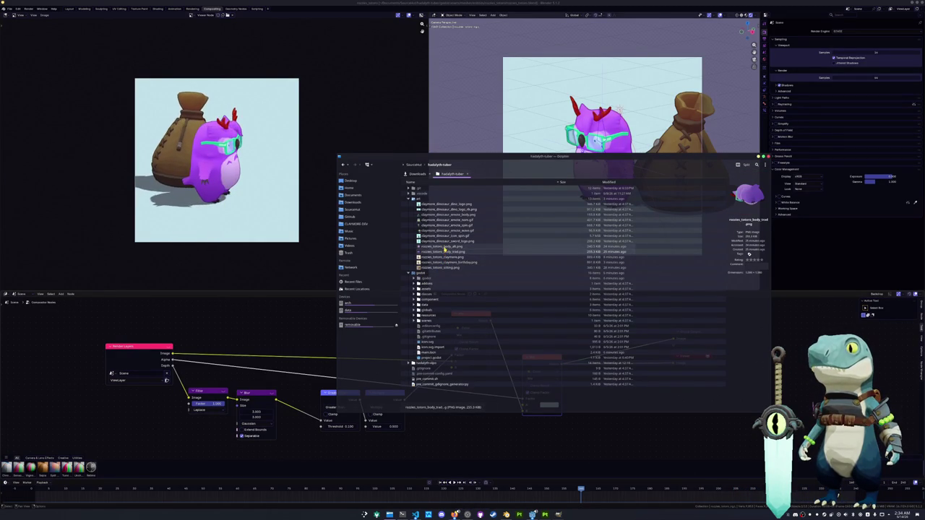
pyautogui.keyDown('ctrl'); pyautogui.click(440, 247); pyautogui.keyUp('ctrl')
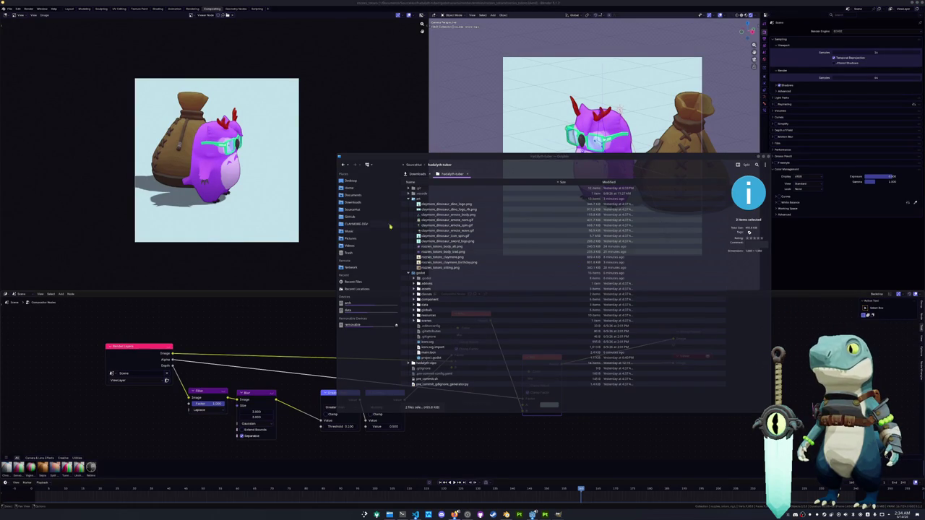
# Step: Drag 0001-0240.mp4 from Videos/Renders to another window, then go to SourceHut
pyautogui.click(349, 247)
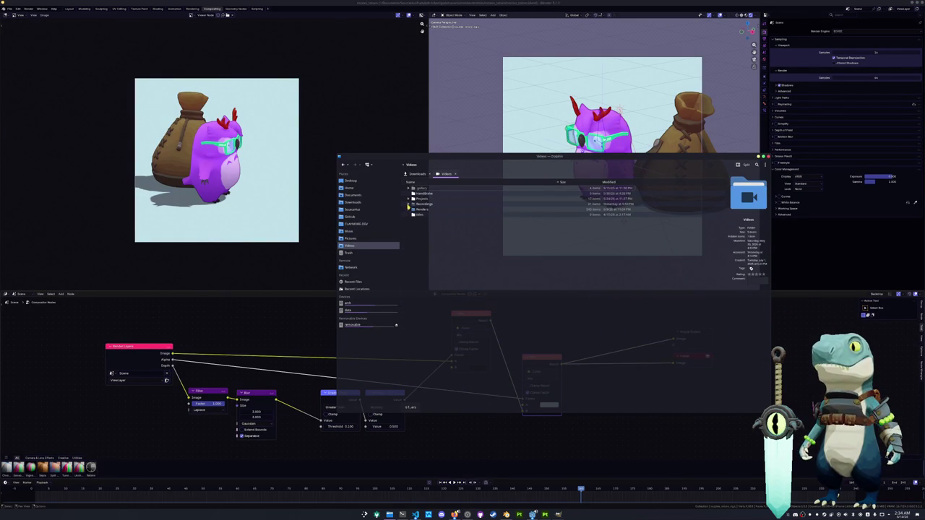
pyautogui.click(408, 210)
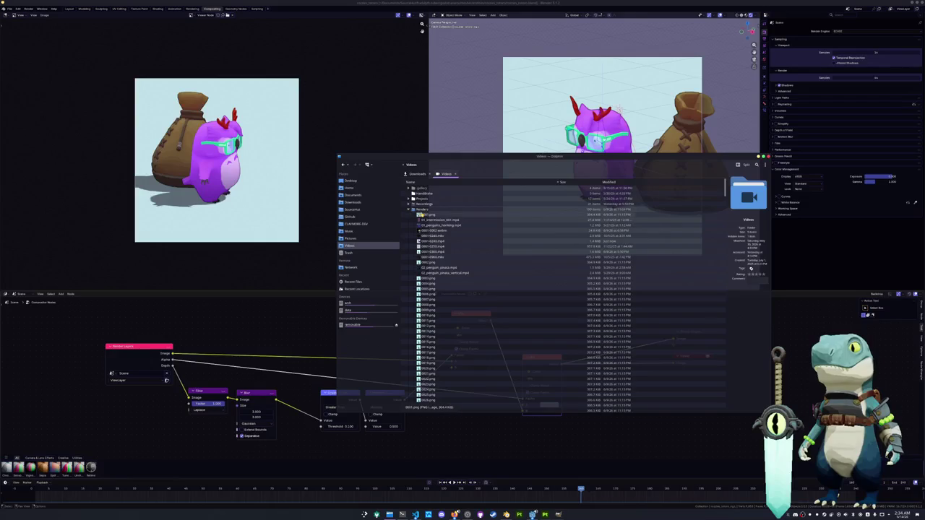
pyautogui.moveTo(431, 246); pyautogui.dragTo(820, 289)
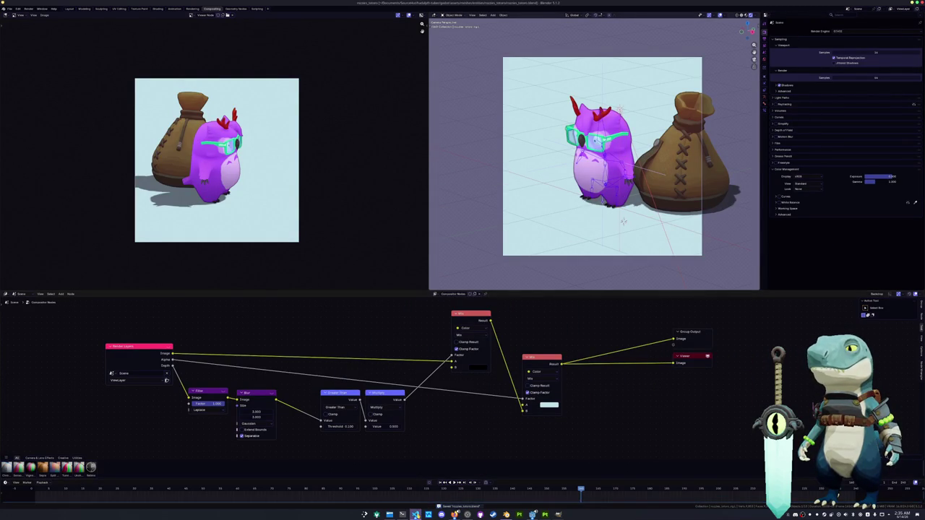
pyautogui.hotkey('alt', 'Tab')
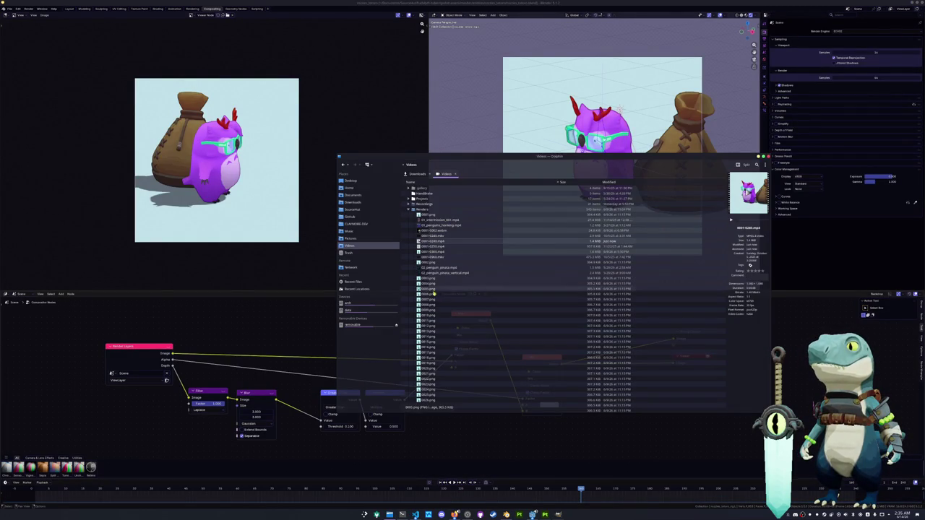
pyautogui.click(354, 209)
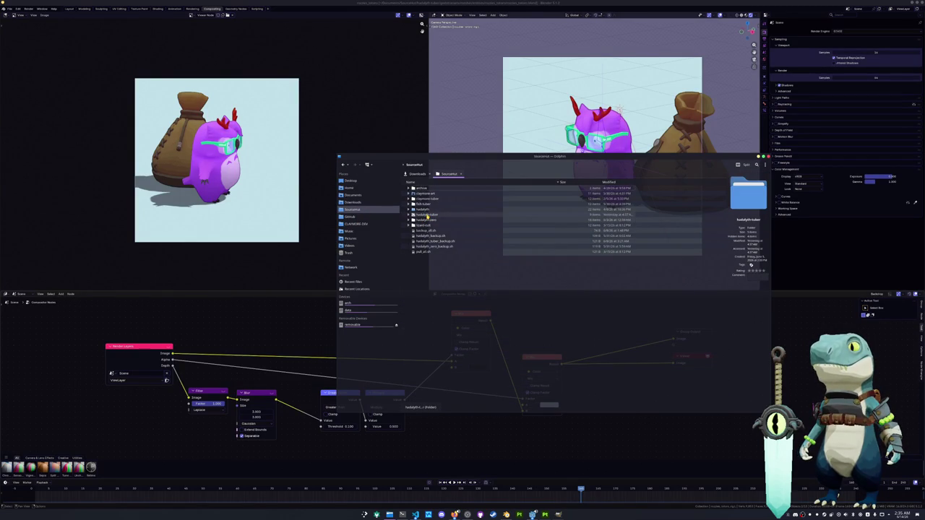
# Step: Navigate to hadalyth-tuber/godot/assets/meshes/entities and expand the character's folder
pyautogui.doubleClick(429, 215)
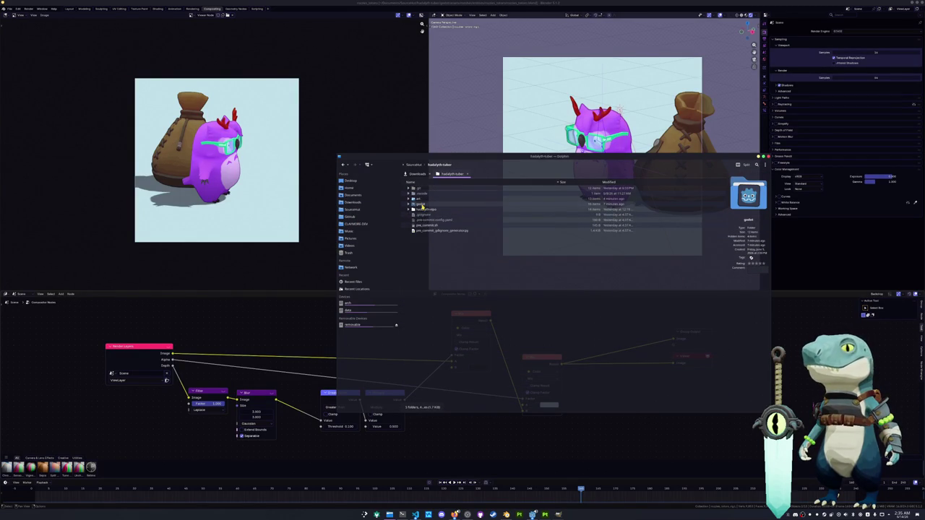
pyautogui.doubleClick(420, 205)
pyautogui.doubleClick(426, 194)
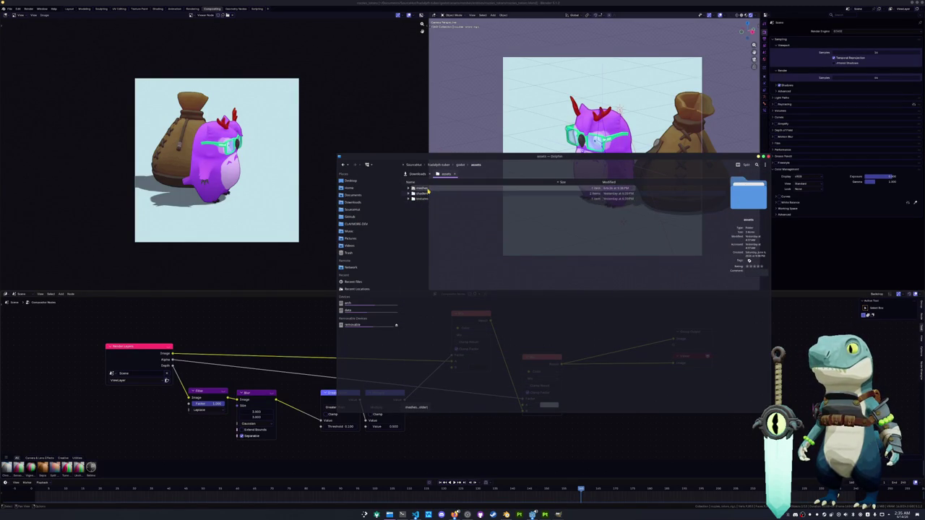
pyautogui.doubleClick(427, 189)
pyautogui.doubleClick(415, 189)
pyautogui.click(409, 193)
pyautogui.click(410, 194)
pyautogui.click(410, 193)
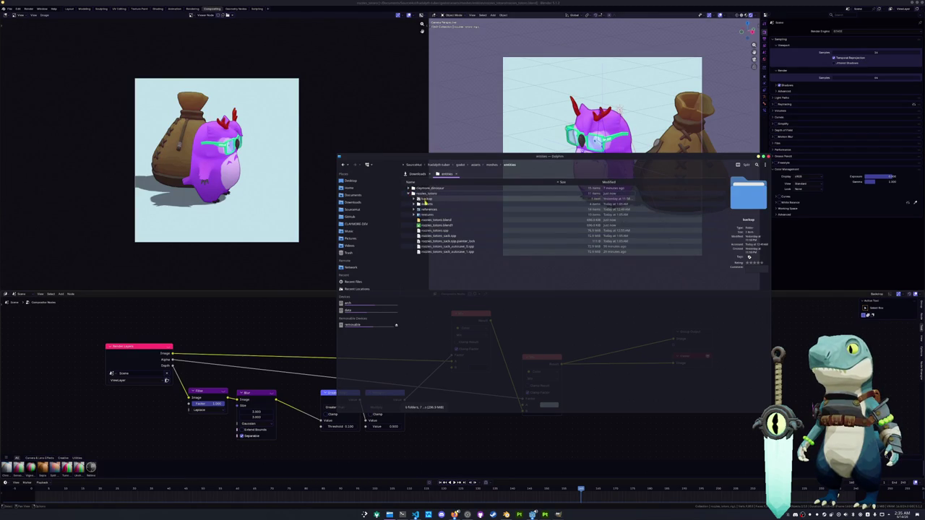
# Step: Compress the eight items from textures to the last autosave into Archive.zip
pyautogui.click(445, 251)
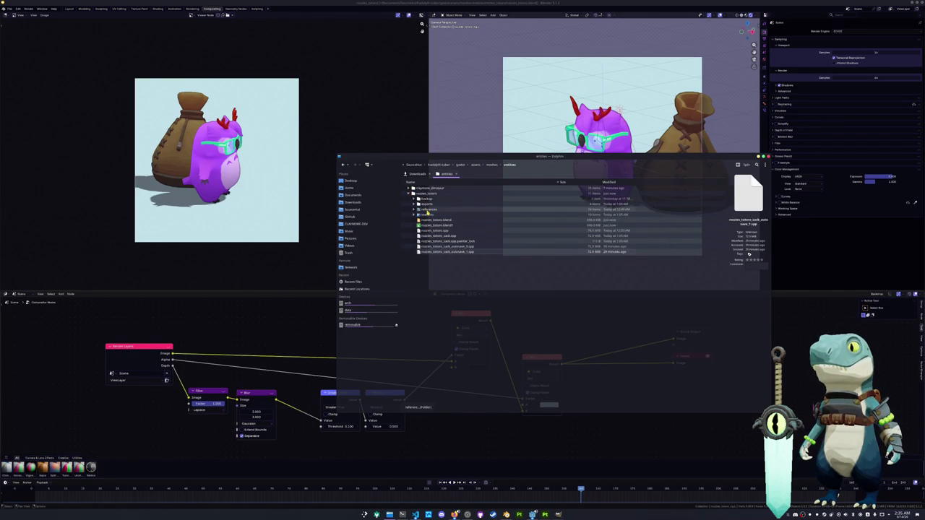
pyautogui.keyDown('shift'); pyautogui.click(426, 215); pyautogui.keyUp('shift')
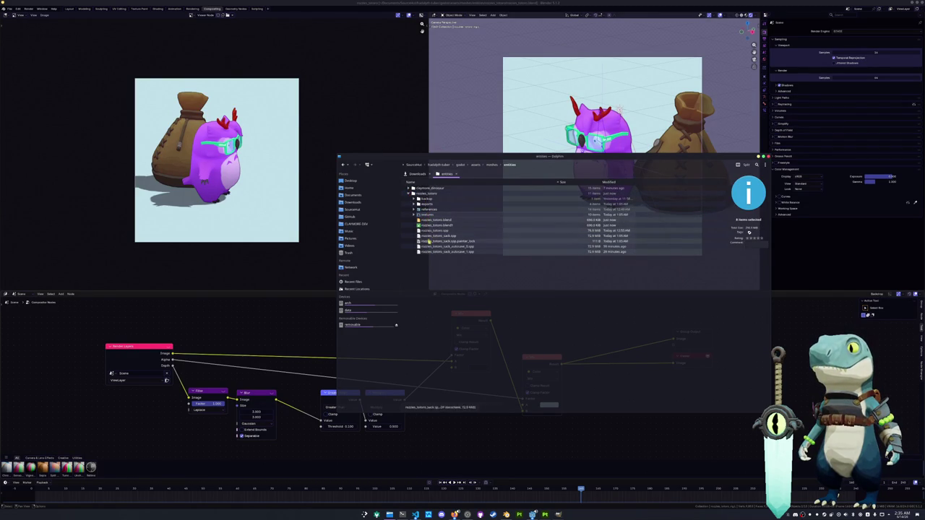
pyautogui.rightClick(431, 249)
pyautogui.moveTo(445, 340)
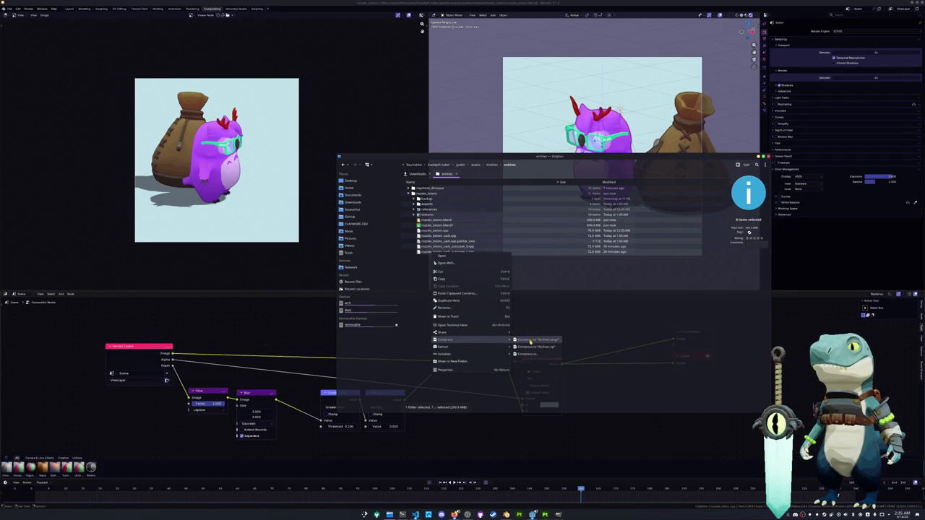
pyautogui.click(488, 318)
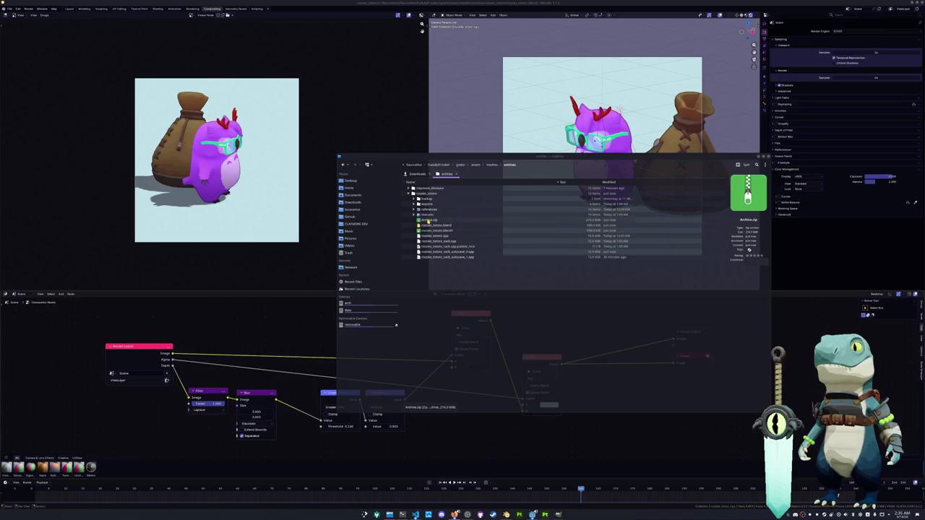
# Step: Drag Archive.zip into another window and clear the selection
pyautogui.moveTo(429, 220); pyautogui.dragTo(480, 245)
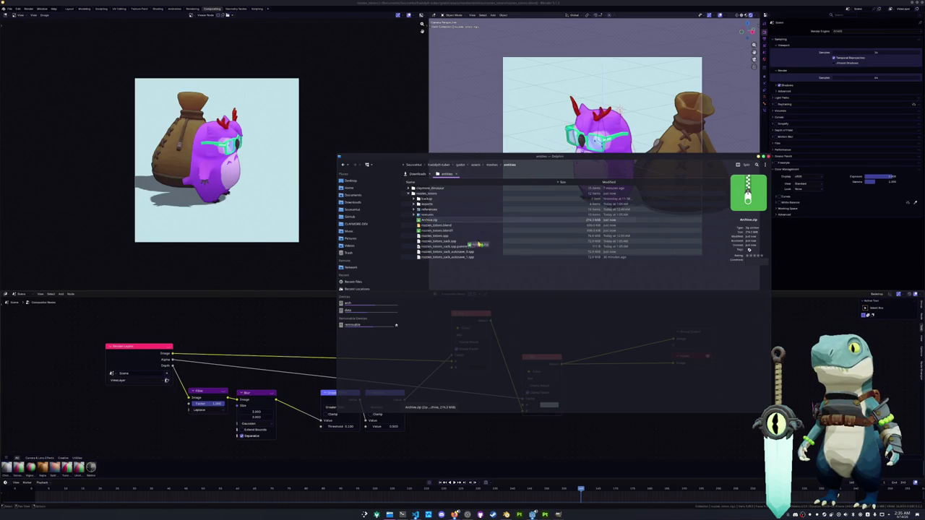
pyautogui.moveTo(591, 318); pyautogui.dragTo(719, 343)
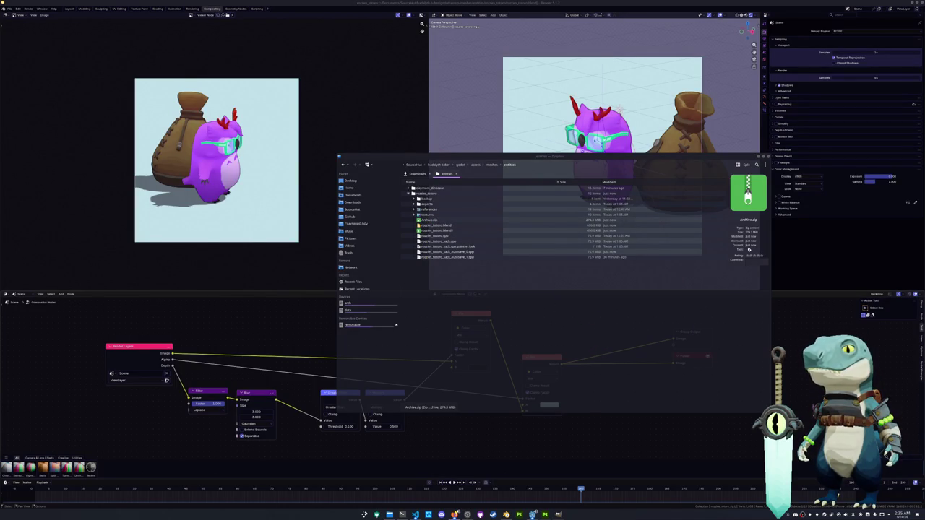
pyautogui.click(547, 245)
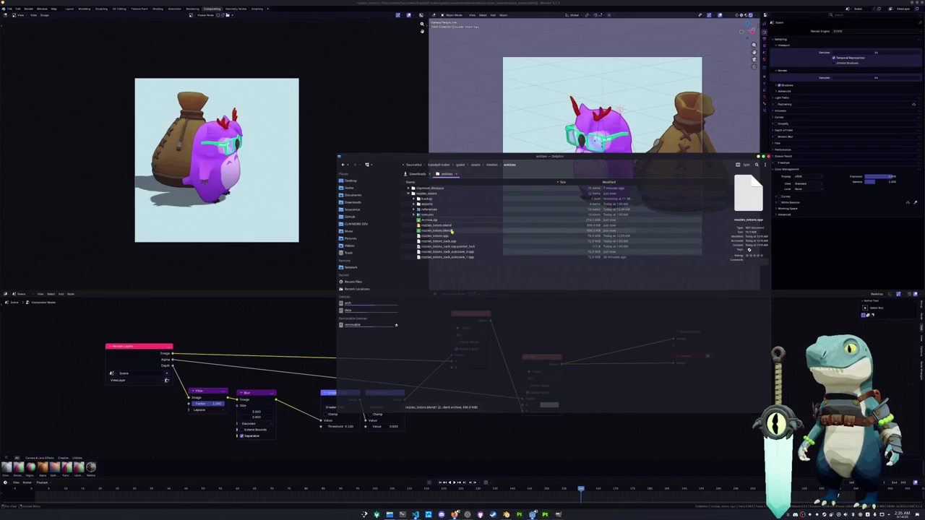
pyautogui.click(448, 296)
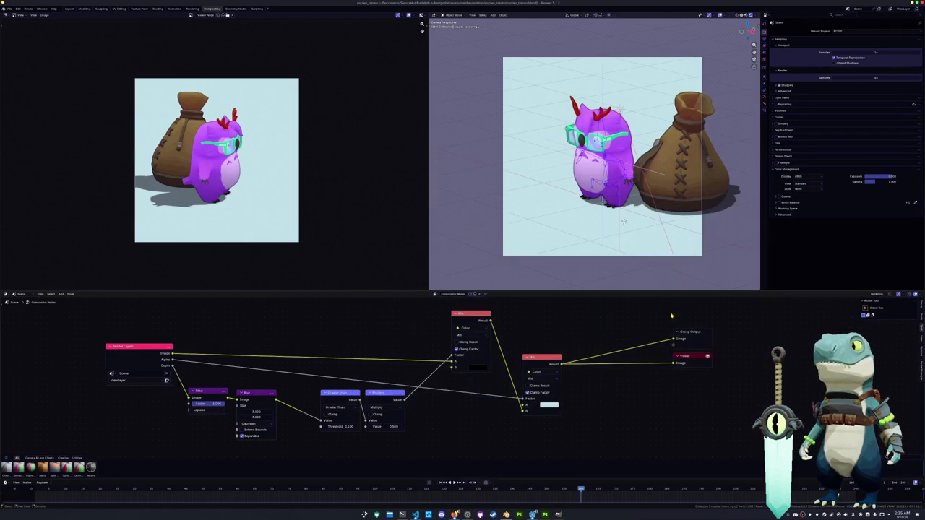
# Step: Put the character rig into pose mode in the Layout workspace and assign it a new empty action
pyautogui.click(603, 202)
pyautogui.hotkey('ctrl', 'Tab')
pyautogui.click(71, 9)
pyautogui.scroll(1, 376, 281)
pyautogui.scroll(2, 347, 308)
pyautogui.click(335, 332)
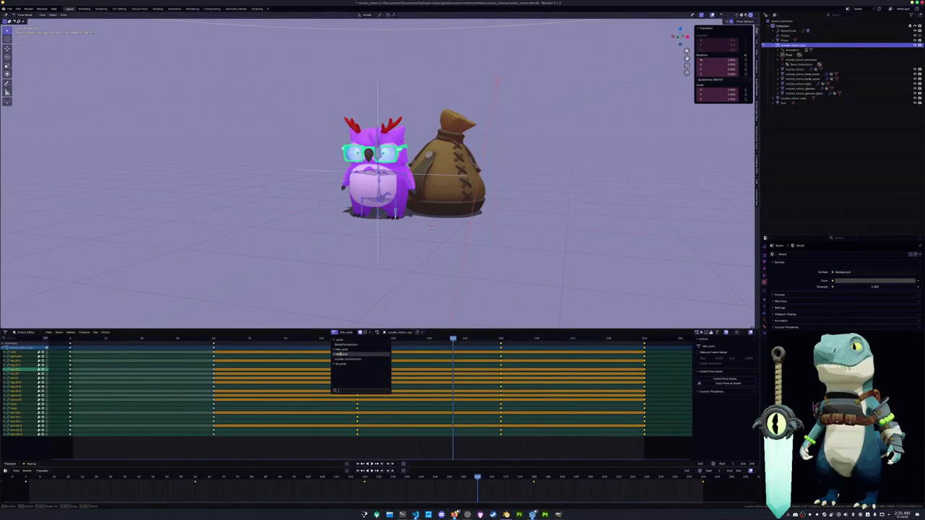
pyautogui.click(341, 363)
# Step: Preview the animation through the scene camera, select the bag, and switch to the Rendering workspace
pyautogui.moveTo(365, 273); pyautogui.dragTo(384, 274, button='middle')
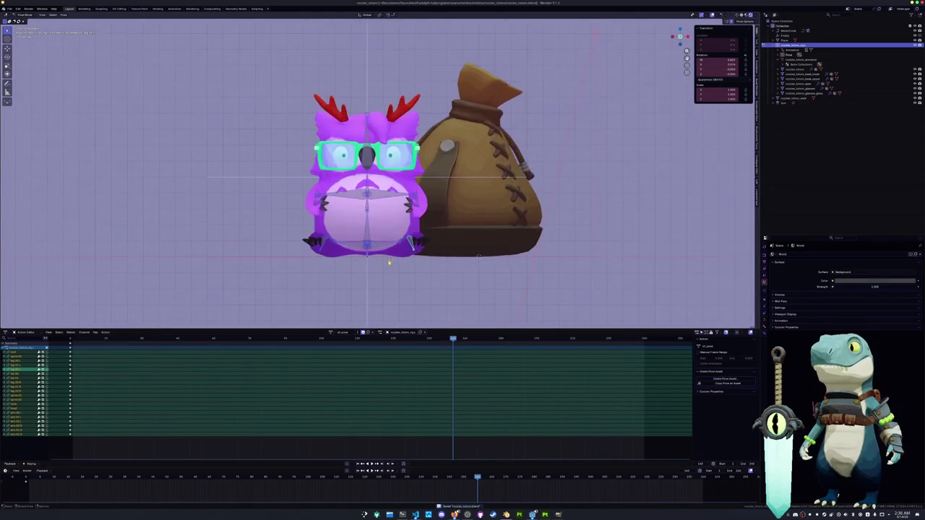
pyautogui.scroll(-3, 383, 273)
pyautogui.scroll(2, 382, 272)
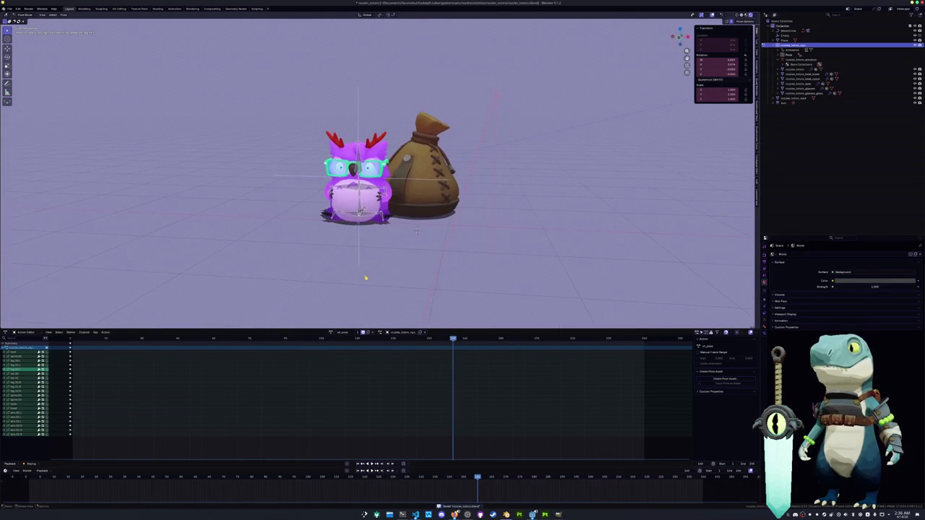
pyautogui.press('KP_0')
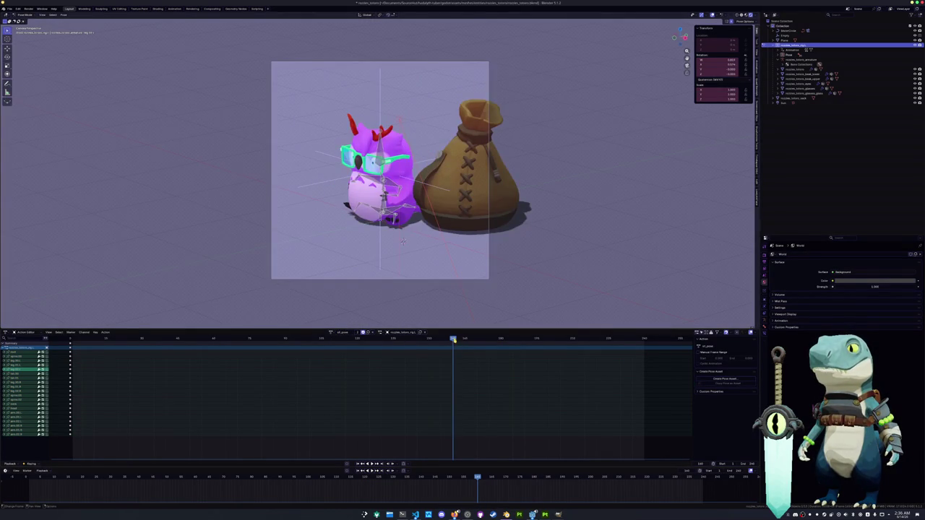
pyautogui.press('space')
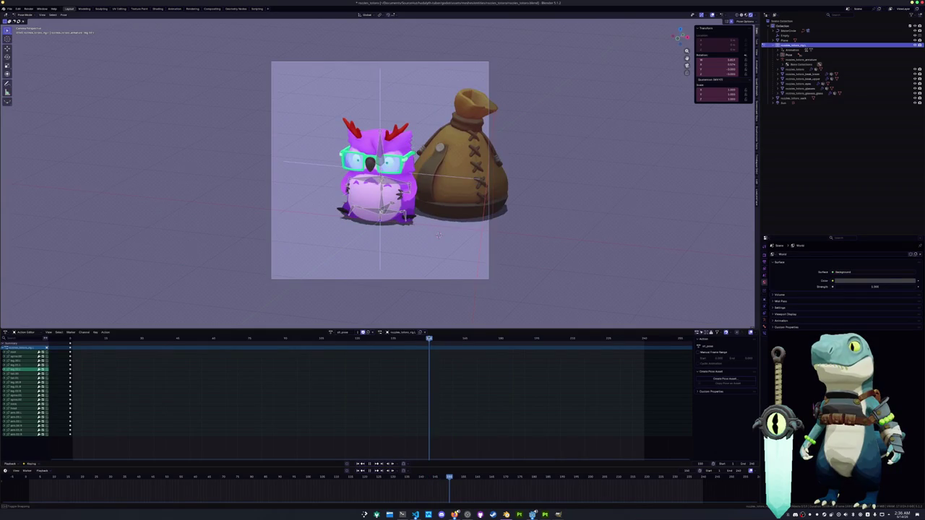
pyautogui.click(454, 177)
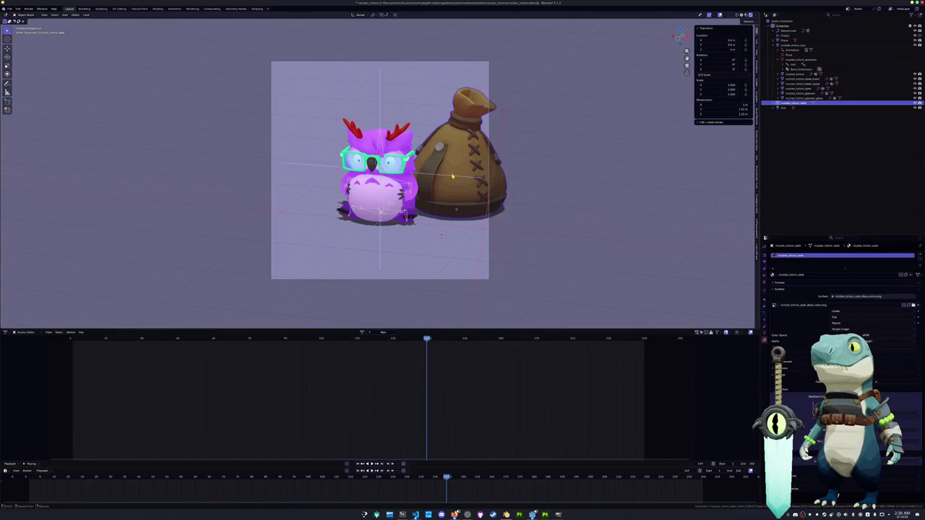
pyautogui.click(192, 9)
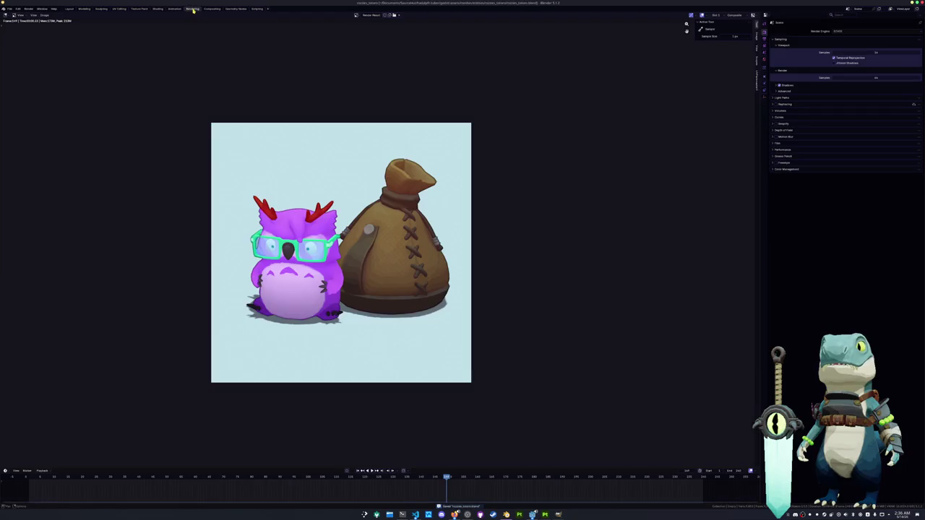
# Step: Save the rendered image as a PNG in the project's art folder, overwriting the existing sitting image
pyautogui.click(44, 14)
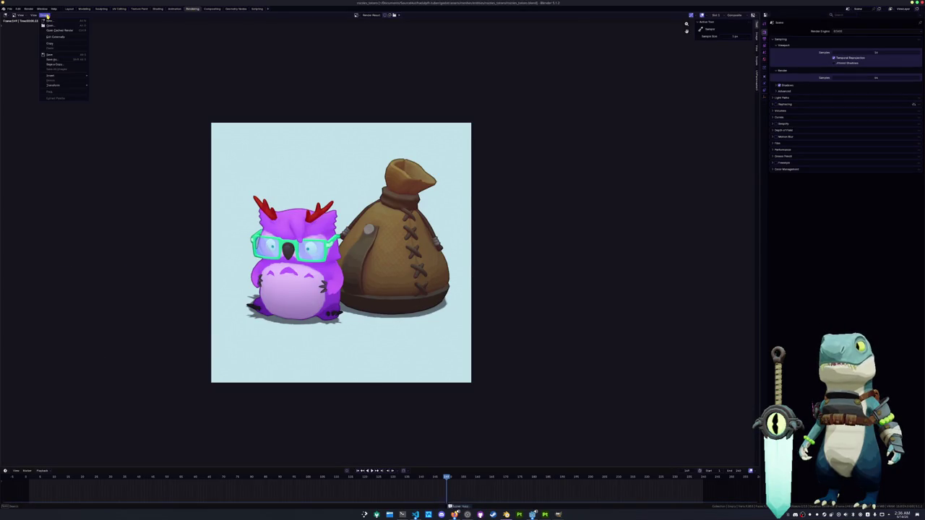
pyautogui.click(52, 60)
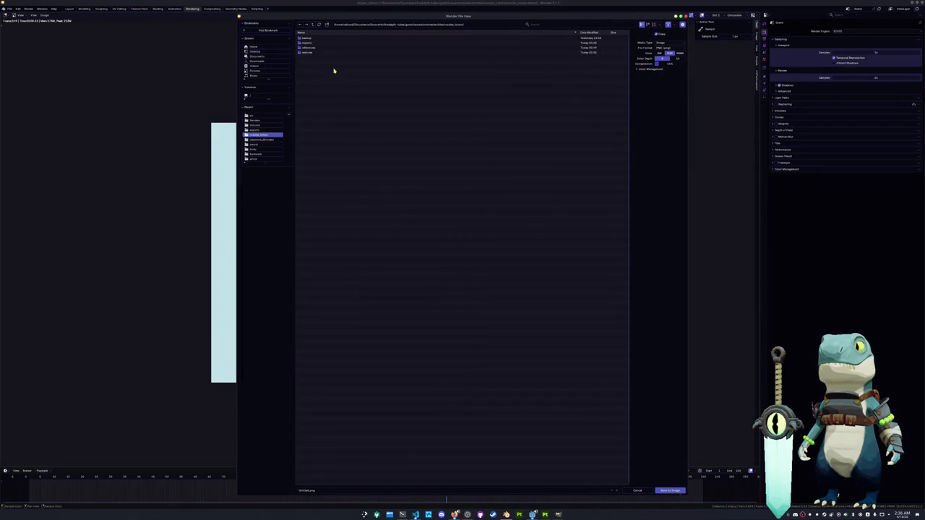
pyautogui.click(313, 25)
pyautogui.click(312, 26)
pyautogui.click(312, 26)
pyautogui.click(312, 25)
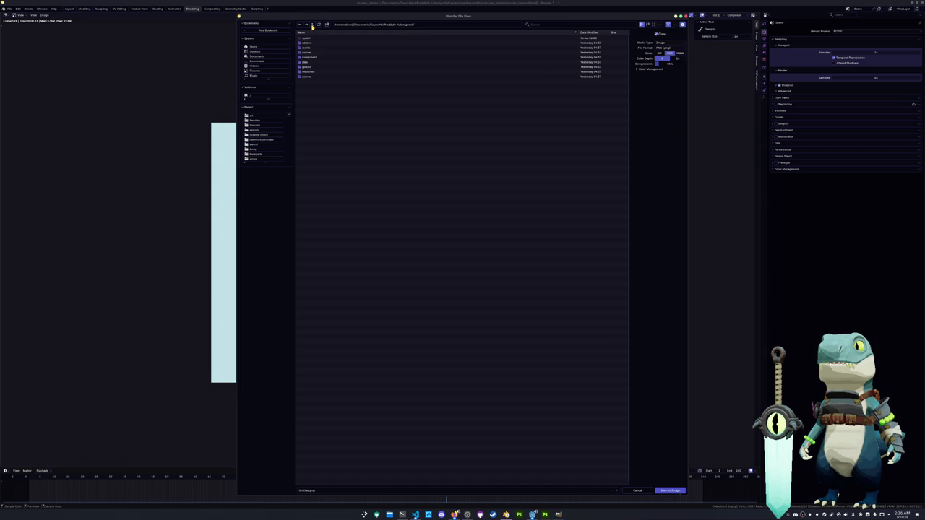
pyautogui.click(313, 26)
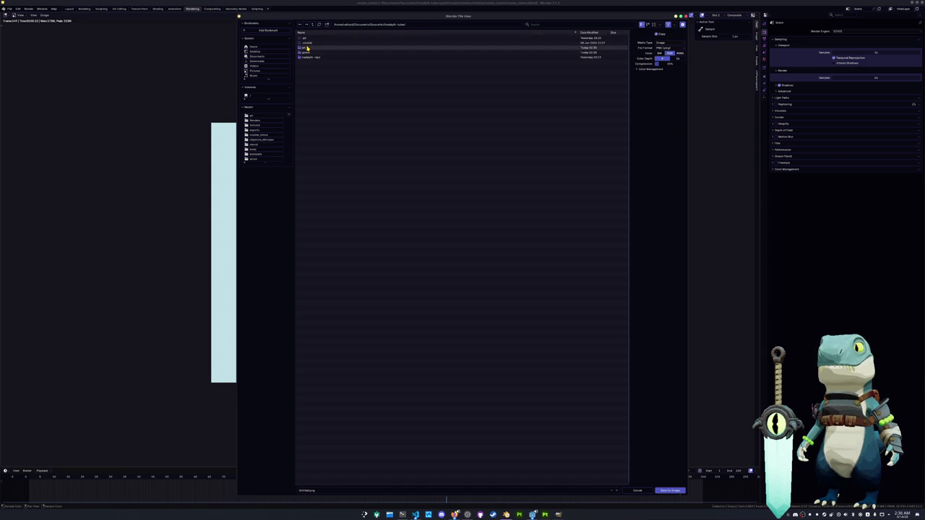
pyautogui.doubleClick(307, 47)
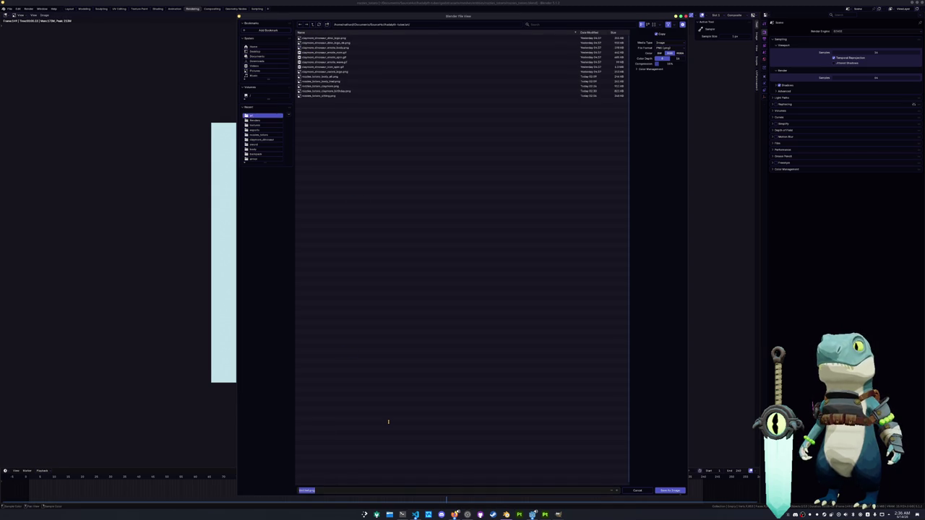
pyautogui.press('BackSpace')
pyautogui.write('nozzles_totoro_sitting')
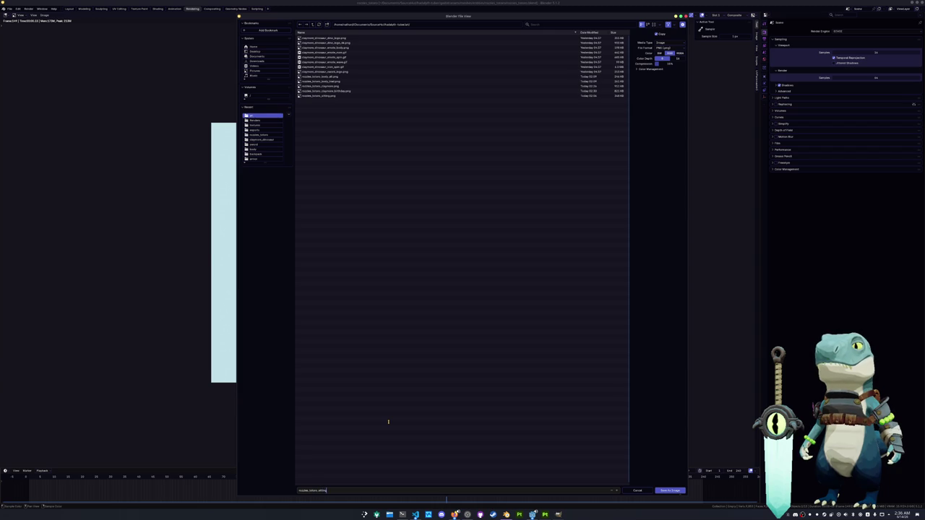
pyautogui.press('Return')
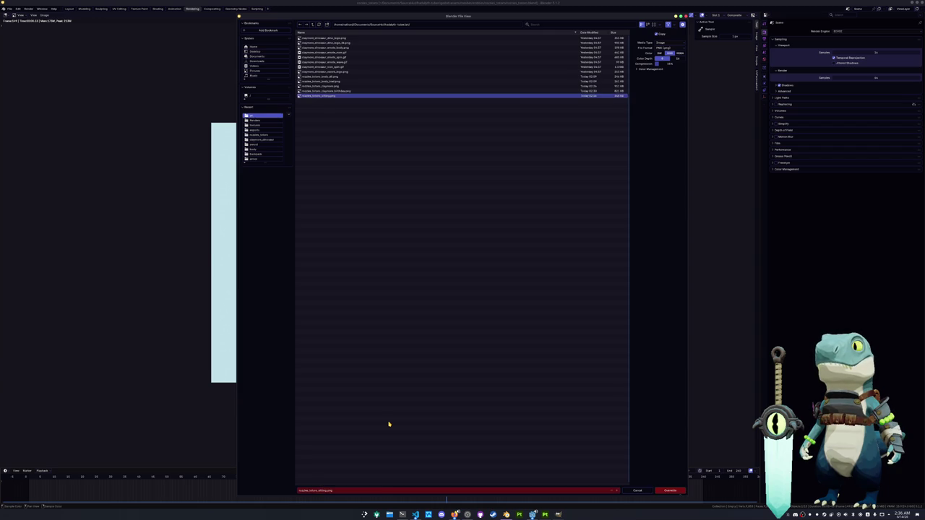
pyautogui.press('Return')
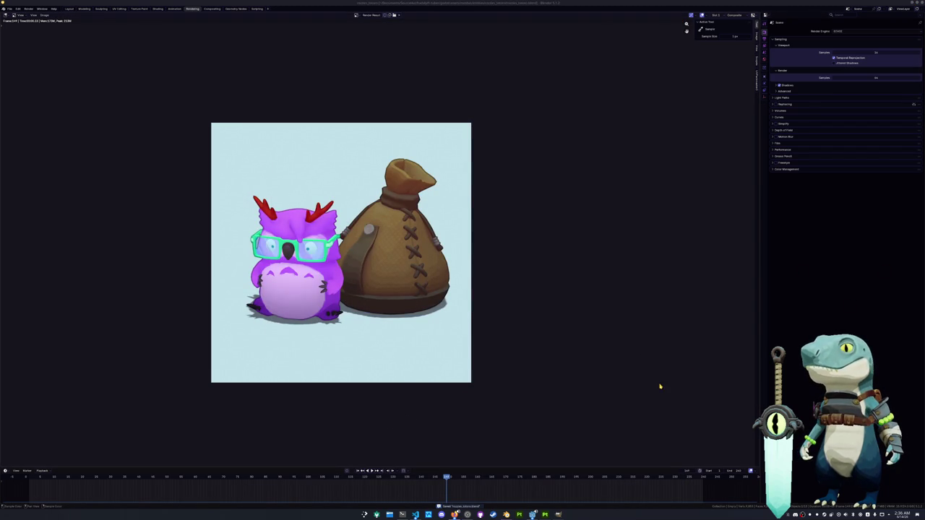
pyautogui.hotkey('alt', 'Tab')
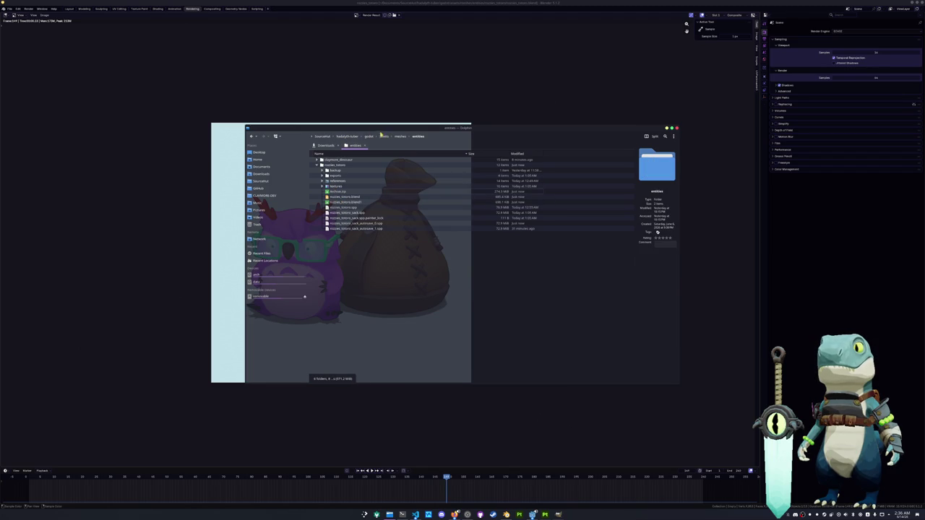
# Step: Delete Archive.zip from the entities folder and browse to the project's art folder
pyautogui.click(351, 191)
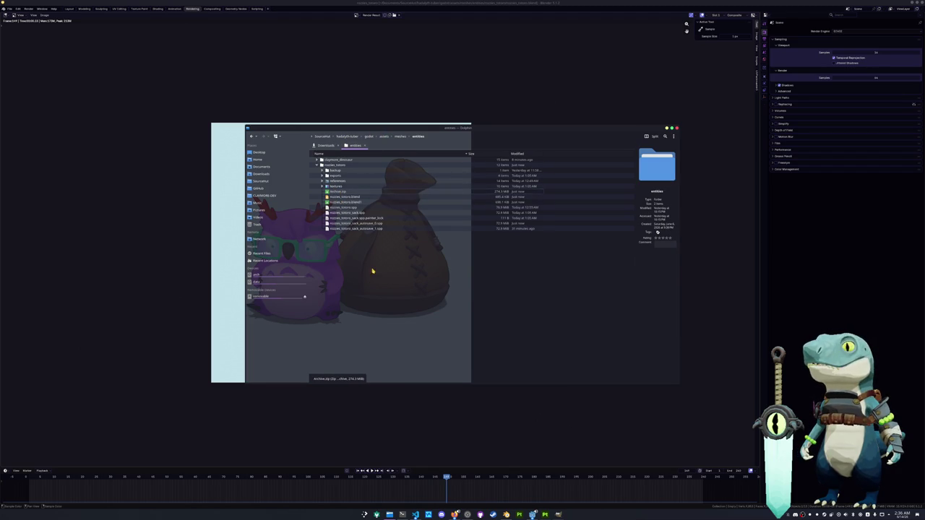
pyautogui.press('Delete')
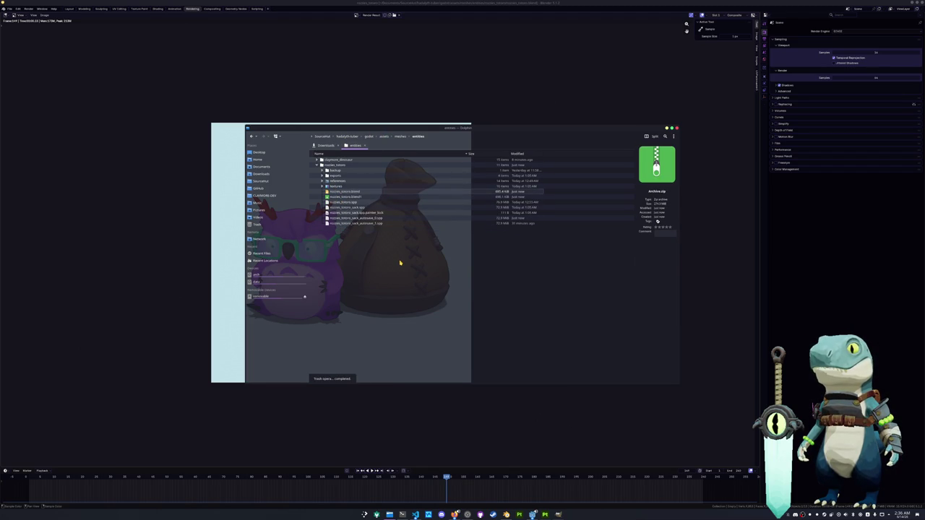
pyautogui.click(383, 137)
pyautogui.click(347, 136)
pyautogui.click(328, 171)
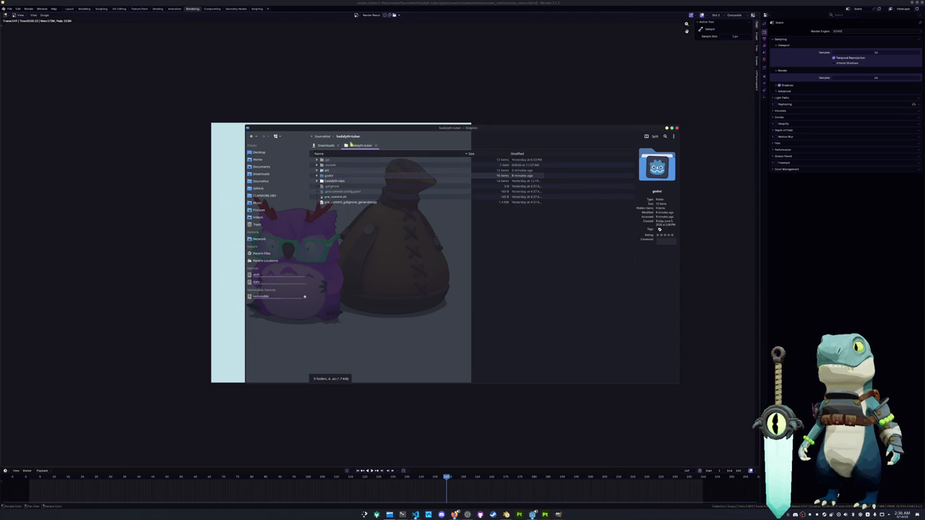
pyautogui.doubleClick(328, 171)
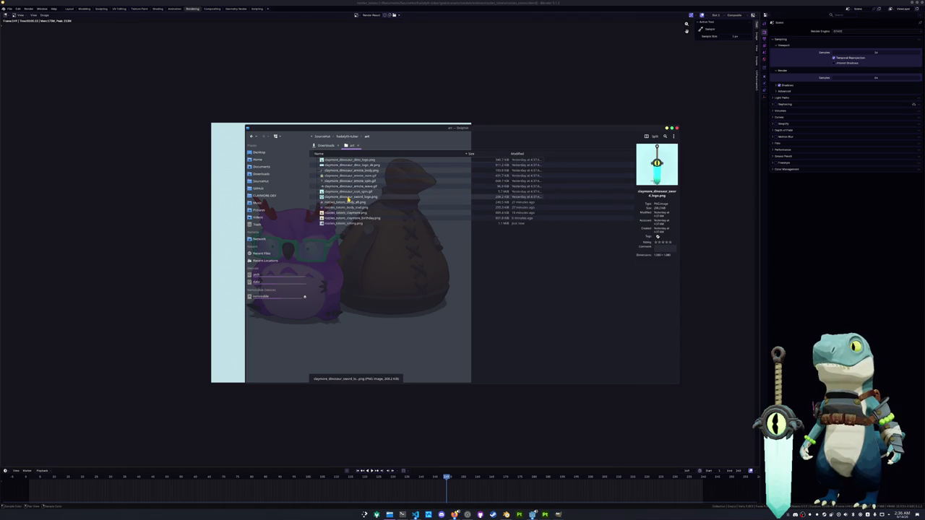
pyautogui.moveTo(342, 225); pyautogui.dragTo(531, 275)
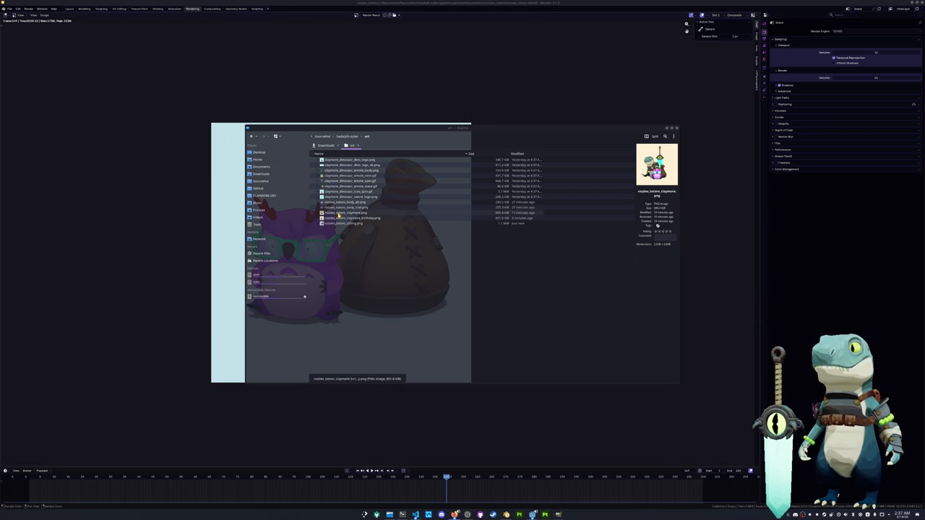
# Step: Preview the dinosaur sword logo and the new sitting render, close Dolphin, and save the Blender file
pyautogui.click(335, 197)
pyautogui.click(343, 223)
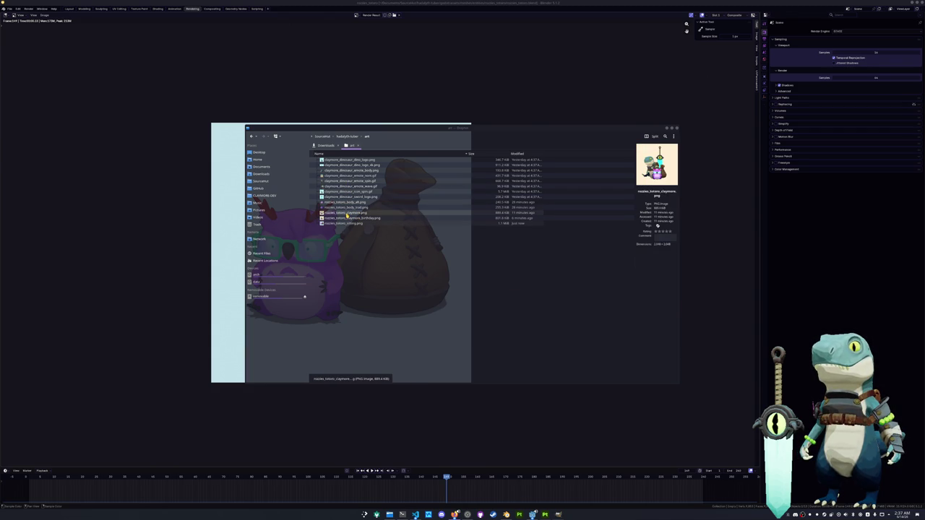
pyautogui.click(347, 214)
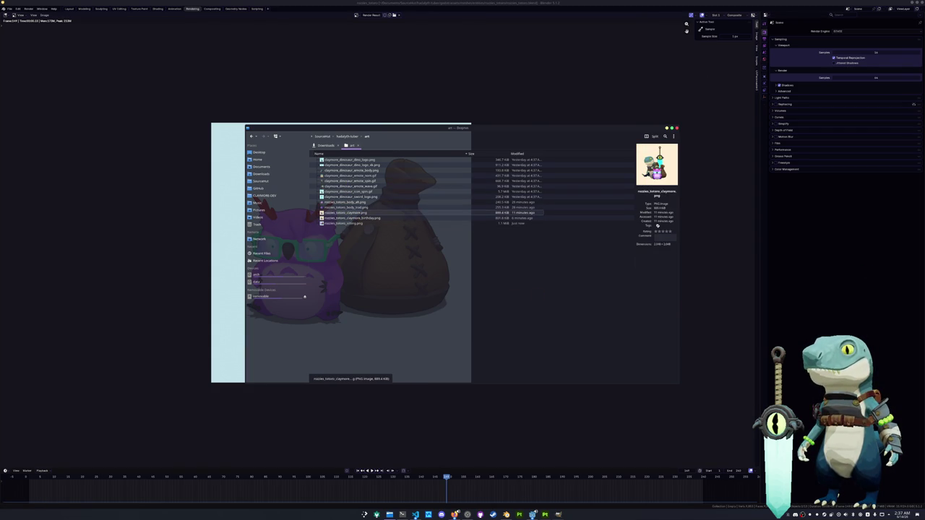
pyautogui.hotkey('alt', 'Tab')
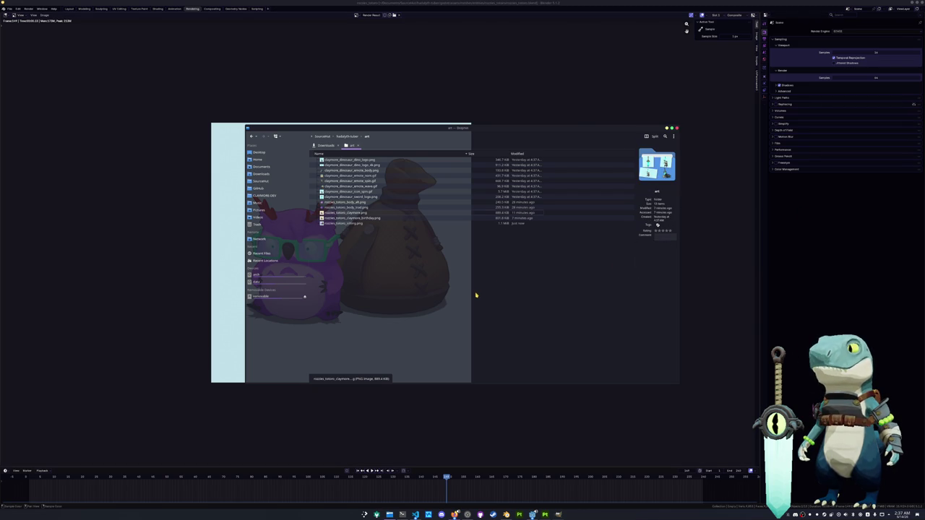
pyautogui.hotkey('alt', 'Tab')
pyautogui.hotkey('ctrl', 's')
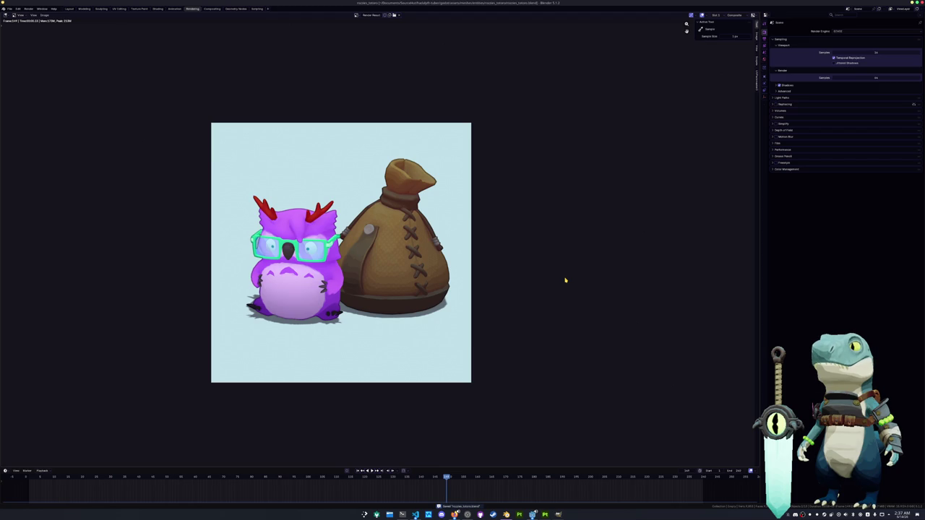
pyautogui.hotkey('alt', 'Tab')
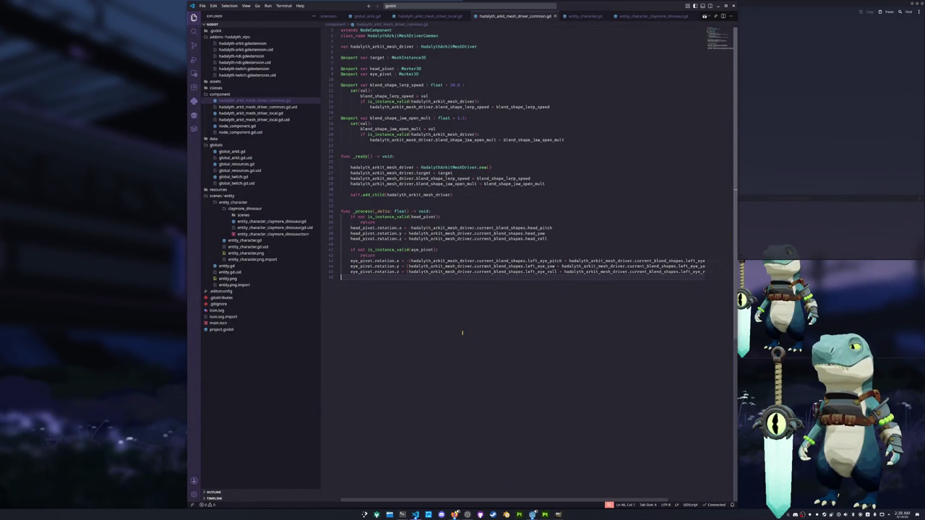
# Step: Maximise the editor and open the hadalyth-vipo project folder via Ctrl+K Ctrl+O
pyautogui.press('super+Up')
pyautogui.click(524, 248)
pyautogui.hotkey('ctrl', 'k')
pyautogui.hotkey('ctrl', 'o')
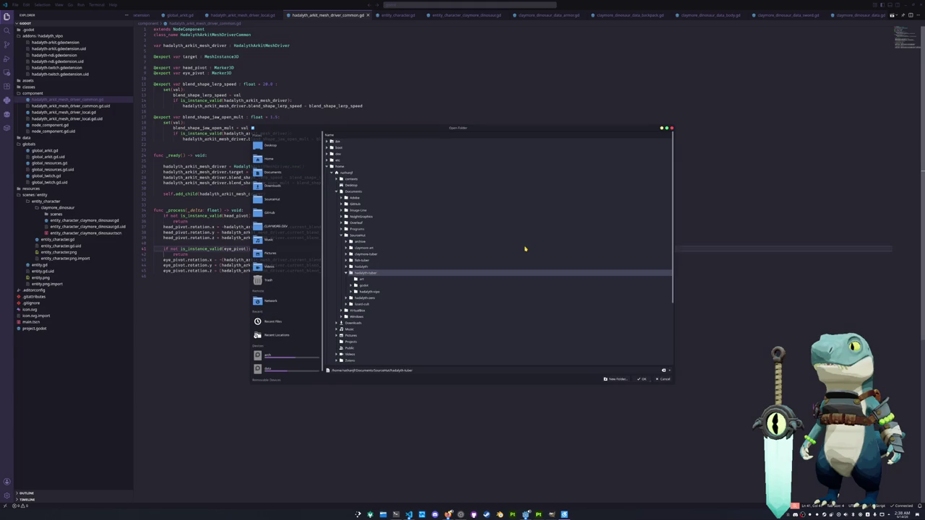
pyautogui.press('Up')
pyautogui.press('Up')
pyautogui.press('Up')
pyautogui.press('Down')
pyautogui.press('Down')
pyautogui.press('Down')
pyautogui.press('Return')
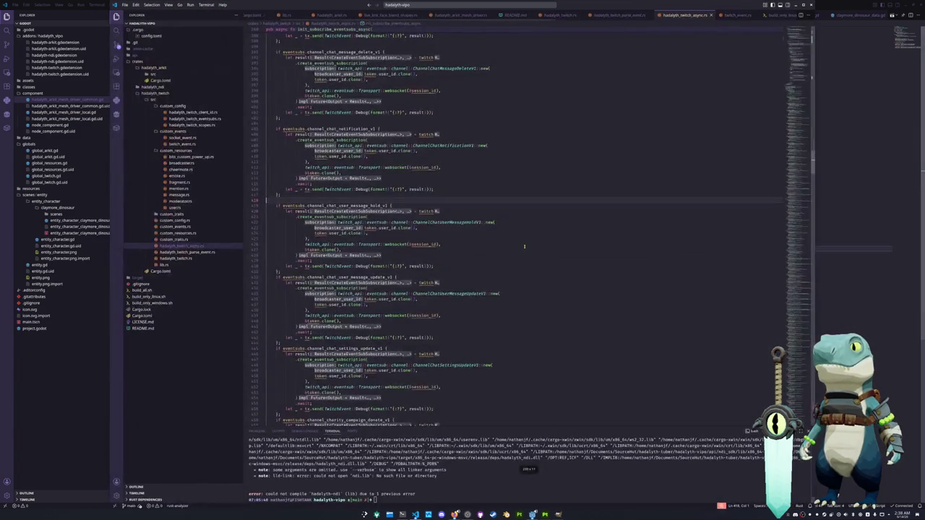
# Step: Open hadalyth_twitch_parse_event.rs from the Explorer and scroll through its event match arms
pyautogui.scroll(3, 480, 229)
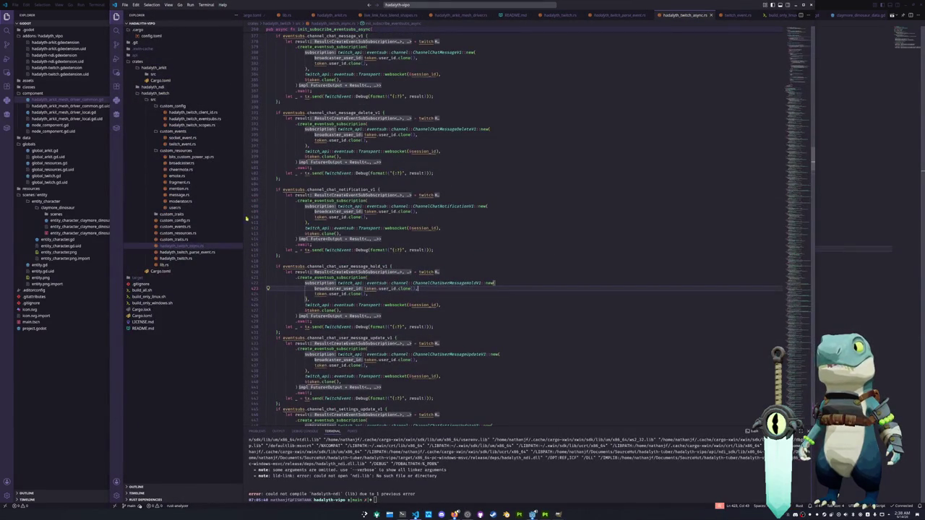
pyautogui.click(187, 252)
pyautogui.scroll(5, 567, 219)
pyautogui.scroll(3, 567, 218)
pyautogui.scroll(-4, 567, 219)
pyautogui.scroll(-4, 563, 223)
pyautogui.scroll(-3, 559, 230)
pyautogui.scroll(-3, 556, 236)
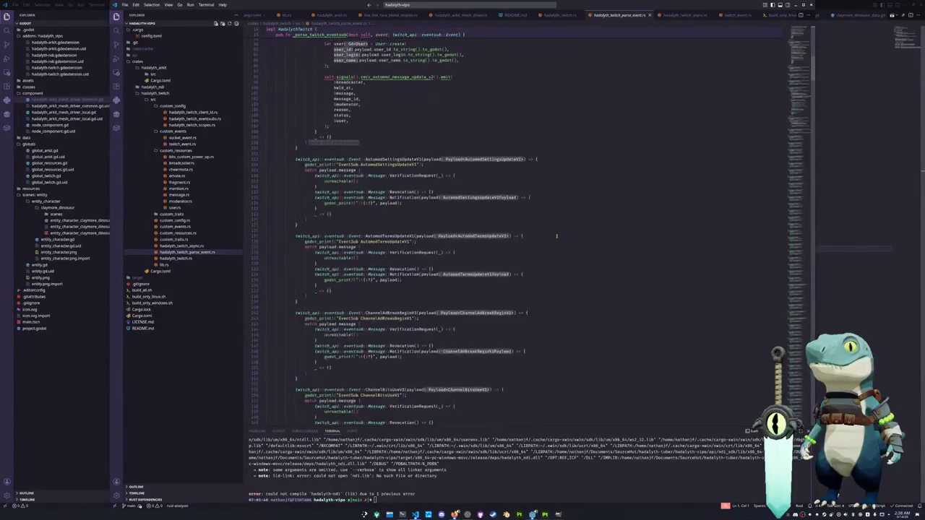
pyautogui.scroll(1, 557, 239)
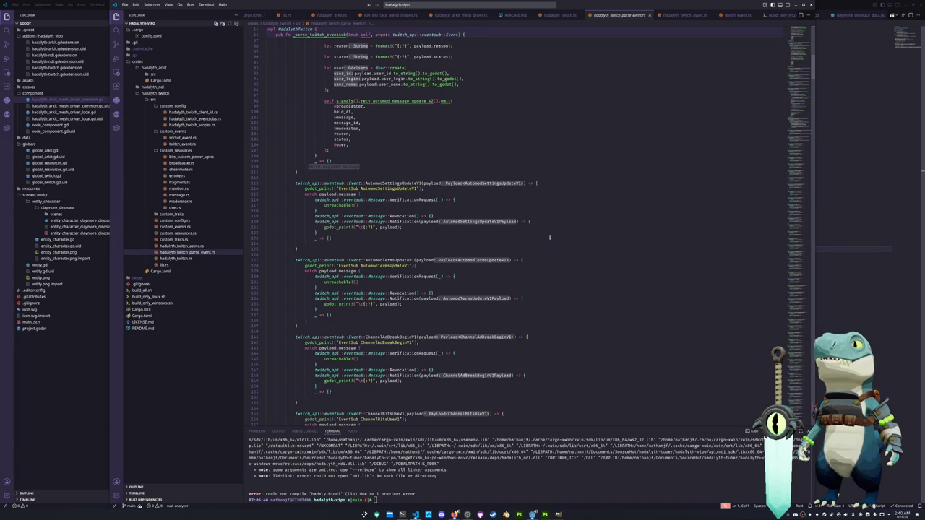
# Step: Jump to the later event handlers and select the recv_channel_clear_v1 signal name
pyautogui.scroll(5, 434, 248)
pyautogui.scroll(6, 457, 248)
pyautogui.scroll(2, 457, 248)
pyautogui.scroll(2, 457, 247)
pyautogui.scroll(1, 505, 216)
pyautogui.scroll(1, 666, 109)
pyautogui.moveTo(798, 53)
pyautogui.mouseDown()
pyautogui.moveTo(801, 375)
pyautogui.moveTo(806, 109)
pyautogui.moveTo(812, 388)
pyautogui.moveTo(807, 94)
pyautogui.moveTo(751, 133)
pyautogui.mouseUp()
pyautogui.click(407, 310)
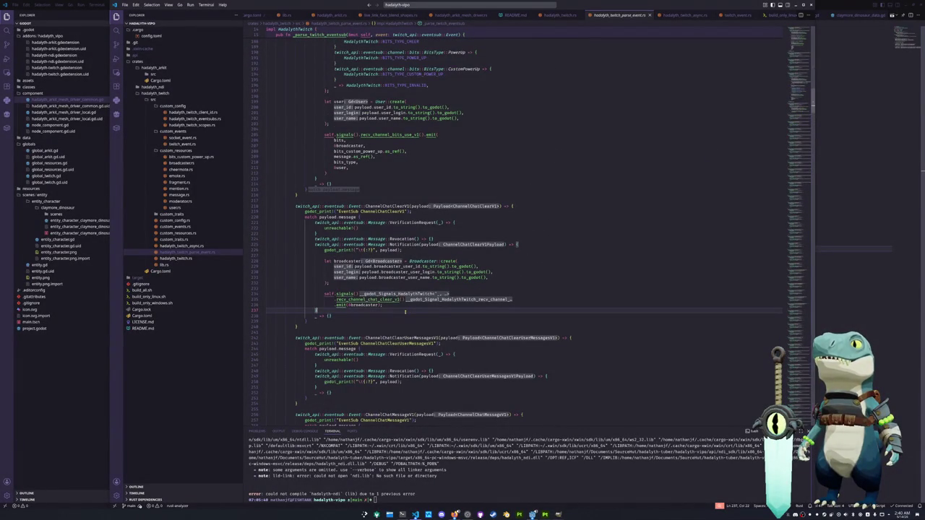
pyautogui.doubleClick(390, 299)
# Step: Add a new line after the ChannelChatClearUserMessagesV1 godot_print statement
pyautogui.scroll(-3, 387, 301)
pyautogui.scroll(-1, 385, 299)
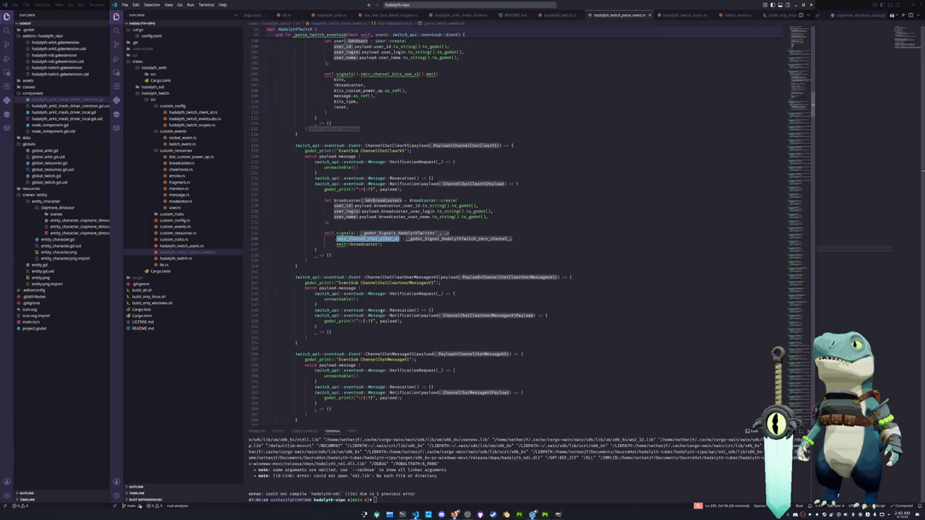
pyautogui.click(408, 321)
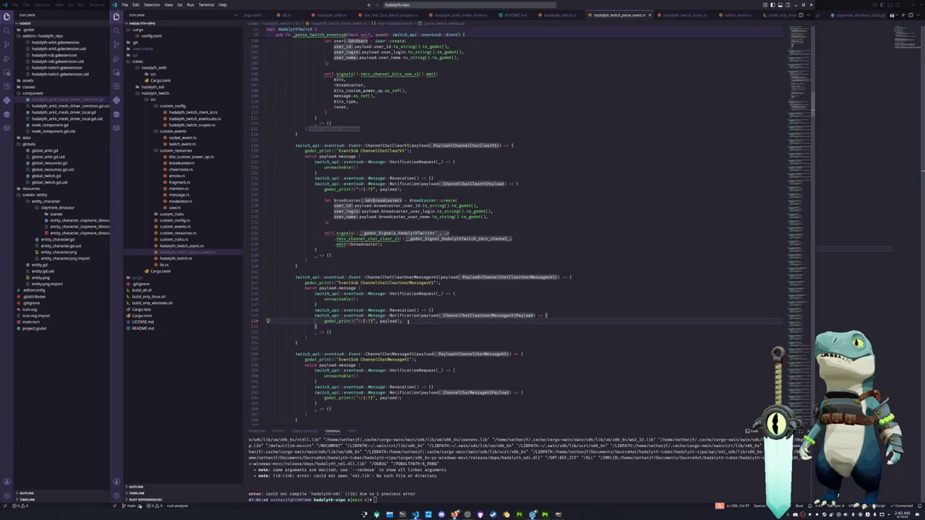
pyautogui.scroll(-2, 408, 321)
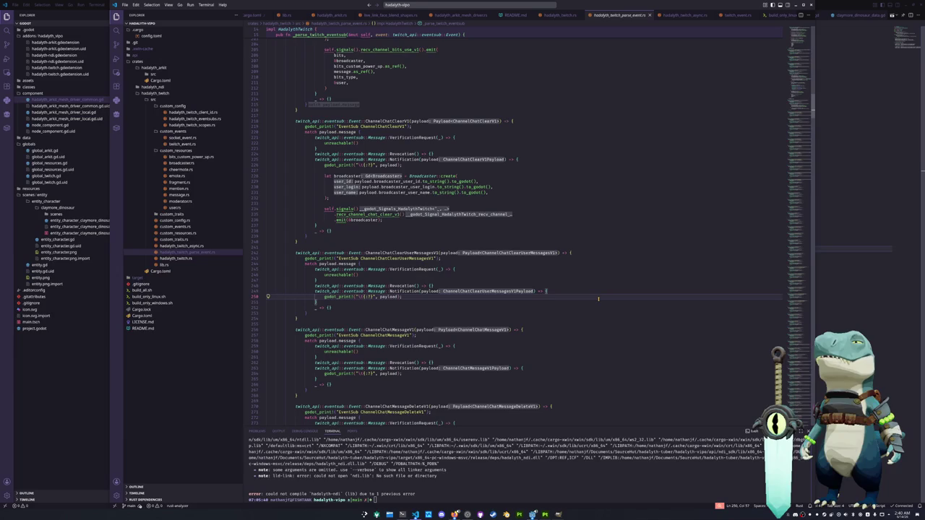
pyautogui.press('Return')
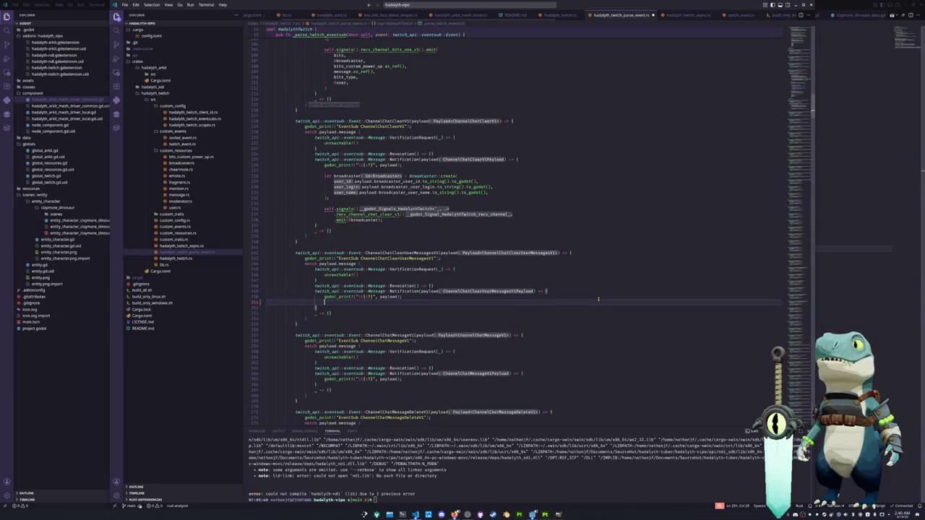
# Step: Copy the existing let broadcaster statement into the ClearUserMessages branch
pyautogui.press('Return')
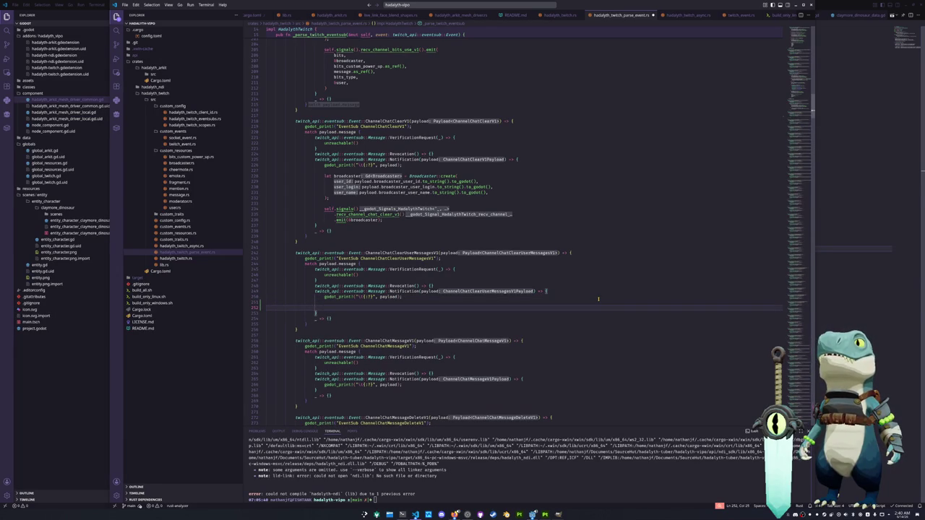
pyautogui.write('payload')
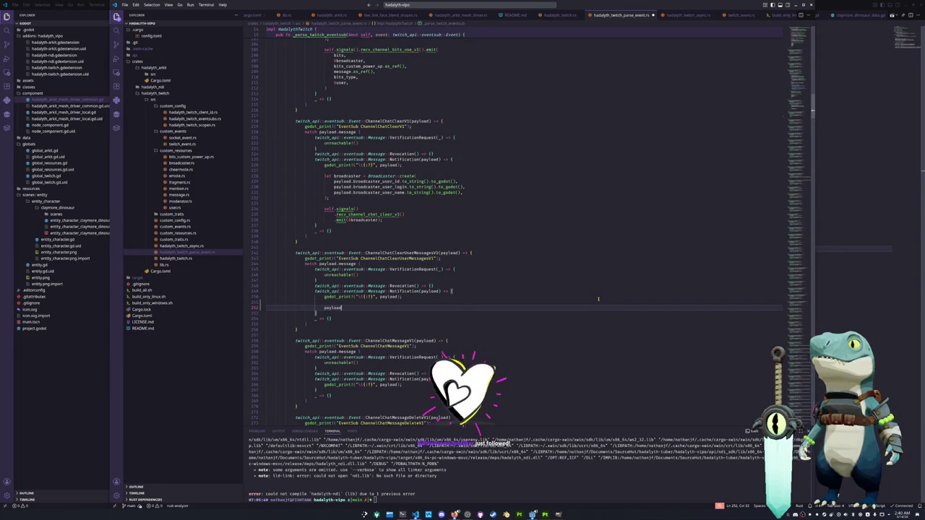
pyautogui.write('.')
pyautogui.press('Down')
pyautogui.press('Up')
pyautogui.press('Up')
pyautogui.press('Up')
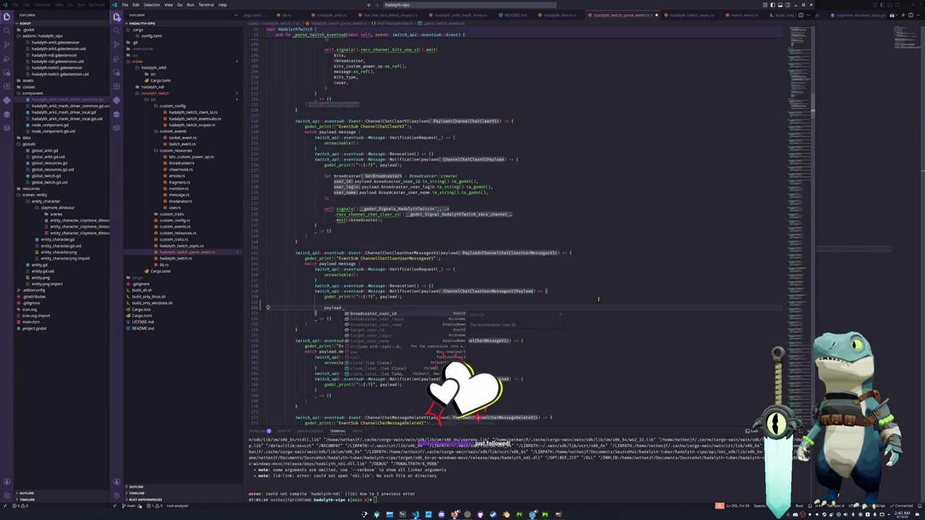
pyautogui.press('BackSpace')
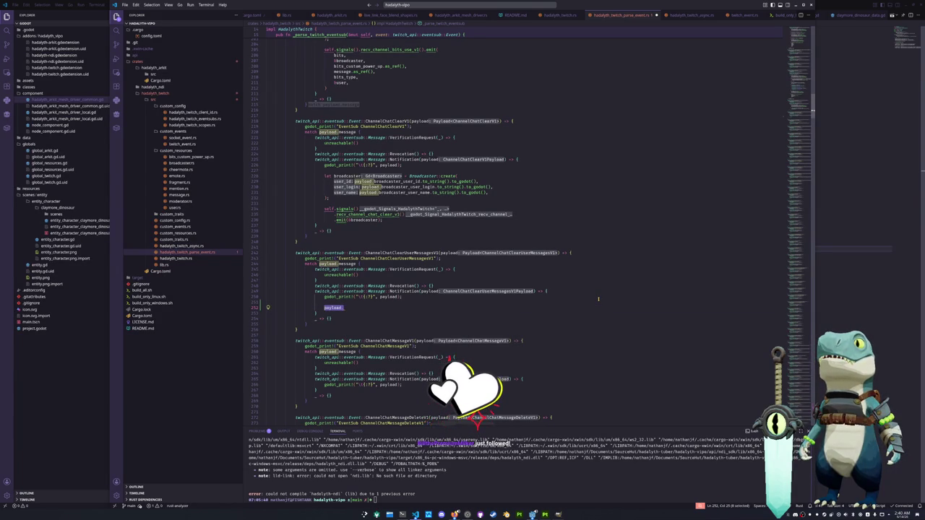
pyautogui.hotkey('ctrl', 'BackSpace')
pyautogui.write('let')
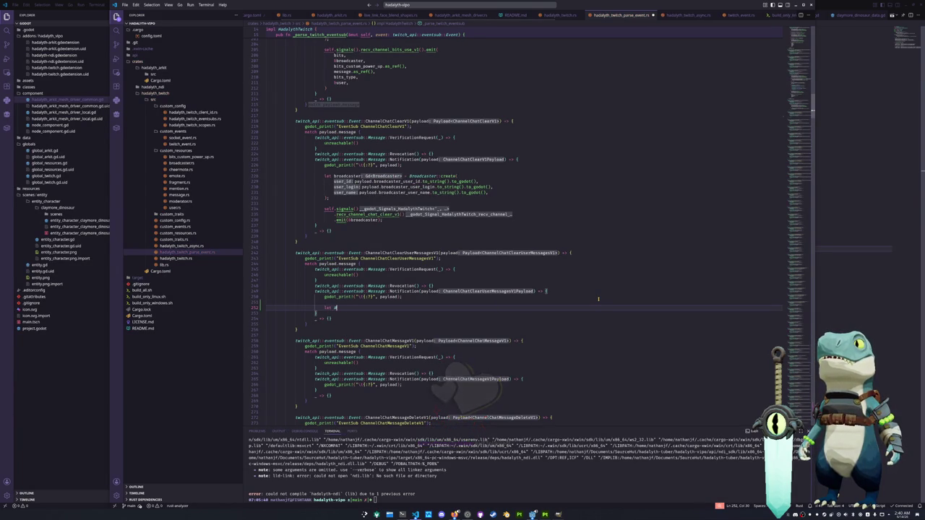
pyautogui.moveTo(265, 176); pyautogui.dragTo(267, 197)
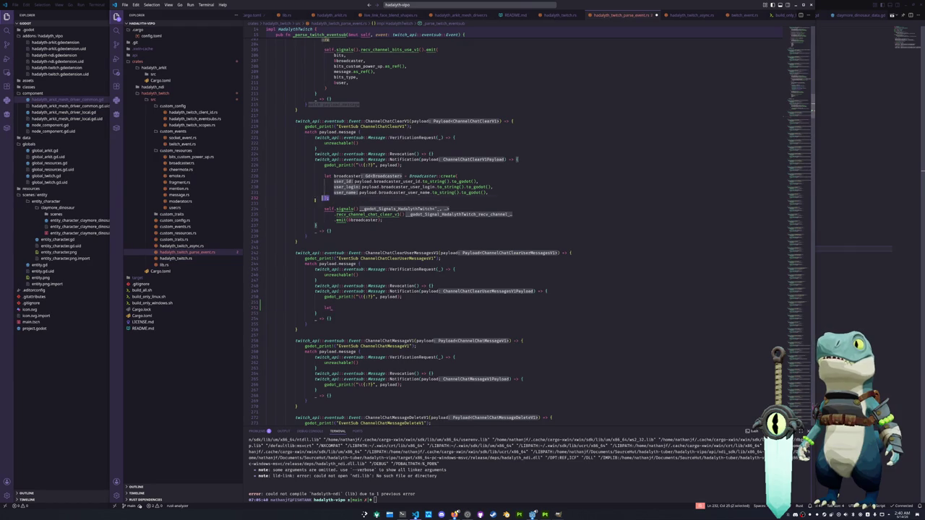
pyautogui.hotkey('ctrl', 'c')
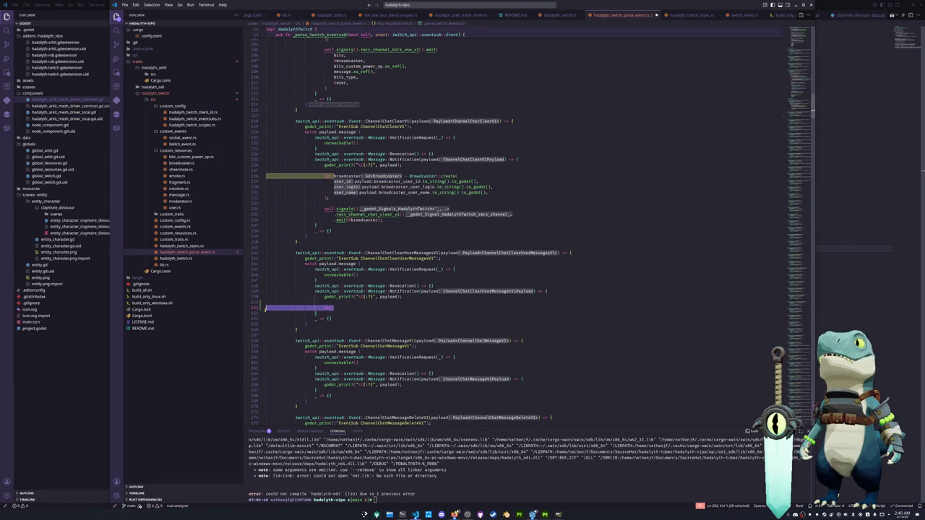
pyautogui.tripleClick(329, 309)
pyautogui.hotkey('ctrl', 'v')
pyautogui.press('Return')
pyautogui.press('Return')
# Step: Start let user = User::create with user_id: payload.target_user_id.to_string().to_godot()
pyautogui.write('t user = User::')
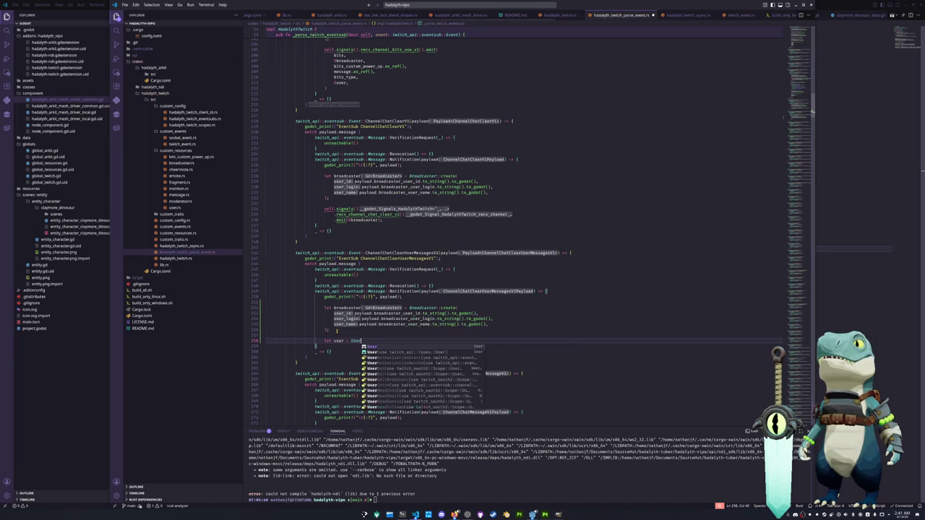
pyautogui.write('crea')
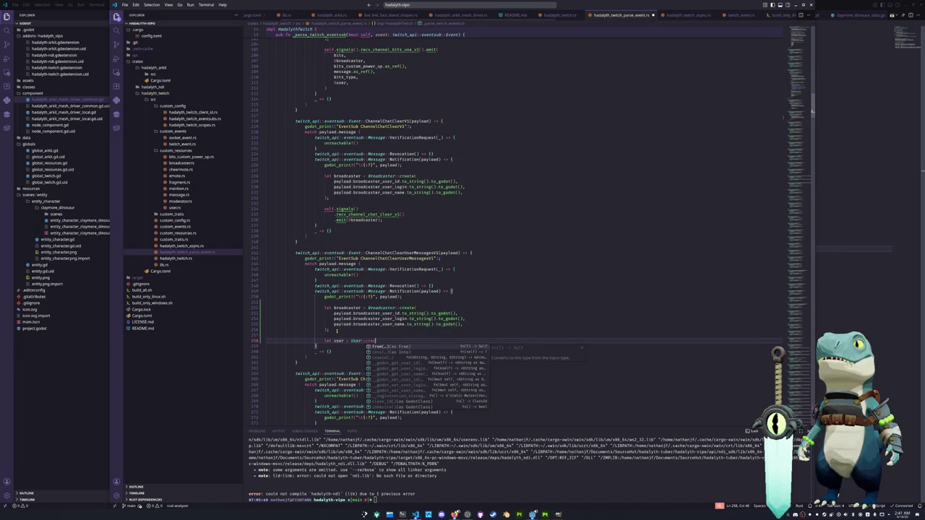
pyautogui.write('reate(')
pyautogui.press('Return')
pyautogui.write('(')
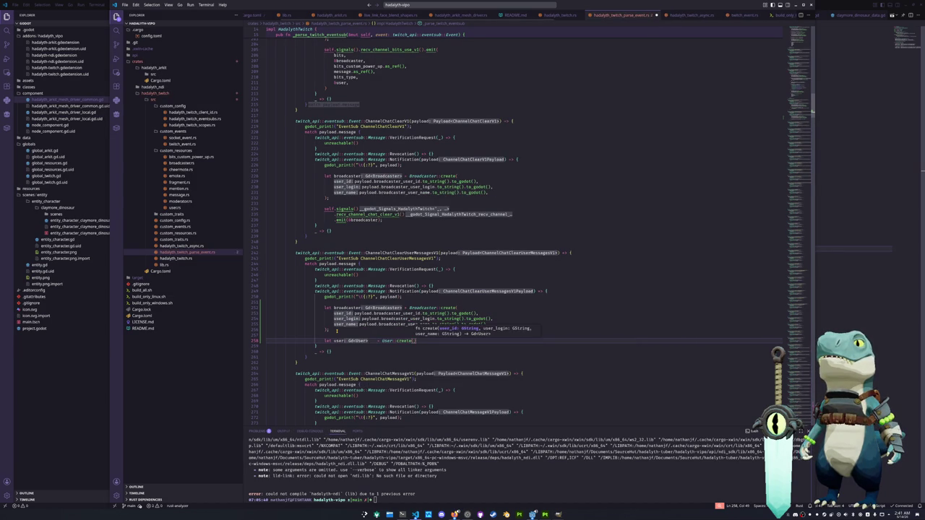
pyautogui.press('Return')
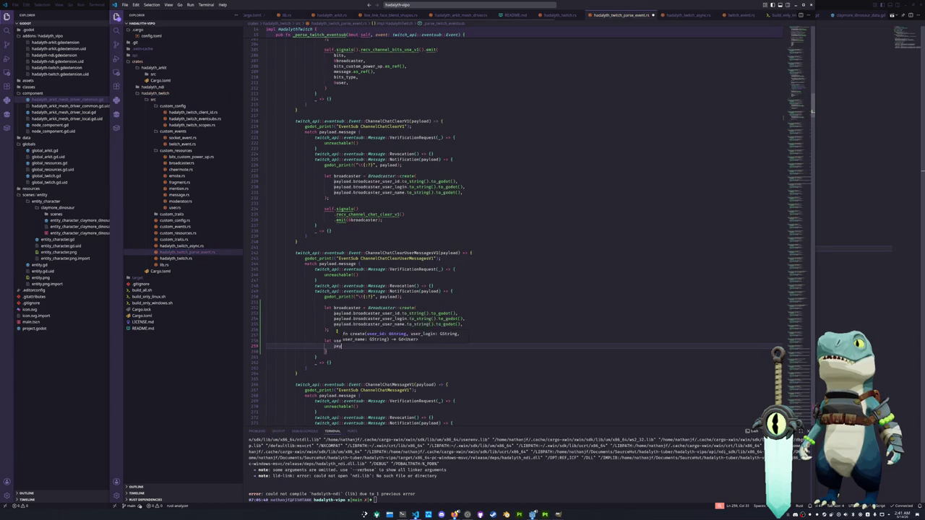
pyautogui.write('user_id: payload.')
pyautogui.write('target_user_id')
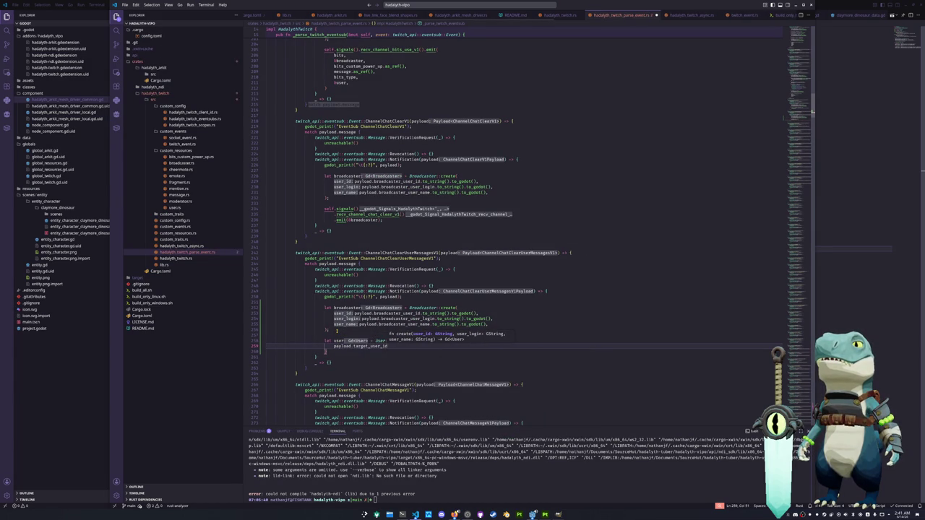
pyautogui.write('.to_str')
pyautogui.press('Return')
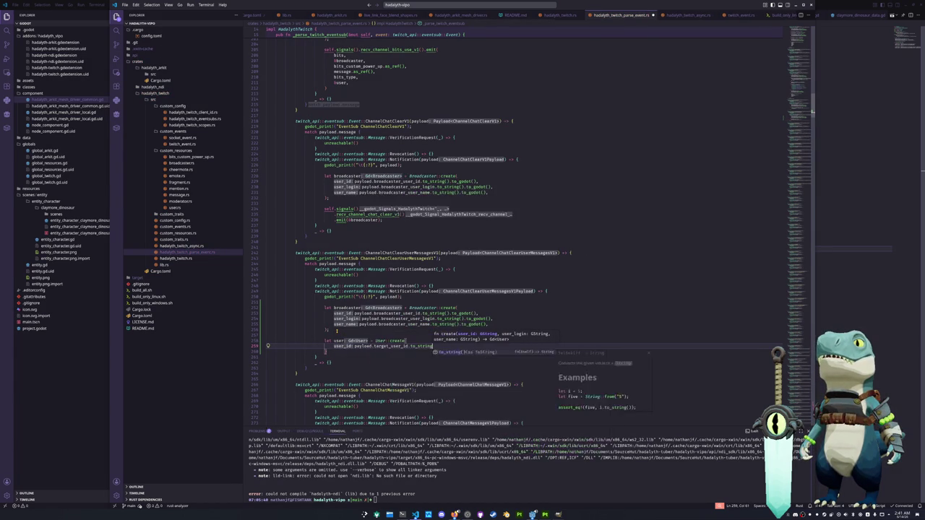
pyautogui.write('.to_go')
pyautogui.press('Return')
pyautogui.write(',')
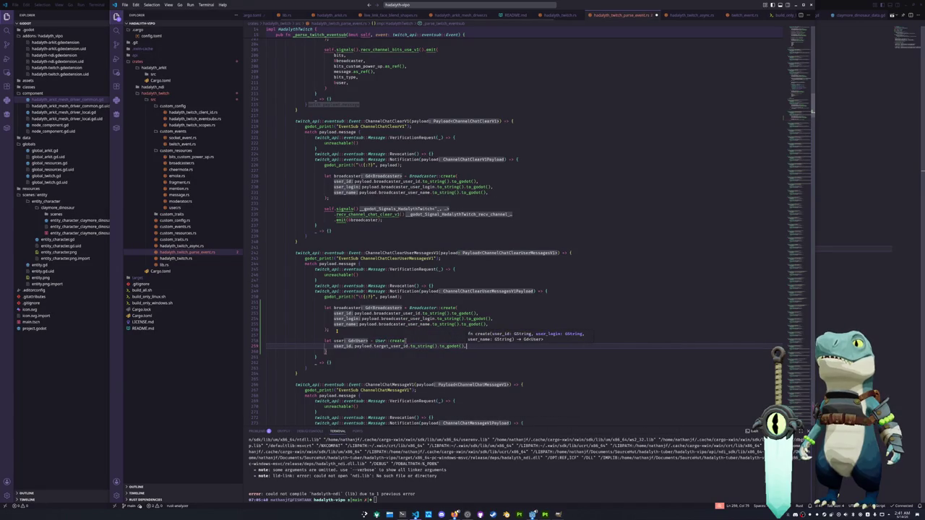
pyautogui.press('Return')
# Step: Add user_login and user_name arguments from payload.target_user_login and target_user_name, then close the statement
pyautogui.write('user_login: payload.')
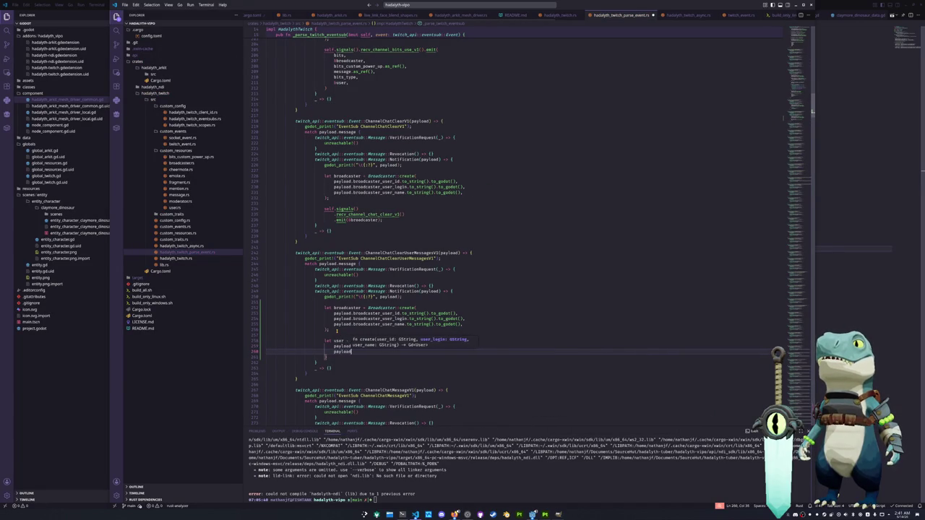
pyautogui.write('user')
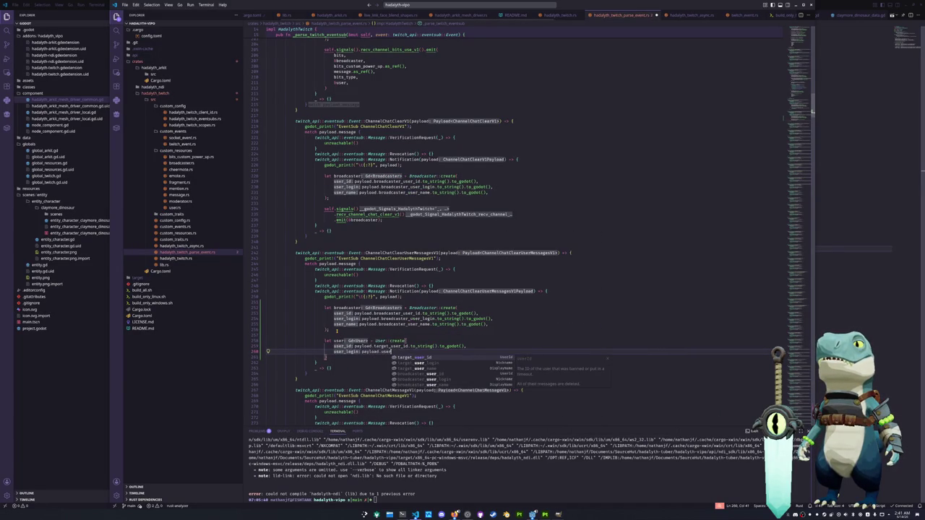
pyautogui.press('Return')
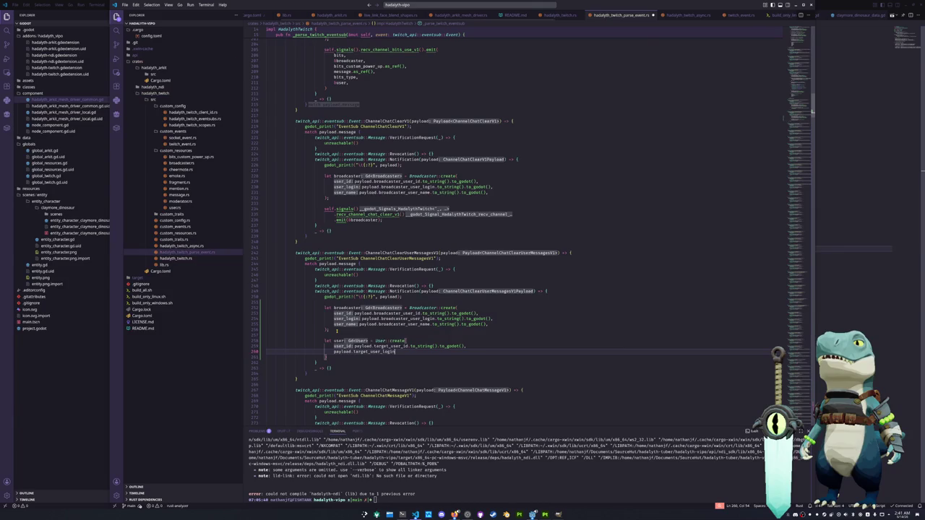
pyautogui.write('.to_string()')
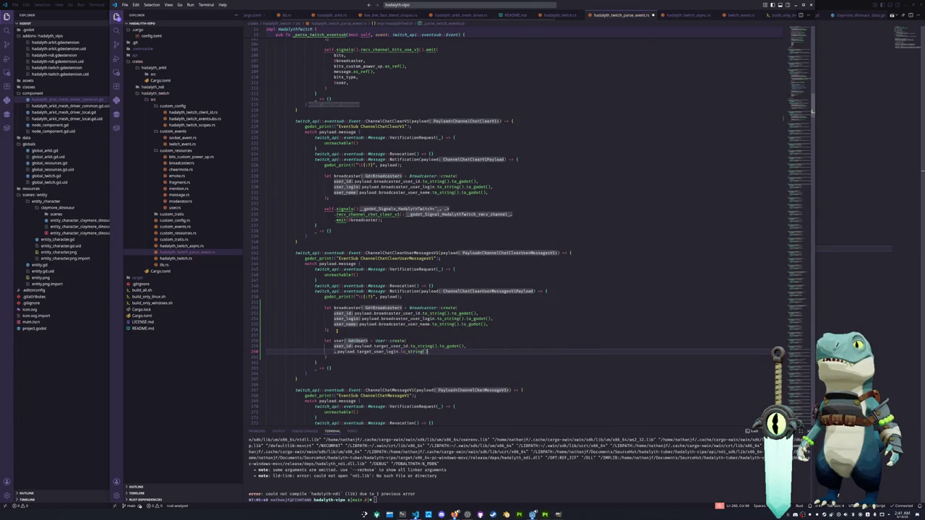
pyautogui.write('.to_godot(),')
pyautogui.press('Return')
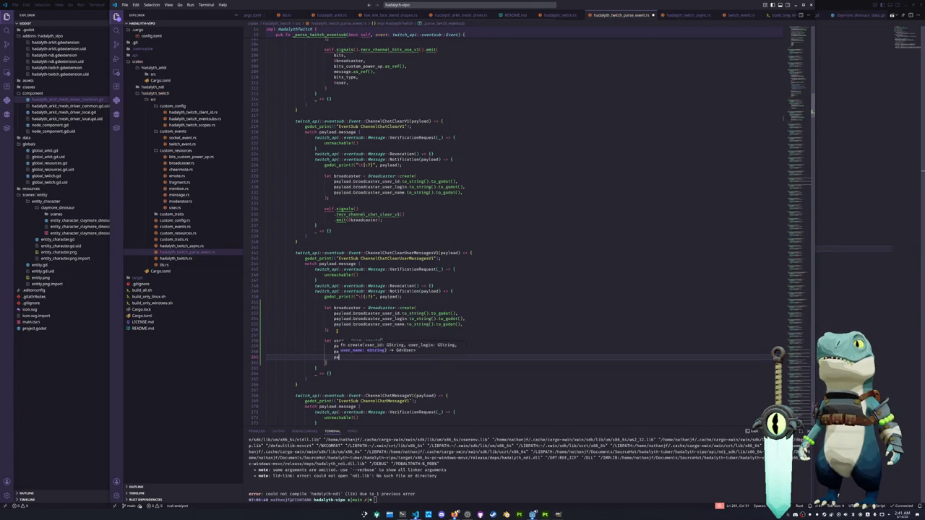
pyautogui.write('user_name: payload.')
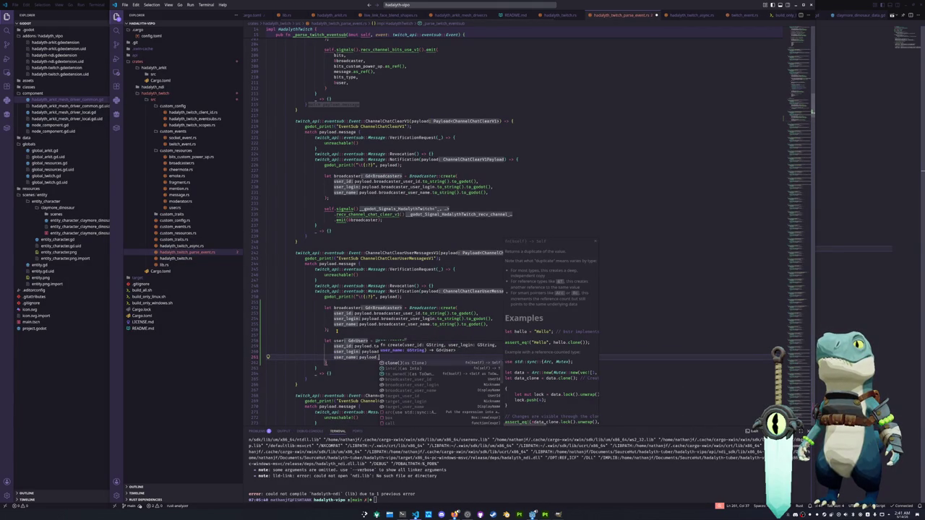
pyautogui.press('Down')
pyautogui.press('Down')
pyautogui.press('Down')
pyautogui.press('Down')
pyautogui.press('Down')
pyautogui.press('Down')
pyautogui.press('Down')
pyautogui.press('Down')
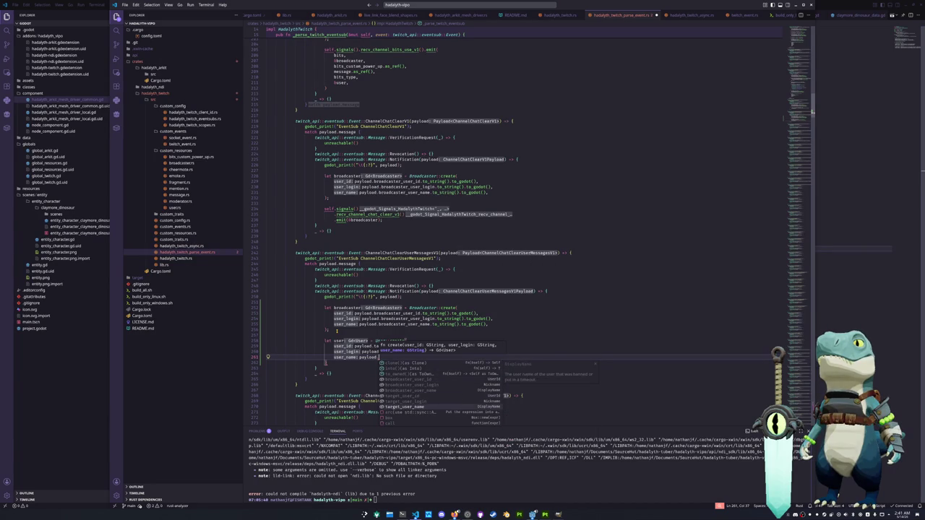
pyautogui.press('Return')
pyautogui.write('.to_string')
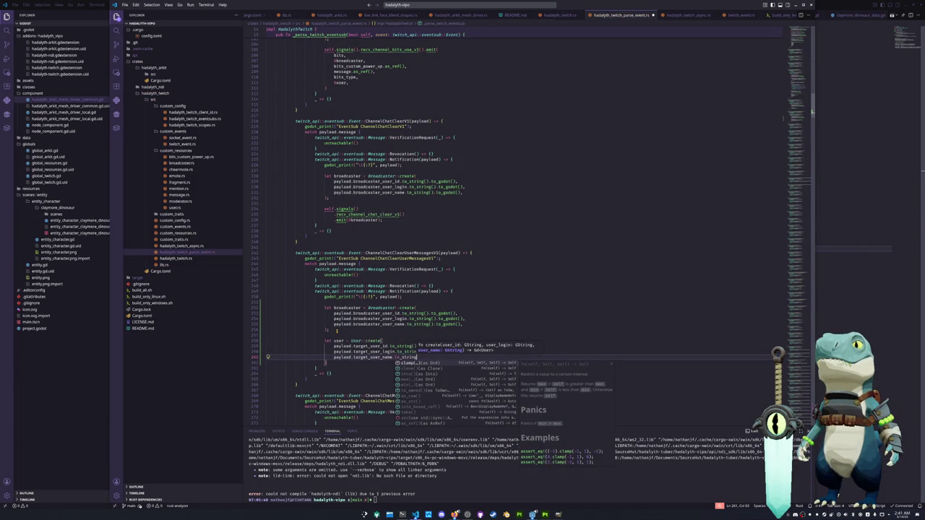
pyautogui.press('Return')
pyautogui.write('.to_god')
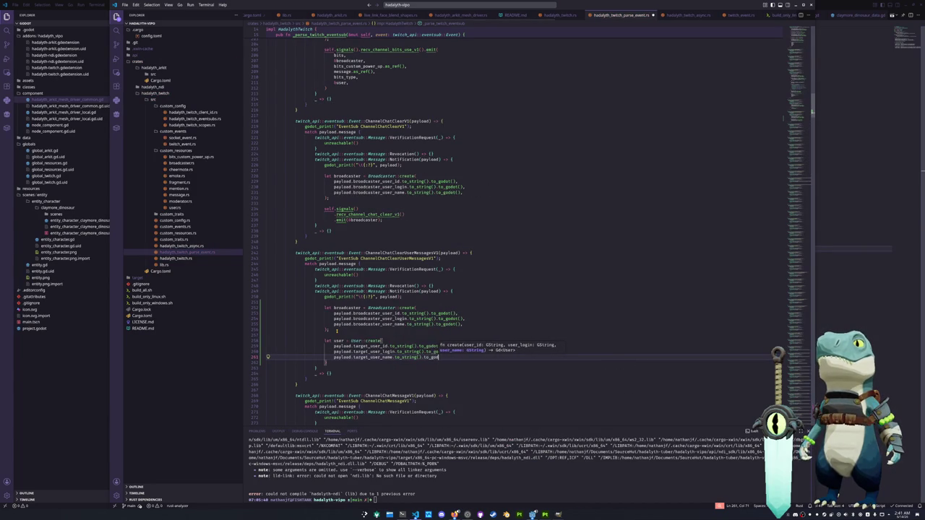
pyautogui.write('ot()')
pyautogui.press('Down')
pyautogui.write(');')
pyautogui.press('Return')
pyautogui.press('Return')
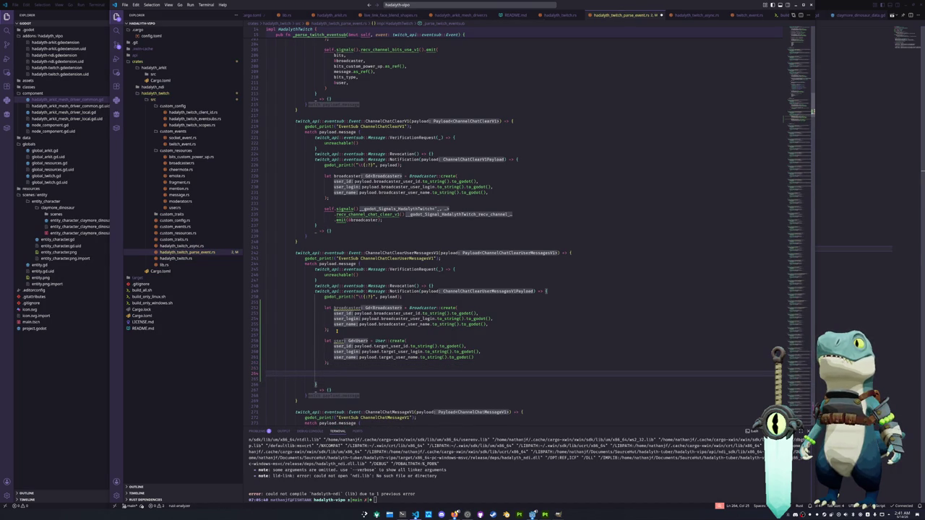
# Step: Call self.signals().recv_channel_chat_clear_user_messages_v1().emit() with &broadcaster and &user on separate lines
pyautogui.write('elf.signals().')
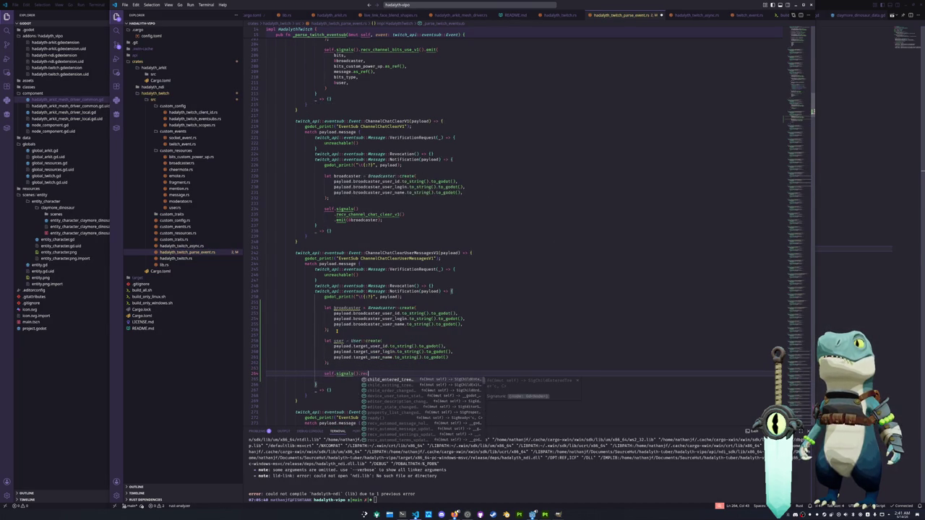
pyautogui.write('recv_c')
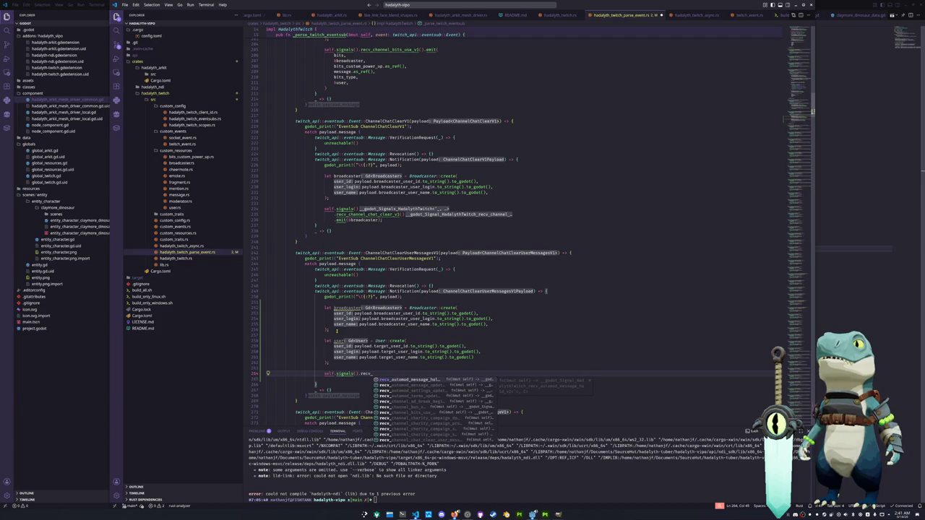
pyautogui.write('han')
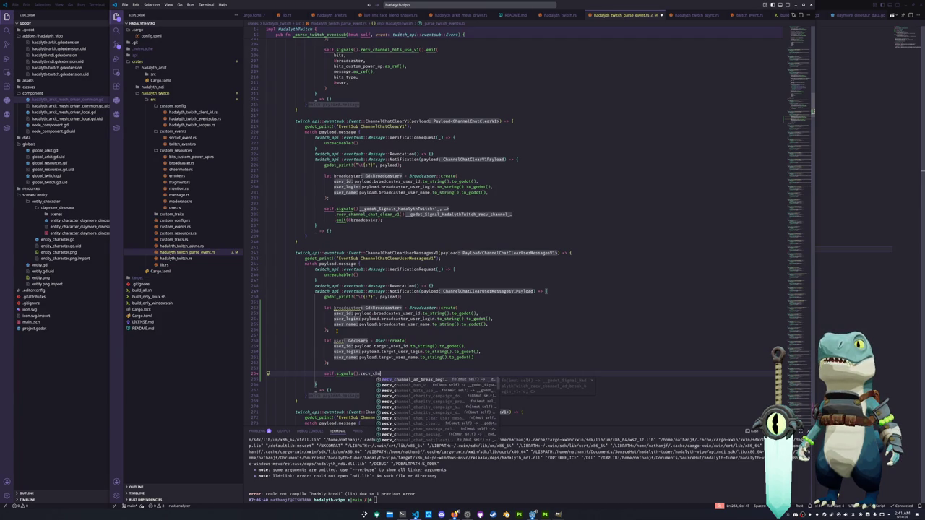
pyautogui.write('nel_chat_clear_user')
pyautogui.press('Return')
pyautogui.write('.emit(')
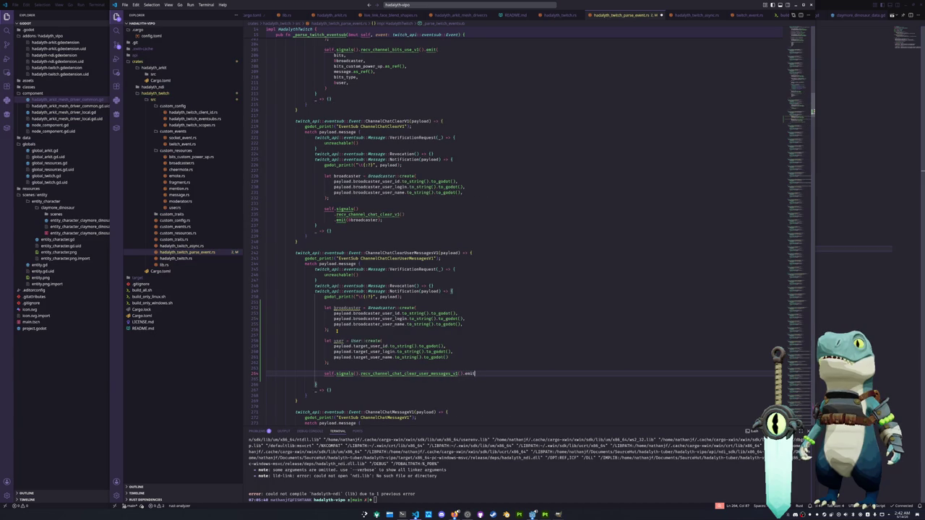
pyautogui.press('Return')
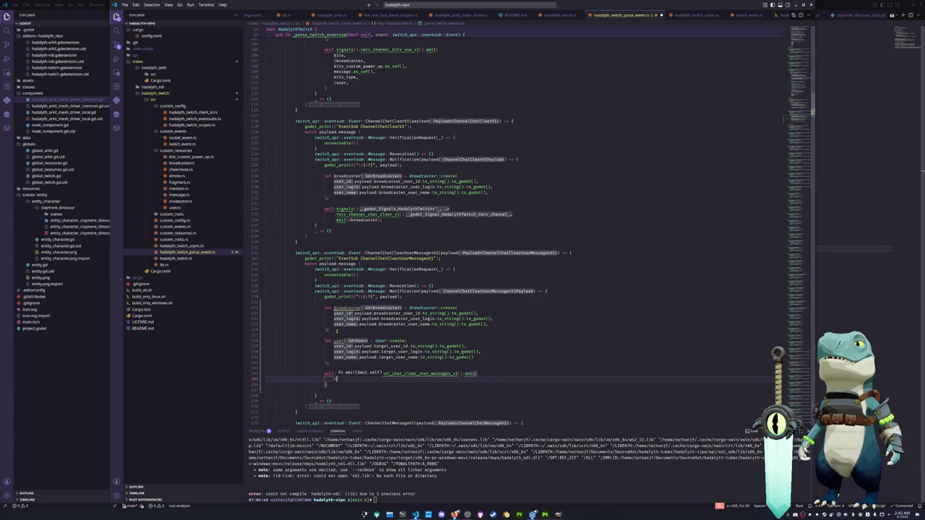
pyautogui.write('threa')
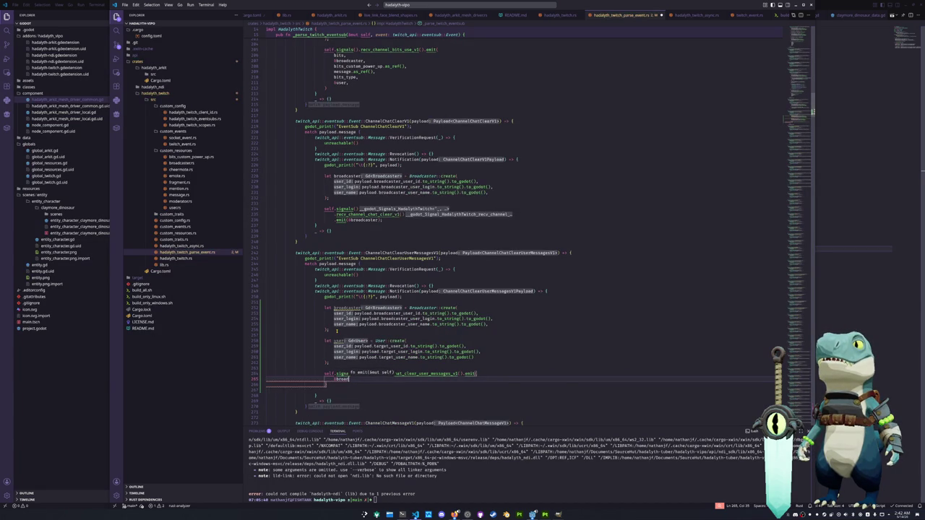
pyautogui.write('dcaster,')
pyautogui.press('Return')
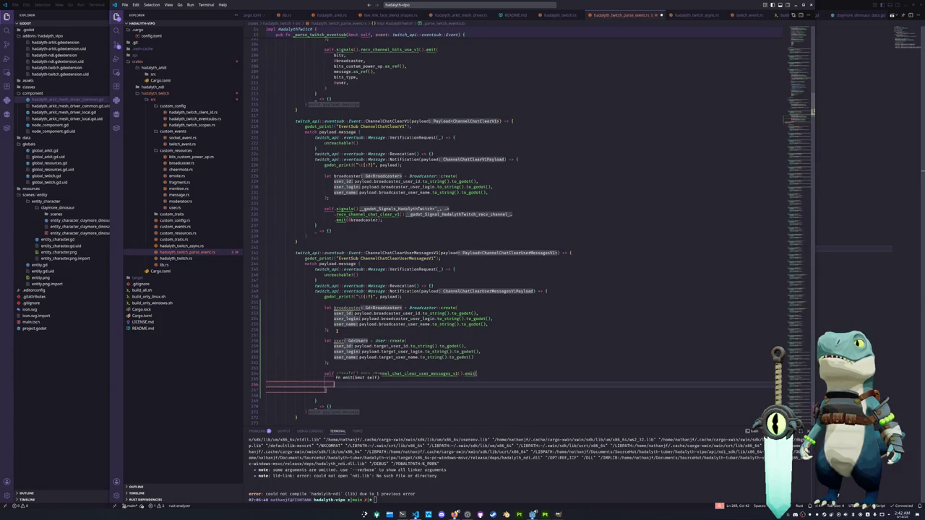
pyautogui.write('&user')
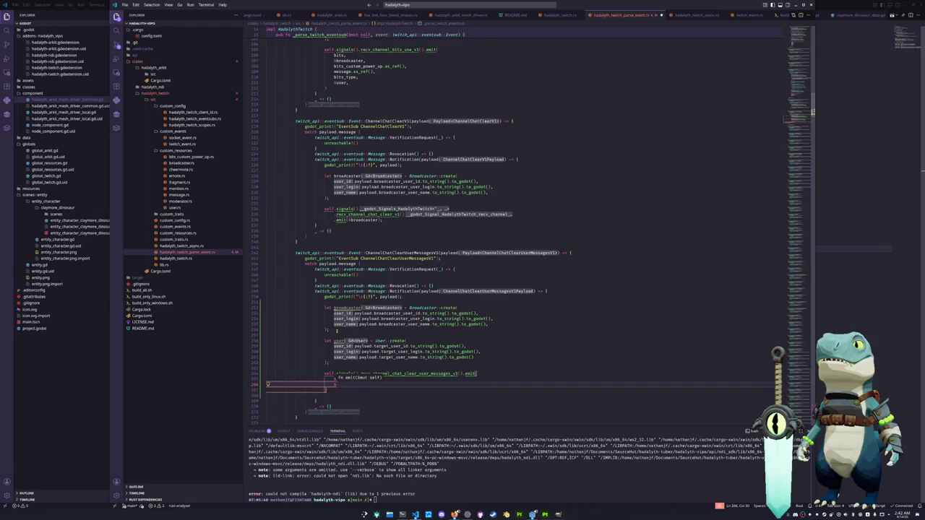
pyautogui.press('Return')
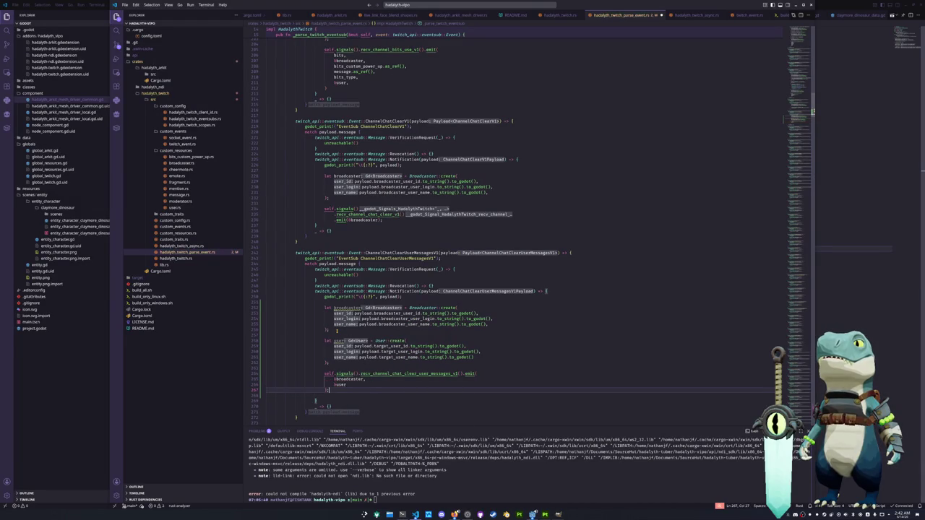
pyautogui.click(801, 16)
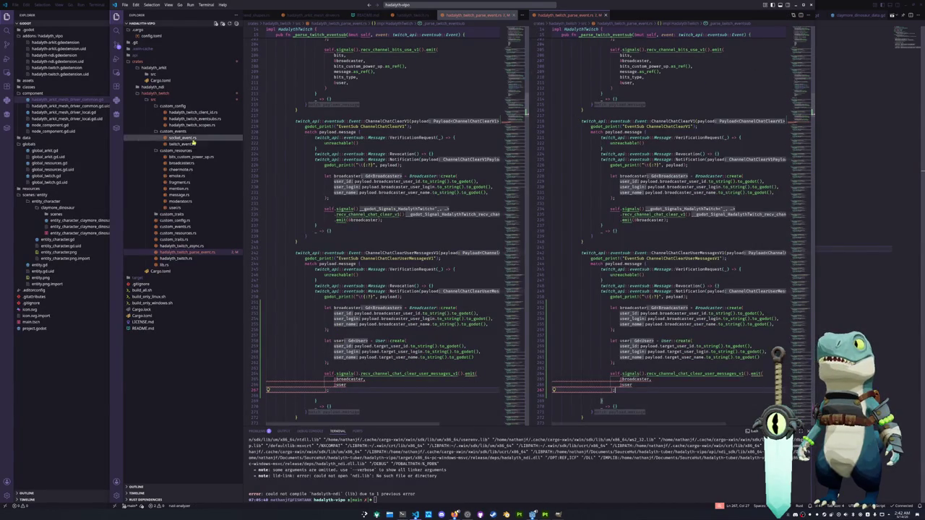
# Step: Open hadalyth_twitch.rs in the side pane and place the caret inside the clear_user_messages signal's parentheses
pyautogui.click(177, 258)
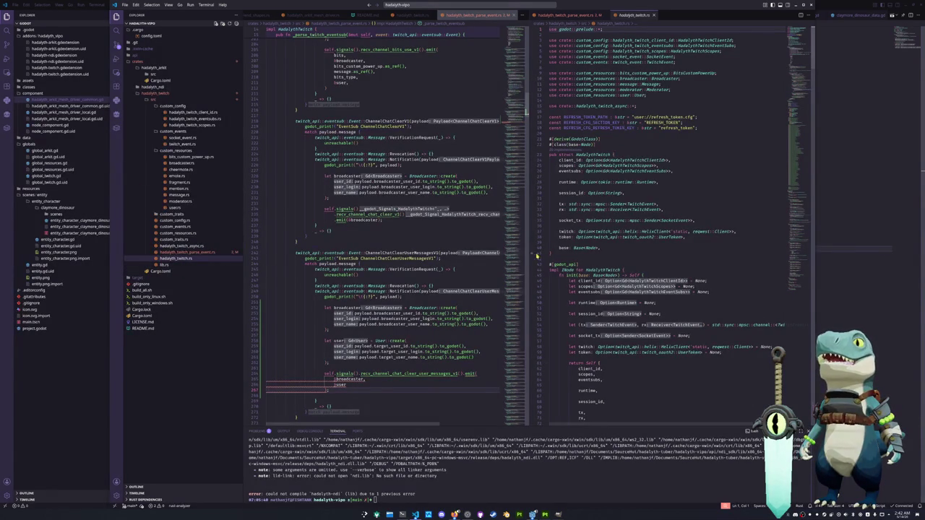
pyautogui.scroll(-5, 658, 229)
pyautogui.scroll(-20, 659, 228)
pyautogui.scroll(-20, 659, 228)
pyautogui.click(649, 196)
pyautogui.click(675, 207)
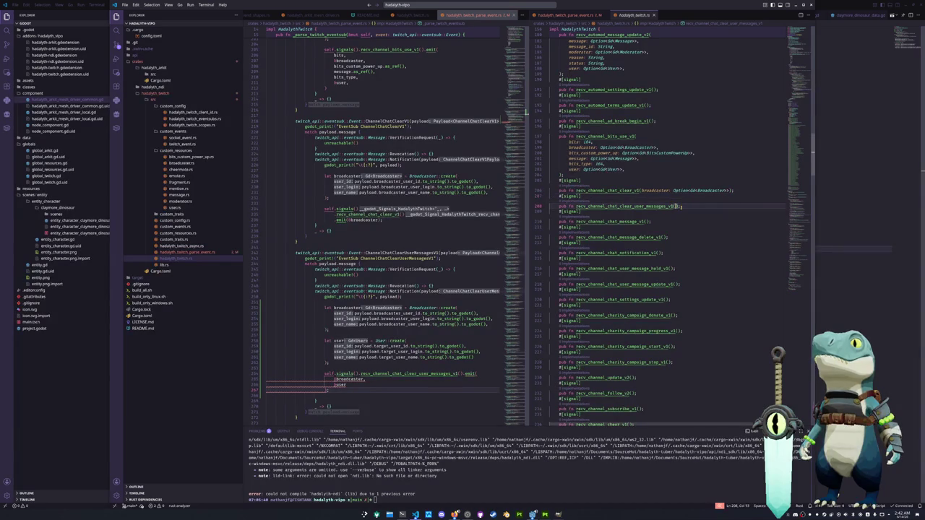
# Step: Add broadcaster: Option<Gd<Broadcaster>> and user: Option<Gd<User>> parameters to the signal and save
pyautogui.press('Return')
pyautogui.write('broad')
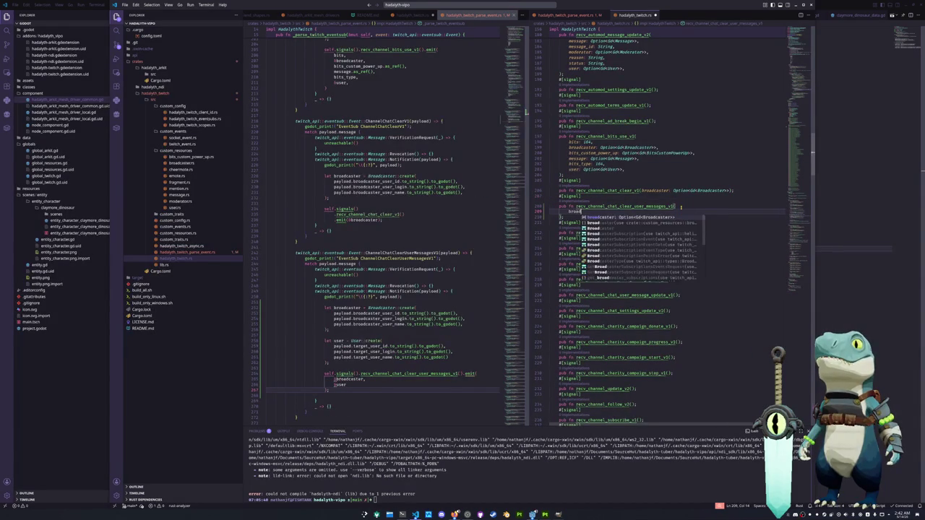
pyautogui.write('caster:')
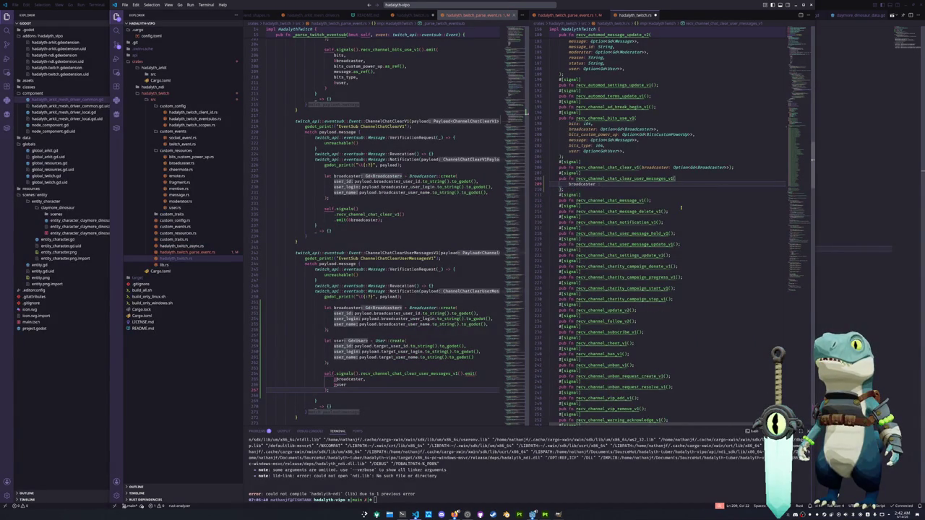
pyautogui.write(' option')
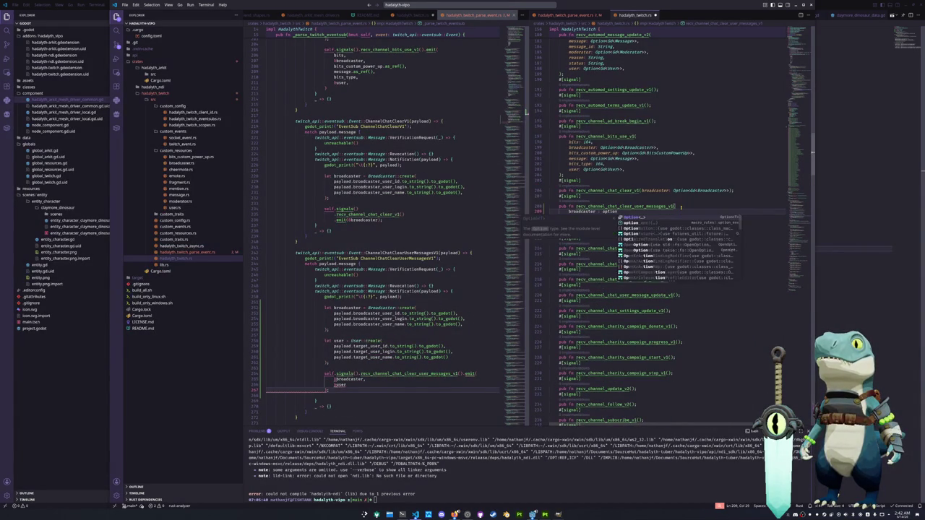
pyautogui.press('Return')
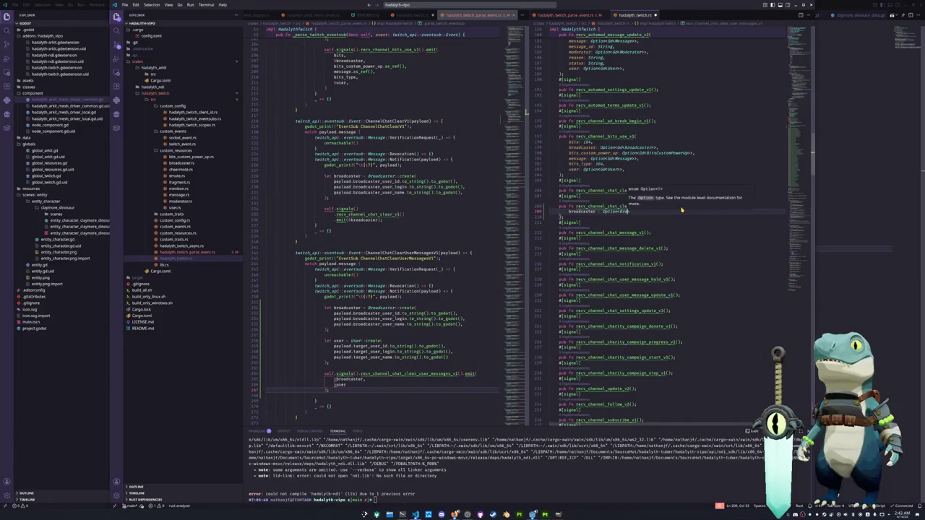
pyautogui.write('Broad')
pyautogui.press('BackSpace')
pyautogui.write('Gd<')
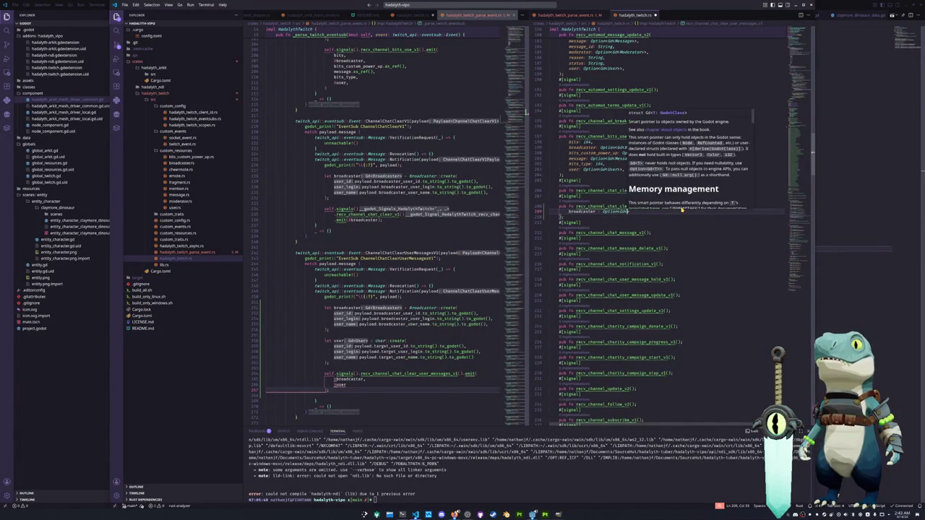
pyautogui.write('Broadcaster')
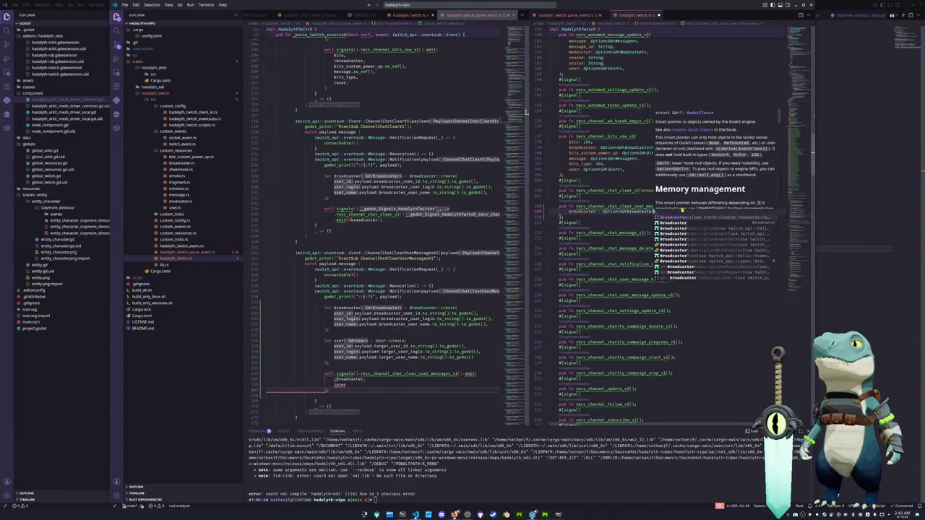
pyautogui.write('>>, broadcaster: Broadcaster')
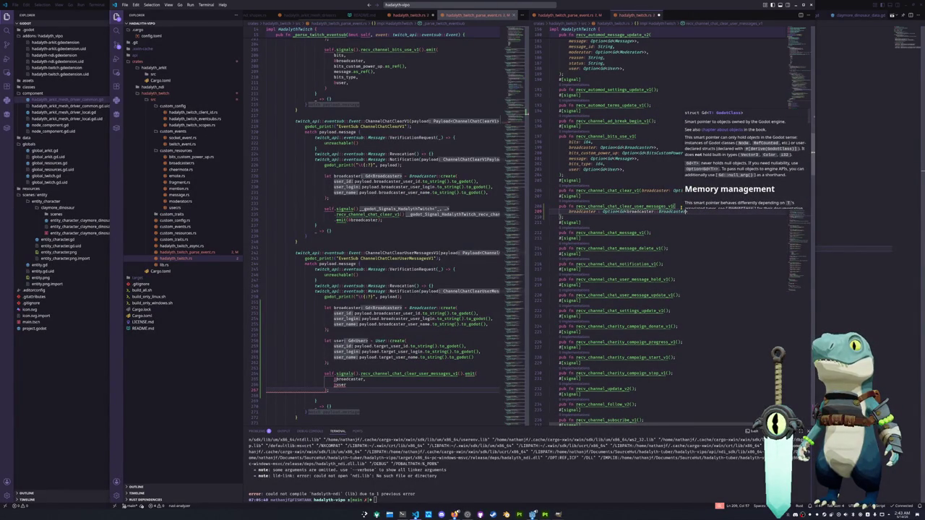
pyautogui.press('Return')
pyautogui.hotkey('ctrl', 'z')
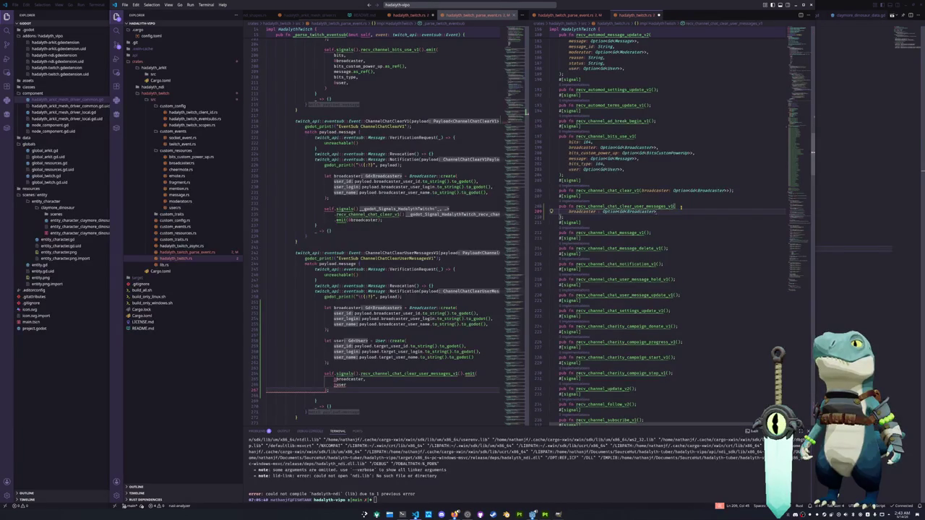
pyautogui.write('>')
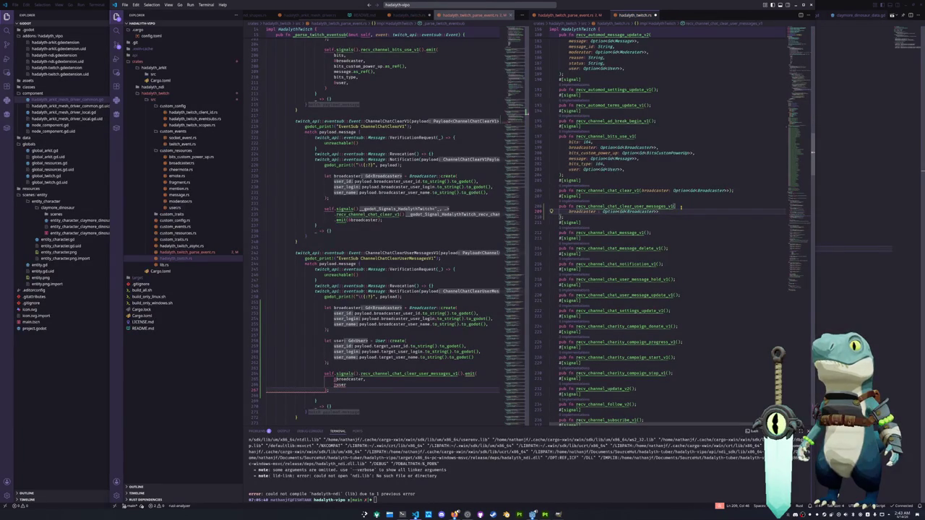
pyautogui.write('>,')
pyautogui.press('Return')
pyautogui.write('user: Optio')
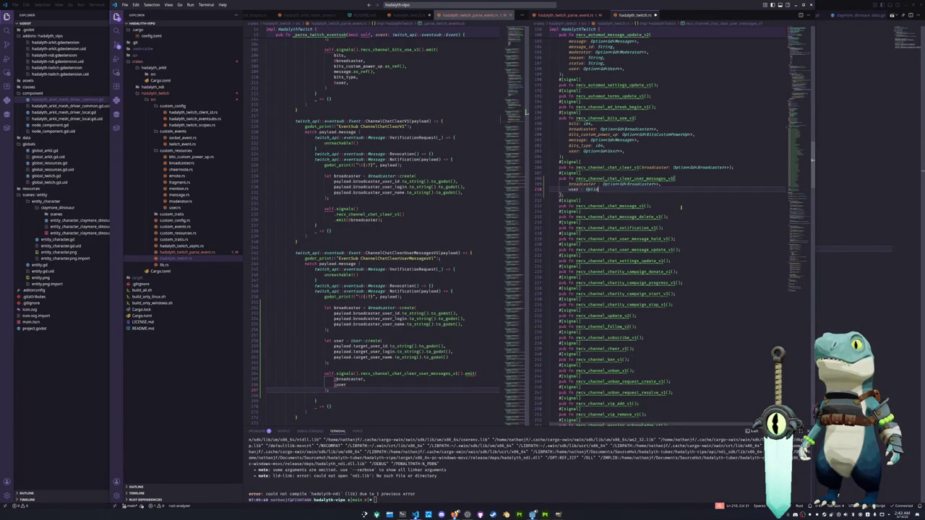
pyautogui.write('n<Gd')
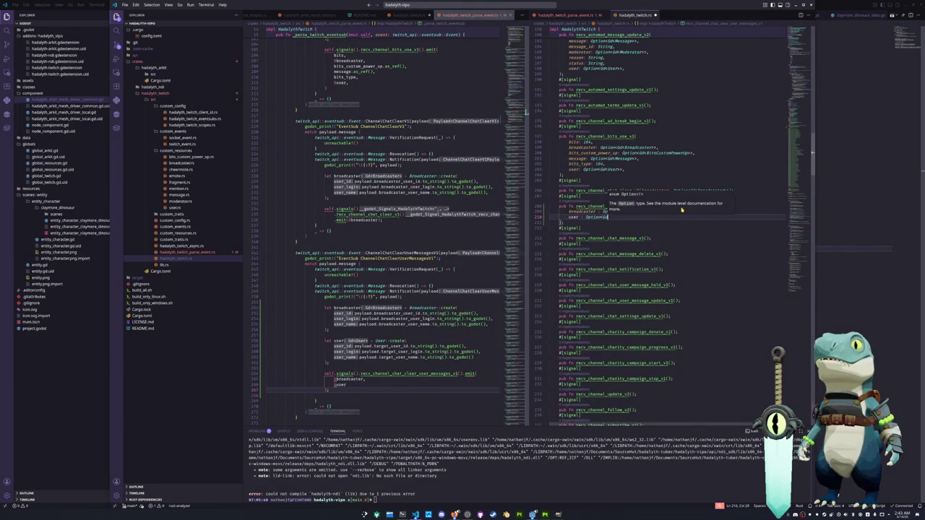
pyautogui.write('<User')
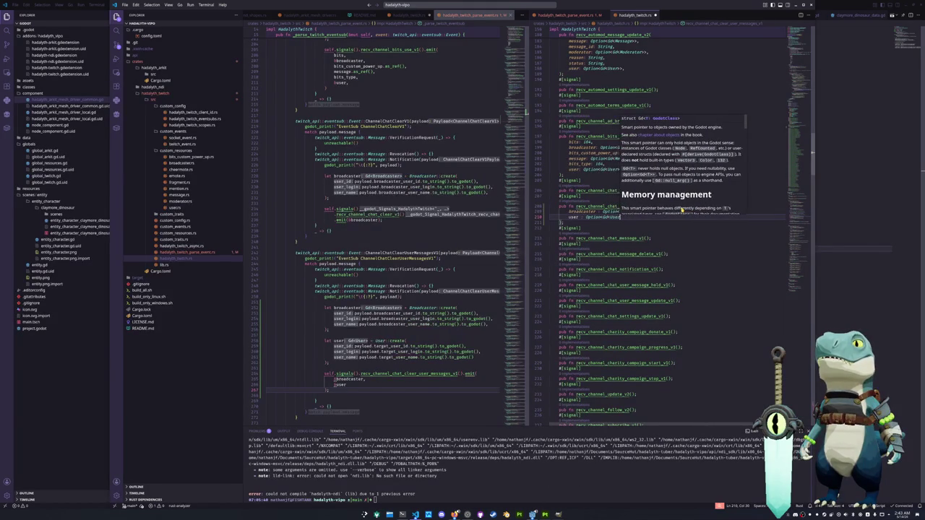
pyautogui.write('>>,')
pyautogui.press('Escape')
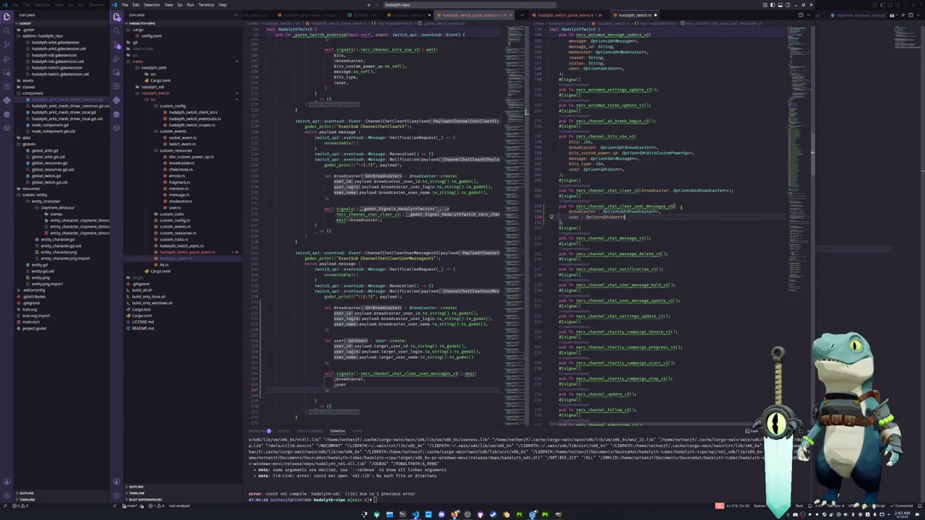
pyautogui.hotkey('ctrl', 's')
# Step: Put recv_channel_chat_clear_v1's broadcaster parameter and closing parenthesis on separate lines
pyautogui.press('Up')
pyautogui.press('Up')
pyautogui.press('Up')
pyautogui.press('Up')
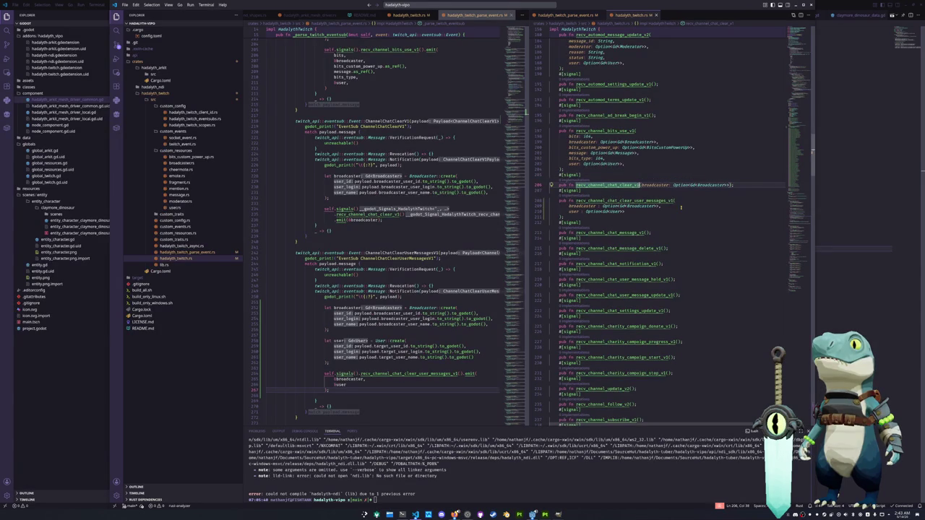
pyautogui.press('Return')
pyautogui.hotkey('ctrl', 'Right')
pyautogui.hotkey('ctrl', 'Right')
pyautogui.hotkey('ctrl', 'Right')
pyautogui.press('Right')
pyautogui.press('Right')
pyautogui.press('Return')
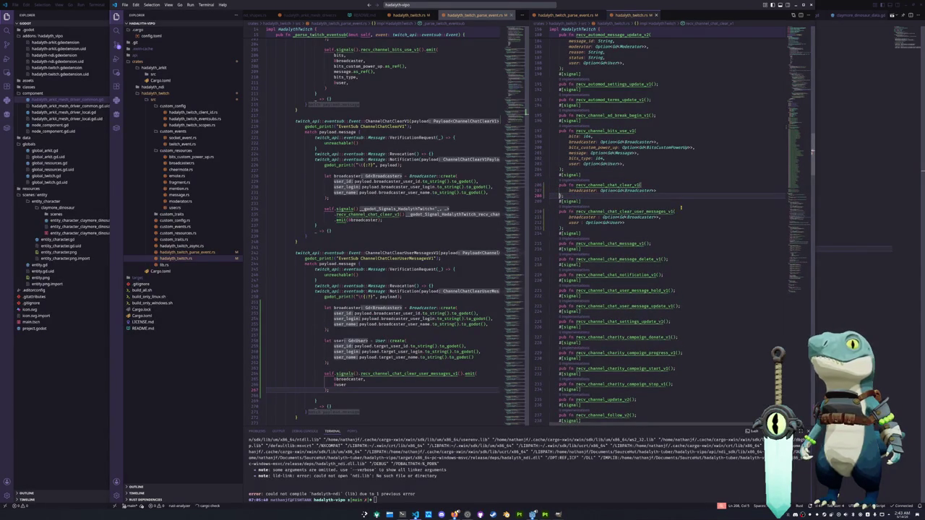
pyautogui.click(345, 243)
# Step: Add blank lines after the godot_print debug line in the ChannelChatMessageV1 arm
pyautogui.scroll(-2, 345, 244)
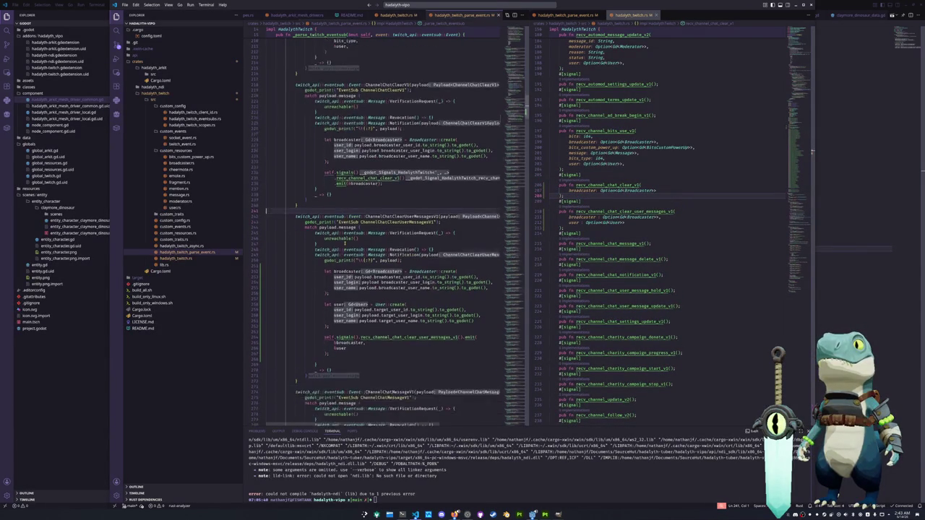
pyautogui.scroll(-3, 345, 243)
pyautogui.scroll(-3, 337, 309)
pyautogui.scroll(-3, 337, 309)
pyautogui.click(342, 299)
pyautogui.click(407, 291)
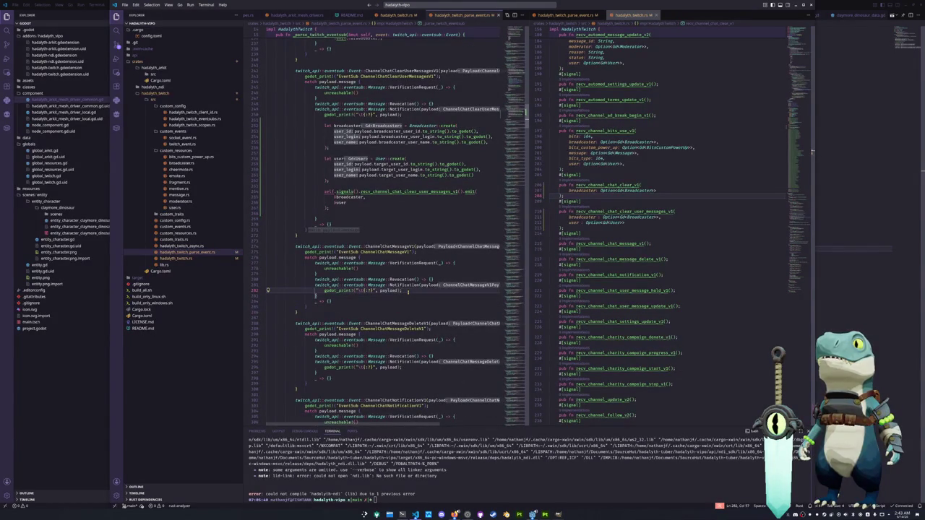
pyautogui.press('Return')
pyautogui.press('Return')
pyautogui.press('Up')
pyautogui.press('Return')
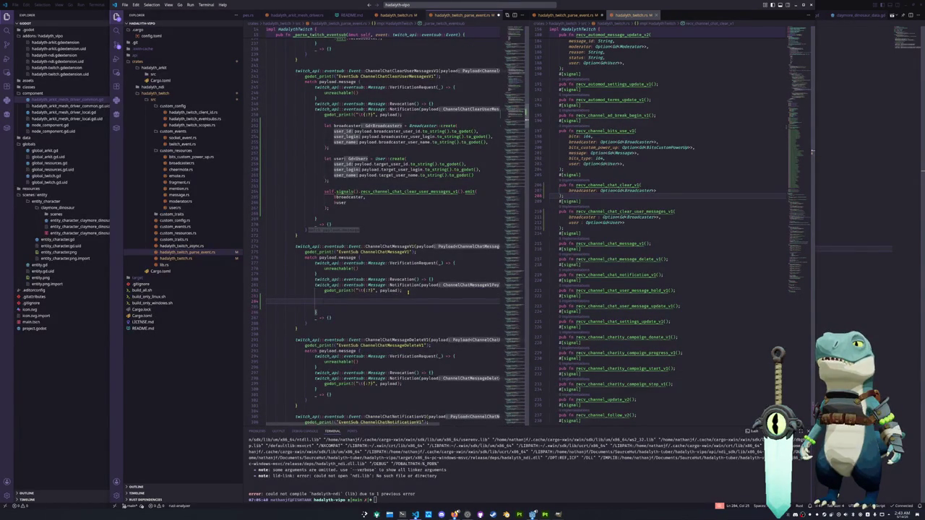
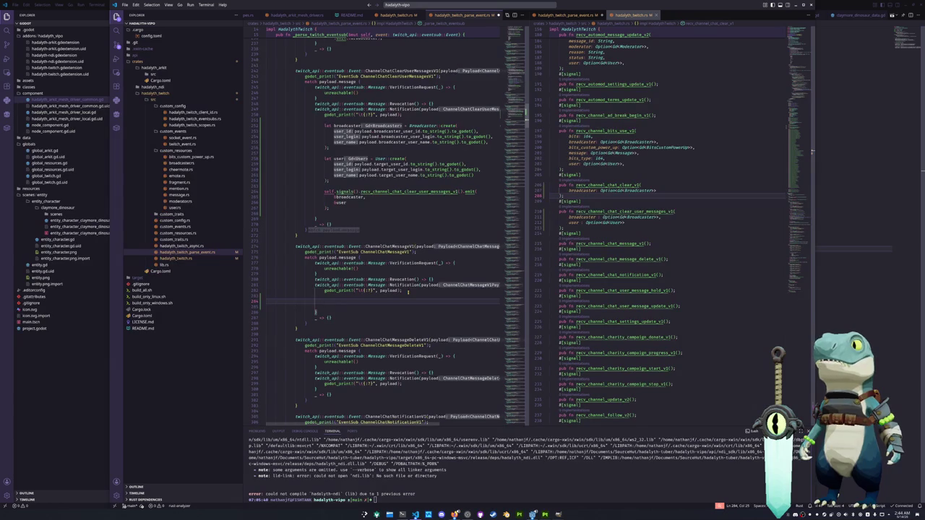
# Step: Type payload. and read the is_source_only, source_message_id, source_broadcaster_user_id and channel_points_animation_id docs
pyautogui.write('payload.')
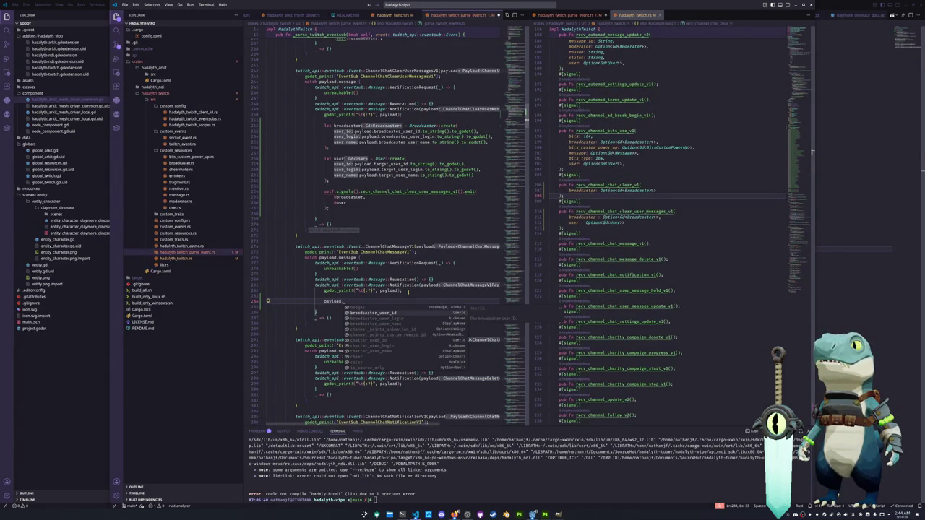
pyautogui.press('Down')
pyautogui.press('Down')
pyautogui.press('Down')
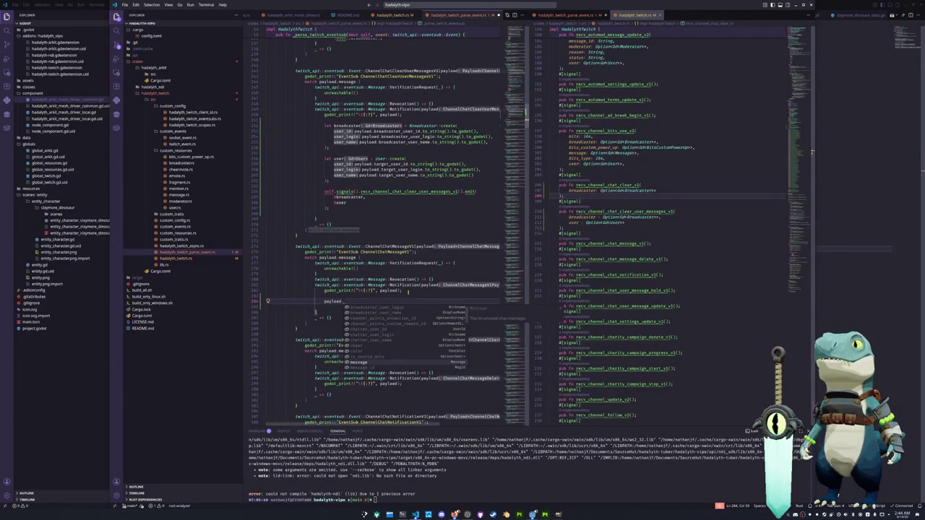
pyautogui.press('Down')
pyautogui.press('Down')
pyautogui.press('Down')
pyautogui.press('Down')
pyautogui.press('Down')
pyautogui.press('Down')
pyautogui.press('Down')
pyautogui.press('Down')
pyautogui.press('Down')
pyautogui.press('Down')
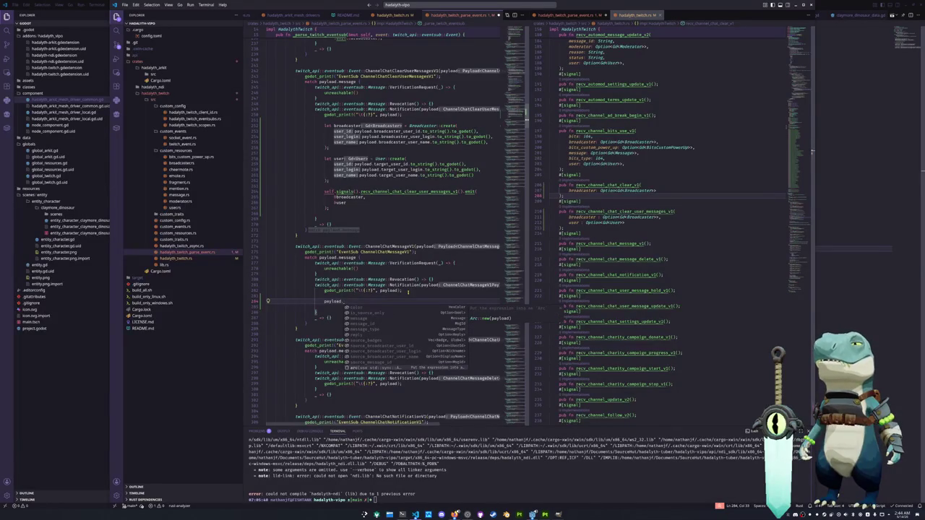
pyautogui.press('Up')
pyautogui.press('Up')
pyautogui.press('Up')
pyautogui.press('Up')
pyautogui.press('Up')
pyautogui.press('Up')
pyautogui.press('Up')
pyautogui.press('Up')
pyautogui.press('Up')
pyautogui.press('Up')
pyautogui.press('Up')
pyautogui.press('Up')
pyautogui.press('Up')
pyautogui.press('Up')
pyautogui.press('Up')
pyautogui.press('Up')
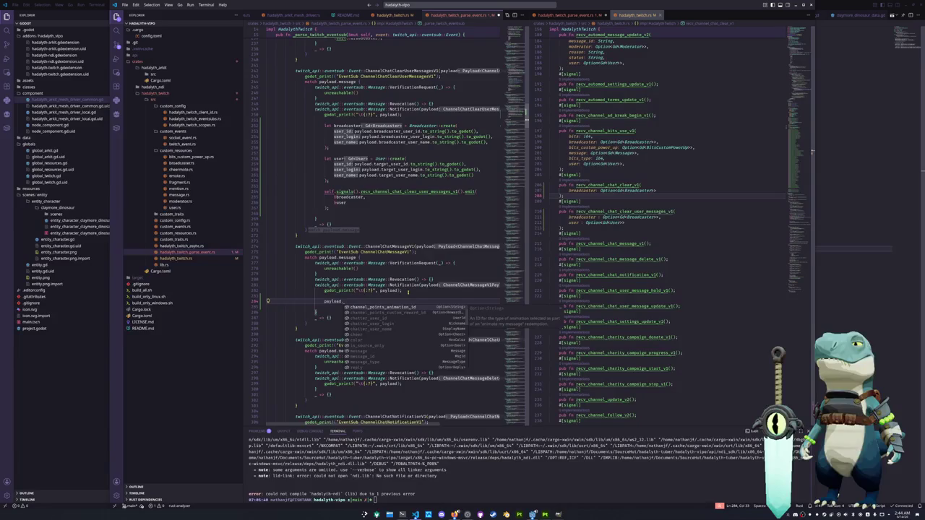
pyautogui.press('Up')
pyautogui.press('Up')
pyautogui.press('Up')
pyautogui.press('Up')
pyautogui.press('Up')
pyautogui.press('Down')
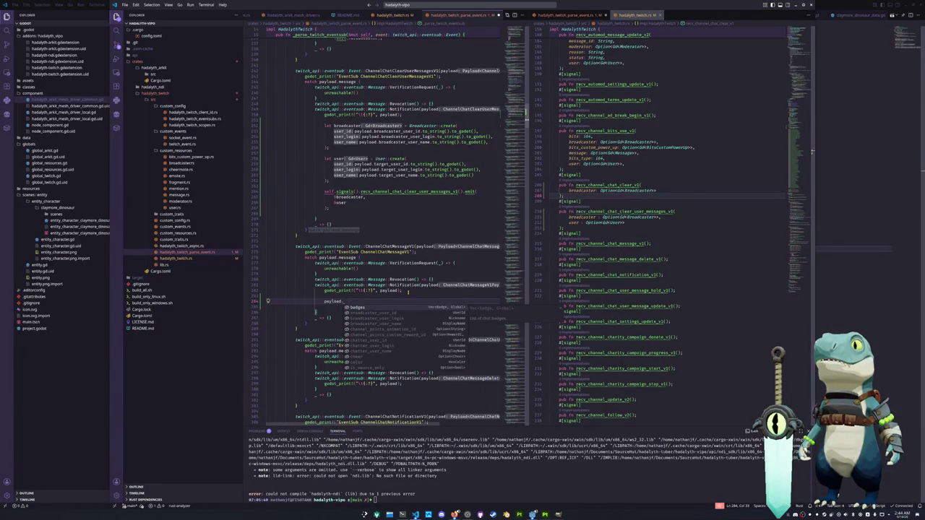
# Step: Read the broadcaster_user_id, broadcaster_user_name, channel_points_custom_reward_id, chatter_user_id, chatter_user_name and color docs
pyautogui.press('Down')
pyautogui.press('Down')
pyautogui.press('Down')
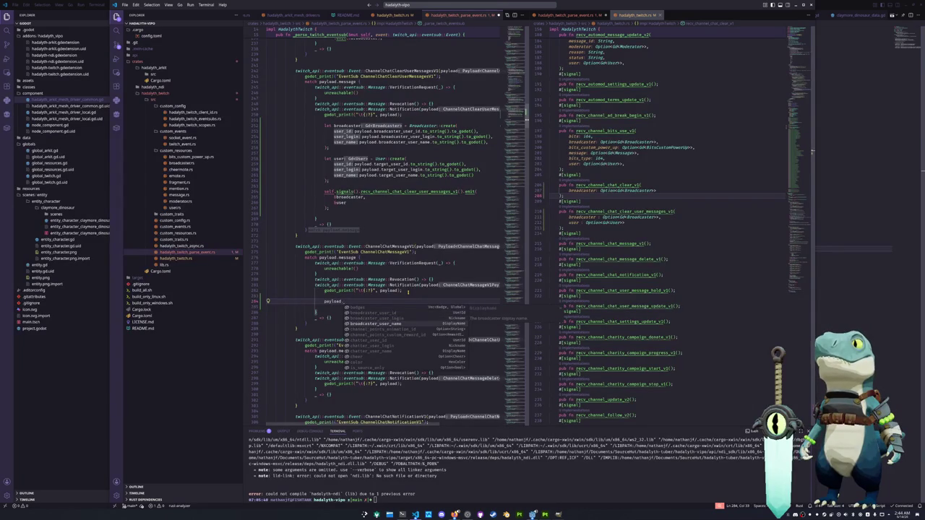
pyautogui.press('Up')
pyautogui.press('Up')
pyautogui.press('Down')
pyautogui.press('Down')
pyautogui.press('Up')
pyautogui.press('Up')
pyautogui.press('Down')
pyautogui.press('Down')
pyautogui.press('Down')
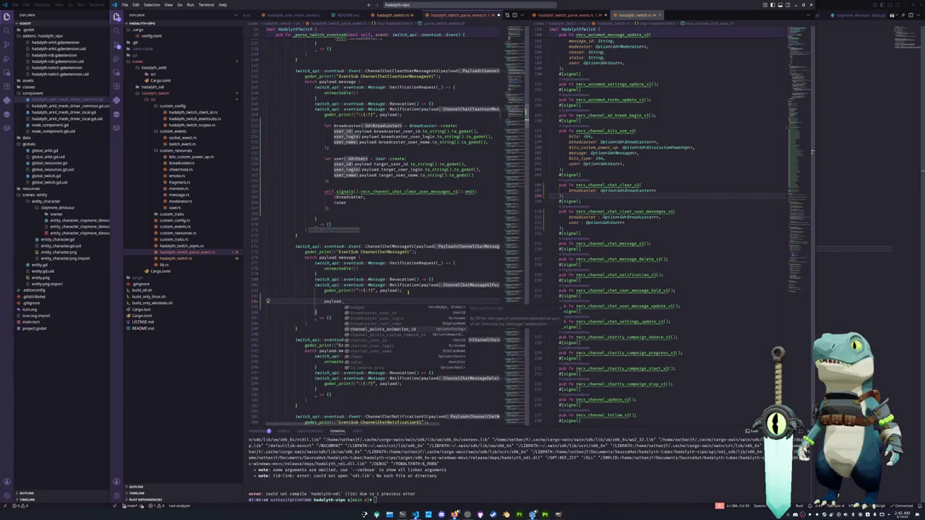
pyautogui.press('Down')
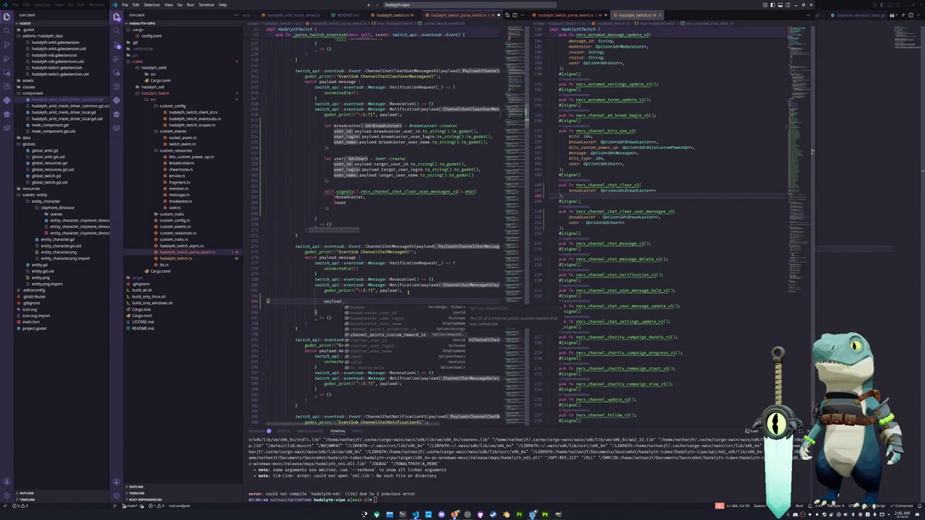
pyautogui.press('Down')
pyautogui.press('Down')
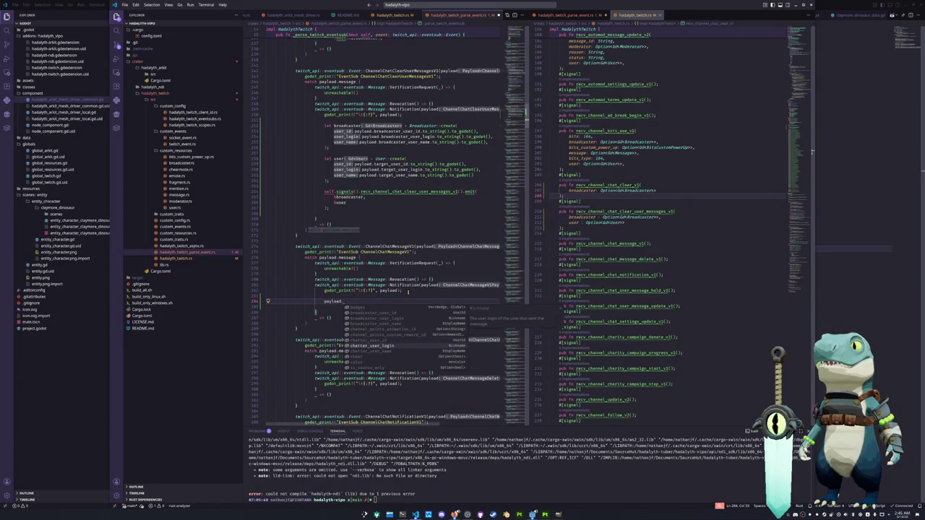
pyautogui.press('Down')
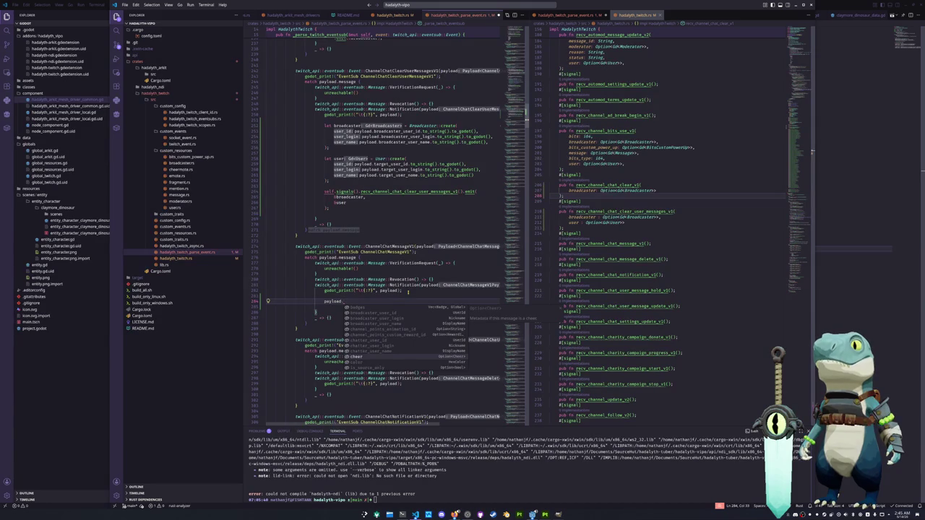
pyautogui.press('Down')
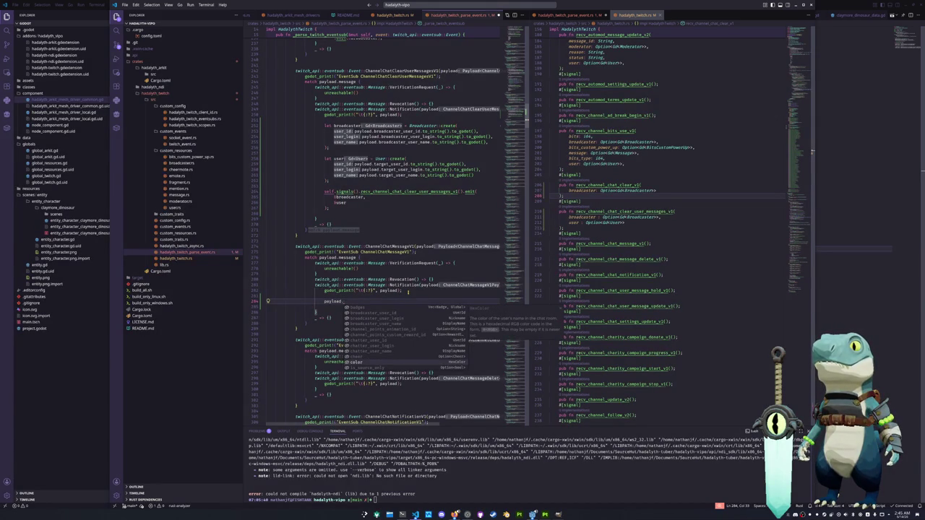
pyautogui.press('Down')
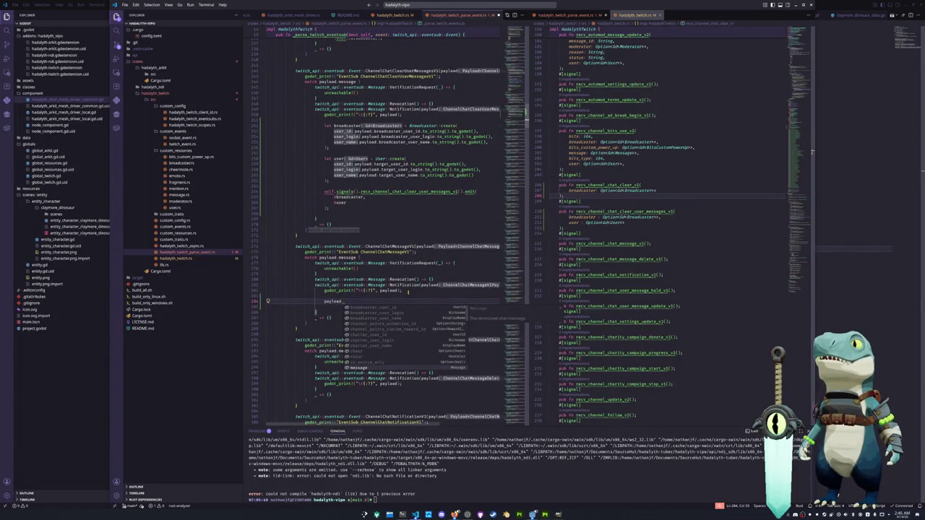
pyautogui.scroll(-1, 404, 336)
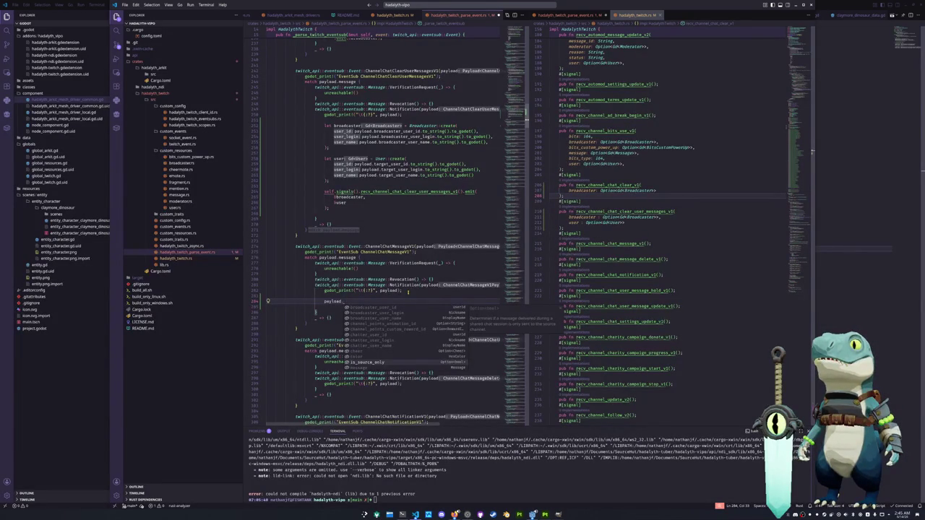
pyautogui.press('Down')
pyautogui.press('Down')
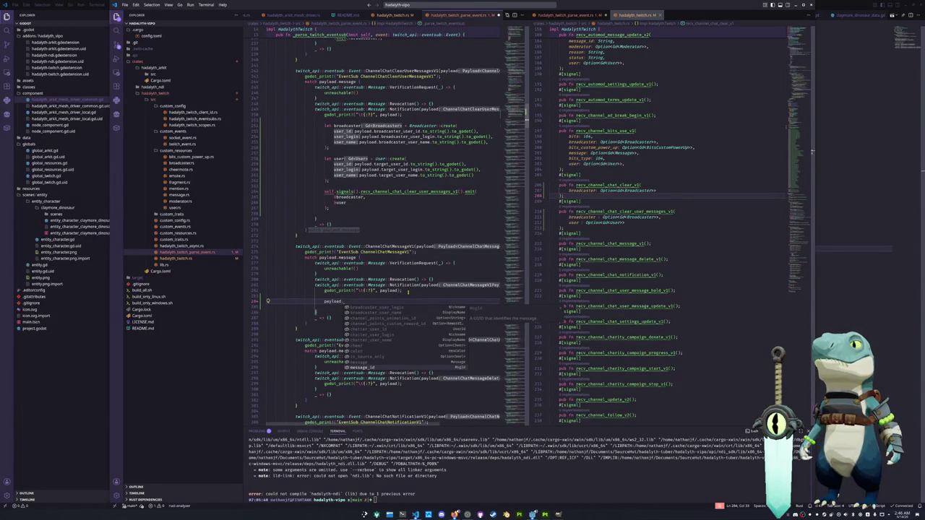
pyautogui.press('Down')
pyautogui.press('Down')
pyautogui.press('Down')
pyautogui.press('Up')
pyautogui.press('Up')
pyautogui.press('Up')
pyautogui.press('Down')
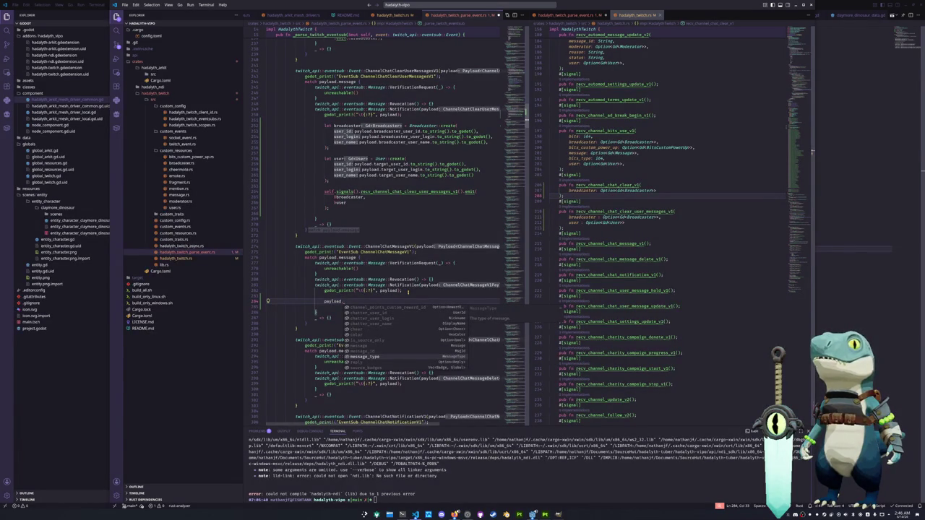
pyautogui.press('Down')
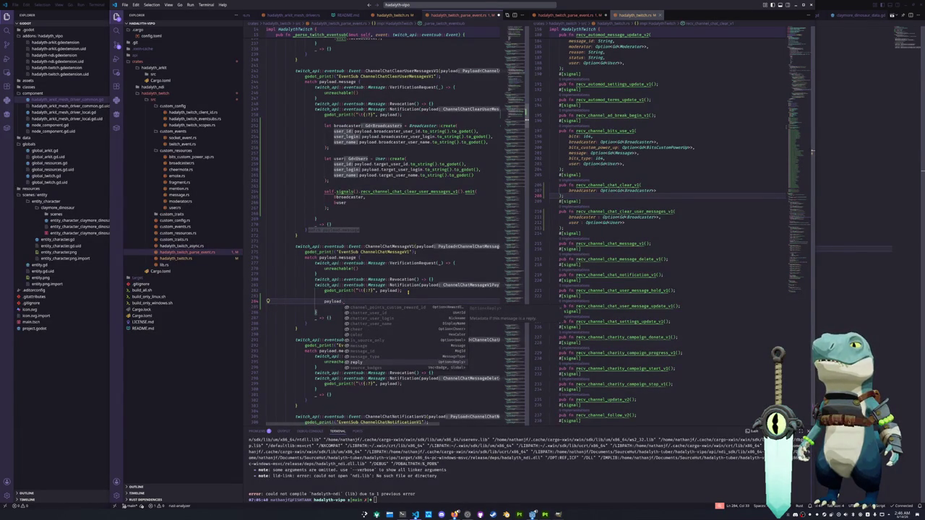
pyautogui.press('Down')
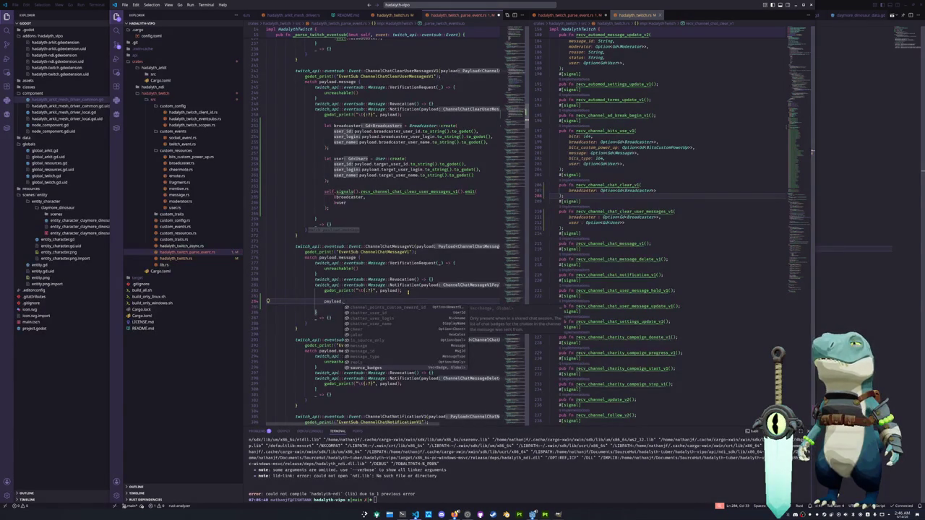
pyautogui.press('Down')
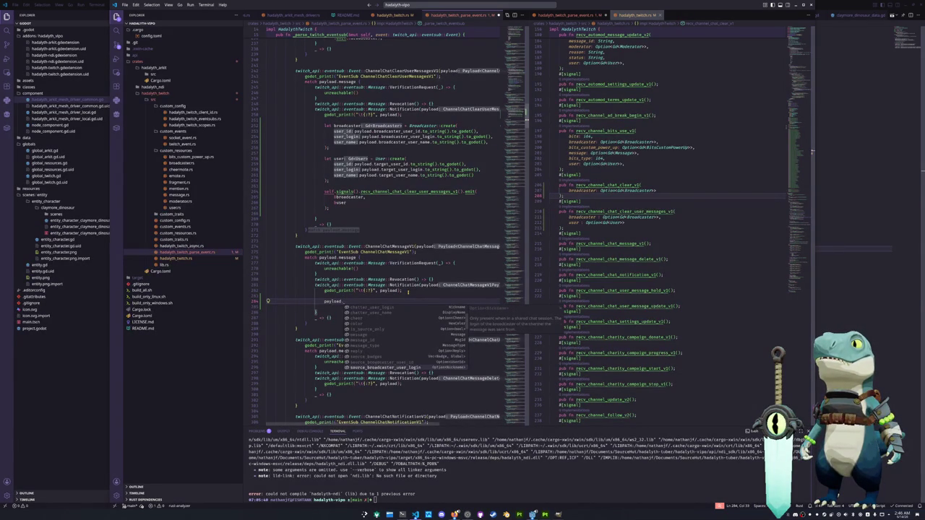
pyautogui.scroll(-3, 404, 337)
pyautogui.scroll(-1, 404, 350)
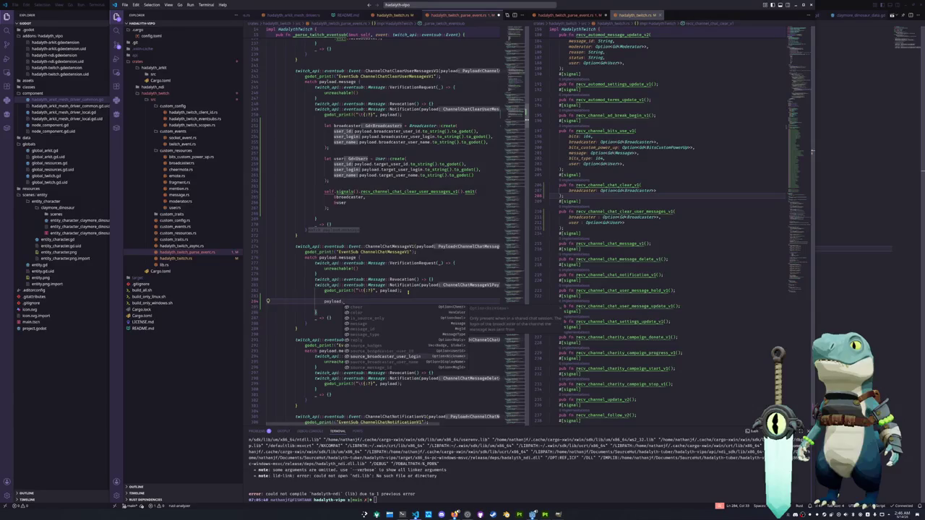
pyautogui.press('Up')
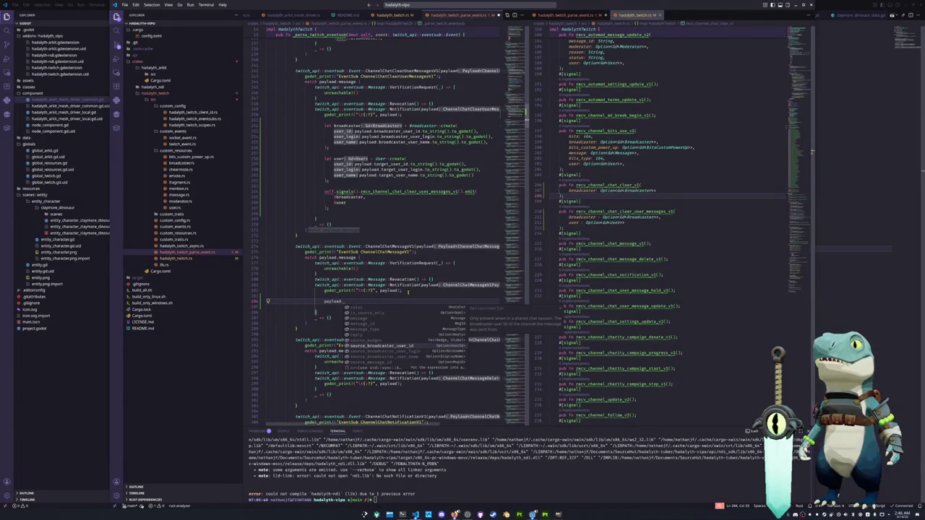
pyautogui.press('Down')
pyautogui.press('Down')
pyautogui.press('Down')
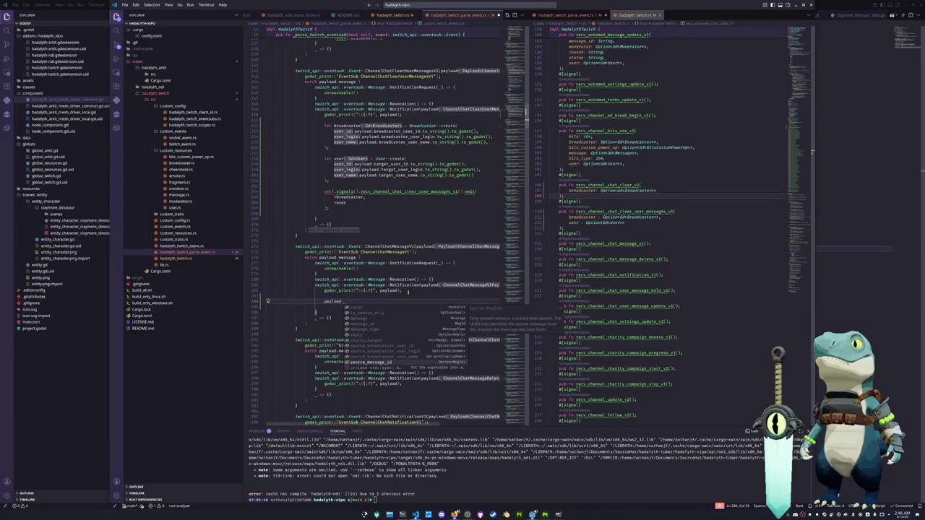
pyautogui.press('Up')
pyautogui.press('Up')
pyautogui.press('Up')
pyautogui.press('Up')
pyautogui.press('Up')
pyautogui.press('Up')
pyautogui.press('Up')
pyautogui.press('Up')
pyautogui.press('Up')
pyautogui.press('Up')
pyautogui.press('Up')
pyautogui.press('Down')
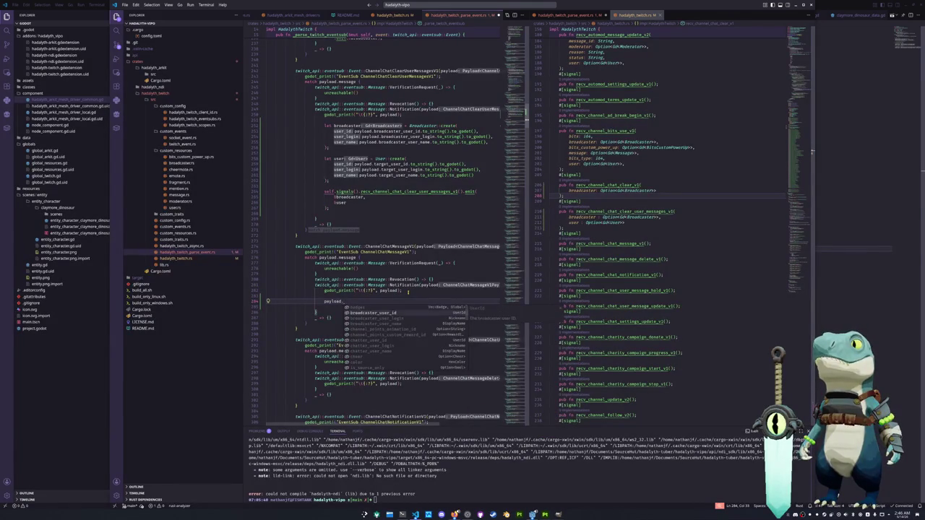
# Step: Replace the unfinished payload. line with the broadcaster and user block copied from the clear-user-messages arm
pyautogui.press('Down')
pyautogui.press('Down')
pyautogui.press('Down')
pyautogui.press('Up')
pyautogui.press('Escape')
pyautogui.press('Up')
# Step: Rename the pasted user to chatter and take its id from chatter_user_id
pyautogui.press('Up')
pyautogui.press('Up')
pyautogui.press('Up')
pyautogui.press('Up')
pyautogui.press('Up')
pyautogui.press('Up')
pyautogui.press('Up')
pyautogui.press('Up')
pyautogui.press('Up')
pyautogui.hotkey('shift', 'Up')
pyautogui.hotkey('shift', 'Home')
pyautogui.hotkey('shift', 'Up')
pyautogui.hotkey('shift', 'Up')
pyautogui.hotkey('shift', 'Up')
pyautogui.hotkey('shift', 'Up')
pyautogui.hotkey('shift', 'Up')
pyautogui.hotkey('shift', 'Up')
pyautogui.hotkey('shift', 'Up')
pyautogui.hotkey('shift', 'Up')
pyautogui.hotkey('shift', 'Up')
pyautogui.press('Right')
pyautogui.press('Down')
pyautogui.press('Down')
pyautogui.press('Down')
pyautogui.press('Down')
pyautogui.press('Down')
pyautogui.press('Down')
pyautogui.press('Down')
pyautogui.press('Down')
pyautogui.press('Down')
pyautogui.hotkey('shift', 'End')
pyautogui.hotkey('ctrl', 'v')
pyautogui.press('Up')
pyautogui.press('Up')
pyautogui.press('Up')
pyautogui.press('Up')
pyautogui.hotkey('ctrl', 'shift', 'Right')
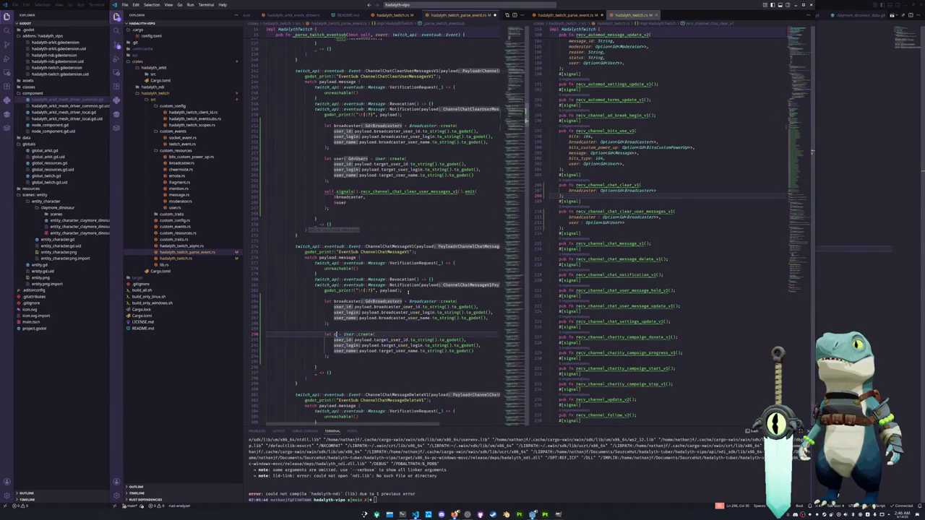
pyautogui.write('chatter')
pyautogui.press('Escape')
pyautogui.press('Down')
pyautogui.hotkey('ctrl', 'Right')
pyautogui.hotkey('ctrl', 'Right')
pyautogui.hotkey('ctrl', 'Right')
pyautogui.hotkey('ctrl', 'shift', 'Right')
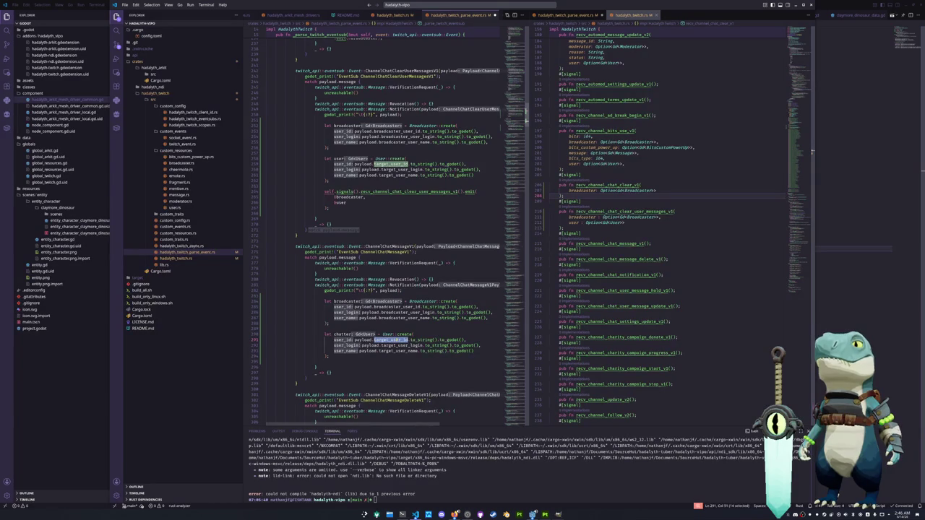
pyautogui.write('ch')
pyautogui.write('at')
pyautogui.press('Return')
# Step: Switch target_user_login and target_user_name to chatter_user_login and chatter_user_name
pyautogui.doubleClick(401, 345)
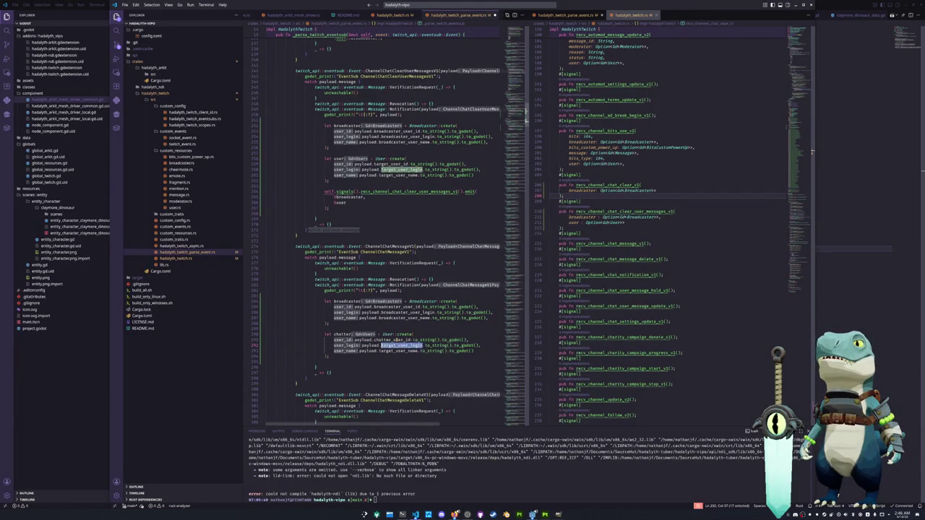
pyautogui.write('chatter_u')
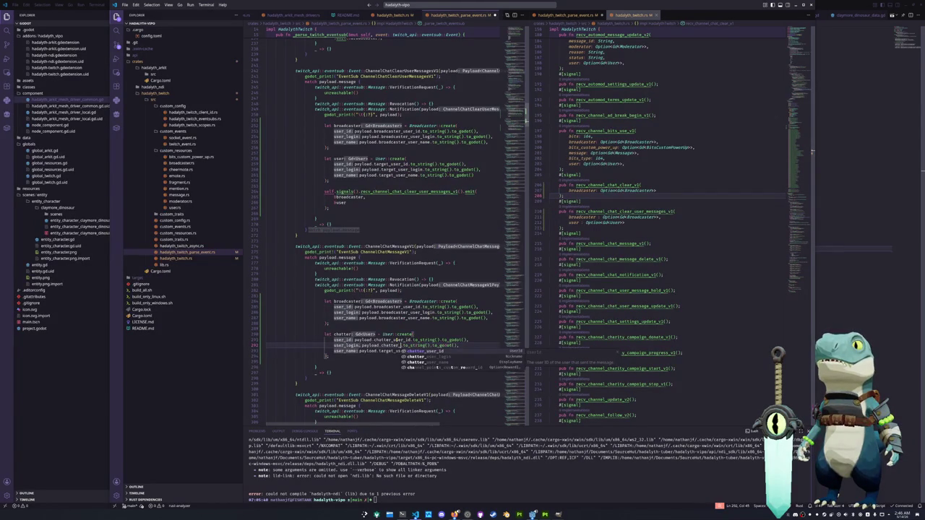
pyautogui.press('Return')
pyautogui.doubleClick(397, 350)
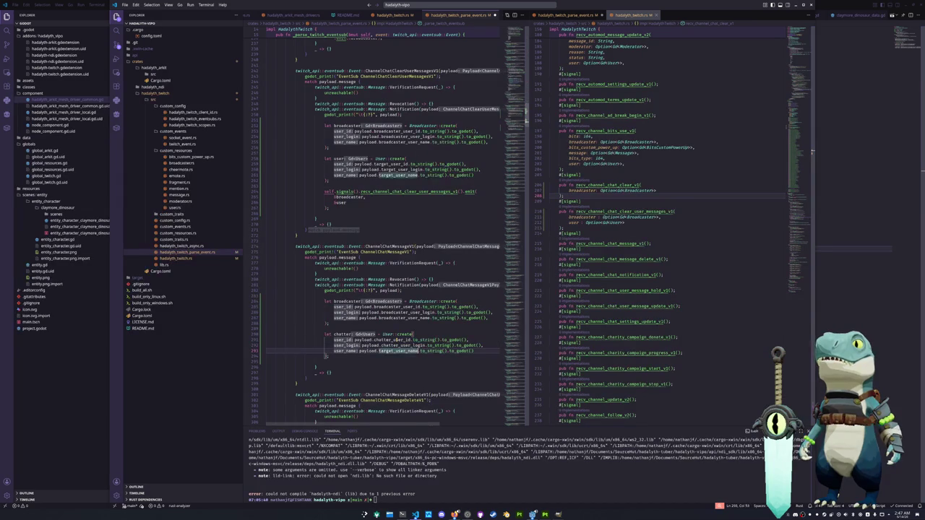
pyautogui.write('chatter_user_name')
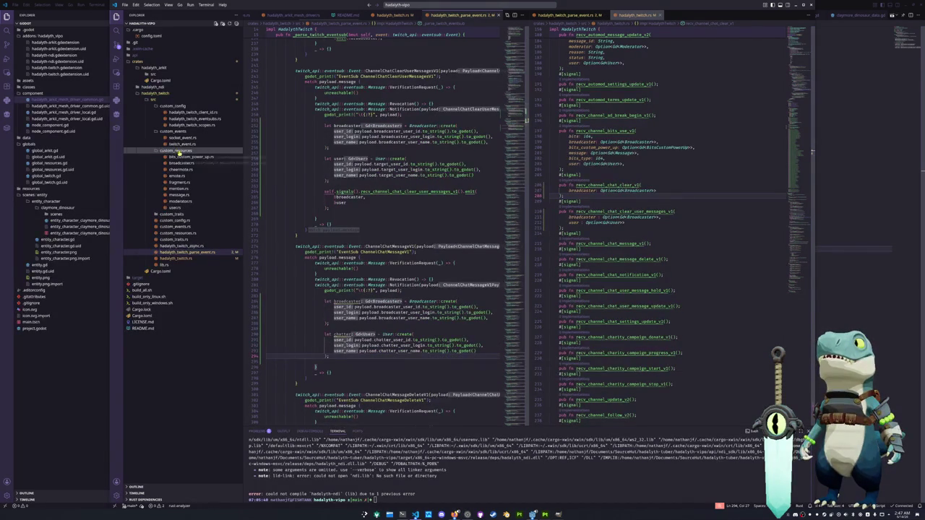
# Step: Create chatters.rs in custom_resources and paste the full users.rs code into it
pyautogui.rightClick(185, 152)
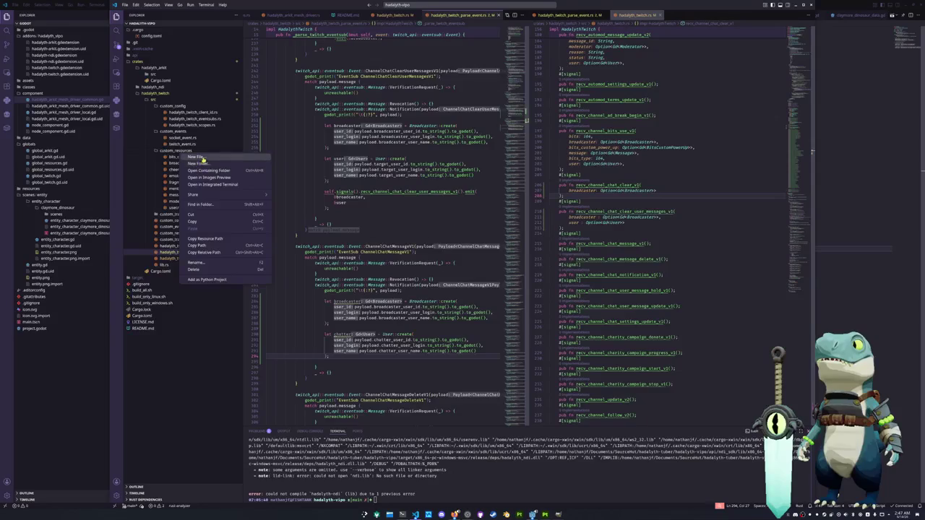
pyautogui.click(202, 157)
pyautogui.write('chatters')
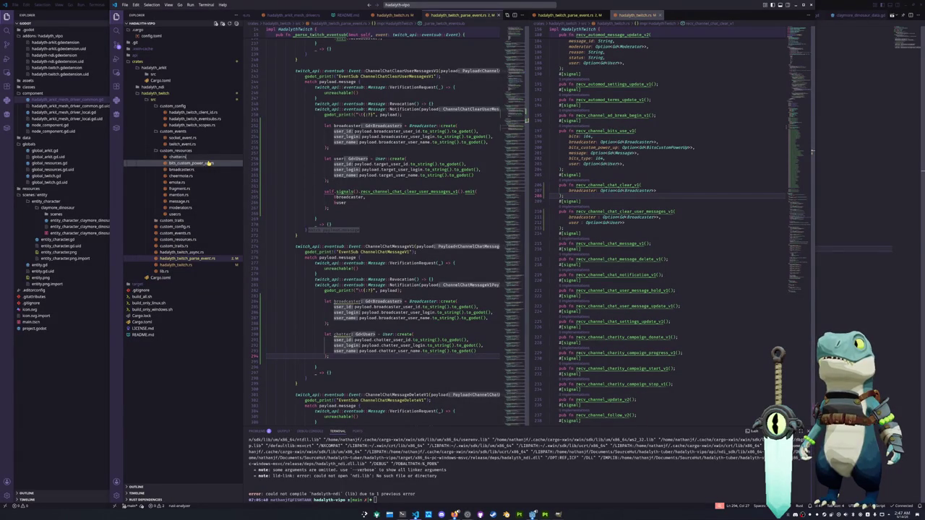
pyautogui.press('Return')
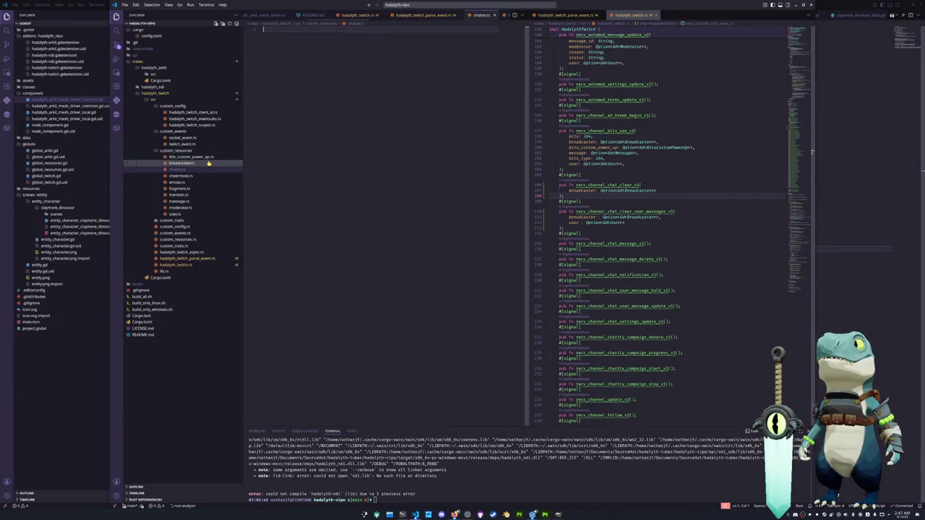
pyautogui.click(176, 214)
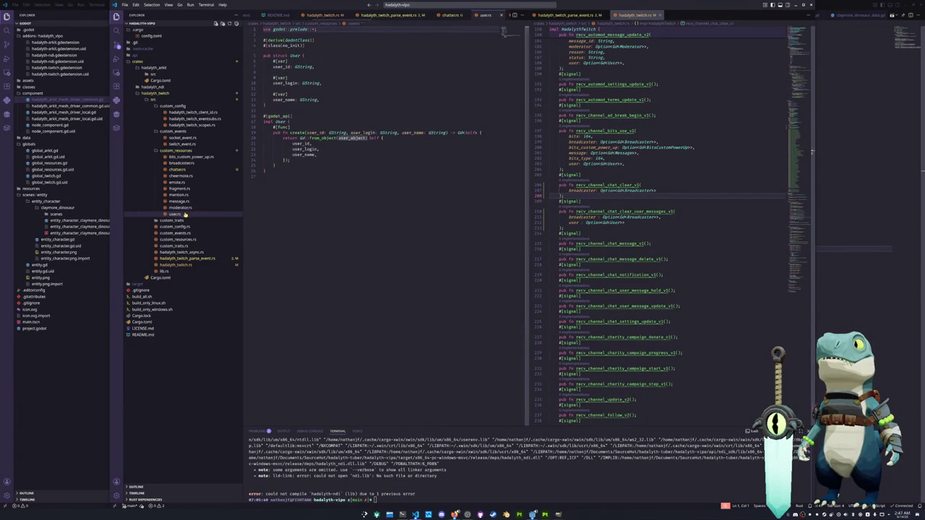
pyautogui.hotkey('ctrl', 'a')
pyautogui.hotkey('ctrl', 'c')
pyautogui.click(177, 169)
pyautogui.hotkey('ctrl', 'v')
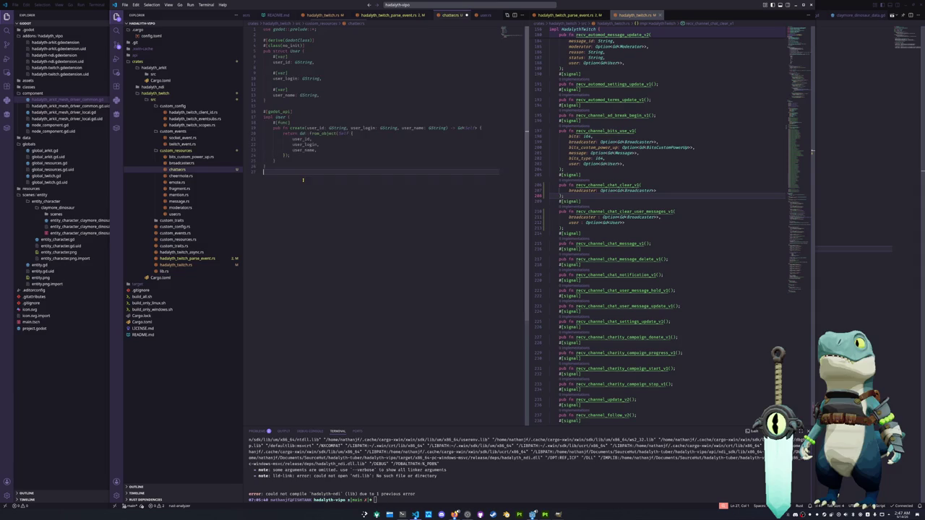
pyautogui.click(301, 33)
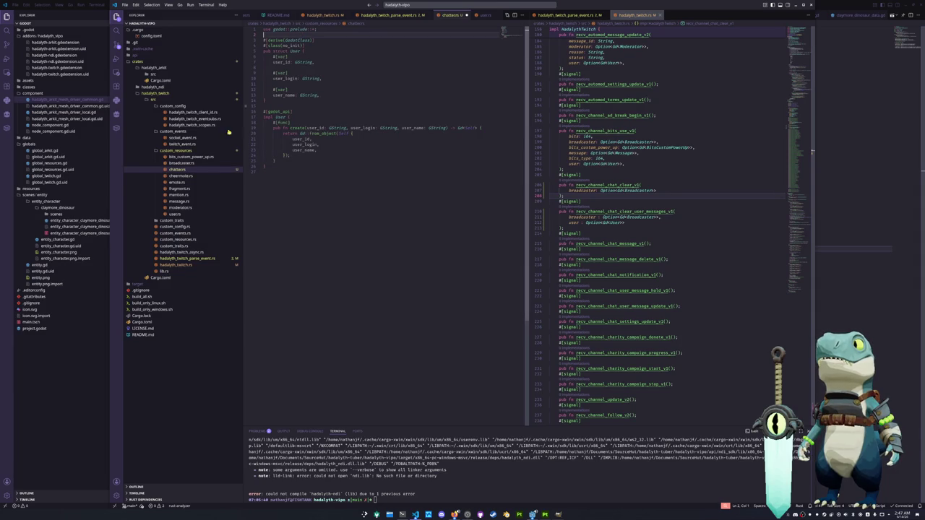
# Step: Add a 'pub mod moderato' line below the broadcaster module in custom_resources.rs
pyautogui.click(181, 239)
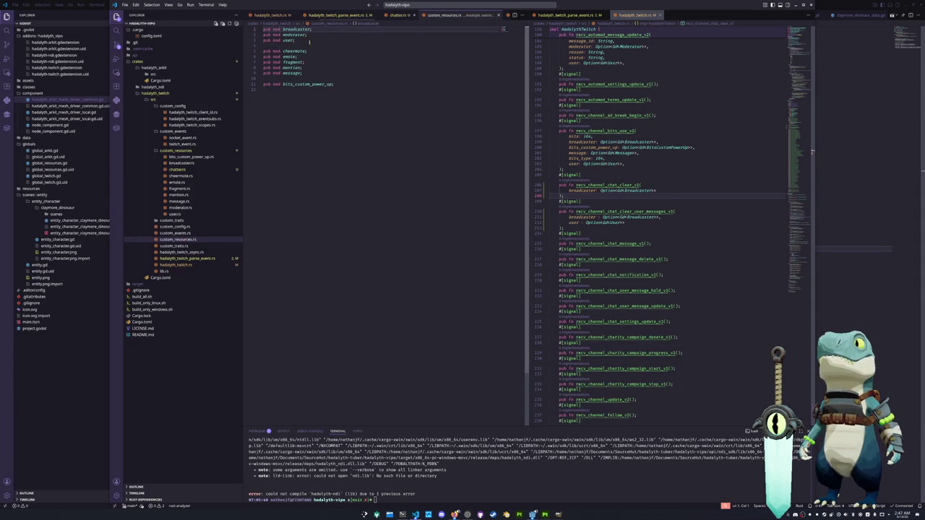
pyautogui.click(312, 73)
pyautogui.press('Up')
pyautogui.press('Up')
pyautogui.press('Up')
pyautogui.press('Up')
pyautogui.press('Up')
pyautogui.press('Up')
pyautogui.press('Up')
pyautogui.press('Up')
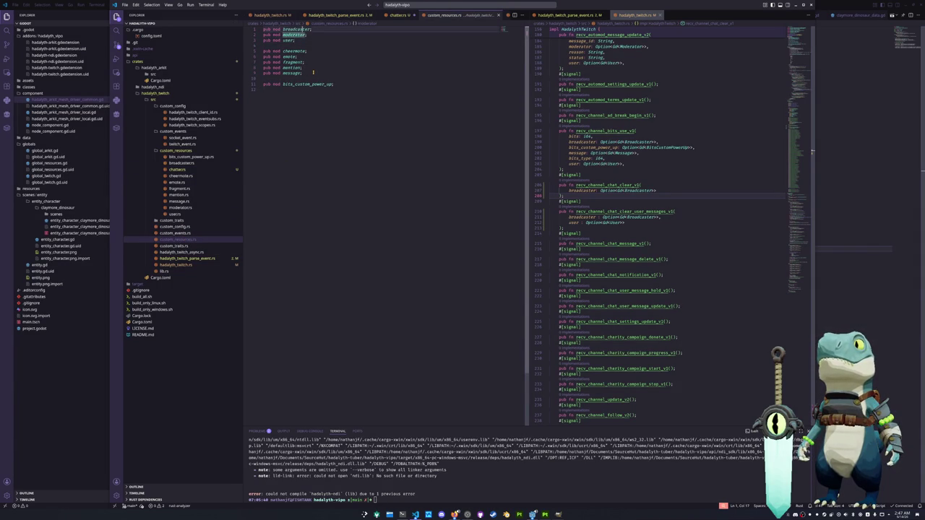
pyautogui.press('End')
pyautogui.press('Return')
pyautogui.write('pub m')
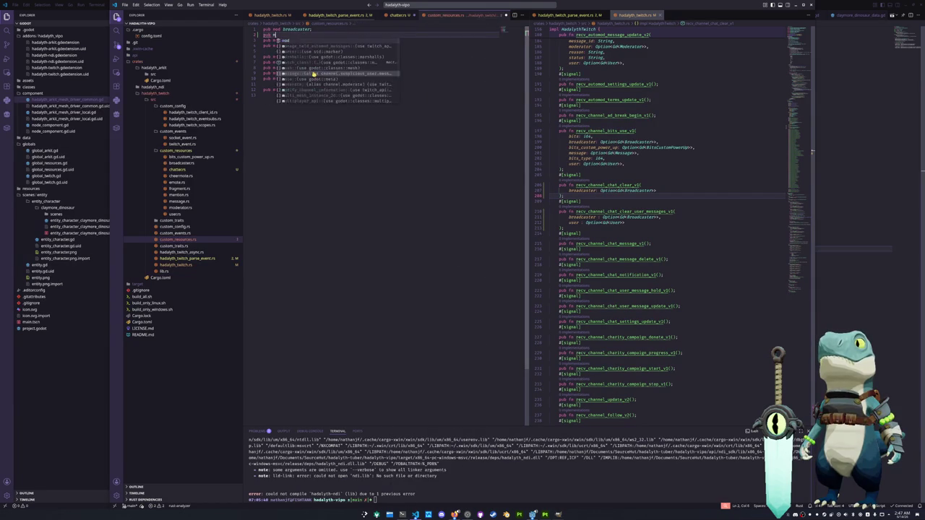
pyautogui.write('od moderato')
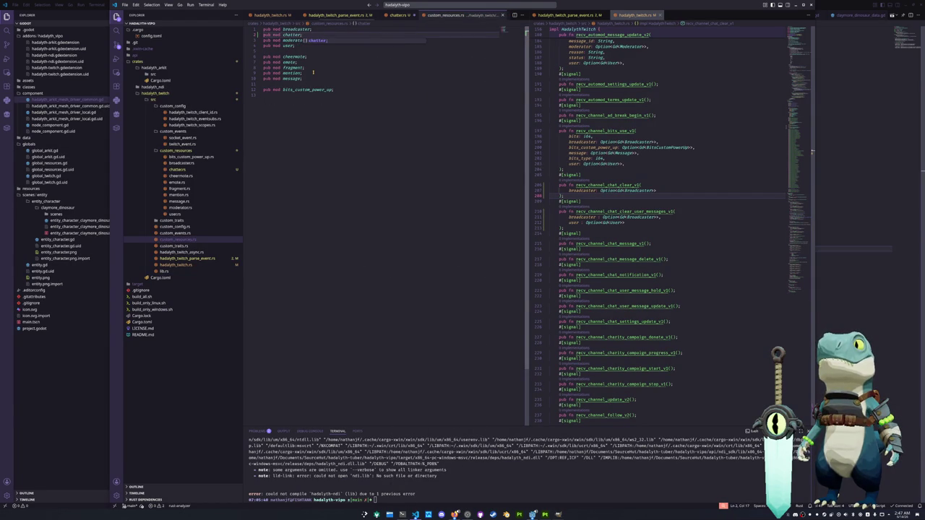
# Step: Select User in the chatter creation on line 290 of hadalyth_twitch_parse_event.rs
pyautogui.click(177, 169)
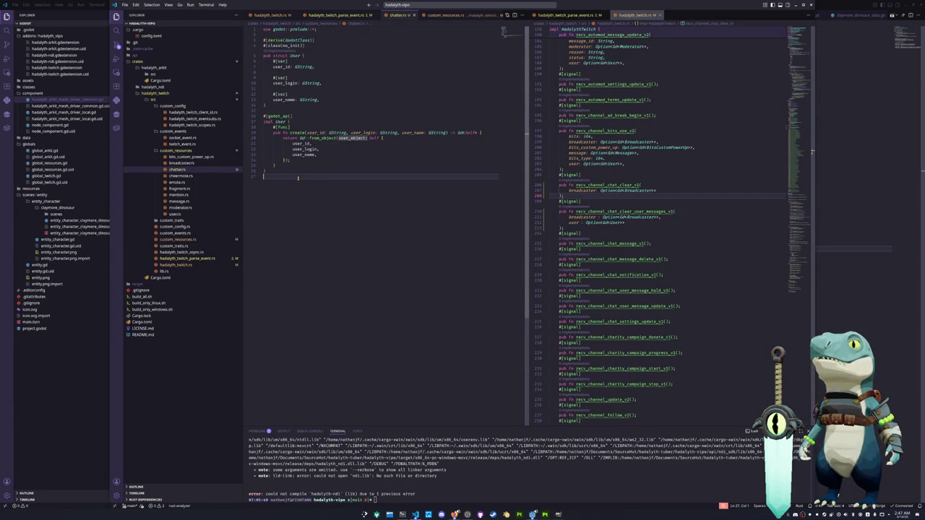
pyautogui.click(184, 258)
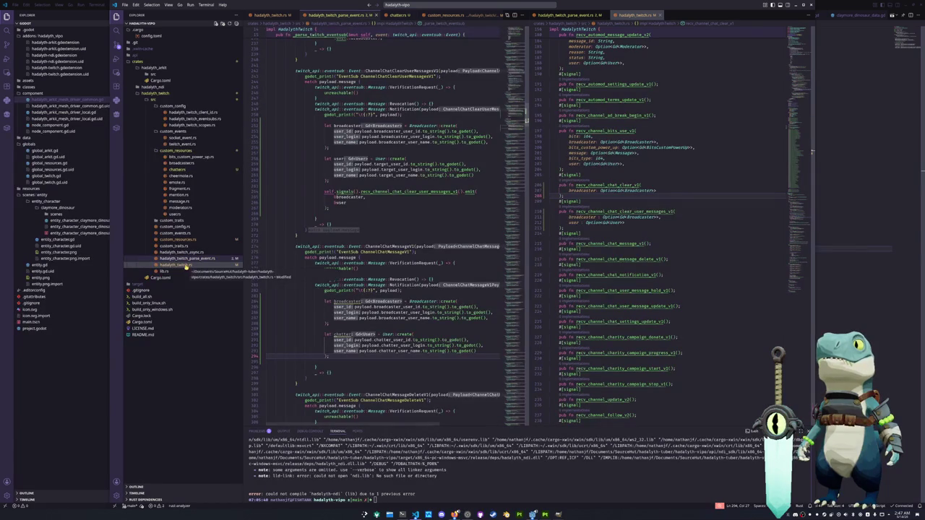
pyautogui.click(387, 334)
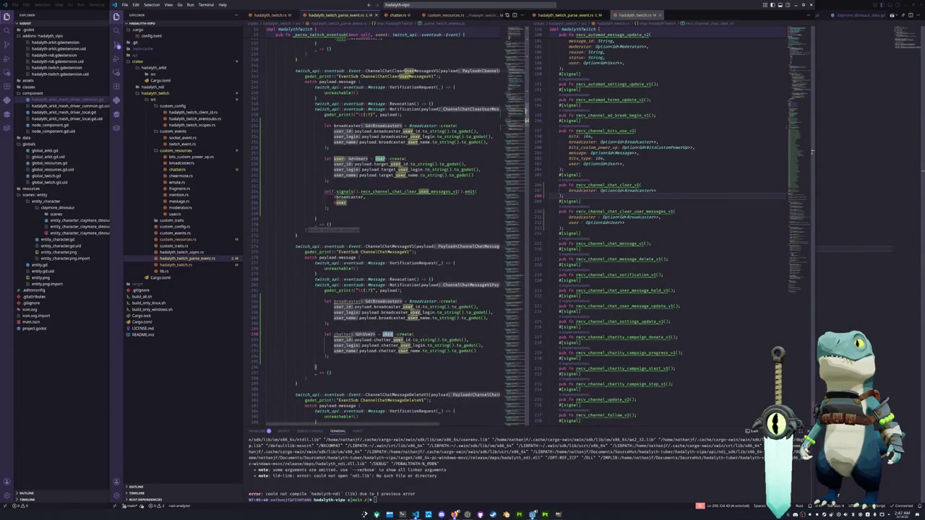
# Step: Use Chatter in the handler's chatter creation and rename the User struct in chatters.rs to Chatter
pyautogui.write('Chatter')
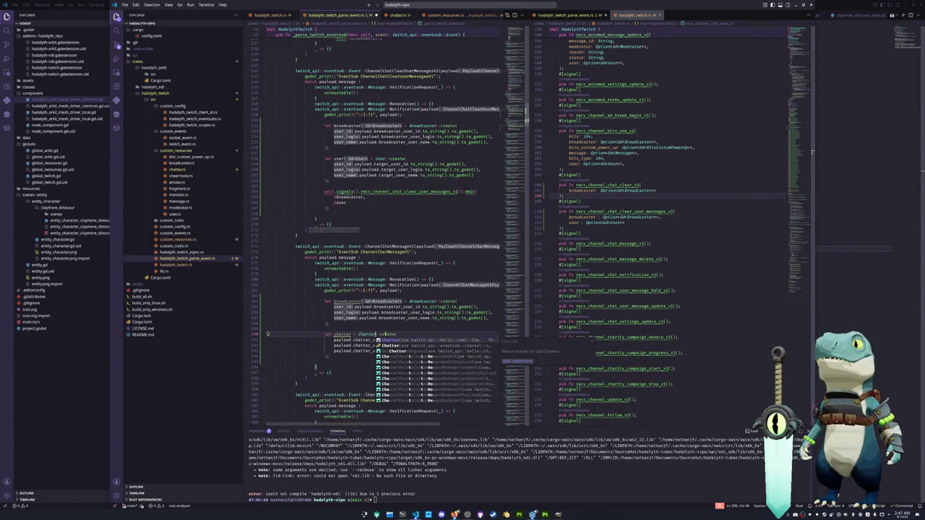
pyautogui.press('Escape')
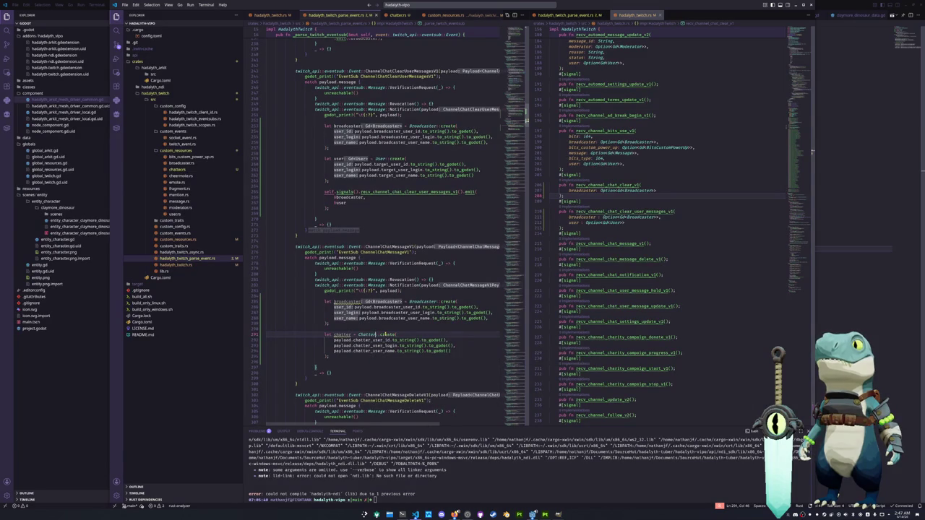
pyautogui.doubleClick(387, 334)
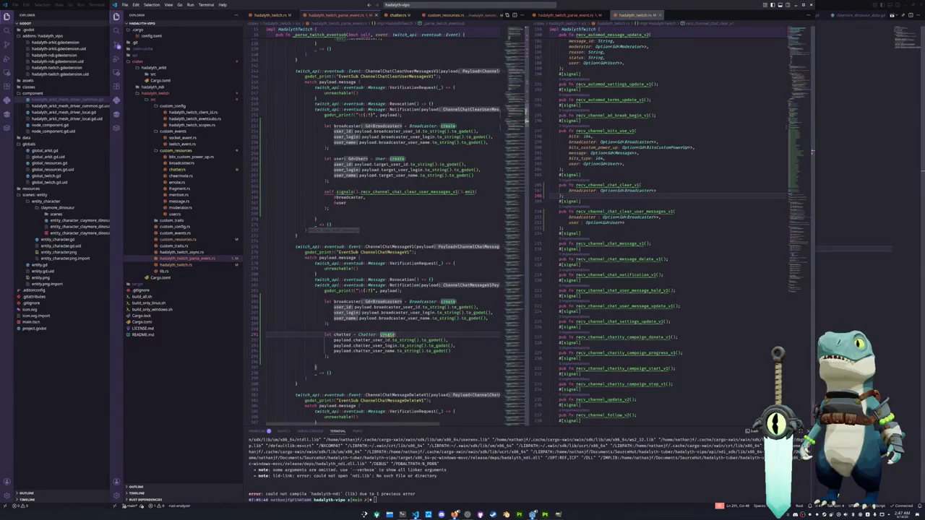
pyautogui.press('F12')
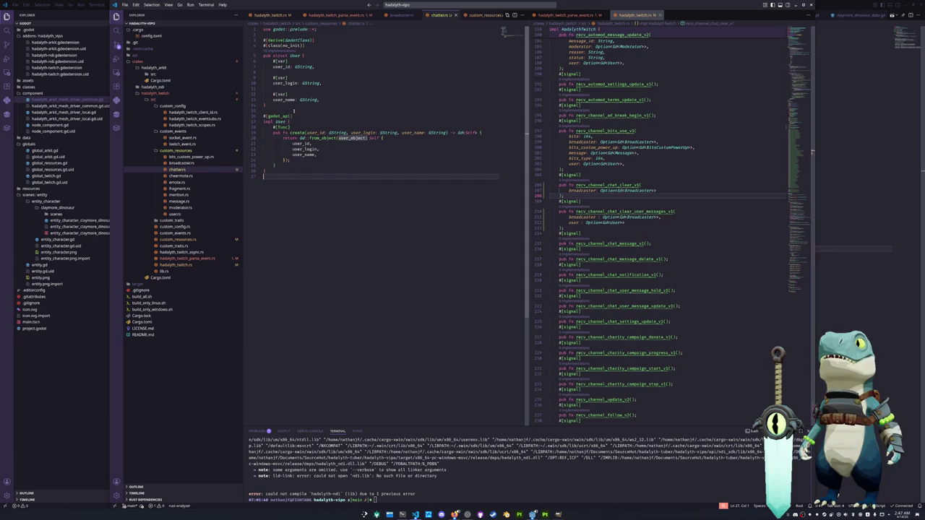
pyautogui.doubleClick(297, 55)
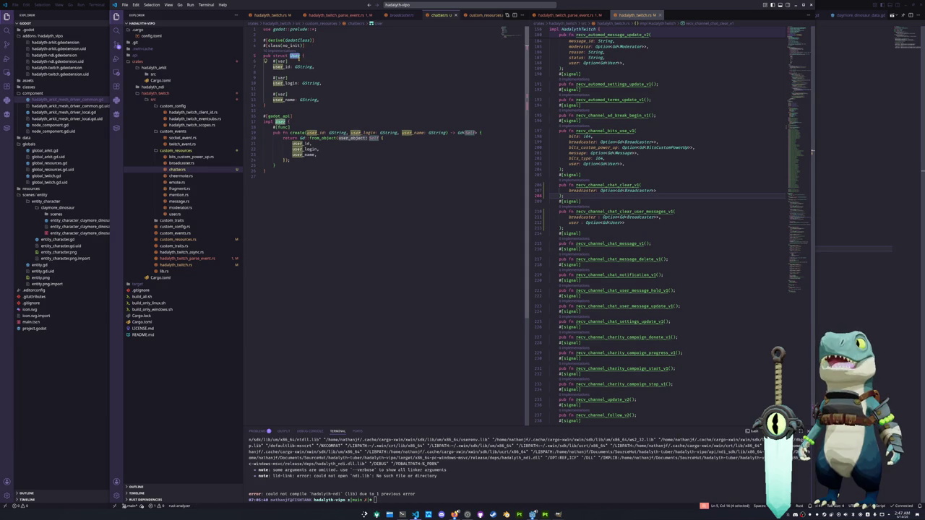
pyautogui.write('Chatter')
pyautogui.press('Escape')
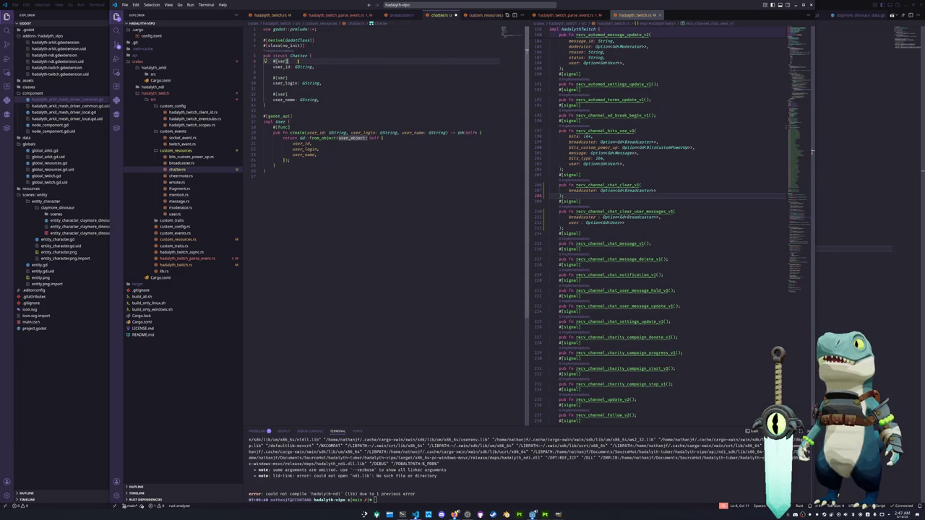
# Step: Retype Chatter on line 291 and delete the conflicting twitch_api Chatter import
pyautogui.click(184, 258)
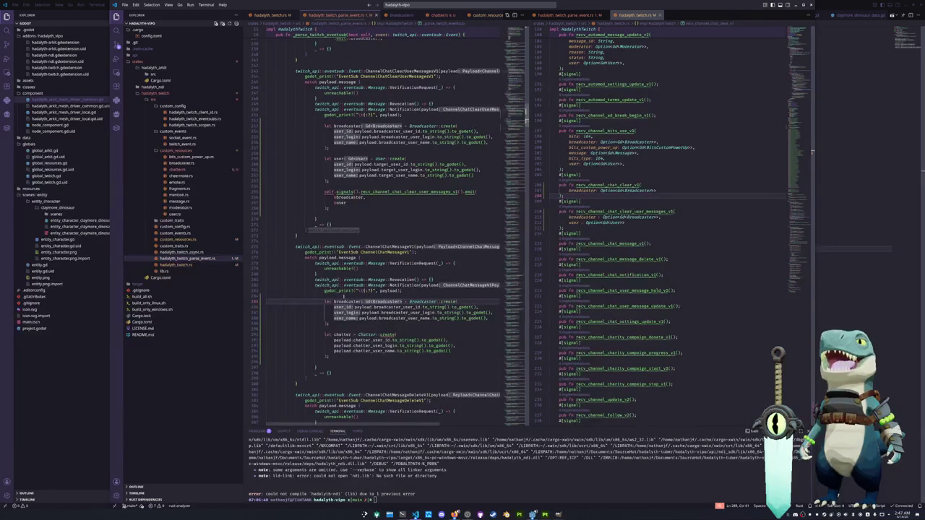
pyautogui.doubleClick(367, 335)
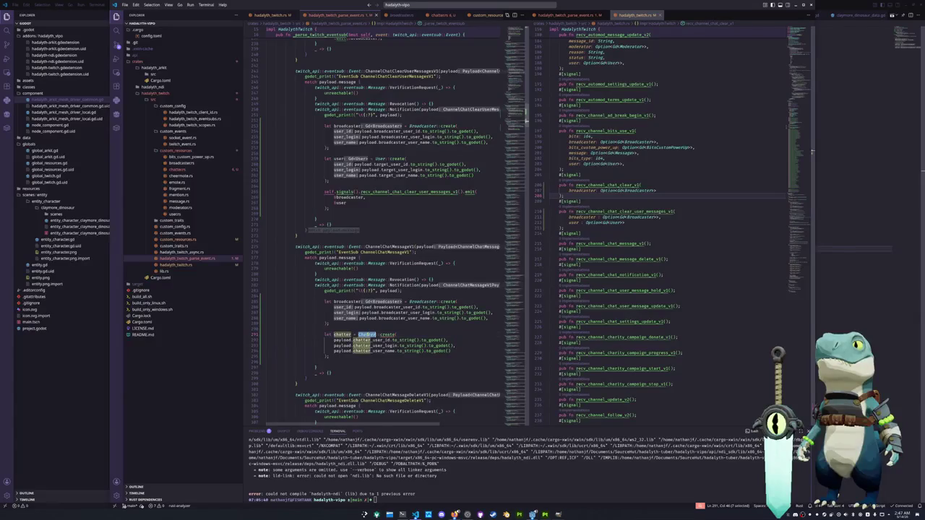
pyautogui.write('GChatter')
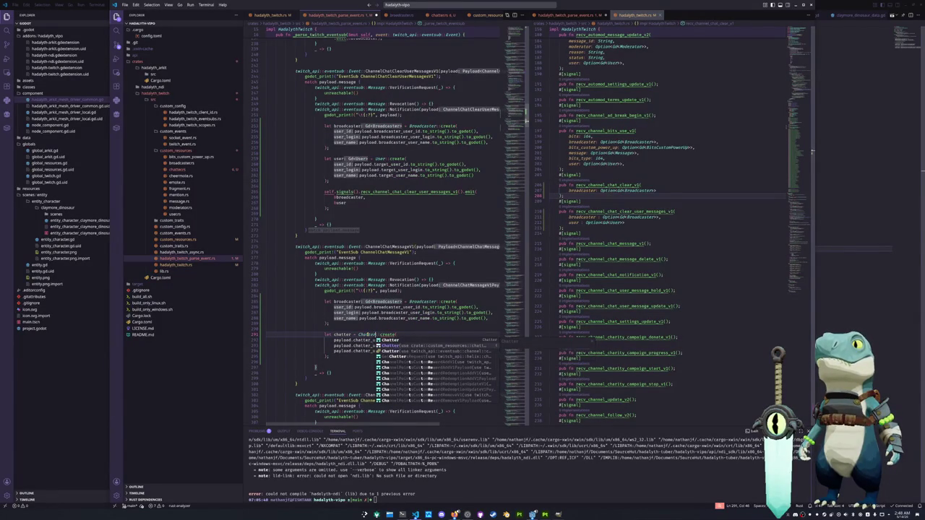
pyautogui.press('Escape')
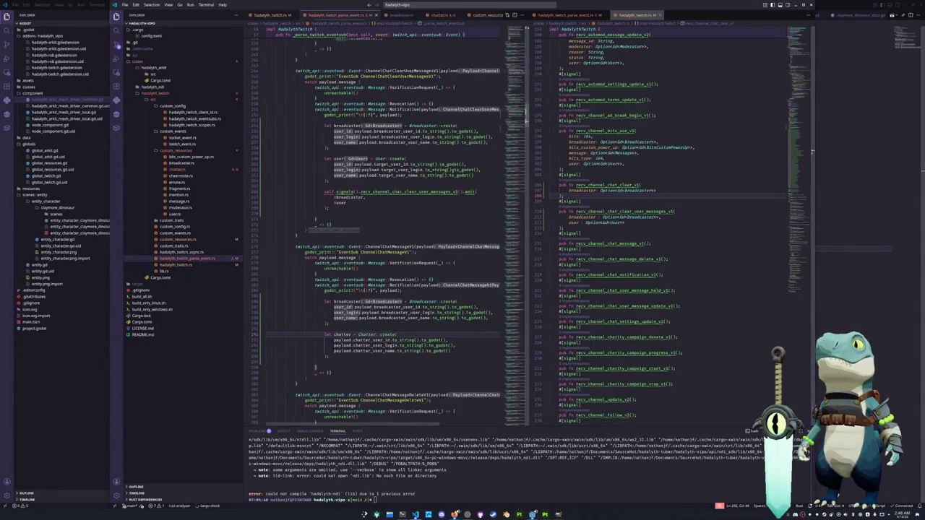
pyautogui.scroll(5, 390, 224)
pyautogui.scroll(5, 390, 223)
pyautogui.scroll(5, 516, 56)
pyautogui.click(388, 56)
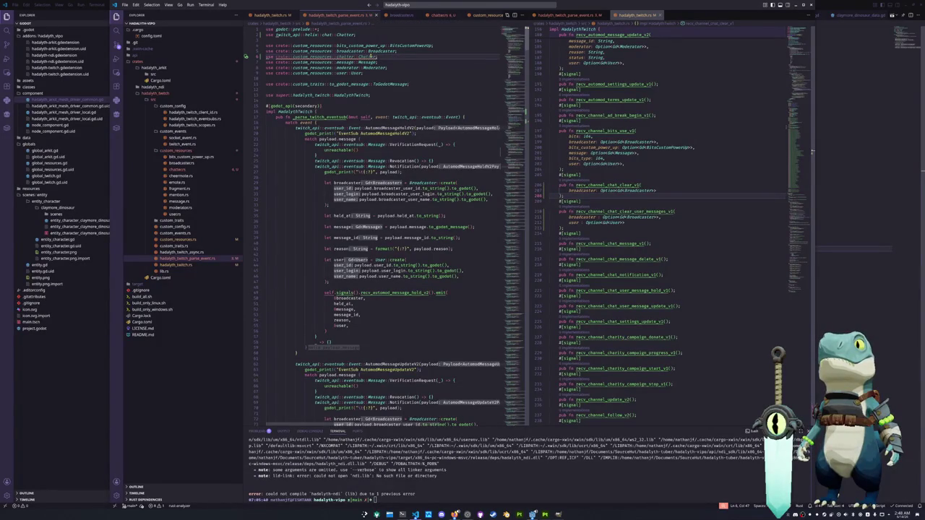
pyautogui.doubleClick(365, 56)
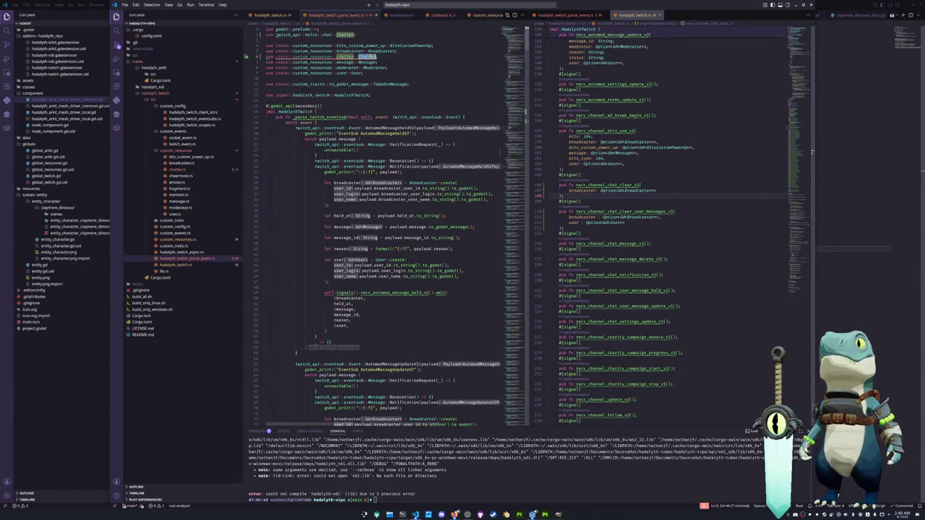
pyautogui.moveTo(360, 34); pyautogui.dragTo(319, 29)
pyautogui.press('BackSpace')
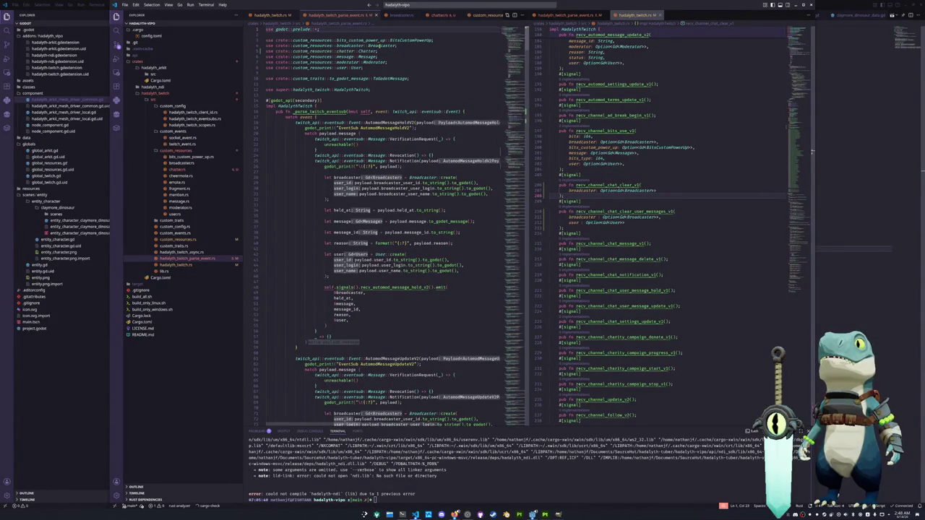
# Step: Re-enter Chatter::create in the handler and rename impl User to impl Chatter in chatters.rs
pyautogui.moveTo(507, 93); pyautogui.dragTo(515, 119)
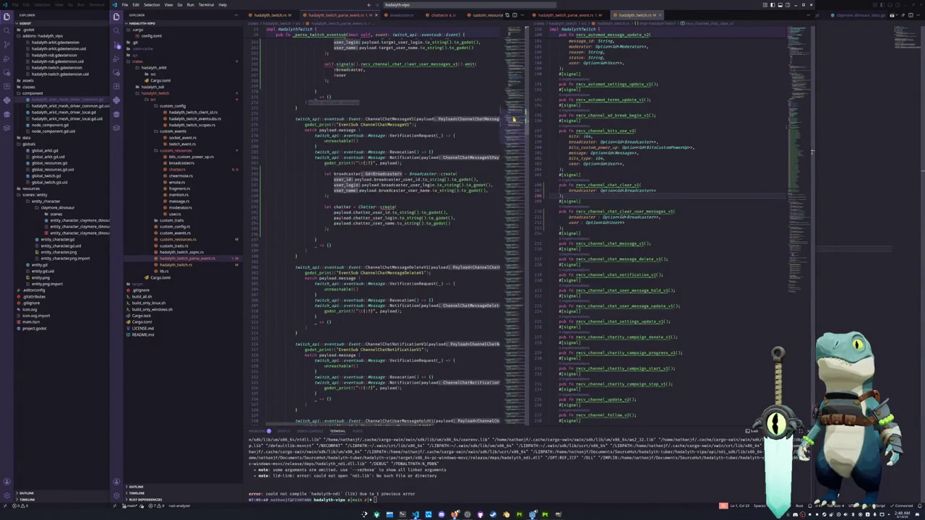
pyautogui.click(376, 228)
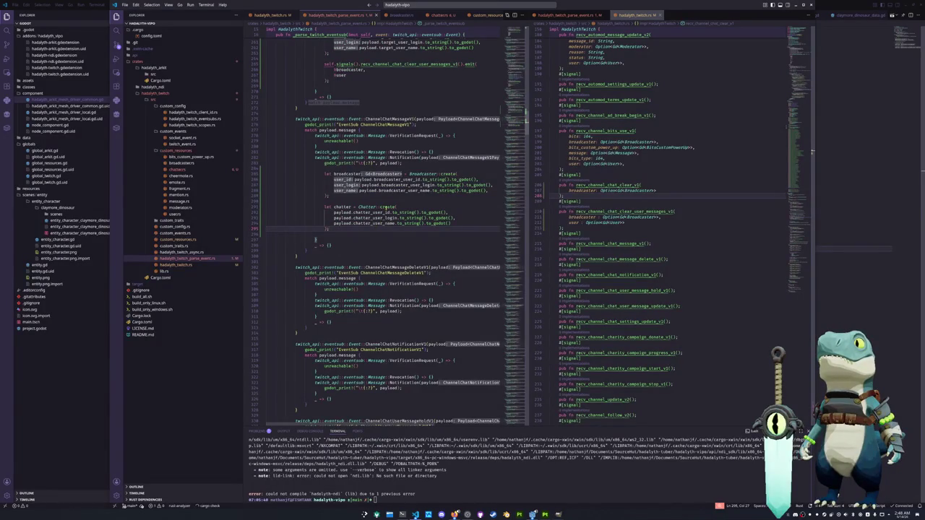
pyautogui.moveTo(387, 207)
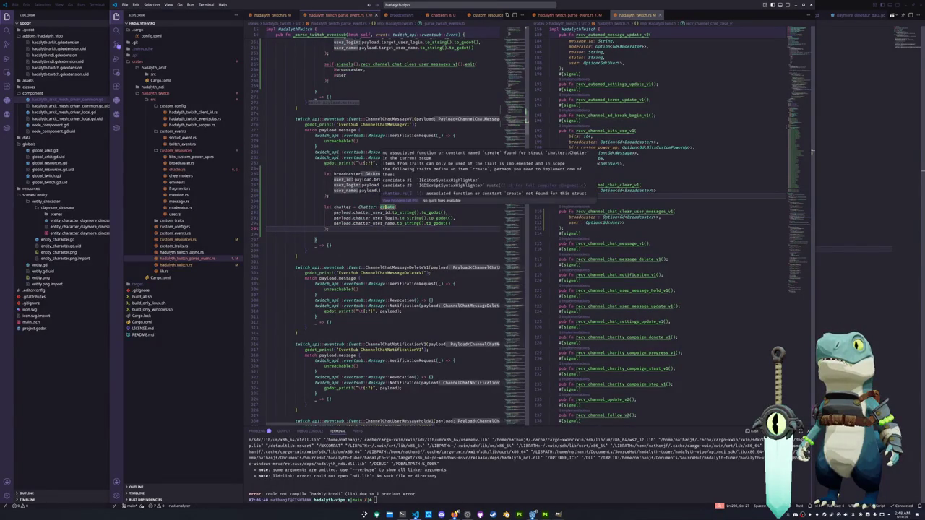
pyautogui.doubleClick(388, 207)
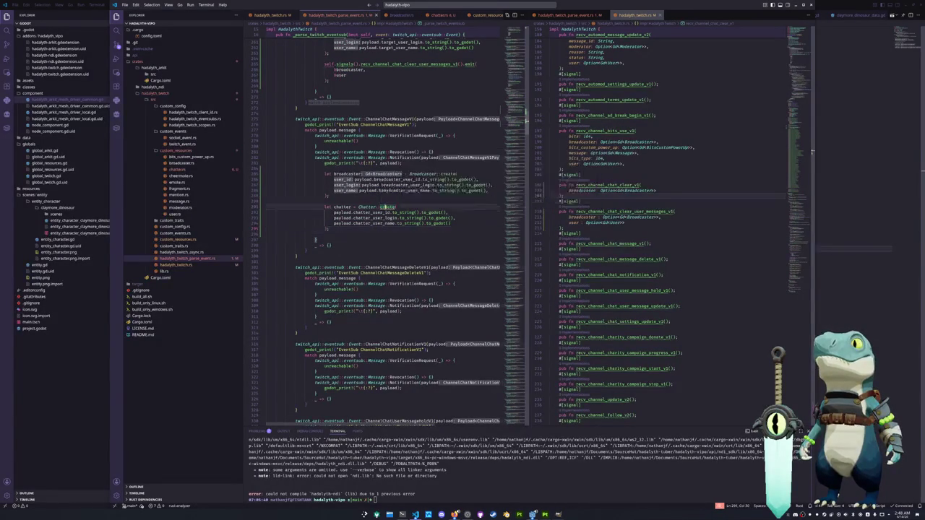
pyautogui.write('create(')
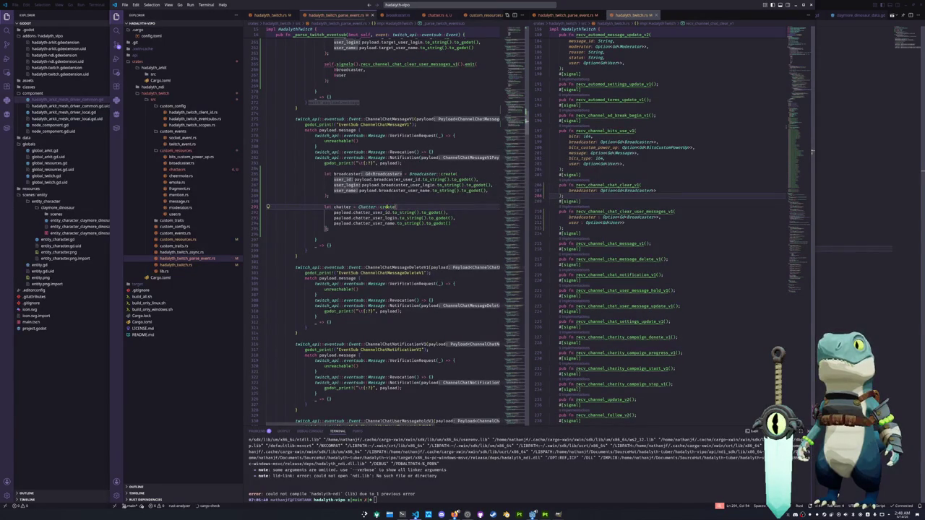
pyautogui.moveTo(387, 208)
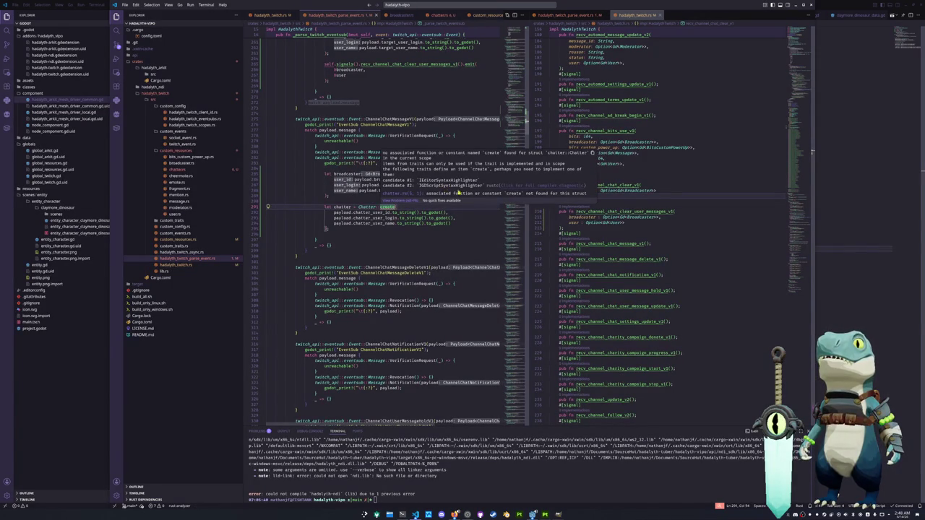
pyautogui.click(176, 169)
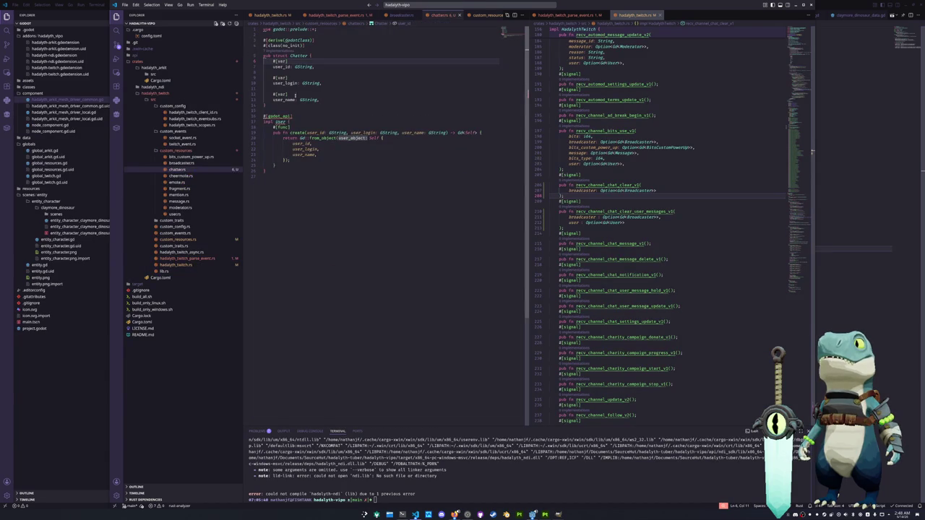
pyautogui.click(299, 116)
pyautogui.doubleClick(281, 122)
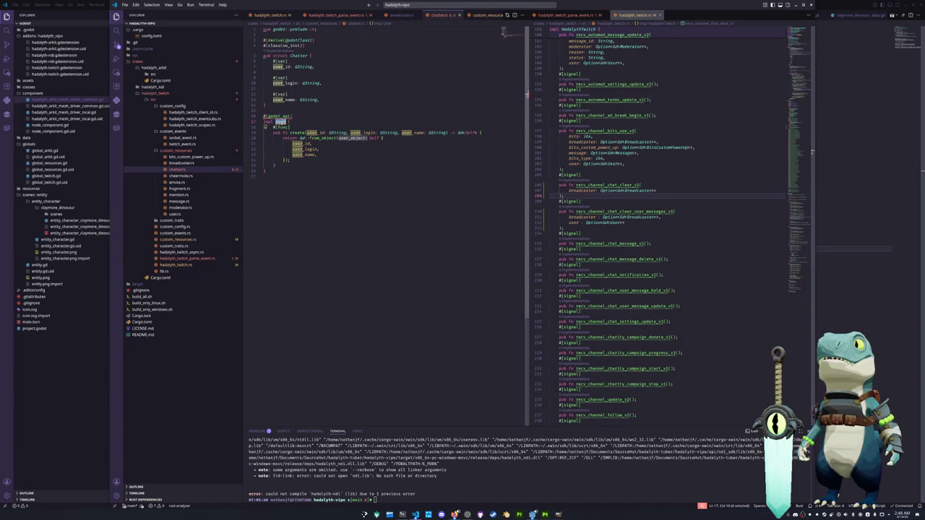
pyautogui.write('Chatter')
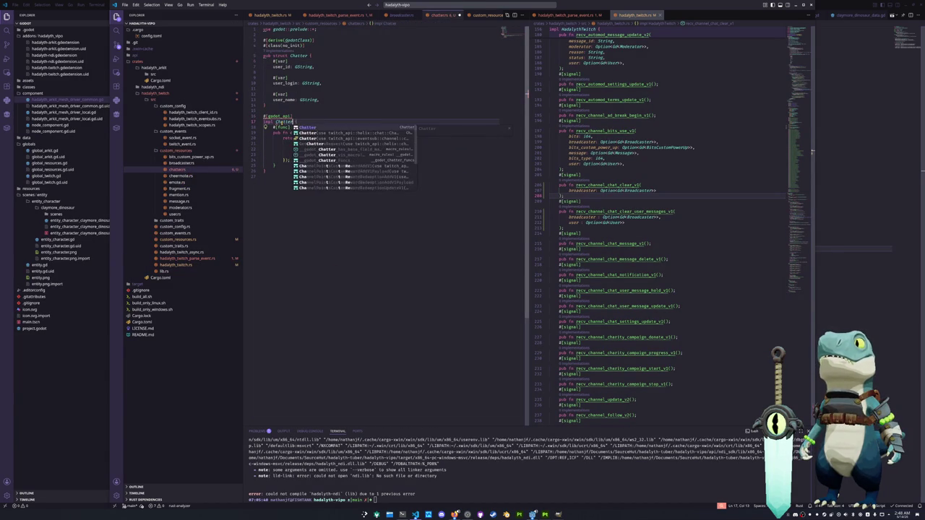
pyautogui.press('Escape')
pyautogui.click(300, 172)
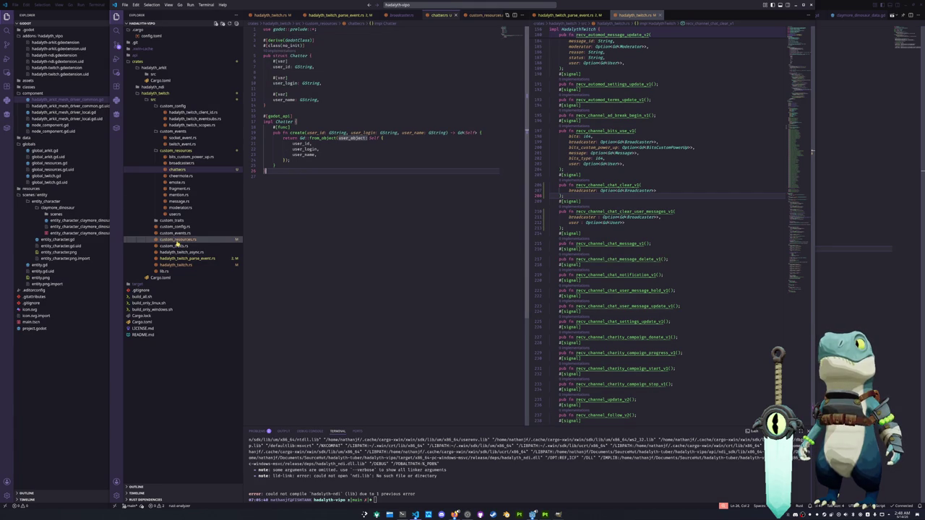
# Step: In hadalyth_twitch_parse_event.rs, make a blank line above let broadcaster after discarding a stray payload line
pyautogui.click(176, 265)
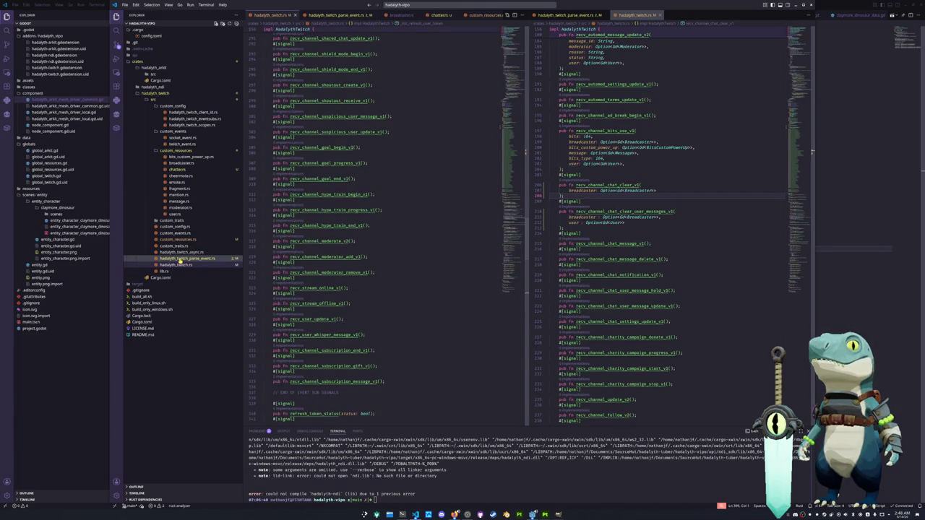
pyautogui.hotkey('ctrl', 'pagedown')
pyautogui.click(361, 234)
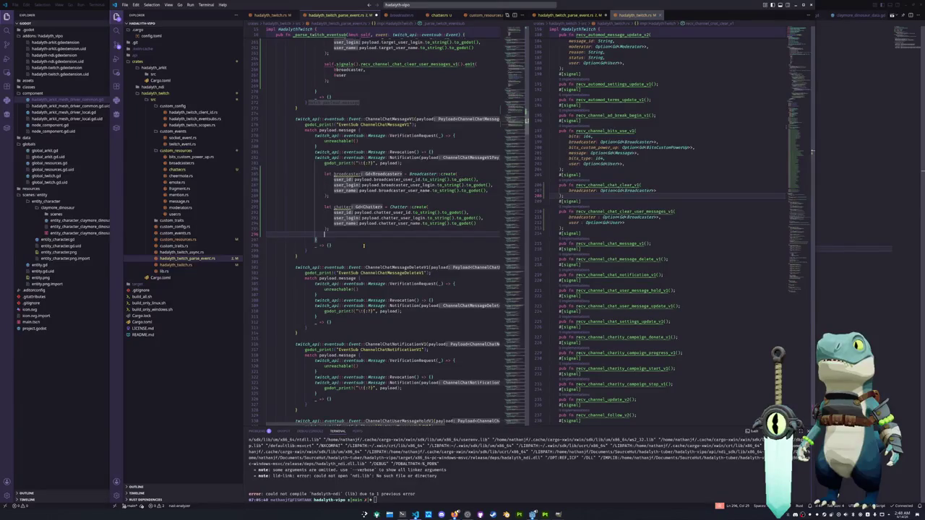
pyautogui.press('Return')
pyautogui.write('payload')
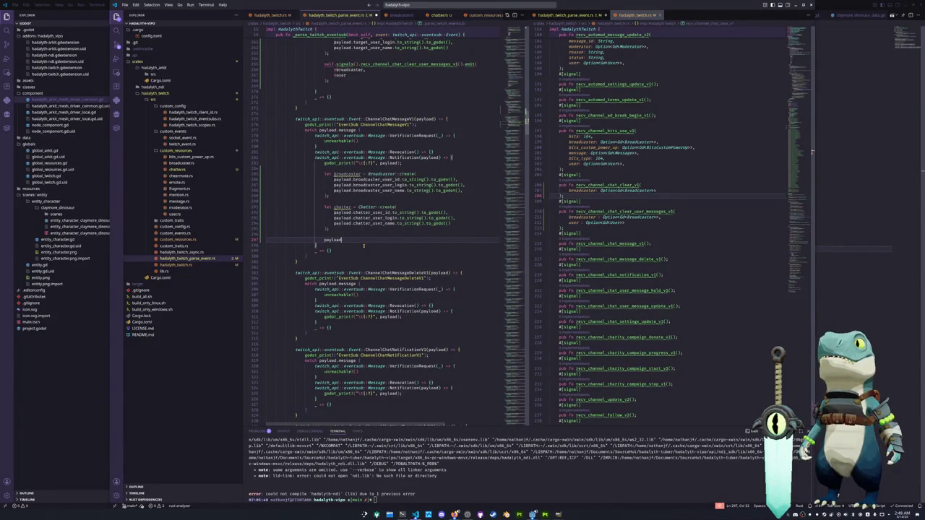
pyautogui.write('.')
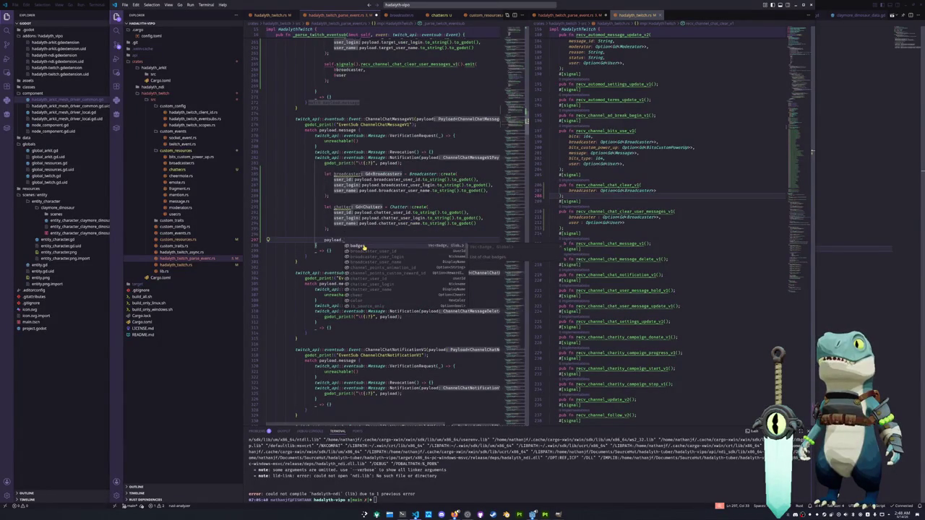
pyautogui.hotkey('ctrl', 'z')
pyautogui.press('Up')
pyautogui.press('Up')
pyautogui.press('Up')
pyautogui.press('Up')
pyautogui.press('Up')
pyautogui.press('Up')
pyautogui.press('Up')
pyautogui.press('Up')
pyautogui.press('Up')
pyautogui.press('Return')
pyautogui.press('Return')
# Step: Add 'let badges = payload.badges;' and jump to the Badge struct definition
pyautogui.write('let badges = p')
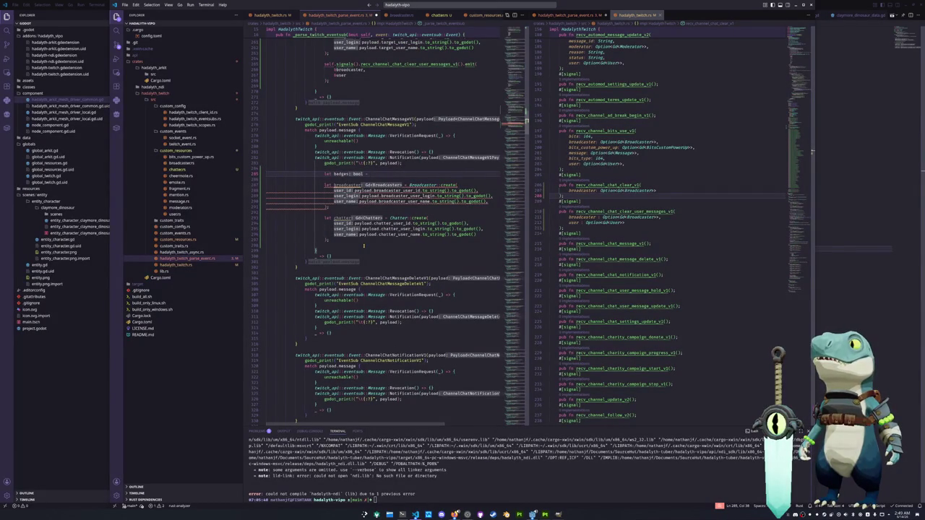
pyautogui.write('ayload.b')
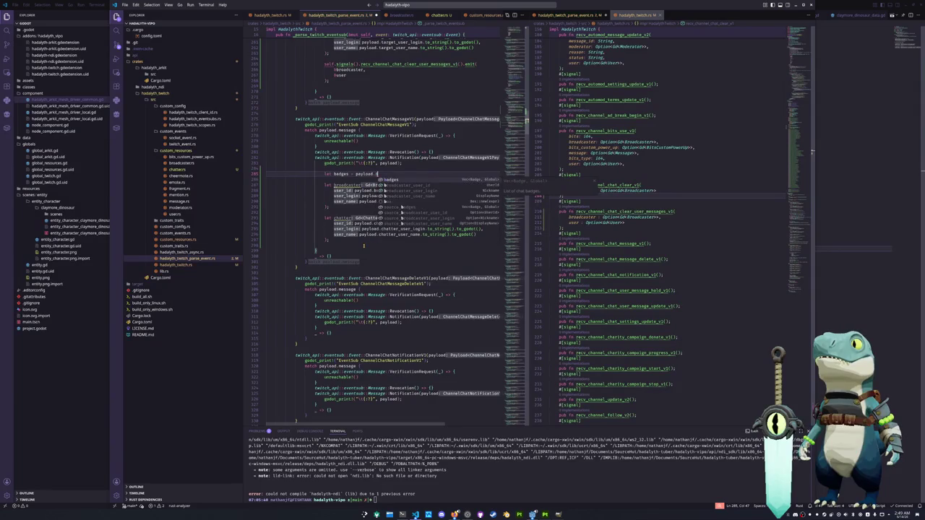
pyautogui.press('Return')
pyautogui.write(';')
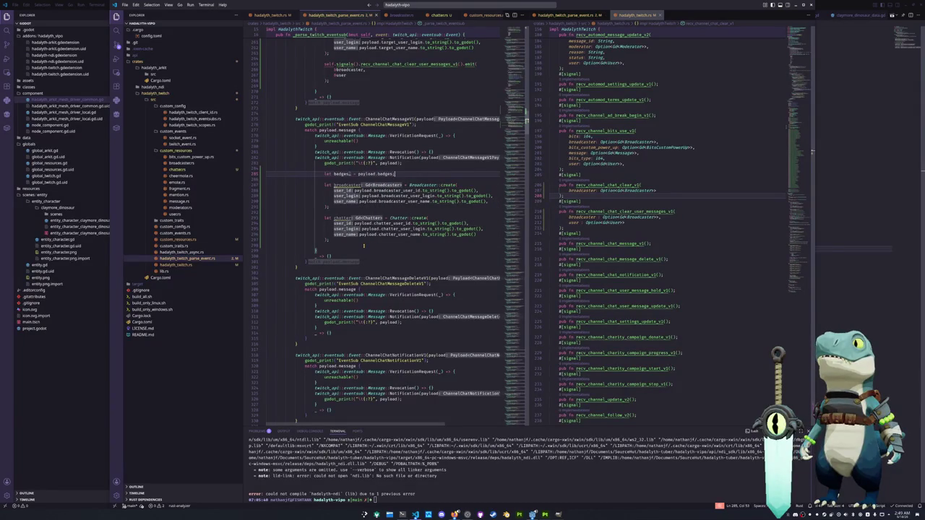
pyautogui.press('Return')
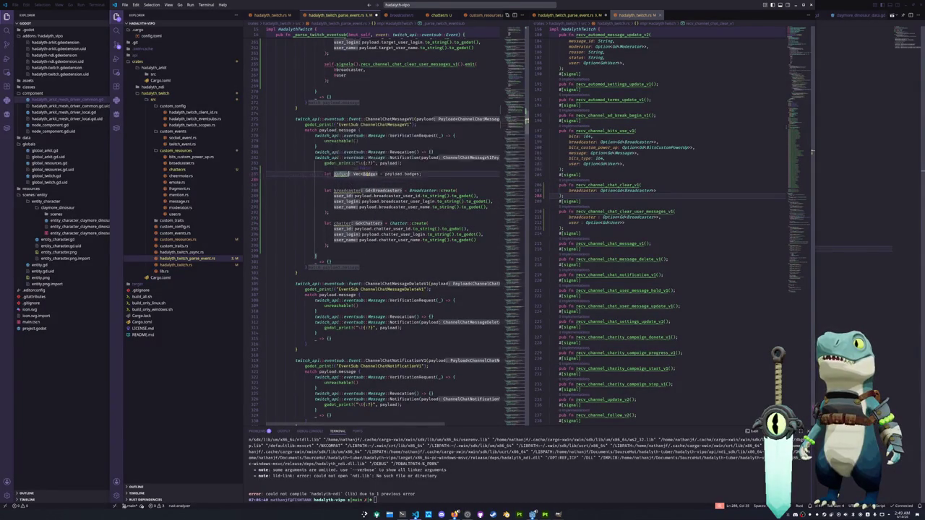
pyautogui.keyDown('ctrl'); pyautogui.click(365, 174); pyautogui.keyUp('ctrl')
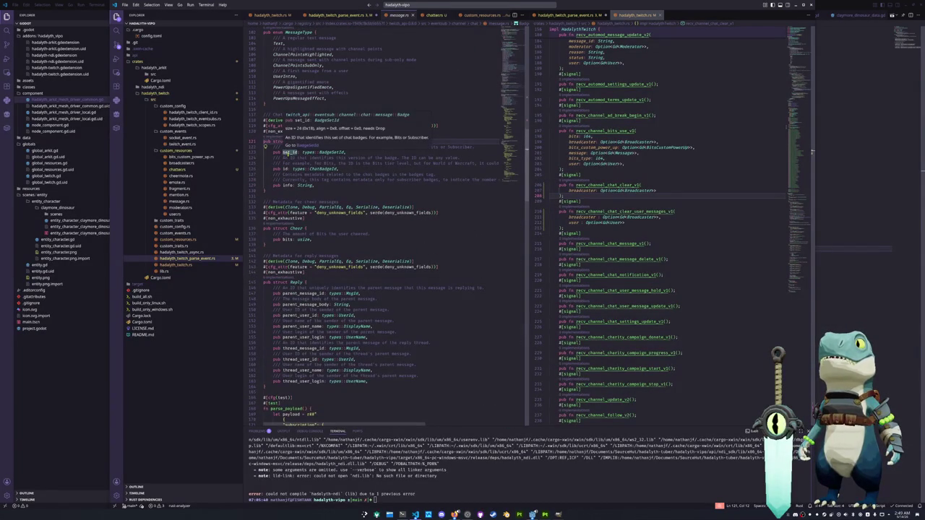
pyautogui.moveTo(287, 185)
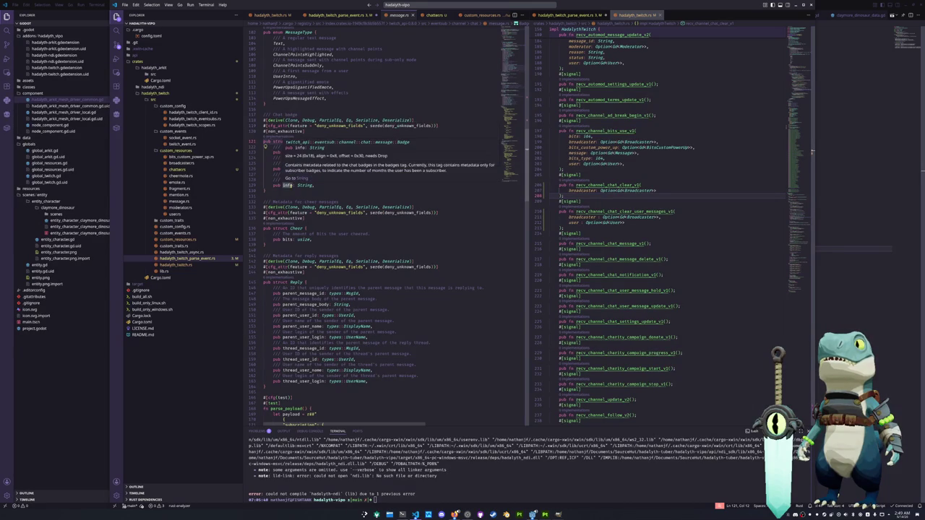
pyautogui.click(334, 185)
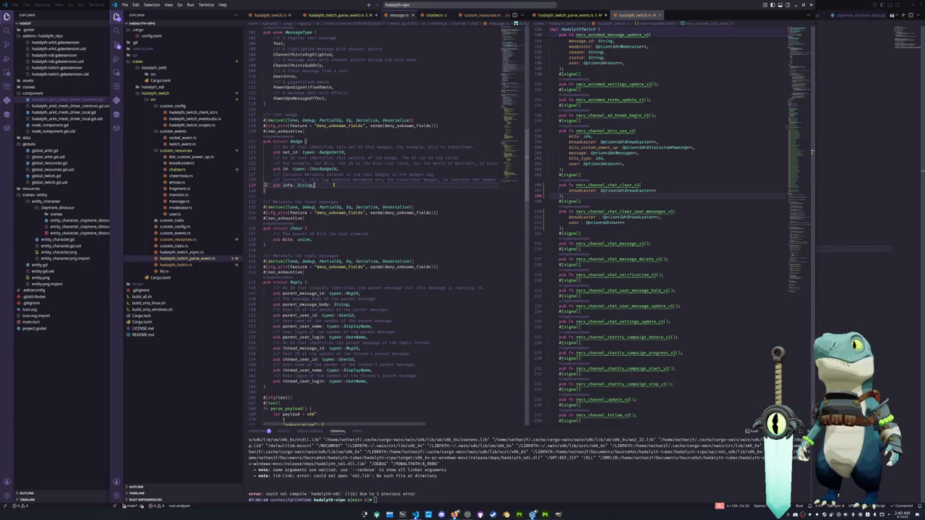
# Step: Read the comments on the Badge struct's id and info fields in message.rs, then right-click custom_resources
pyautogui.moveTo(425, 163); pyautogui.dragTo(462, 163)
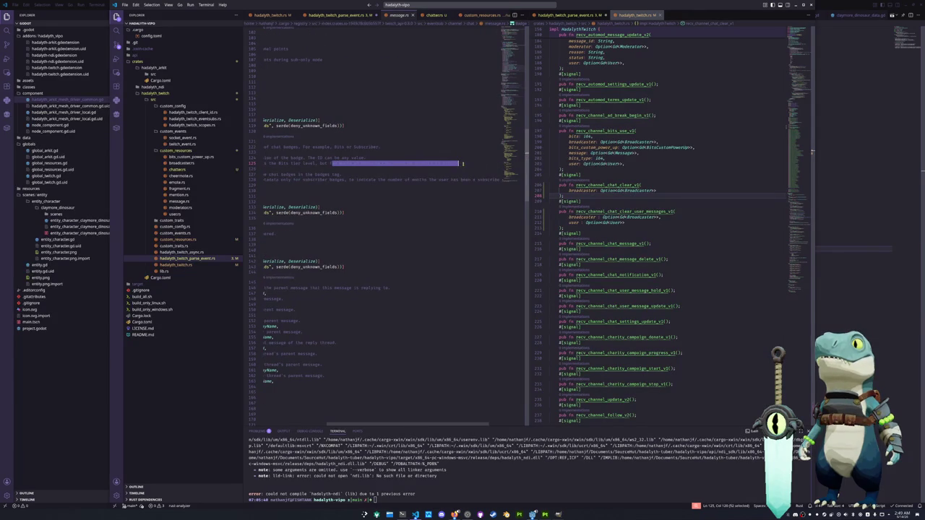
pyautogui.moveTo(462, 164); pyautogui.dragTo(265, 164)
pyautogui.click(356, 164)
pyautogui.press('Down')
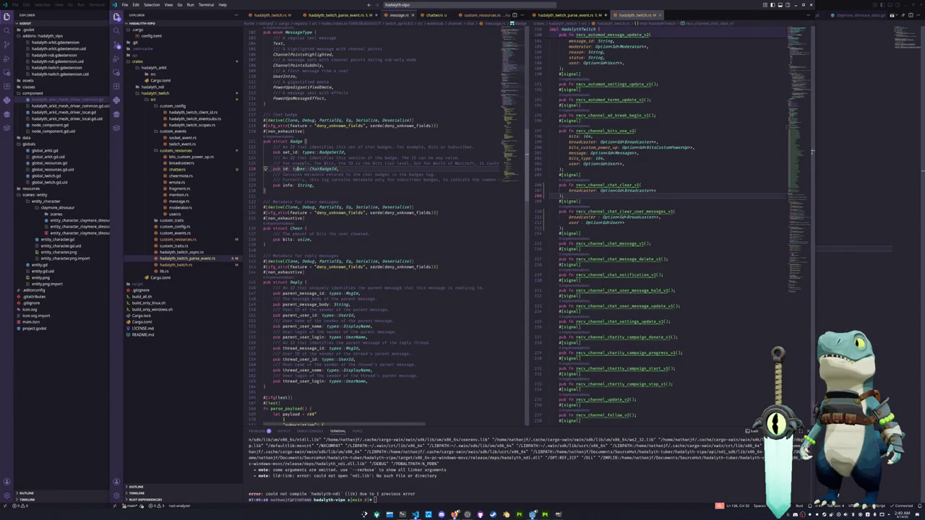
pyautogui.click(319, 185)
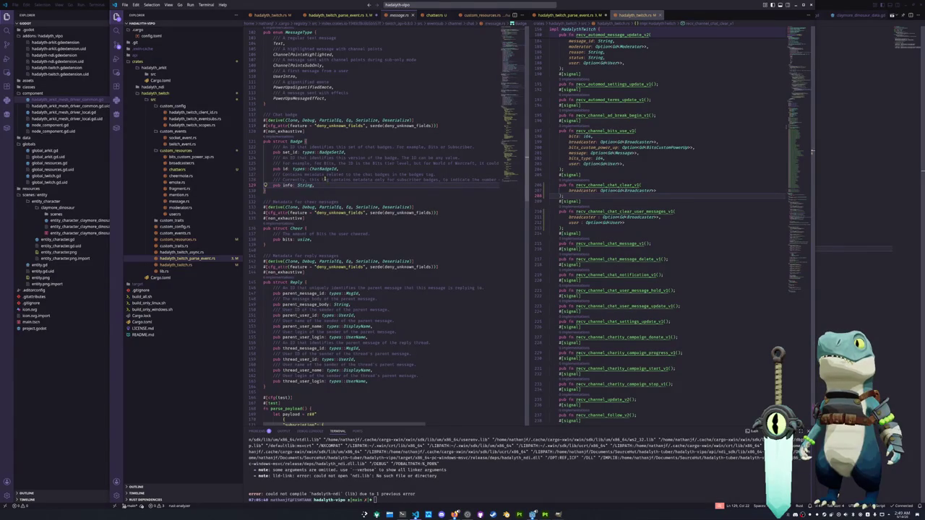
pyautogui.moveTo(402, 178)
pyautogui.mouseDown()
pyautogui.moveTo(473, 179)
pyautogui.moveTo(427, 179)
pyautogui.mouseUp()
pyautogui.click(349, 192)
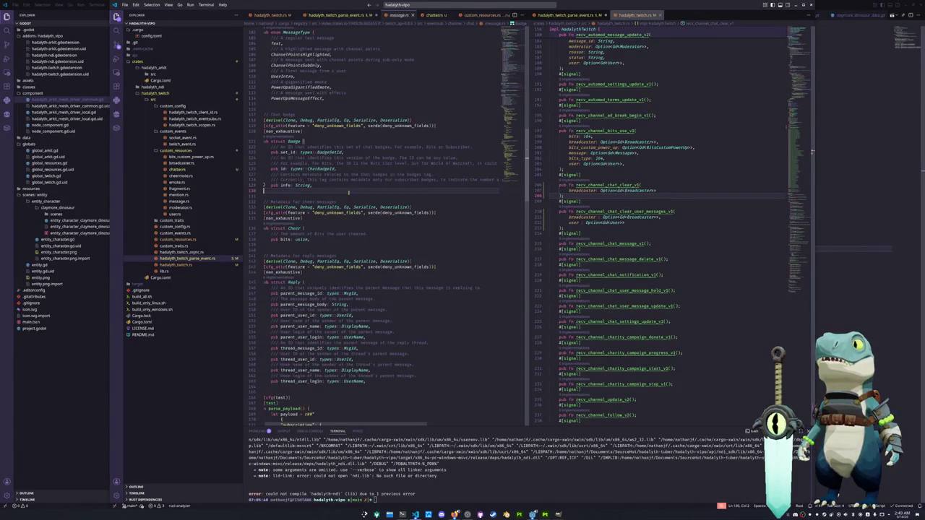
pyautogui.moveTo(274, 185); pyautogui.dragTo(312, 185)
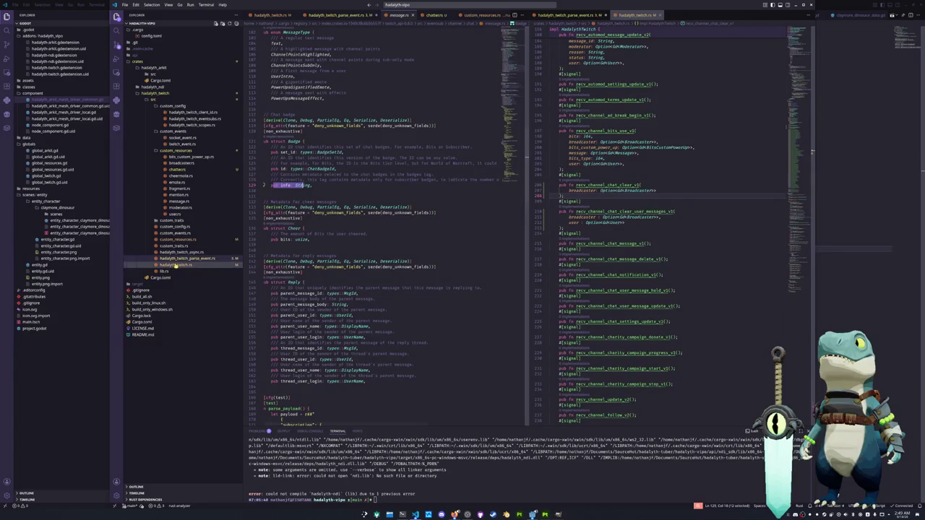
pyautogui.rightClick(190, 151)
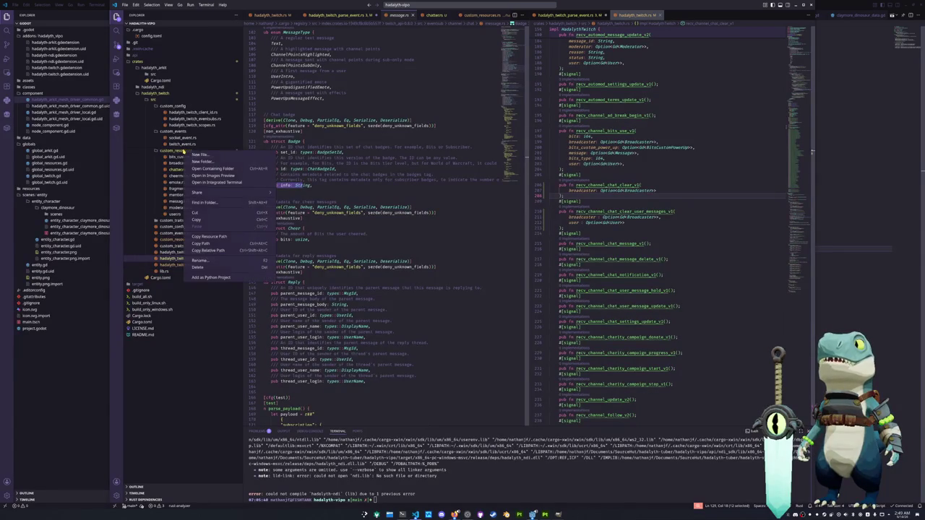
# Step: Create badge.rs in custom_resources and declare it with 'pub mod badge' in custom_resources.rs
pyautogui.click(201, 156)
pyautogui.write('badge.rs')
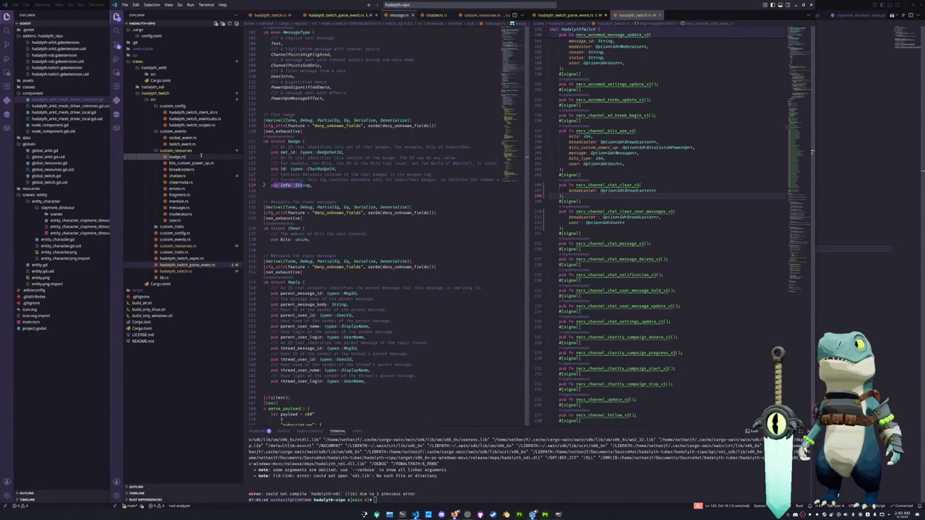
pyautogui.press('Return')
pyautogui.click(177, 245)
pyautogui.press('Up')
pyautogui.press('Up')
pyautogui.press('Up')
pyautogui.press('Up')
pyautogui.press('Up')
pyautogui.press('Down')
pyautogui.press('Down')
pyautogui.press('Down')
pyautogui.press('Up')
pyautogui.press('Up')
pyautogui.press('Up')
pyautogui.press('Up')
pyautogui.press('Up')
pyautogui.press('Return')
pyautogui.press('Return')
pyautogui.press('Up')
pyautogui.write('pub mod ba')
pyautogui.press('Tab')
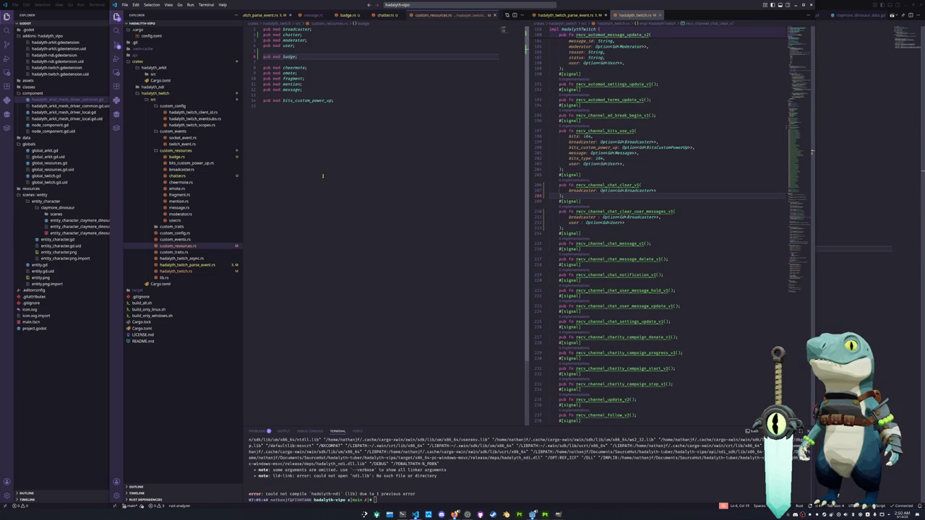
# Step: Start badge.rs with 'use godot::prelude::'
pyautogui.click(180, 157)
pyautogui.click(294, 158)
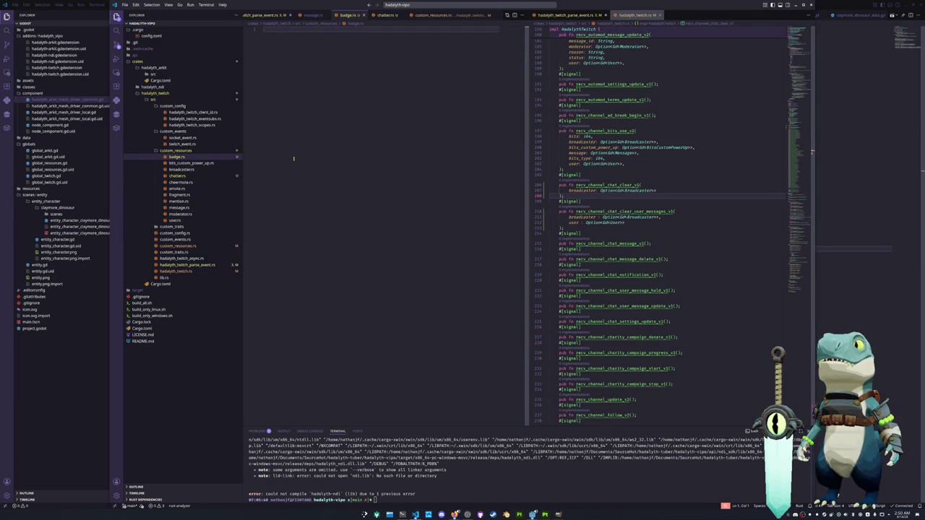
pyautogui.press('Return')
pyautogui.write('use godot::prelude::')
# Step: Complete 'use godot::prelude::*;' and add a Badge struct under a no_init attribute line
pyautogui.press('Escape')
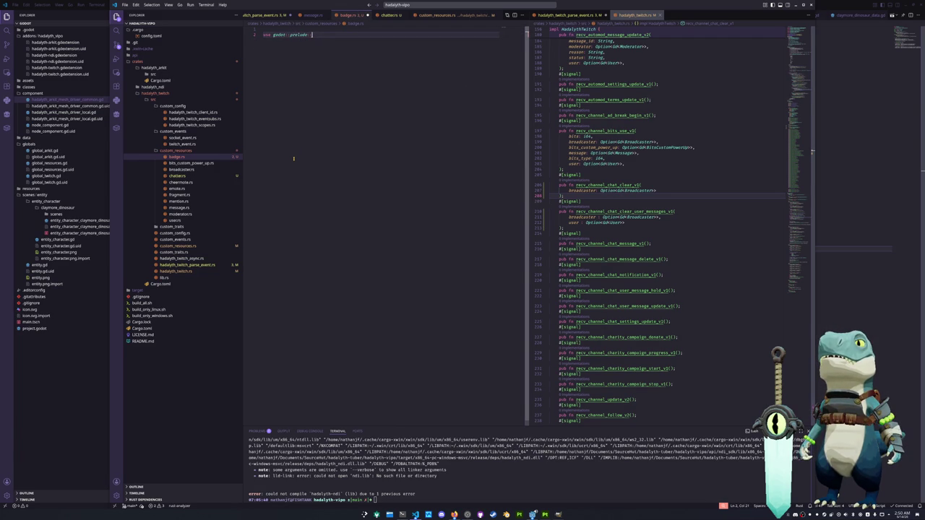
pyautogui.write('*;')
pyautogui.press('Return')
pyautogui.press('Return')
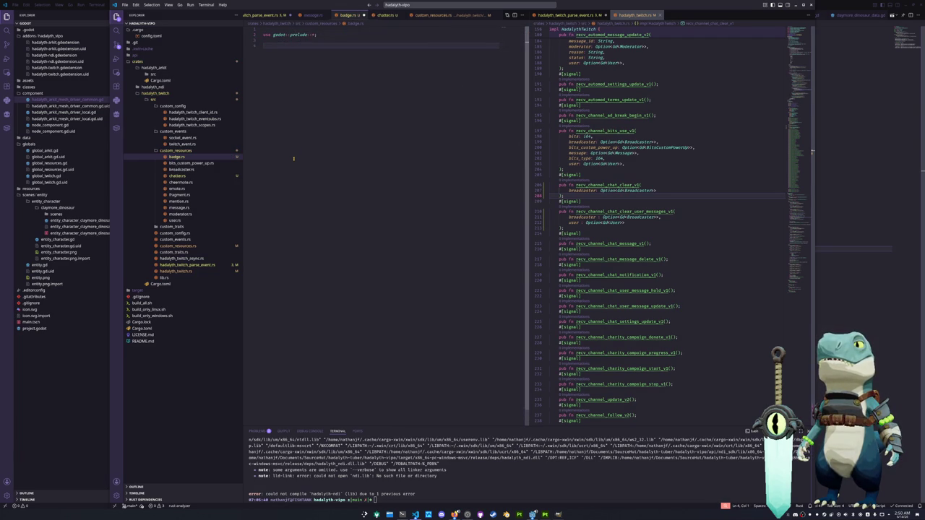
pyautogui.write('[godot_api(no_')
pyautogui.press('Tab')
pyautogui.press('End')
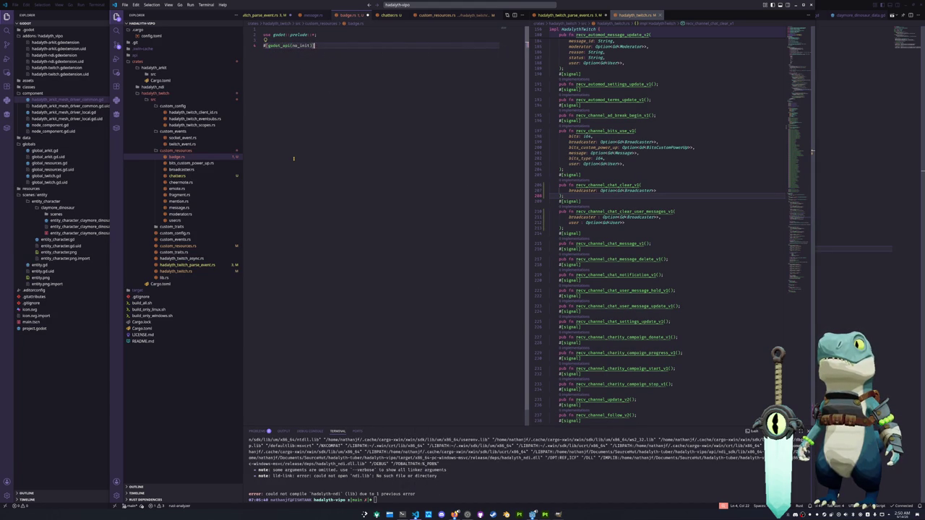
pyautogui.press('Return')
pyautogui.write('struct Badge {')
pyautogui.press('Return')
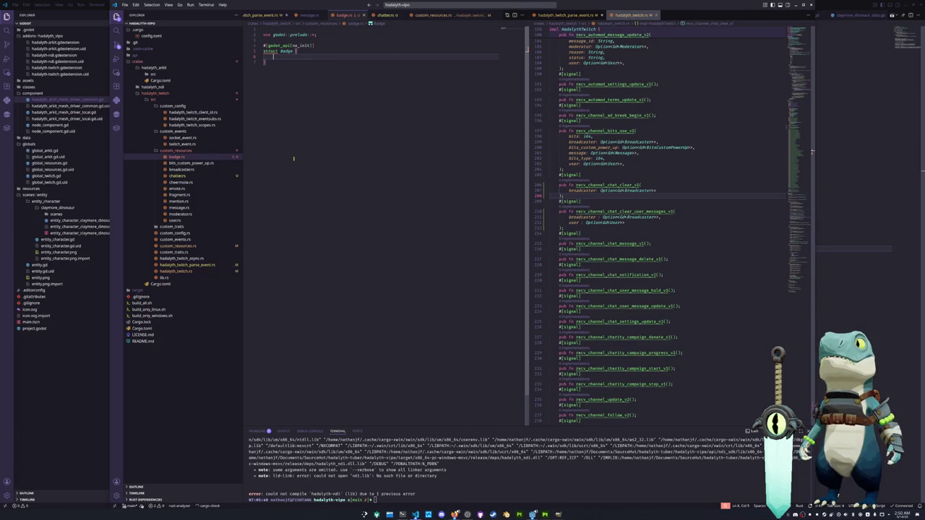
pyautogui.press('Up')
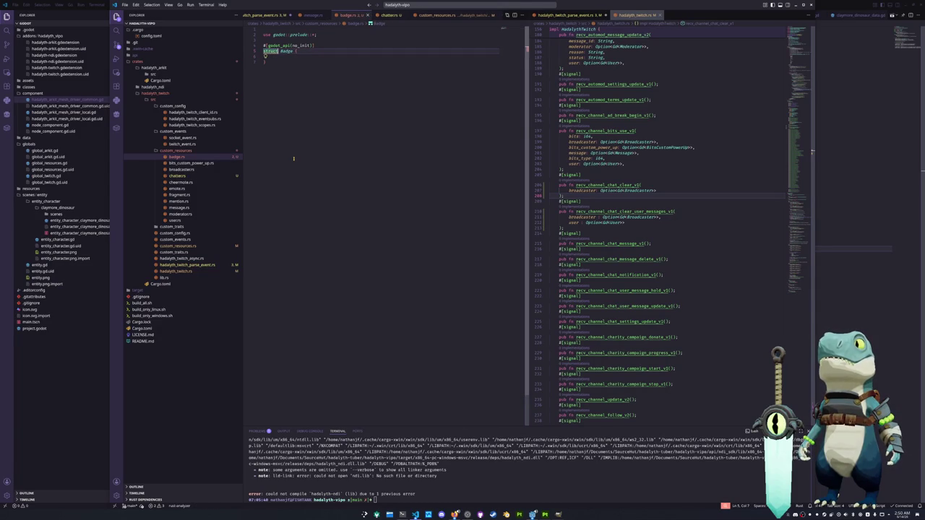
pyautogui.moveTo(269, 51)
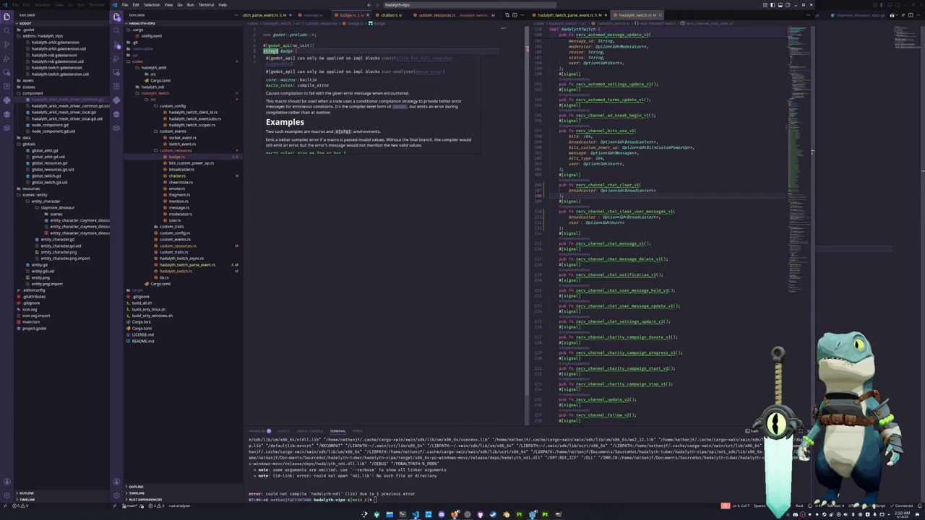
# Step: Replace that line with #[derive(GodotClass)] and #[class(no_init)] copied from chatters.rs, and add #[var] inside Badge
pyautogui.doubleClick(285, 44)
pyautogui.write('godot')
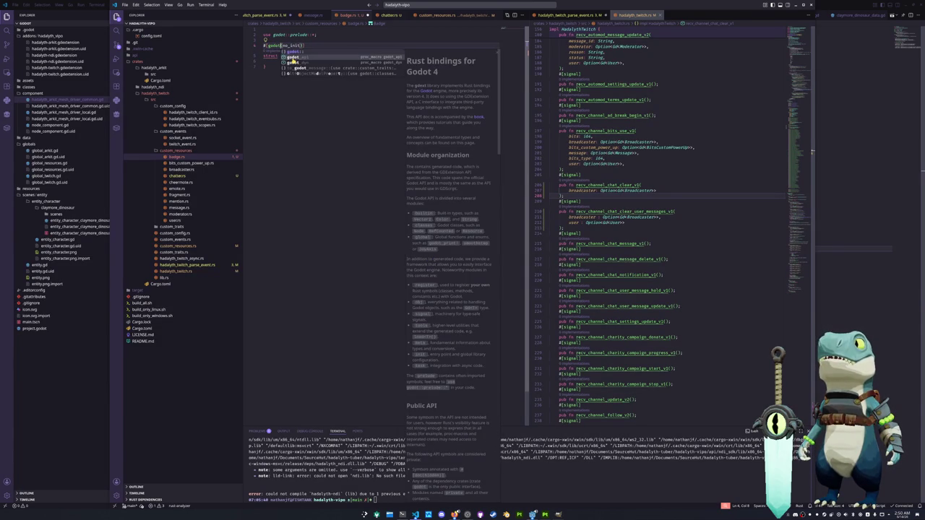
pyautogui.click(177, 176)
pyautogui.moveTo(304, 46); pyautogui.dragTo(262, 40)
pyautogui.hotkey('ctrl', 'c')
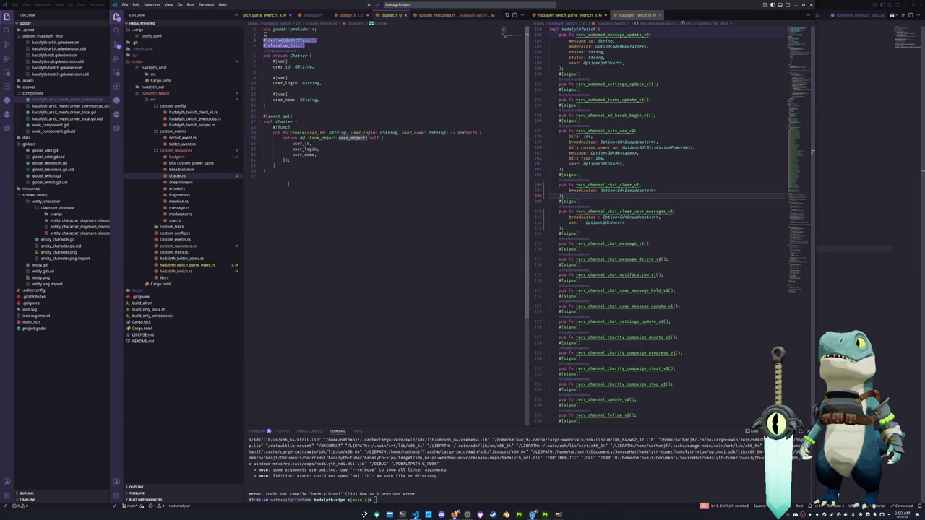
pyautogui.click(177, 156)
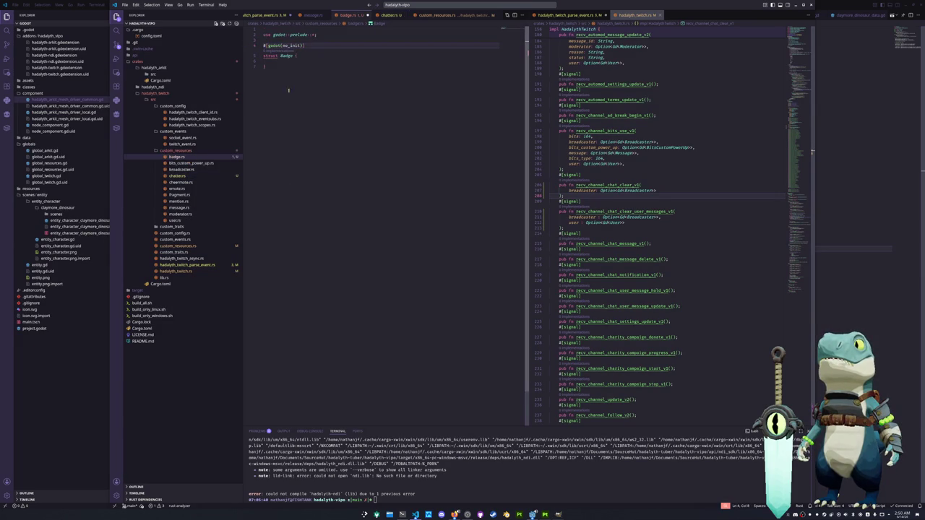
pyautogui.moveTo(315, 44); pyautogui.dragTo(263, 44)
pyautogui.hotkey('ctrl', 'v')
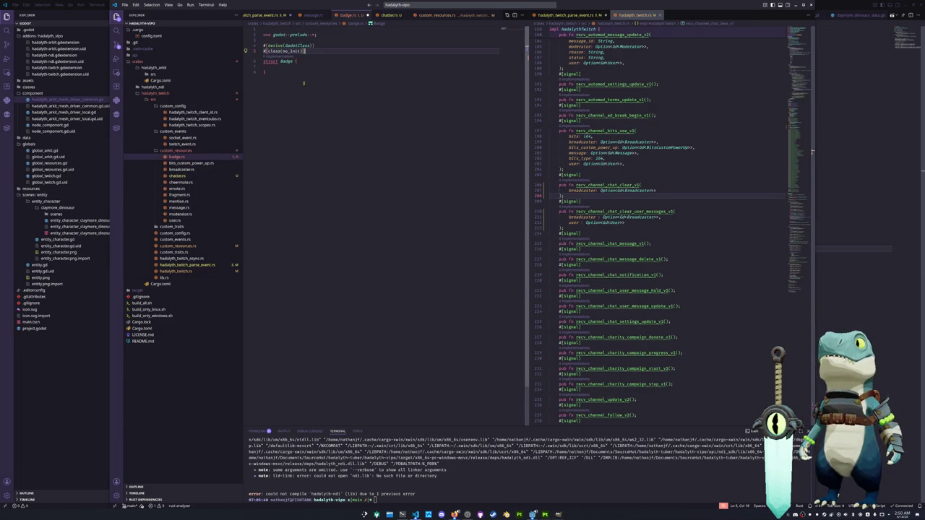
pyautogui.press('Down')
pyautogui.press('Return')
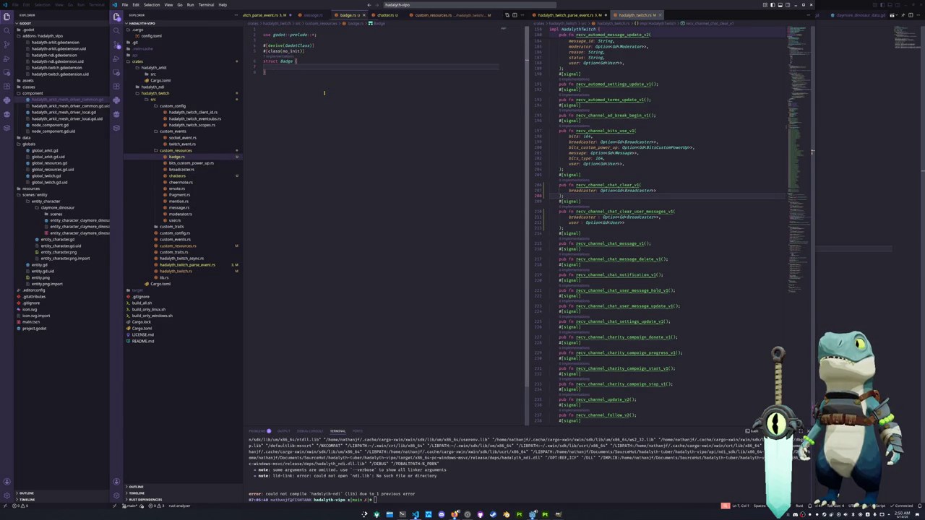
pyautogui.write('#[var]')
pyautogui.press('Return')
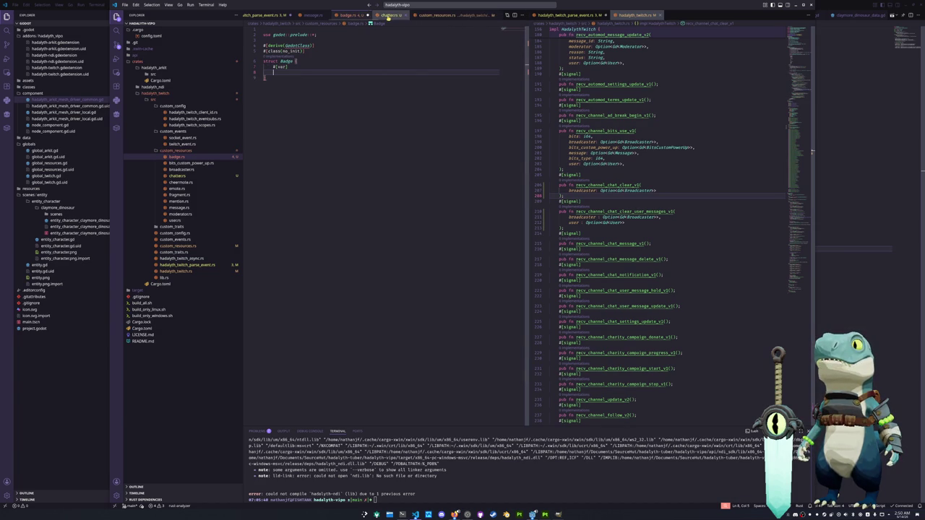
pyautogui.scroll(-2, 382, 17)
# Step: Show message.rs with its chat Badge definition in a split beside badge.rs
pyautogui.scroll(-2, 393, 16)
pyautogui.scroll(-2, 405, 15)
pyautogui.scroll(-1, 416, 15)
pyautogui.scroll(2, 412, 15)
pyautogui.scroll(2, 390, 15)
pyautogui.scroll(2, 374, 15)
pyautogui.scroll(1, 365, 15)
pyautogui.scroll(1, 347, 15)
pyautogui.click(287, 15)
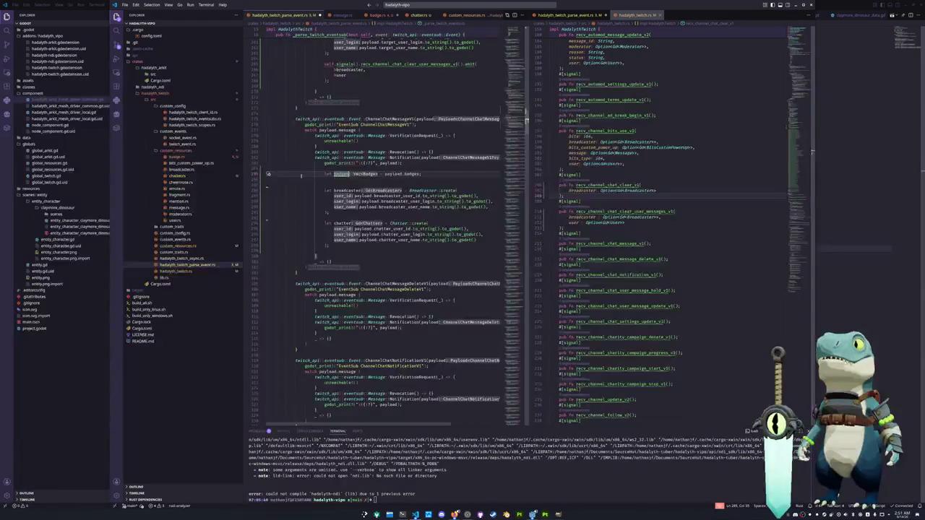
pyautogui.click(342, 15)
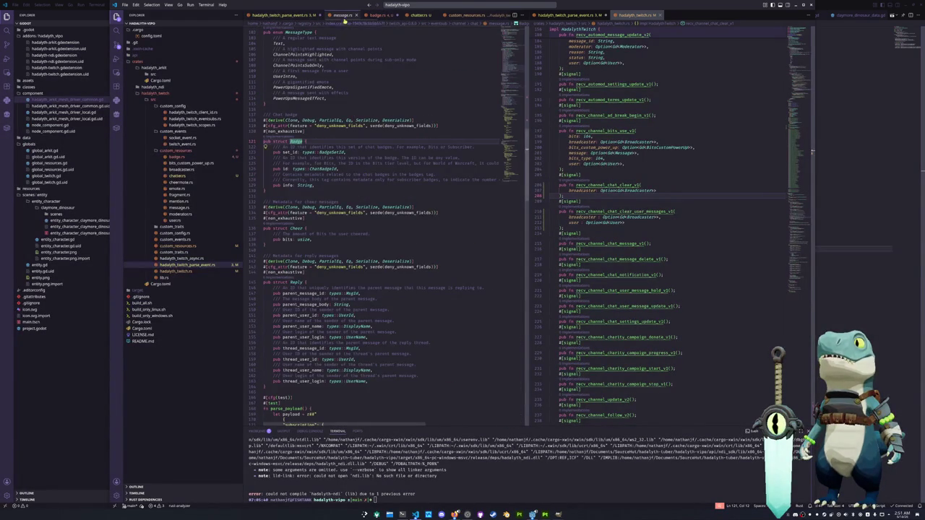
pyautogui.moveTo(451, 29); pyautogui.dragTo(673, 16)
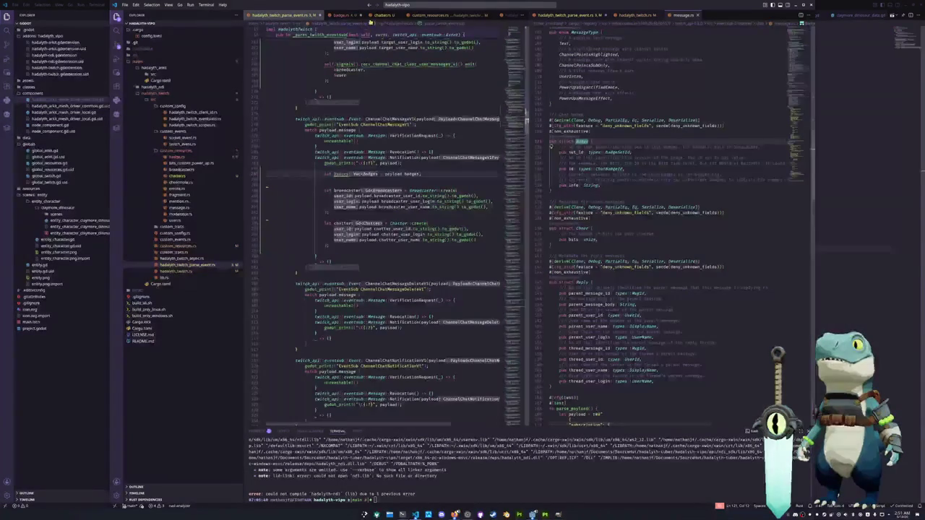
pyautogui.click(343, 15)
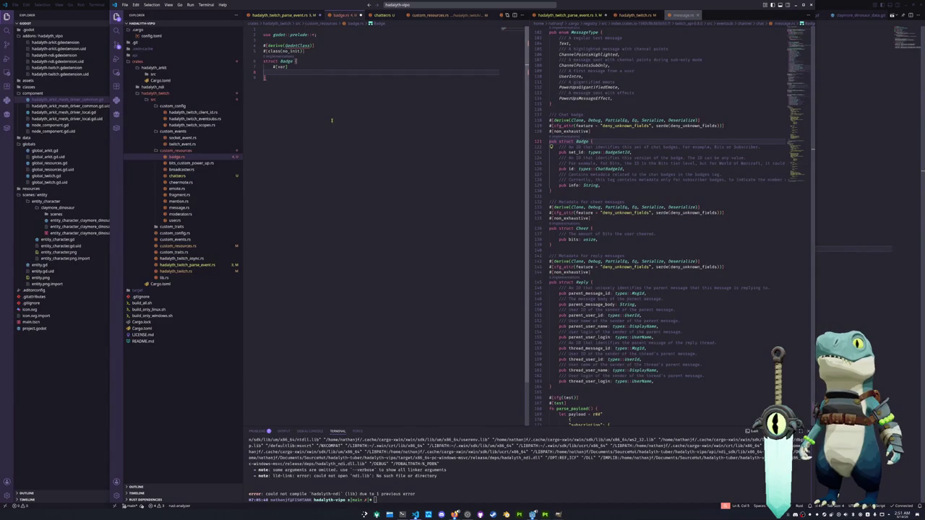
# Step: Add #[var] set_id and id fields of type GString to the Badge struct
pyautogui.write('set')
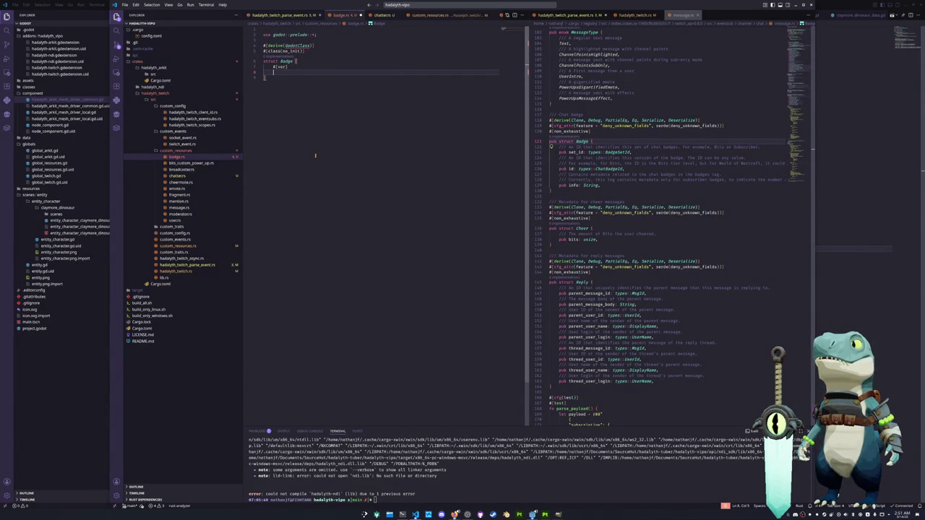
pyautogui.write('set_id :')
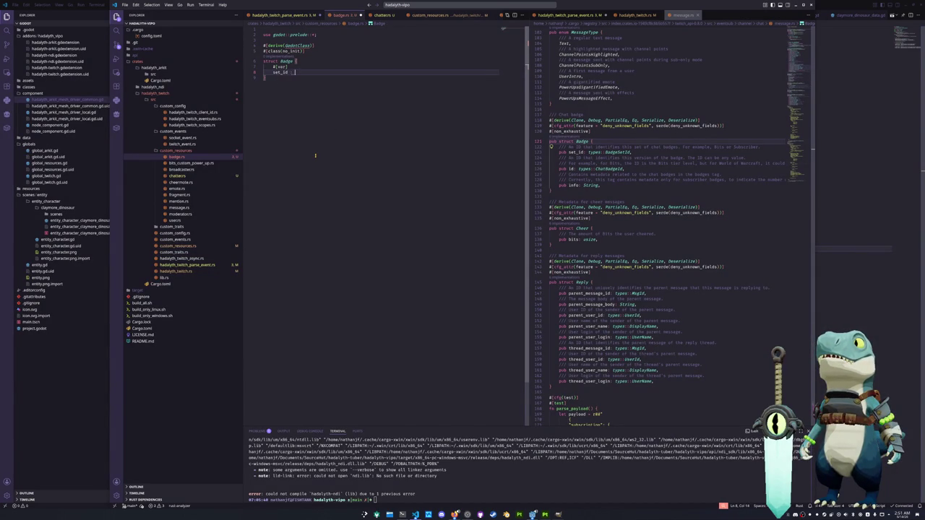
pyautogui.write('GString')
pyautogui.press('Return')
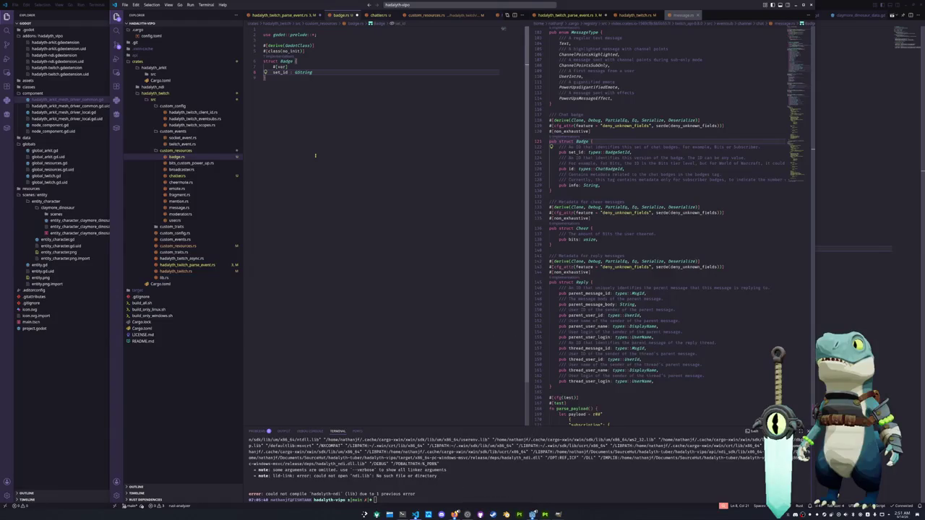
pyautogui.write(',')
pyautogui.press('Return')
pyautogui.press('Return')
pyautogui.write('#[c')
pyautogui.press('BackSpace')
pyautogui.press('BackSpace')
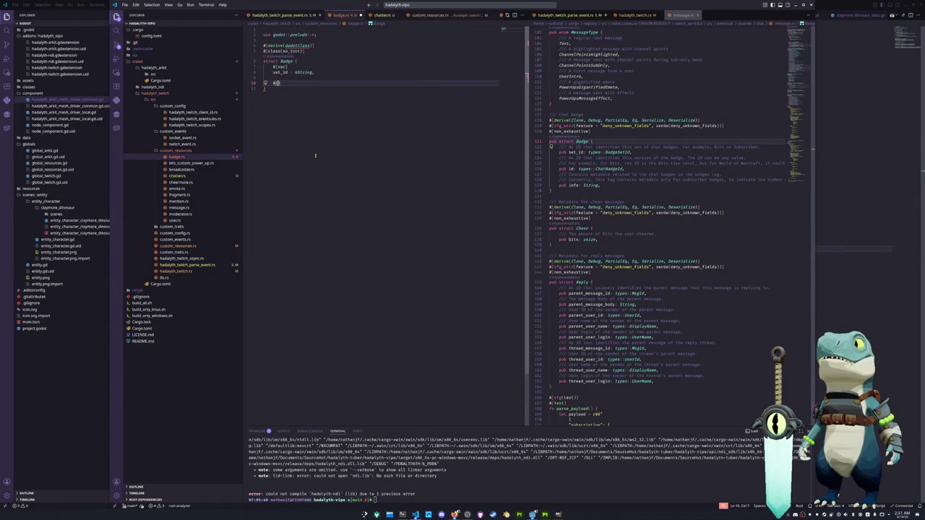
pyautogui.write('var')
pyautogui.press('Return')
pyautogui.press('Return')
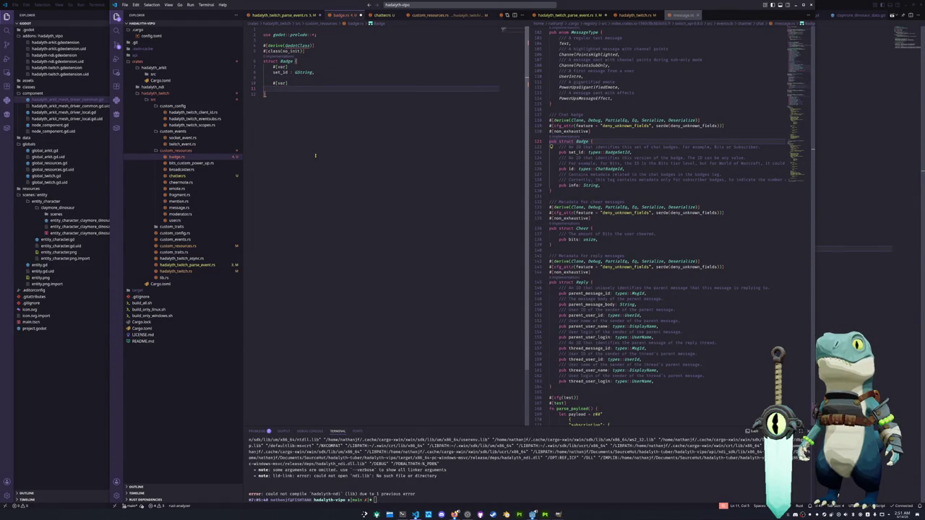
pyautogui.write('id : GStri')
pyautogui.press('Return')
pyautogui.press('Return')
pyautogui.press('Return')
# Step: Add a #[var] info: String field, close the struct, and begin a #[godot_api] block
pyautogui.write('#[var] ')
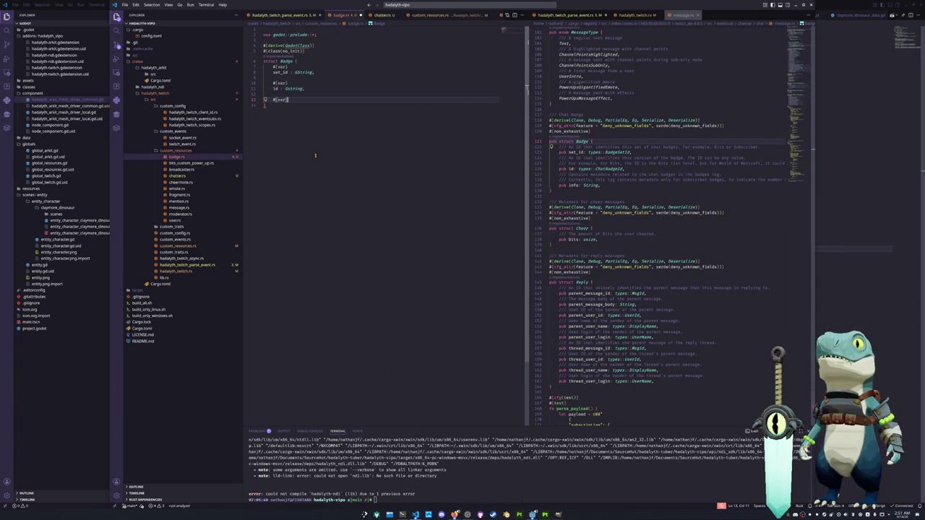
pyautogui.write('info : ')
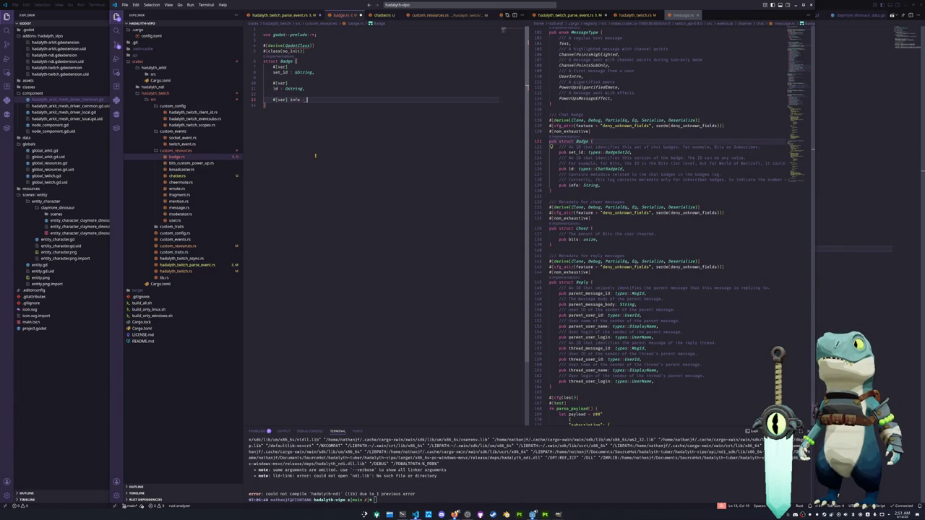
pyautogui.write('S')
pyautogui.press('Return')
pyautogui.hotkey('ctrl', 's')
pyautogui.press('End')
pyautogui.press('Return')
pyautogui.write('}')
pyautogui.press('Return')
pyautogui.press('Return')
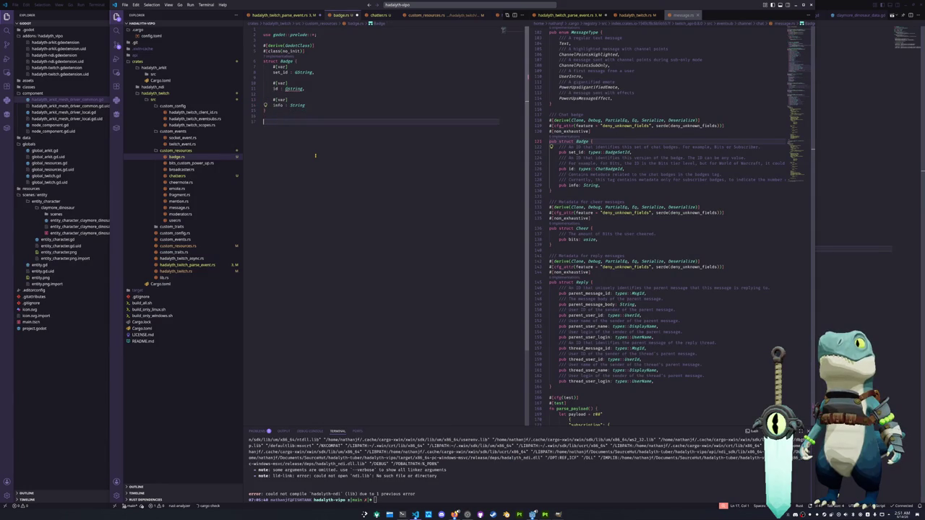
pyautogui.write('#[godot_api')
pyautogui.press('End')
pyautogui.press('Return')
# Step: Open an impl Badge block containing a #[func] create function
pyautogui.write('imp')
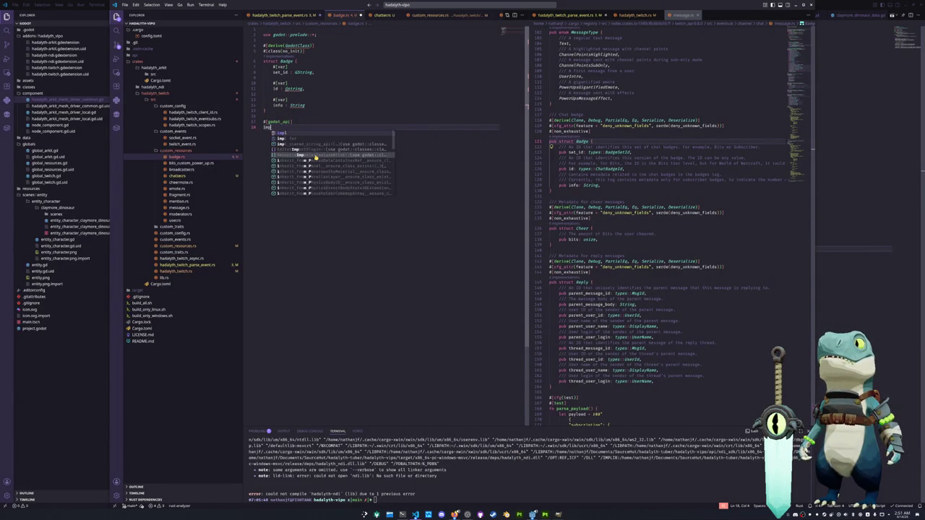
pyautogui.write('l Bad')
pyautogui.press('Tab')
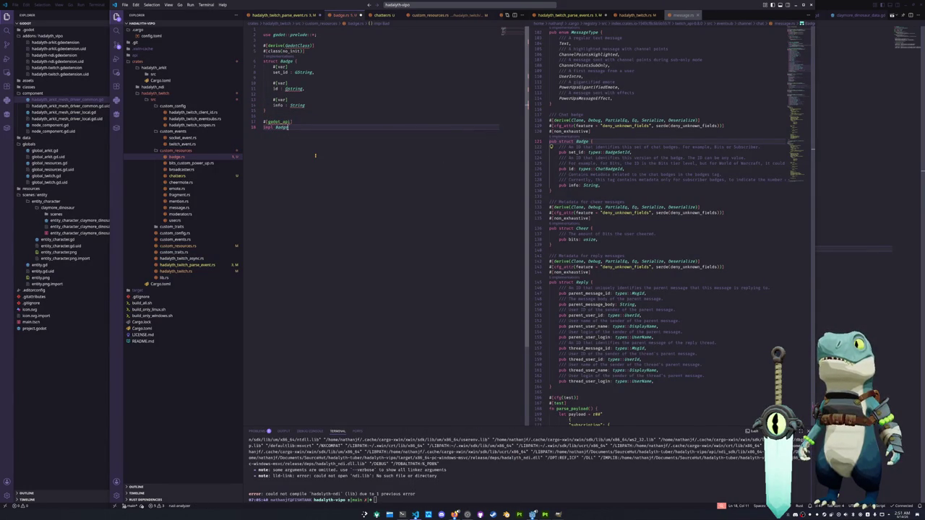
pyautogui.write('{')
pyautogui.press('Return')
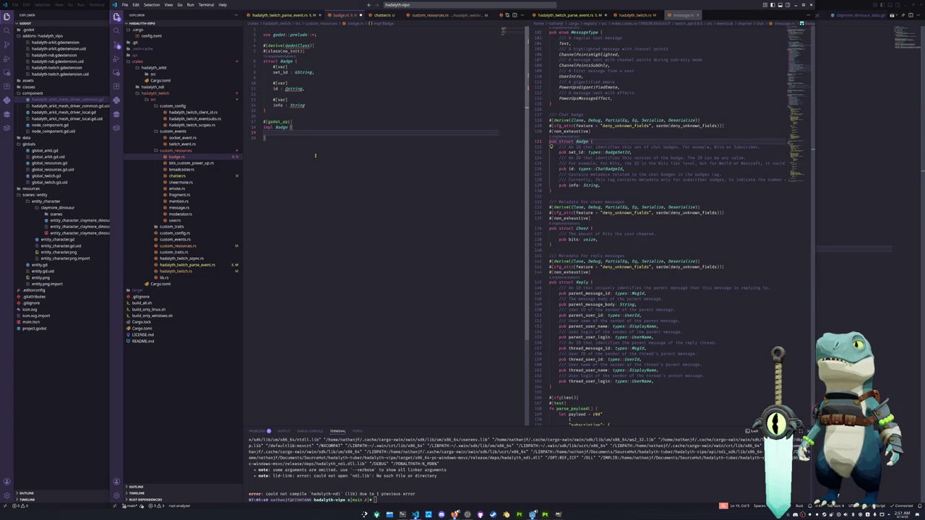
pyautogui.write('#')
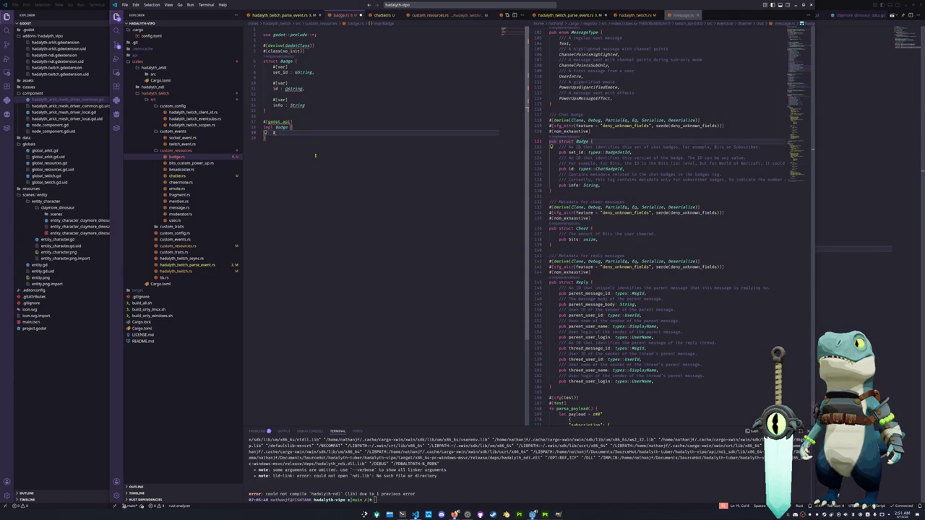
pyautogui.write('[func]')
pyautogui.press('Return')
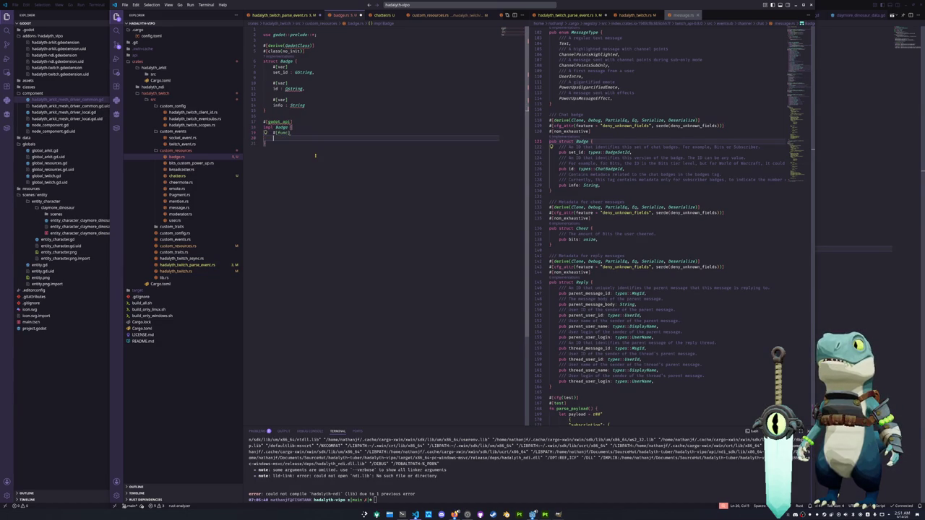
pyautogui.press('BackSpace')
pyautogui.write('fn create')
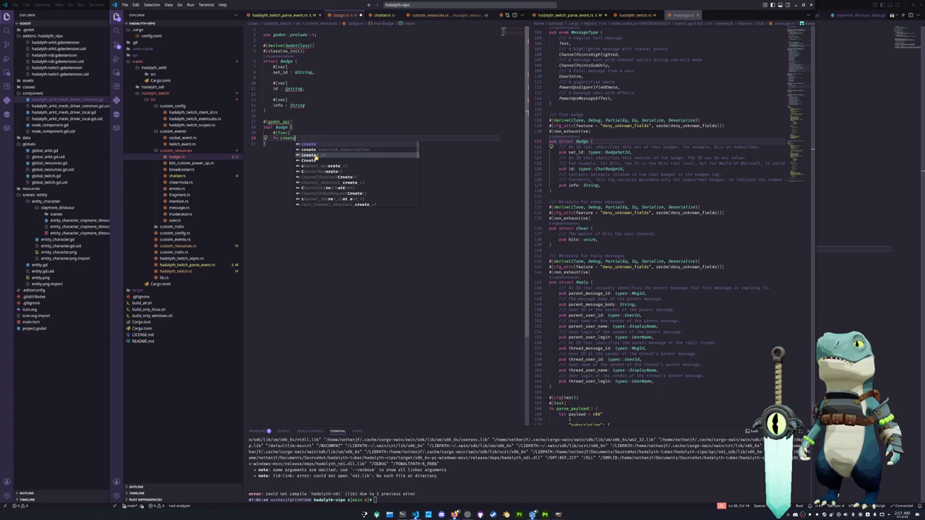
pyautogui.write('(')
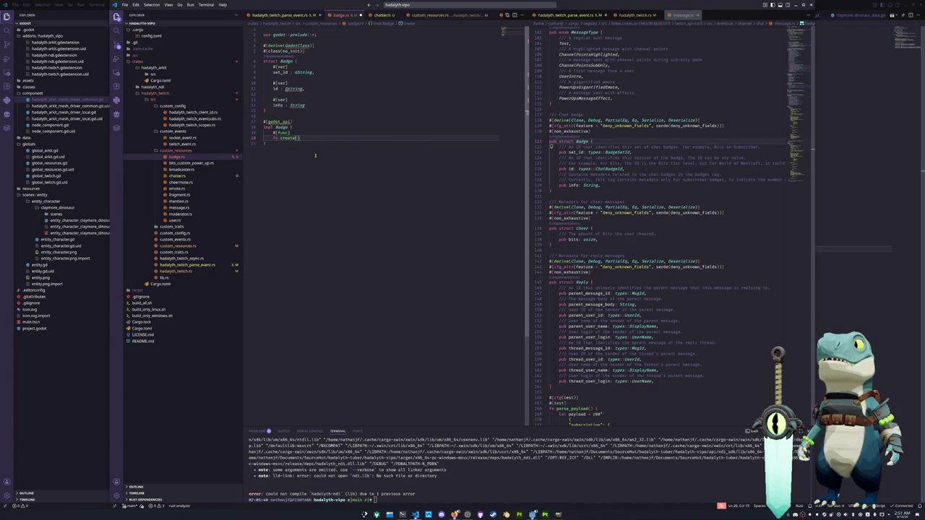
pyautogui.write(') {')
pyautogui.press('Return')
# Step: Give create GString parameters set_id, id and info, returning Gd<Self>
pyautogui.write('set_id : GS')
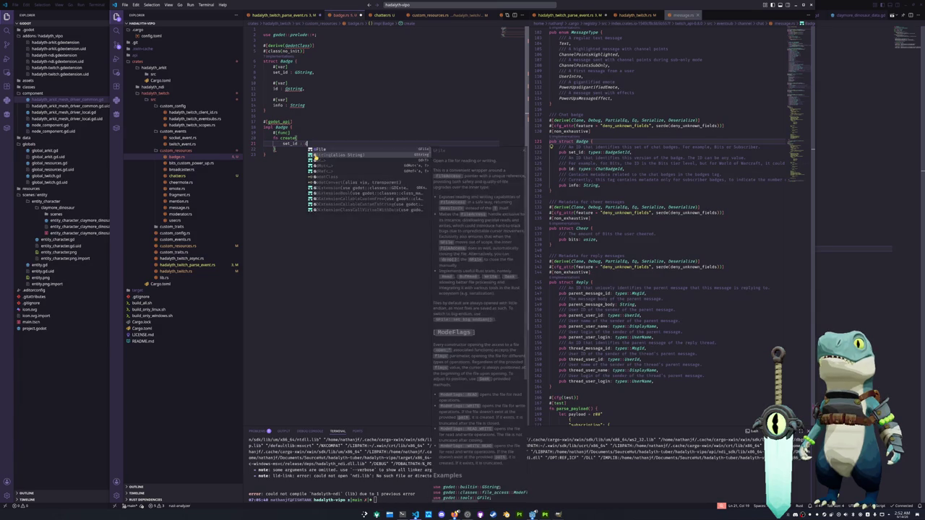
pyautogui.write('tring,')
pyautogui.press('Return')
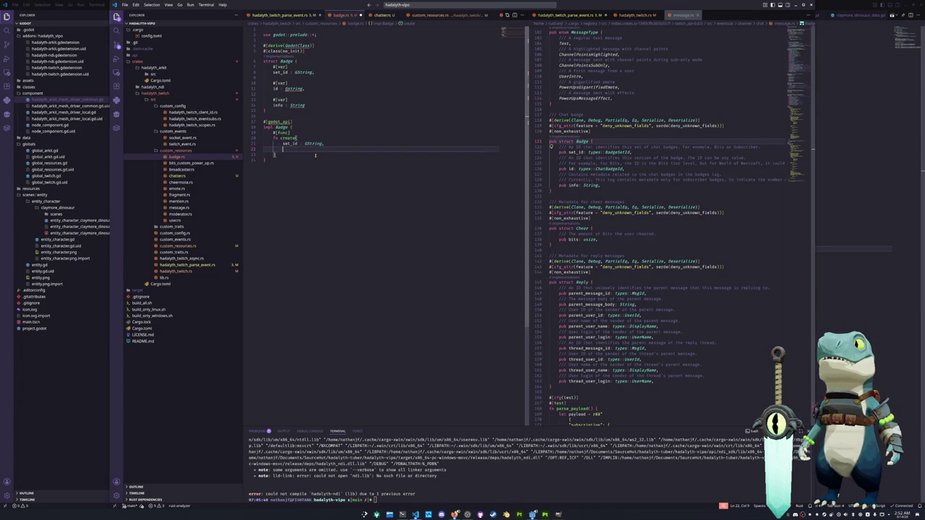
pyautogui.write('id : GString,')
pyautogui.press('Return')
pyautogui.write('info :')
pyautogui.press('BackSpace')
pyautogui.press('BackSpace')
pyautogui.press('BackSpace')
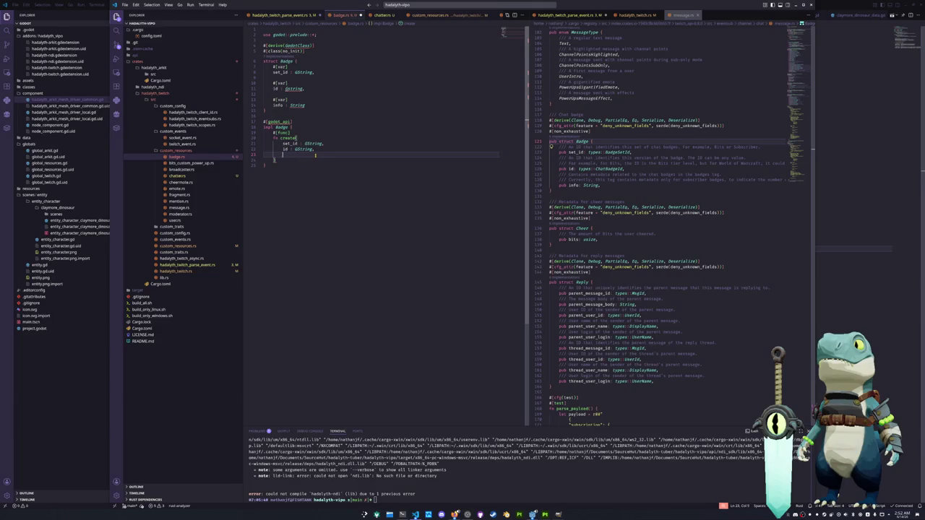
pyautogui.write('info : GString')
pyautogui.press('Escape')
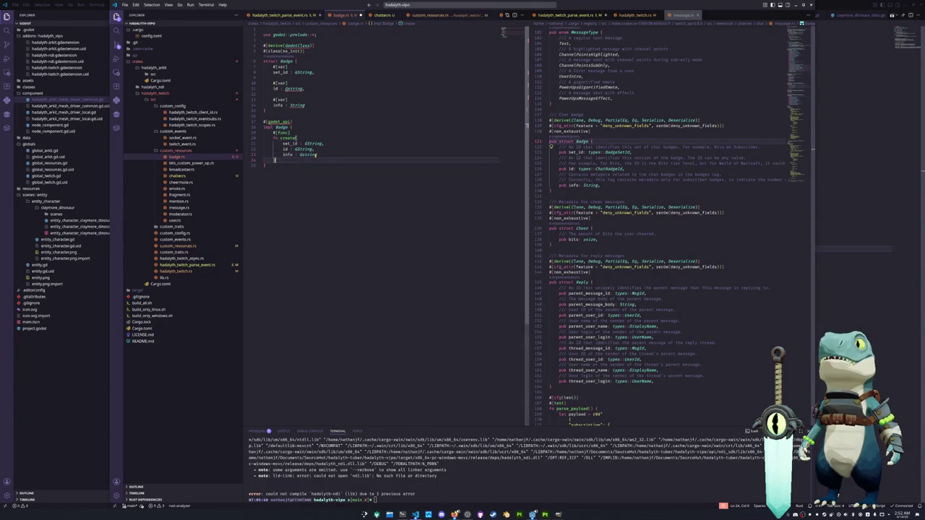
pyautogui.write('-> GS')
pyautogui.press('Escape')
pyautogui.write('d<Self>')
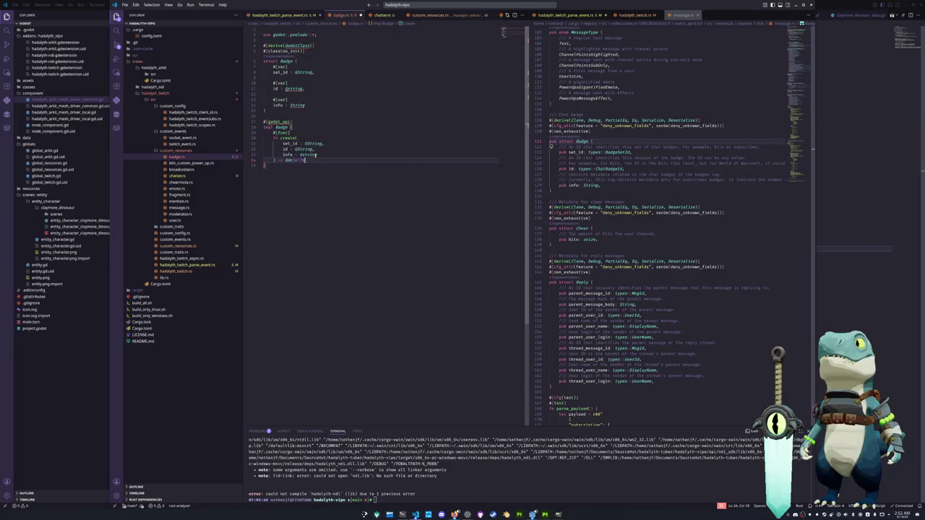
pyautogui.write(' {')
pyautogui.press('Return')
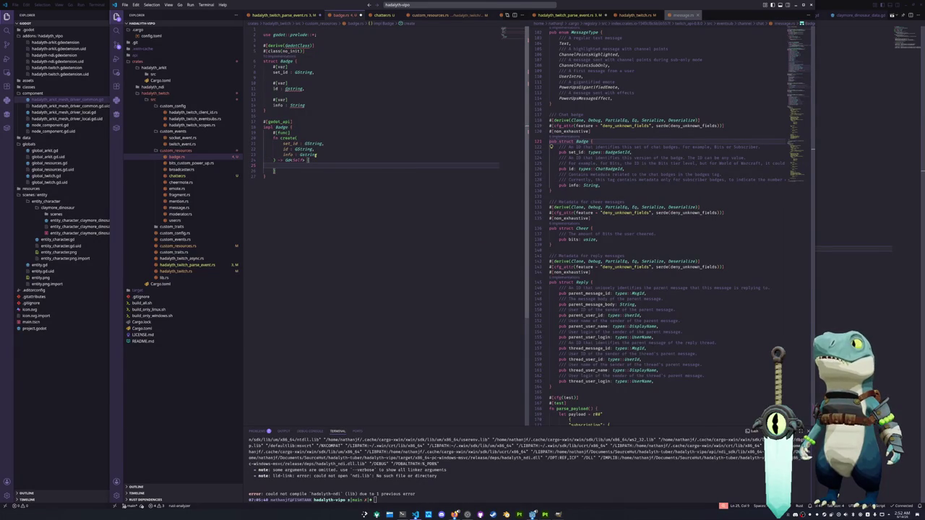
# Step: Make create return Gd::from_object(Self { set_id, id, info })
pyautogui.write('Gd::from_ob')
pyautogui.press('Return')
pyautogui.press('Escape')
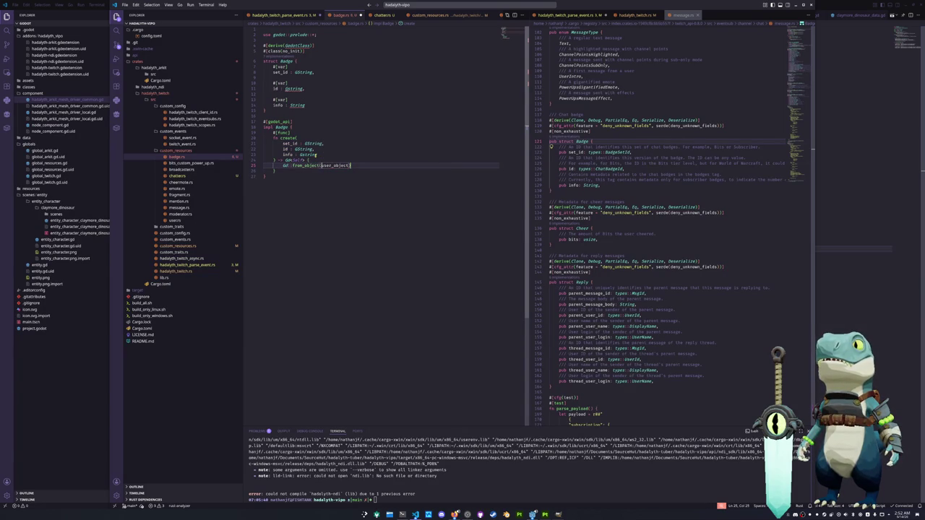
pyautogui.press('Return')
pyautogui.write('Self {')
pyautogui.press('Return')
pyautogui.write('set_id,')
pyautogui.press('Return')
pyautogui.write('in')
pyautogui.press('Tab')
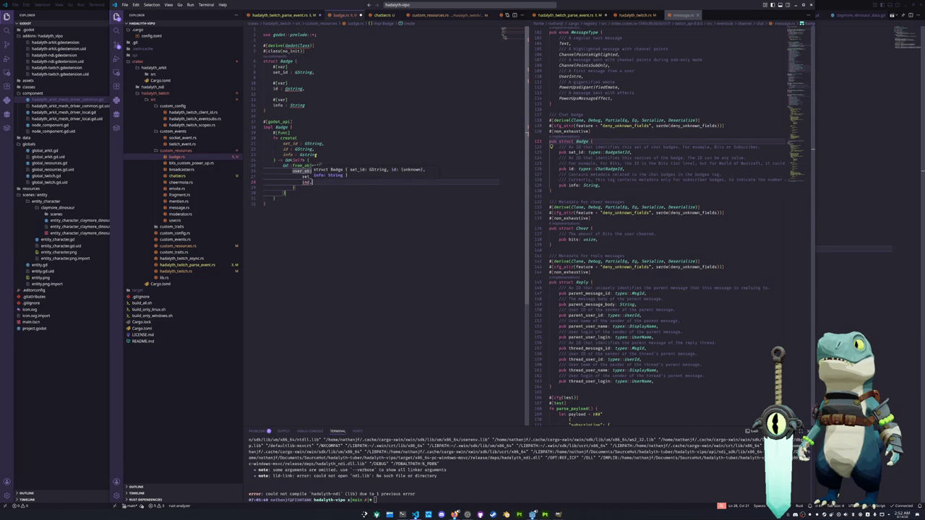
pyautogui.press('Return')
pyautogui.write('info')
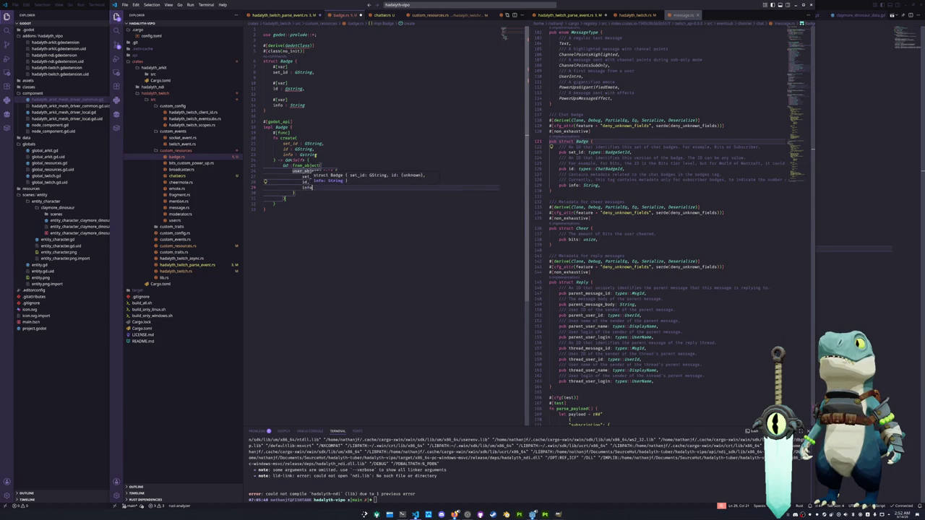
pyautogui.press('Return')
# Step: Correct the GString type names on the lines above the function body
pyautogui.press('Up')
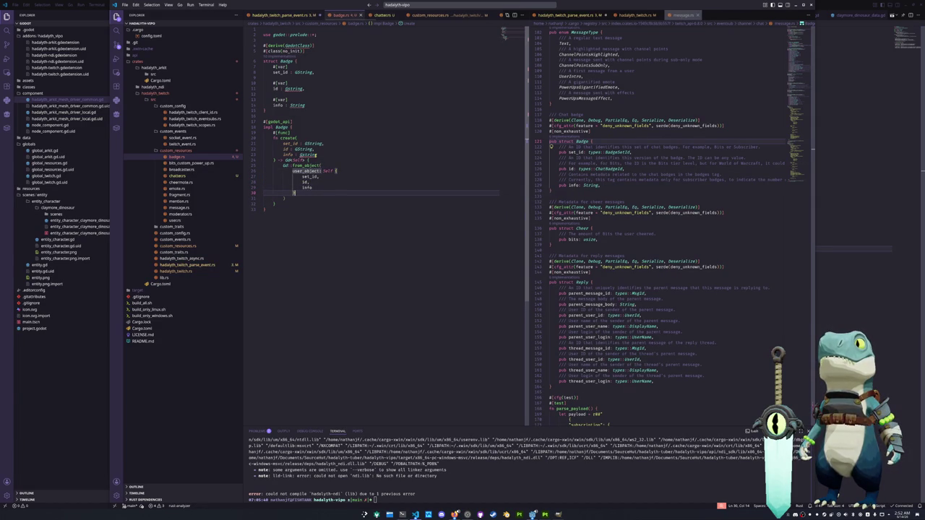
pyautogui.press('Up')
pyautogui.press('Up')
pyautogui.press('Up')
pyautogui.press('Up')
pyautogui.press('Up')
pyautogui.press('Up')
pyautogui.press('Up')
pyautogui.hotkey('shift', 'Right')
pyautogui.write('GS')
pyautogui.press('Up')
pyautogui.press('Up')
pyautogui.press('Up')
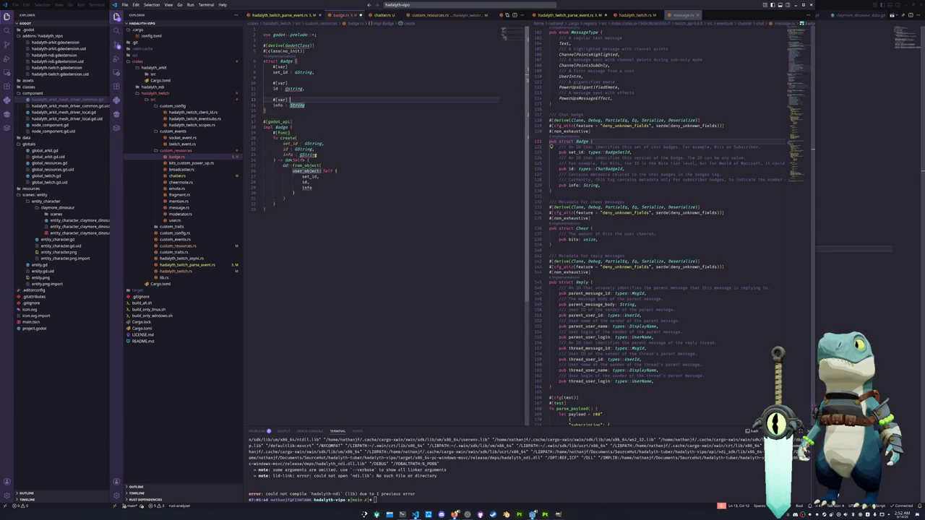
pyautogui.write('G')
pyautogui.press('Up')
pyautogui.press('Up')
pyautogui.press('Up')
pyautogui.press('Down')
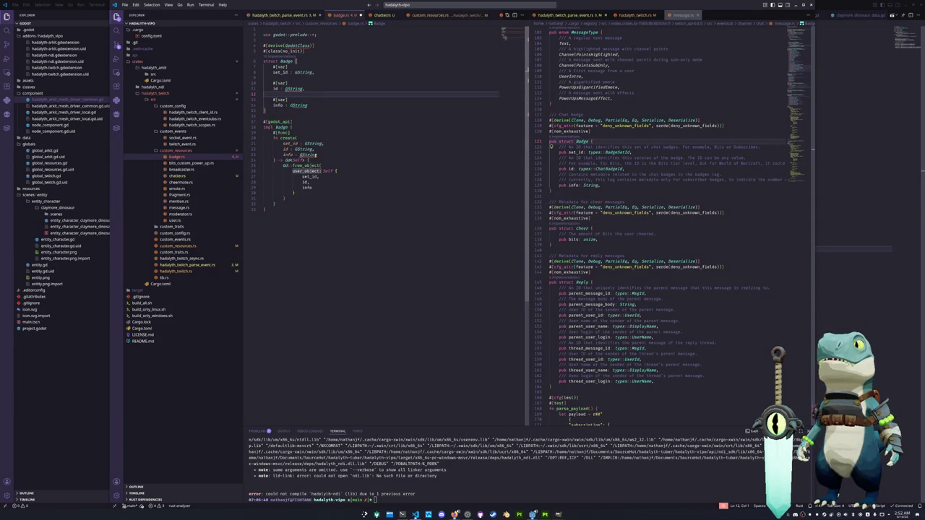
# Step: Compare with chatter.rs's create, make Badge's create pub, and show hadalyth_twitch_parse_event.rs
pyautogui.click(285, 198)
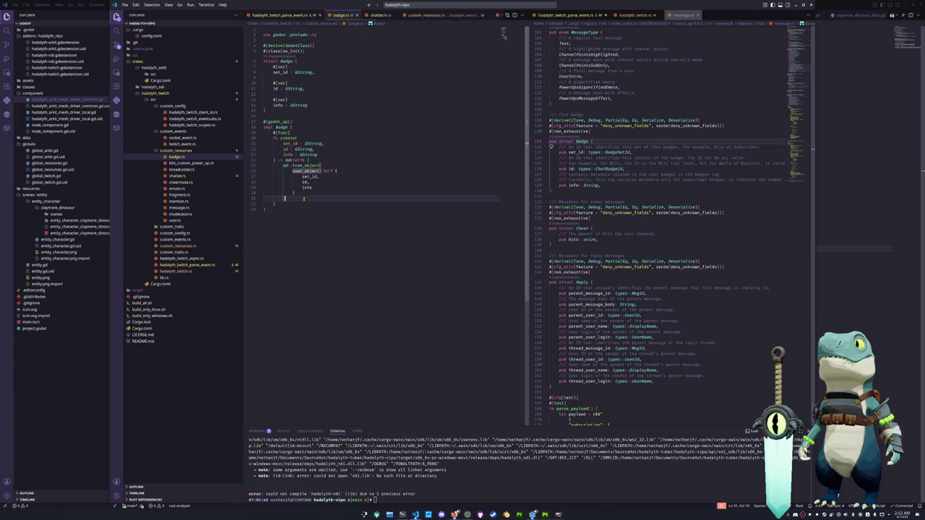
pyautogui.click(183, 175)
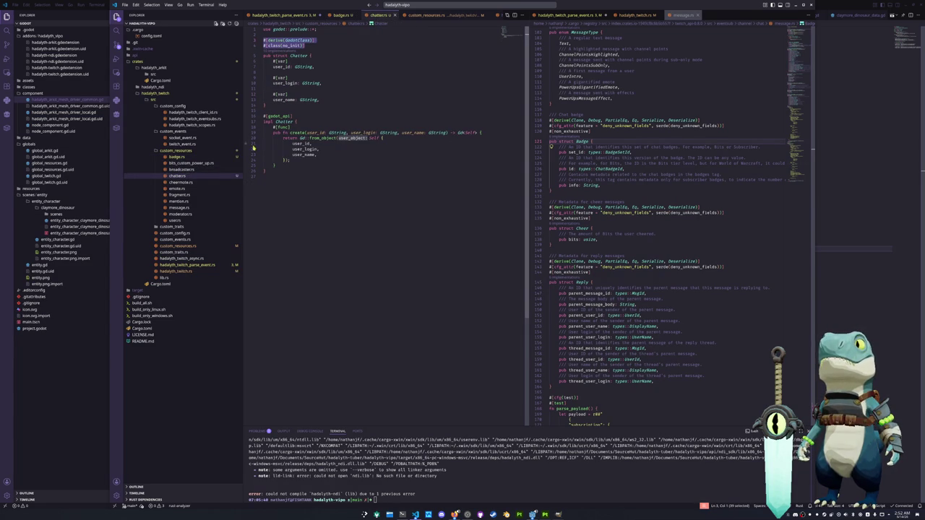
pyautogui.click(177, 156)
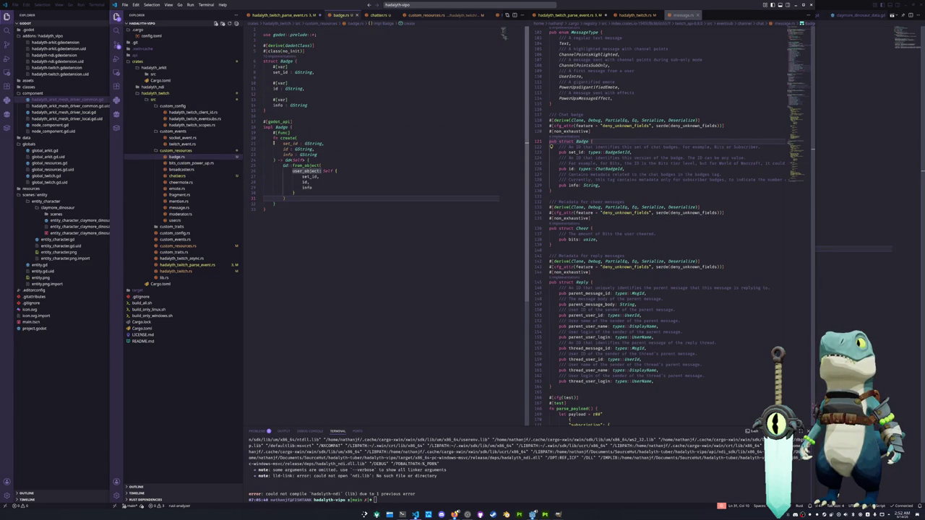
pyautogui.hotkey('shift', 'alt', 'Right')
pyautogui.write('pub')
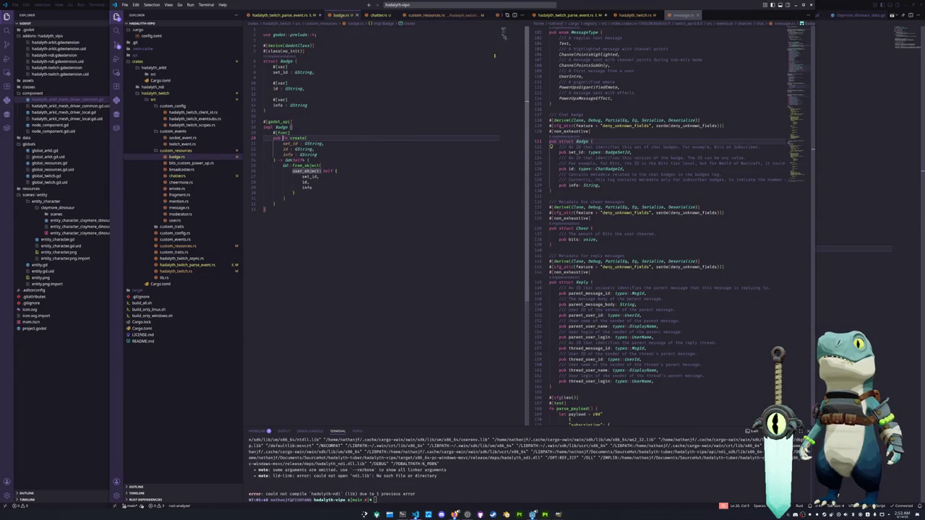
pyautogui.click(567, 14)
pyautogui.scroll(-3, 608, 246)
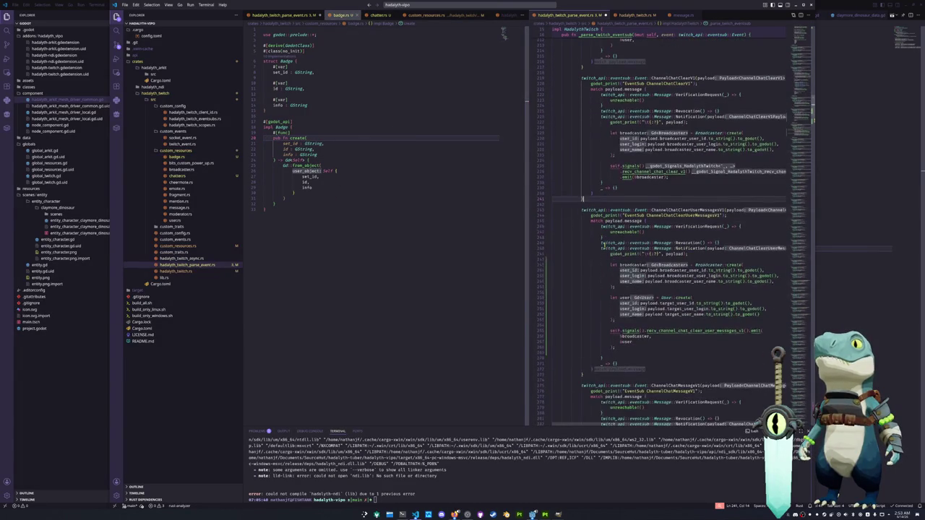
# Step: Add a 'for badge in badges.iter() {' loop below let badges in the ChannelChatMessageV1 handler
pyautogui.scroll(-6, 603, 237)
pyautogui.scroll(-7, 606, 260)
pyautogui.click(625, 229)
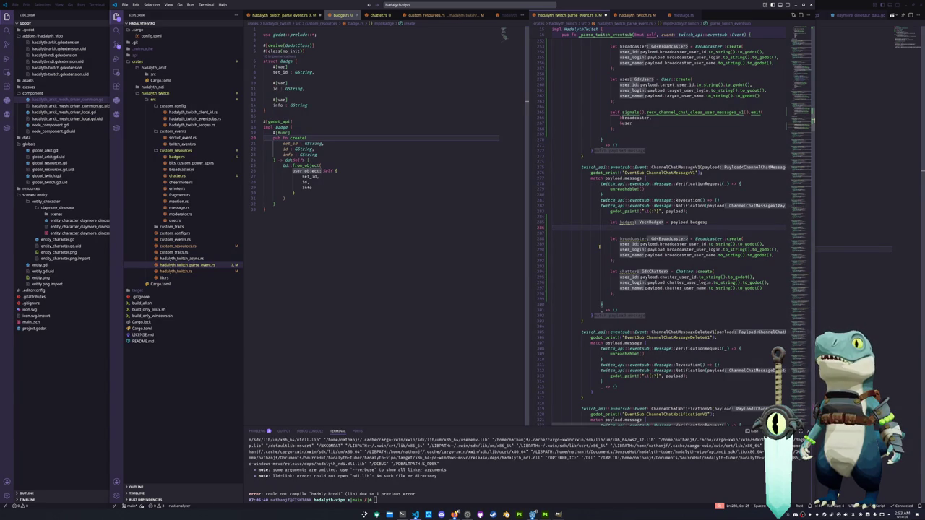
pyautogui.write('for badge in badges.')
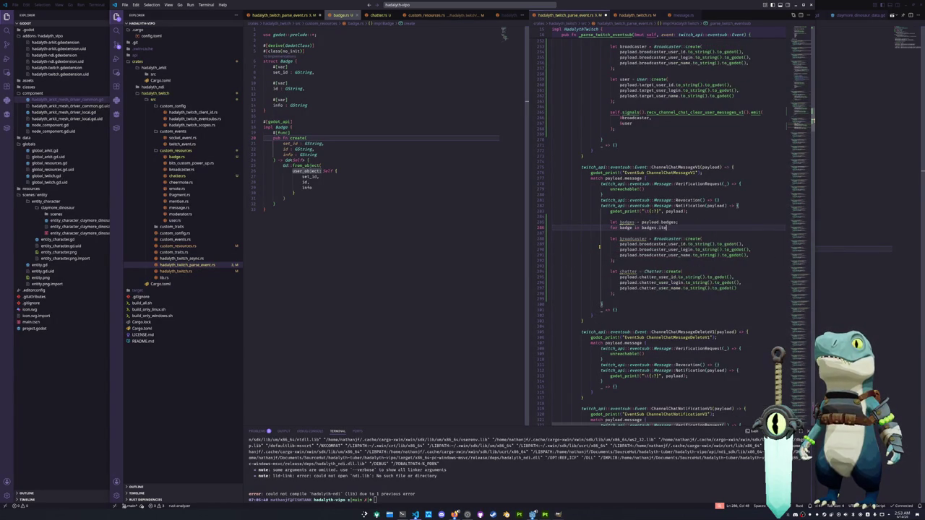
pyautogui.write('iter')
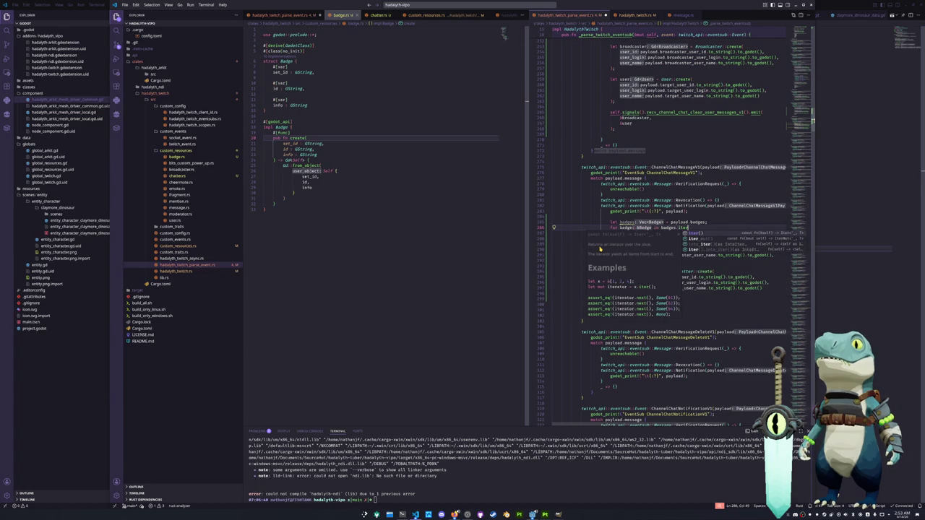
pyautogui.press('Return')
pyautogui.write('{')
pyautogui.press('Return')
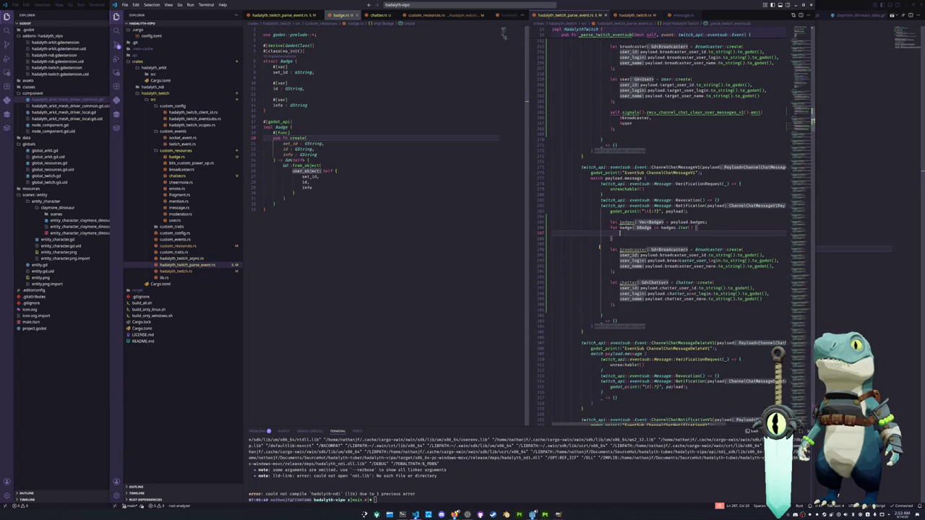
pyautogui.press('Up')
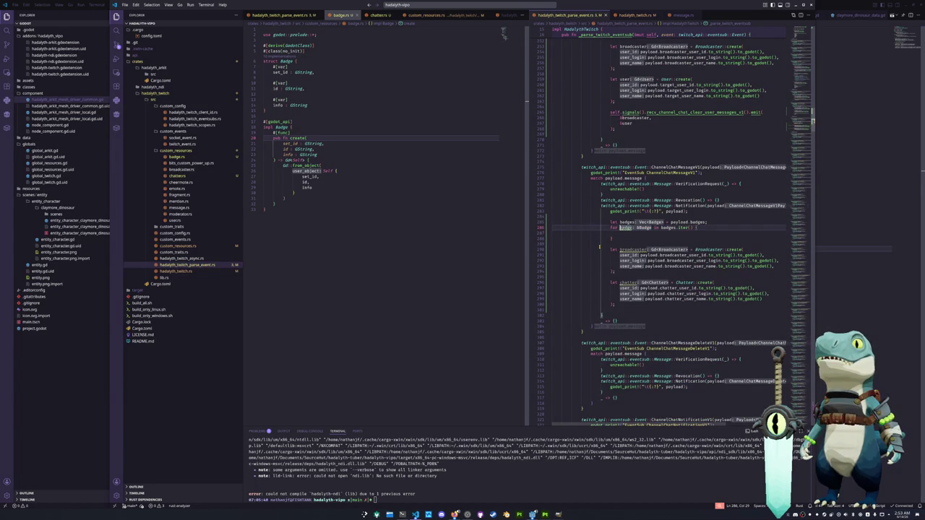
pyautogui.hotkey('ctrl', 'shift', 'Return')
# Step: Remove a stray let line, add a blank line after let badges, and expand custom_traits
pyautogui.write('le')
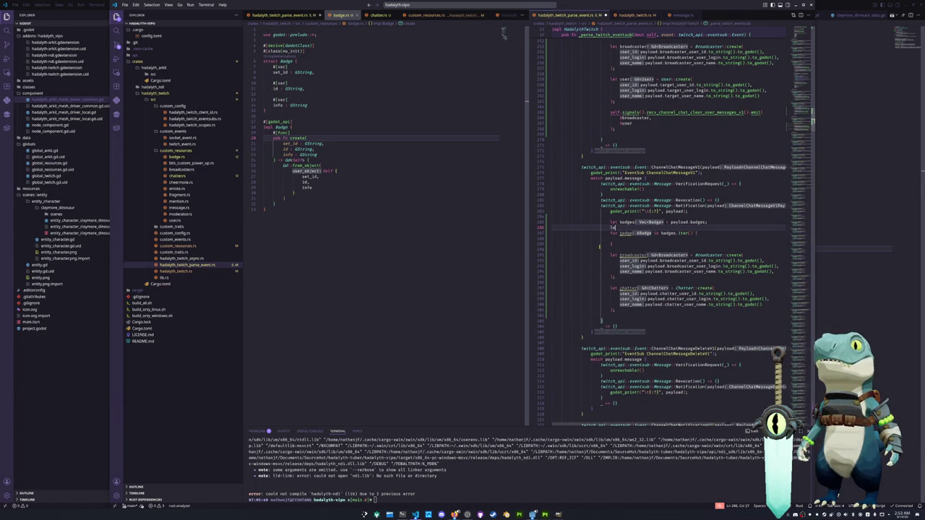
pyautogui.write('t go')
pyautogui.press('BackSpace')
pyautogui.press('BackSpace')
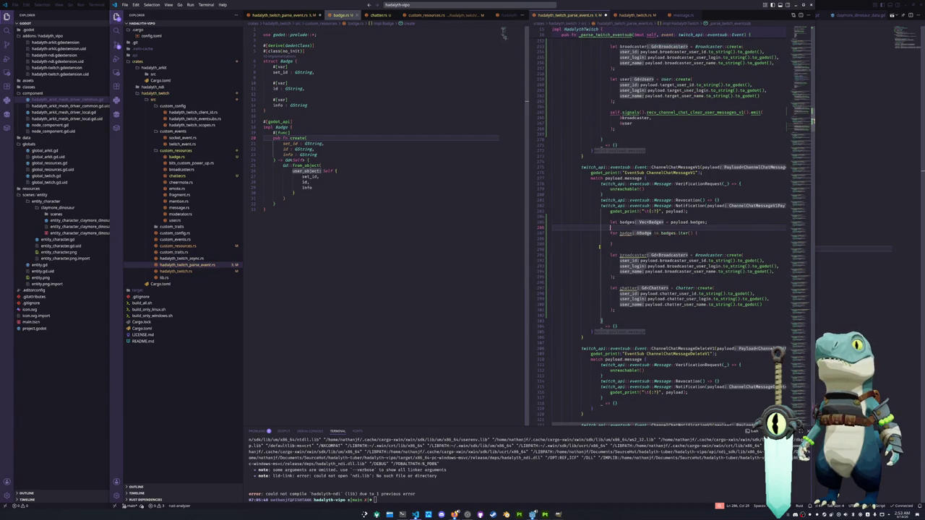
pyautogui.press('BackSpace')
pyautogui.press('BackSpace')
pyautogui.press('BackSpace')
pyautogui.press('Down')
pyautogui.press('Down')
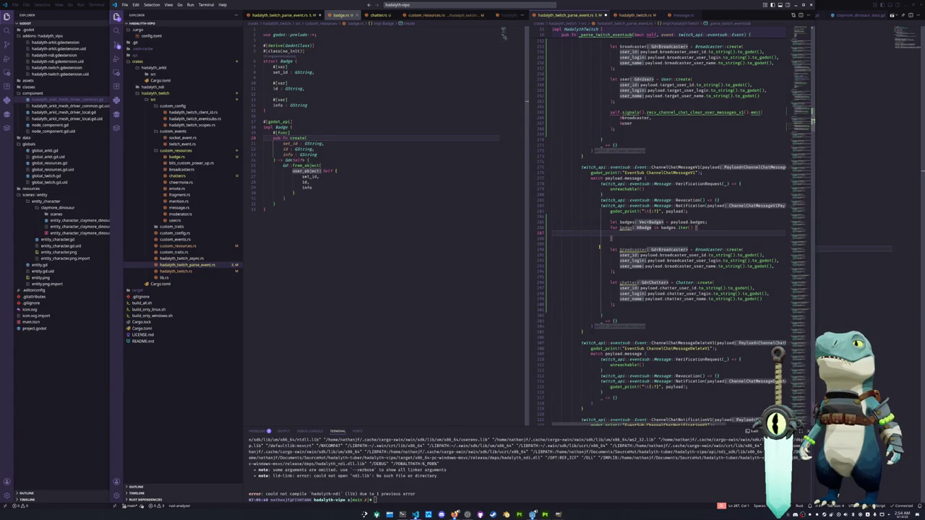
pyautogui.press('Up')
pyautogui.press('Up')
pyautogui.press('End')
pyautogui.press('Return')
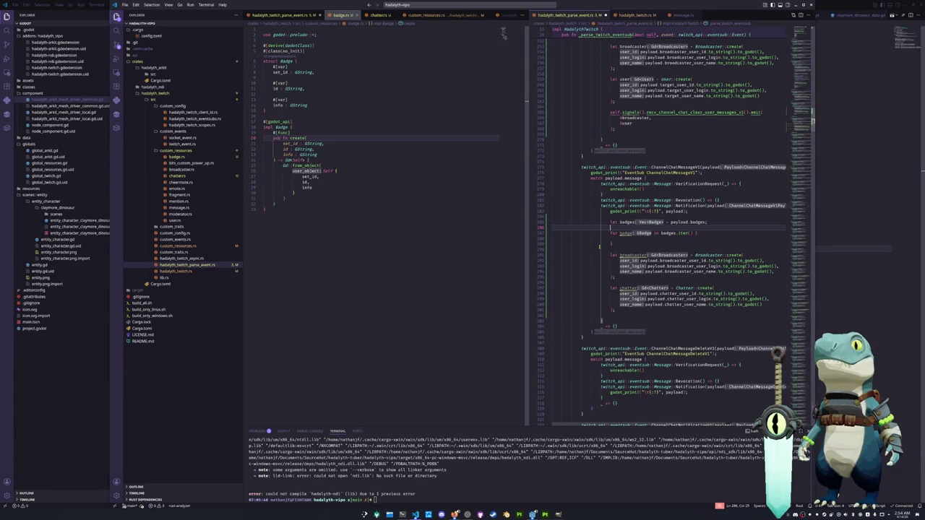
pyautogui.scroll(-1, 650, 205)
pyautogui.scroll(-1, 628, 231)
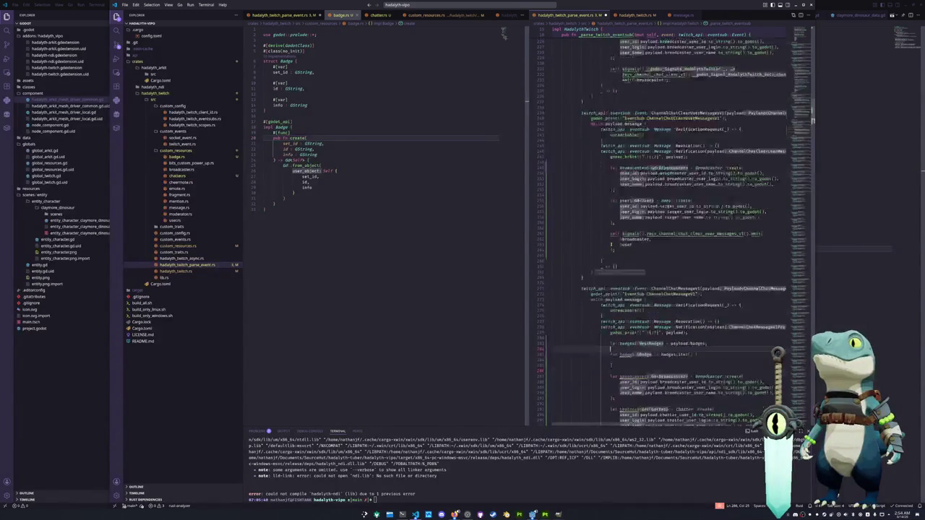
pyautogui.scroll(-1, 608, 251)
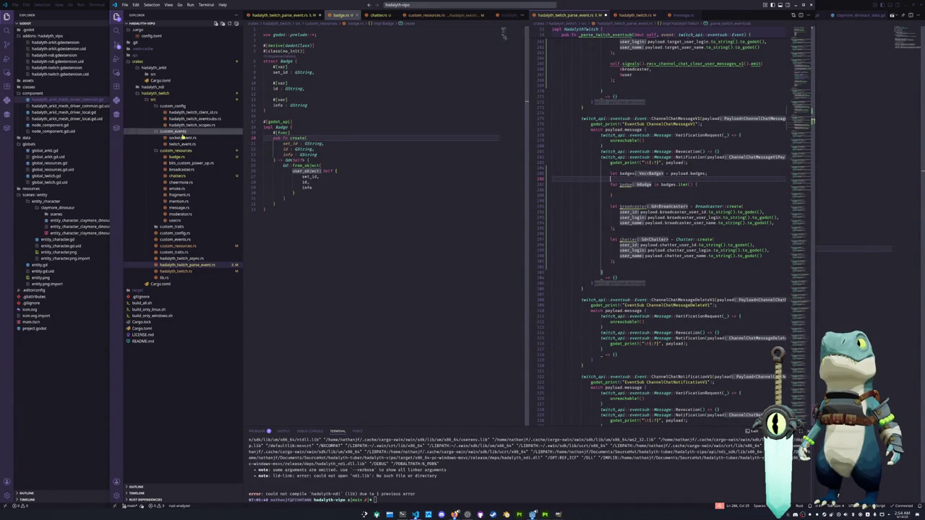
pyautogui.click(177, 228)
# Step: Open to_godot_message.rs and inspect the AutomodMessage impl's fragment type and message_text usage
pyautogui.click(184, 233)
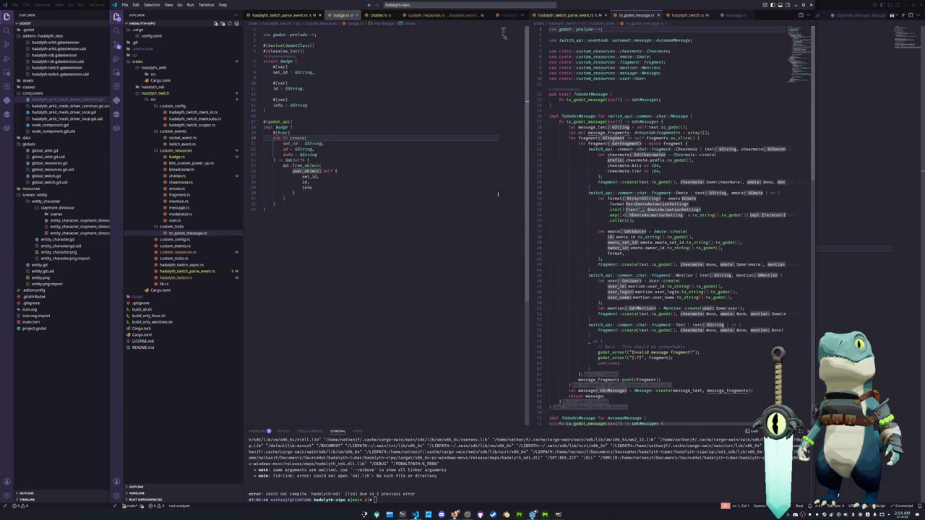
pyautogui.scroll(-2, 586, 191)
pyautogui.scroll(-3, 584, 190)
pyautogui.scroll(-2, 578, 181)
pyautogui.scroll(-2, 571, 169)
pyautogui.scroll(-3, 559, 154)
pyautogui.scroll(-2, 560, 154)
pyautogui.scroll(-2, 560, 154)
pyautogui.click(702, 196)
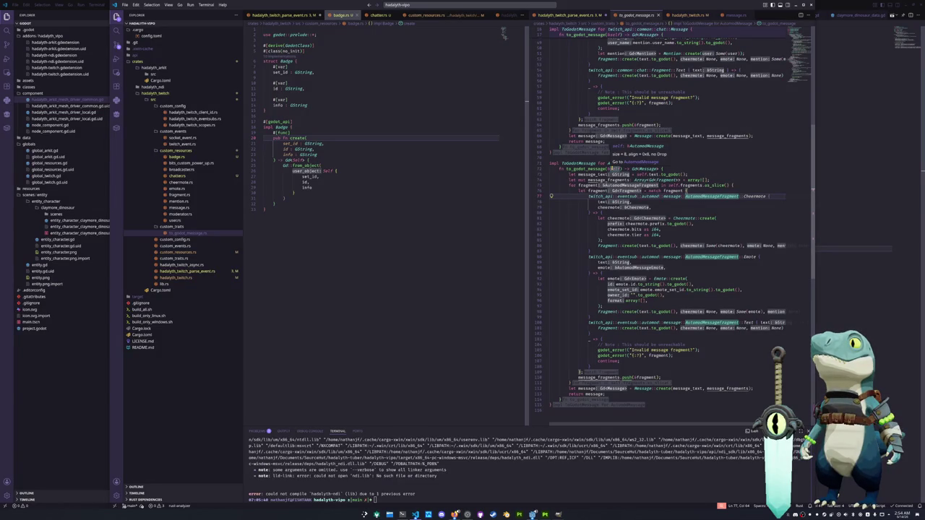
pyautogui.click(588, 174)
pyautogui.moveTo(623, 163)
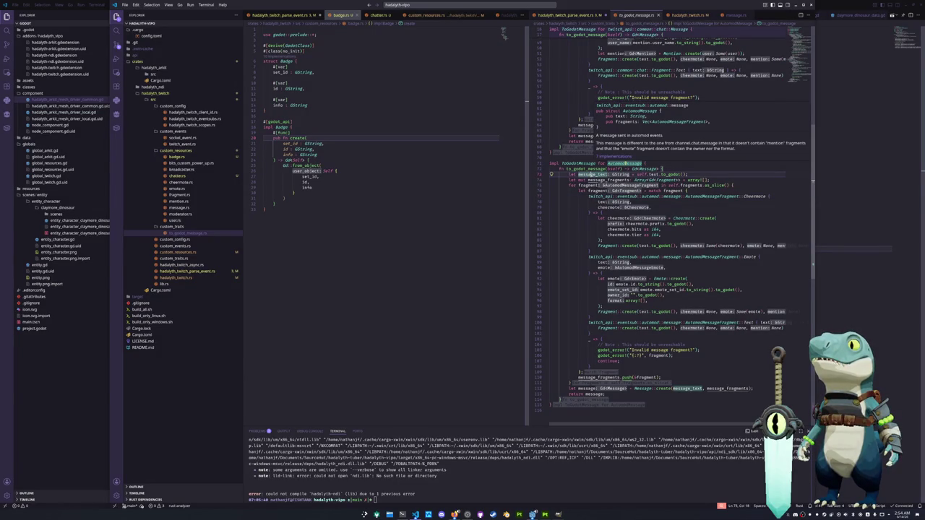
# Step: Look at the Message impl's fragment loop, then return to hadalyth_twitch_parse_event.rs
pyautogui.scroll(3, 567, 185)
pyautogui.scroll(3, 568, 185)
pyautogui.scroll(3, 568, 185)
pyautogui.scroll(2, 568, 185)
pyautogui.scroll(-2, 570, 186)
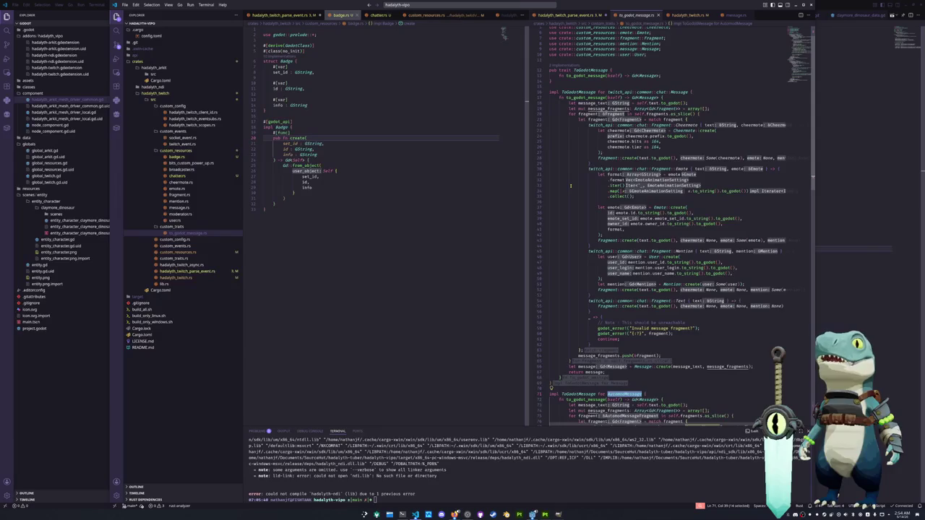
pyautogui.click(568, 113)
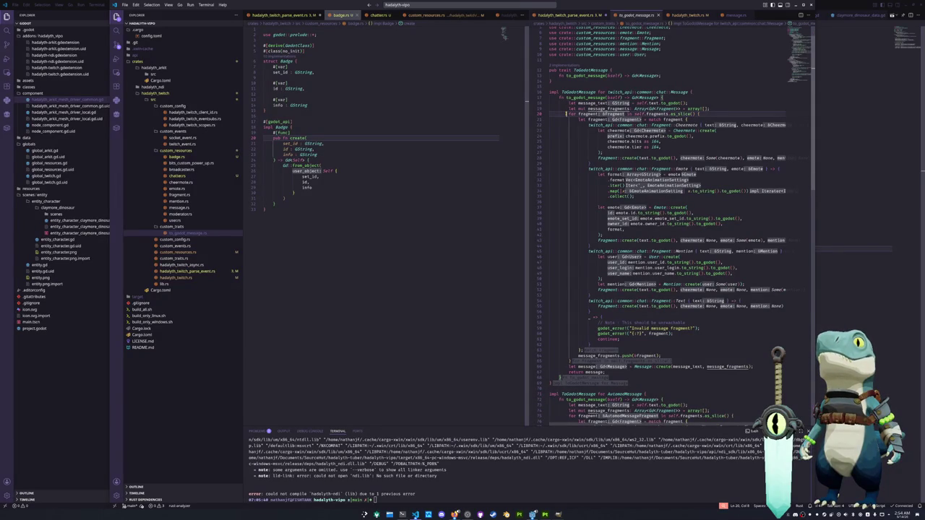
pyautogui.click(567, 14)
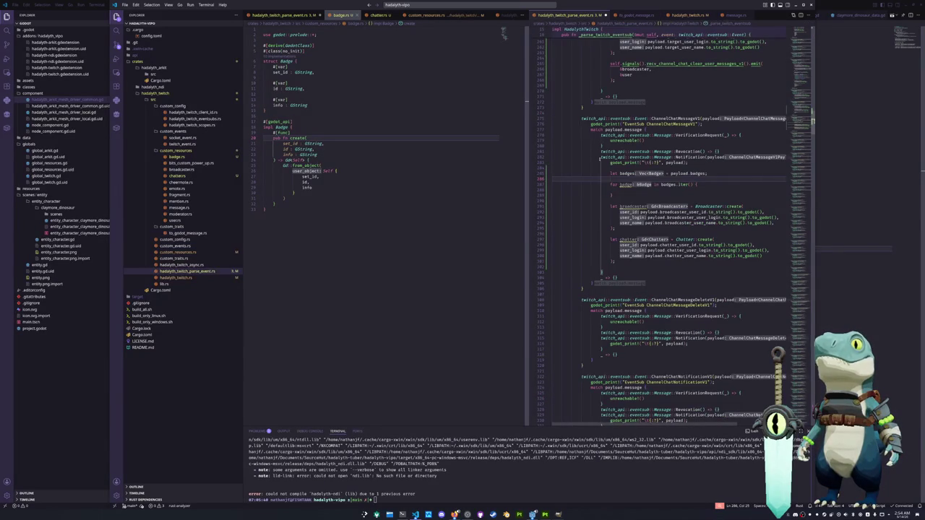
# Step: Rename the payload badges variable to twitch_api_badges and make the for loop iterate over it
pyautogui.write('{')
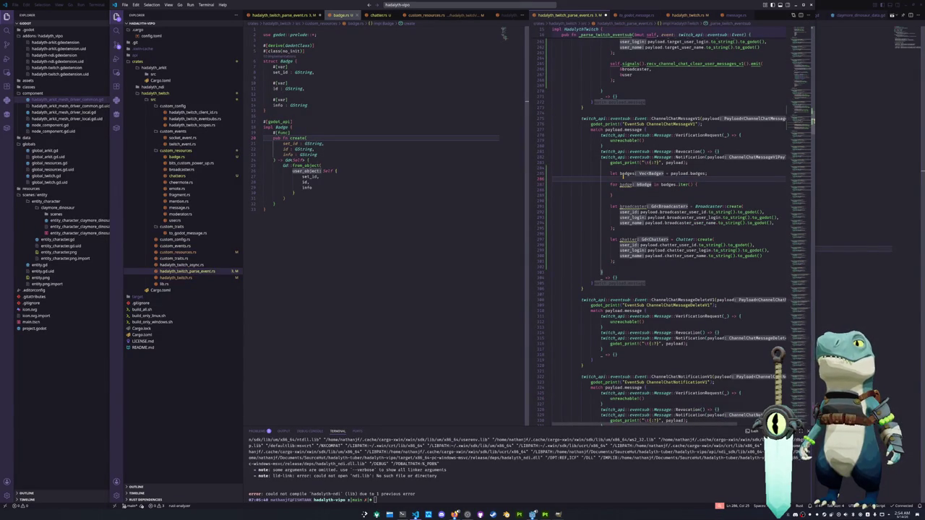
pyautogui.write('mut badges')
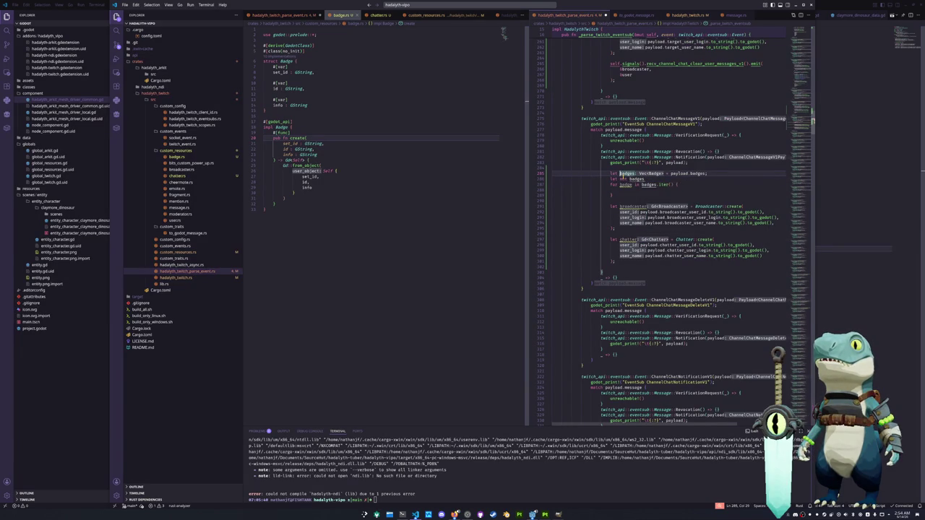
pyautogui.hotkey('ctrl', 'f')
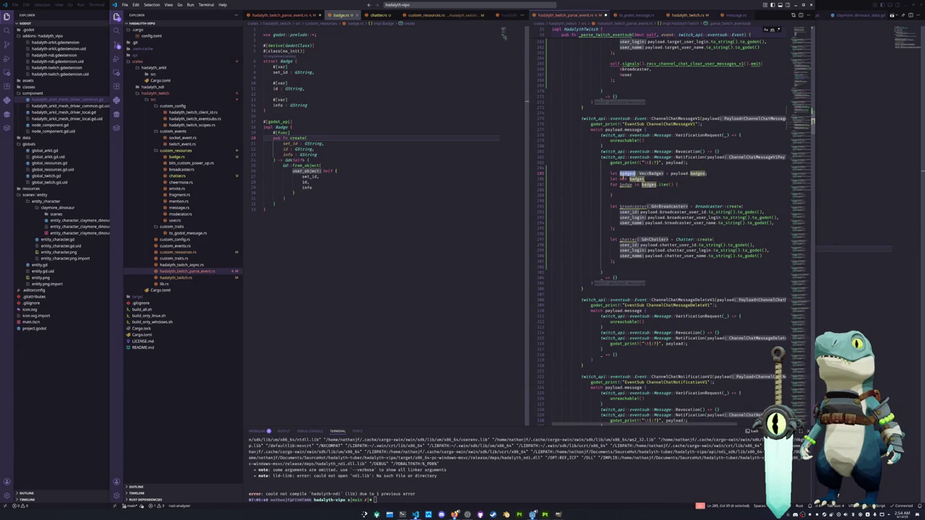
pyautogui.press('Escape')
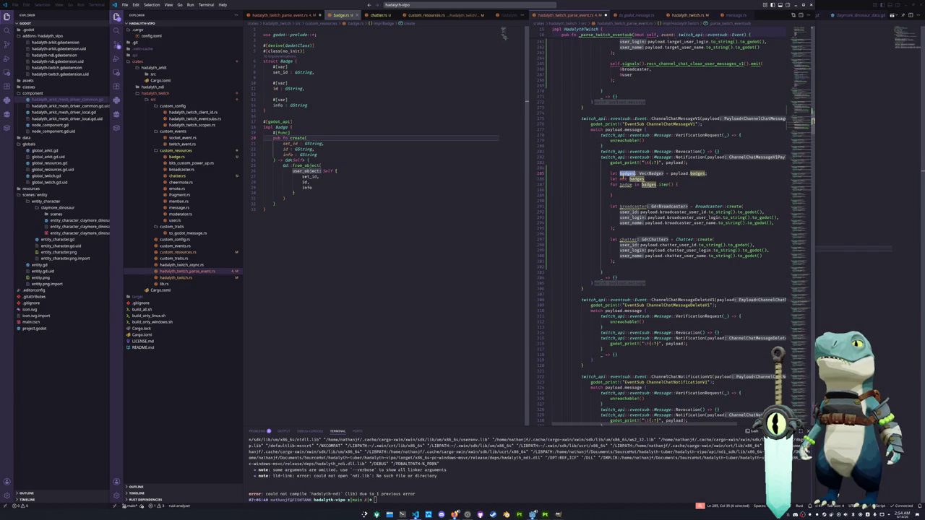
pyautogui.hotkey('ctrl', '.')
pyautogui.press('Escape')
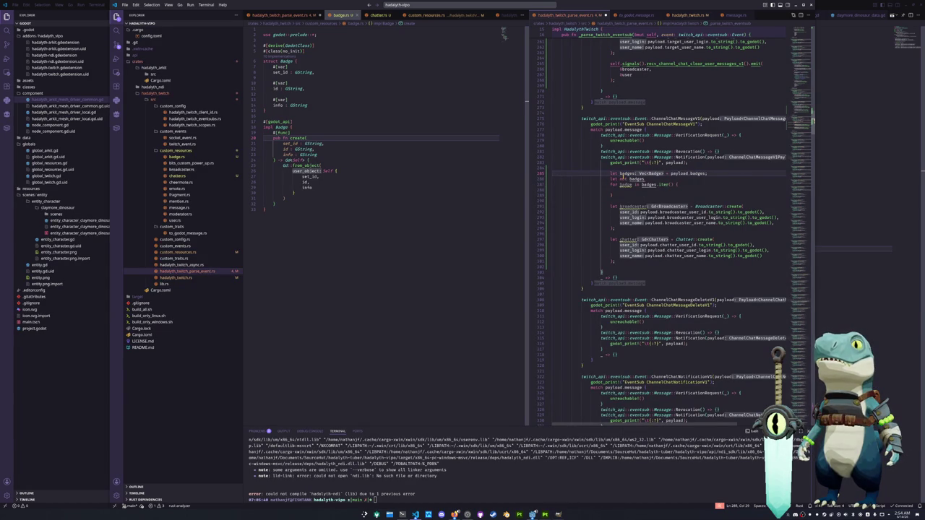
pyautogui.write('twitch_a')
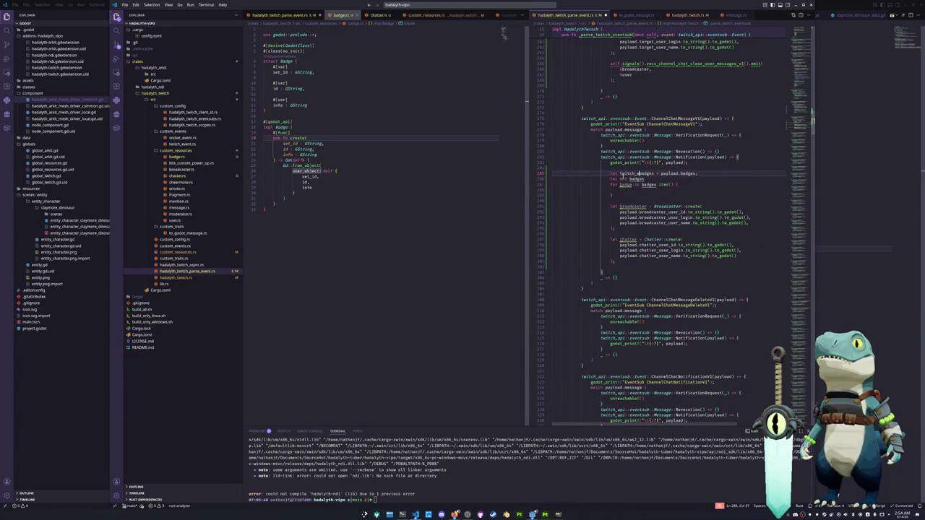
pyautogui.write('pi_')
pyautogui.hotkey('ctrl', 'Right')
pyautogui.hotkey('ctrl', 'shift', 'Left')
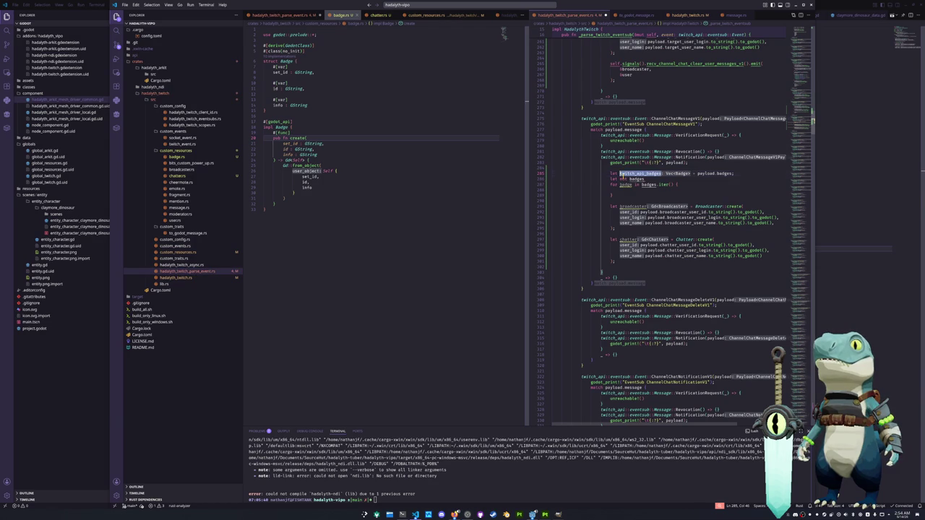
pyautogui.click(712, 173)
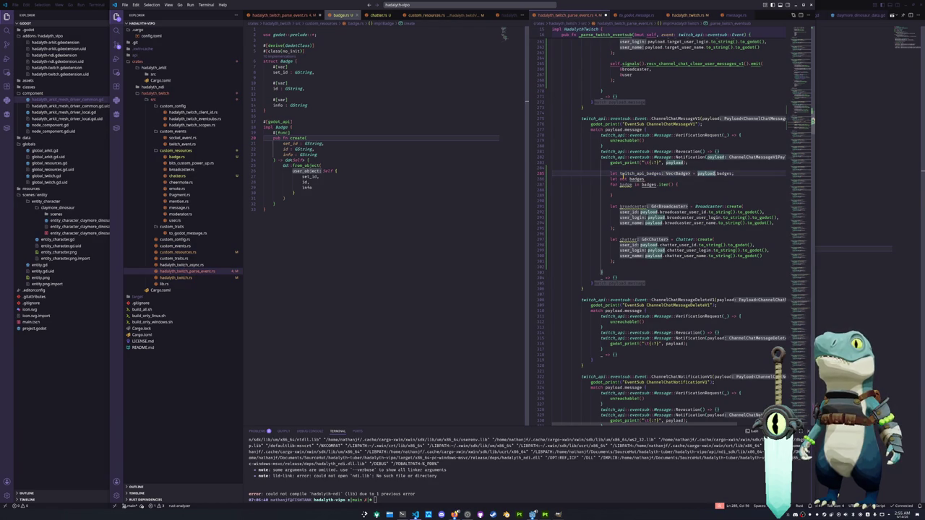
pyautogui.click(724, 173)
pyautogui.doubleClick(648, 184)
pyautogui.write('twitch_api_badges')
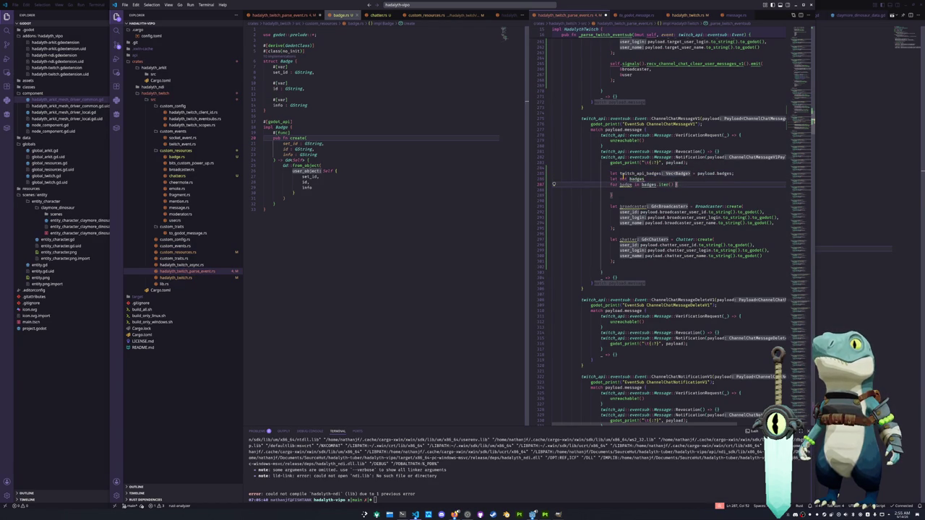
# Step: Type the badges declaration as Vec<Badge>, choosing the chat Badge suggestion
pyautogui.press('Up')
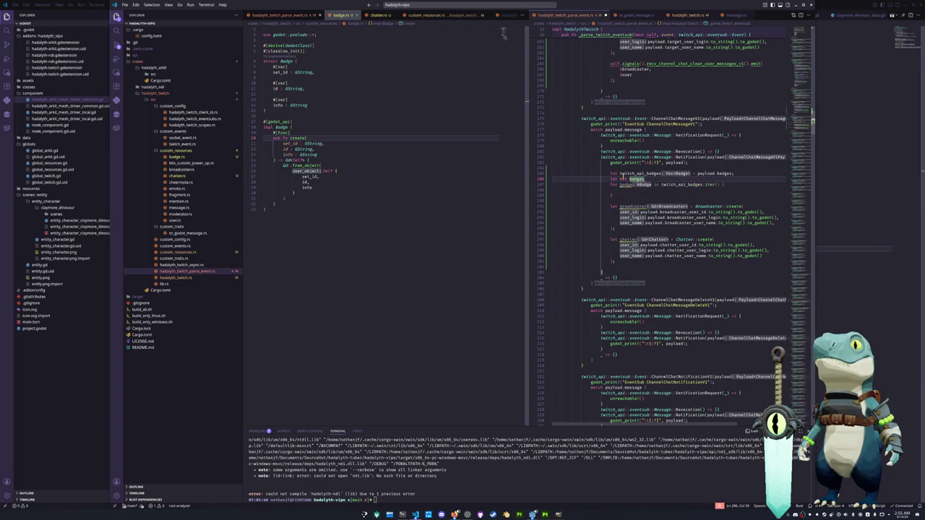
pyautogui.write('V')
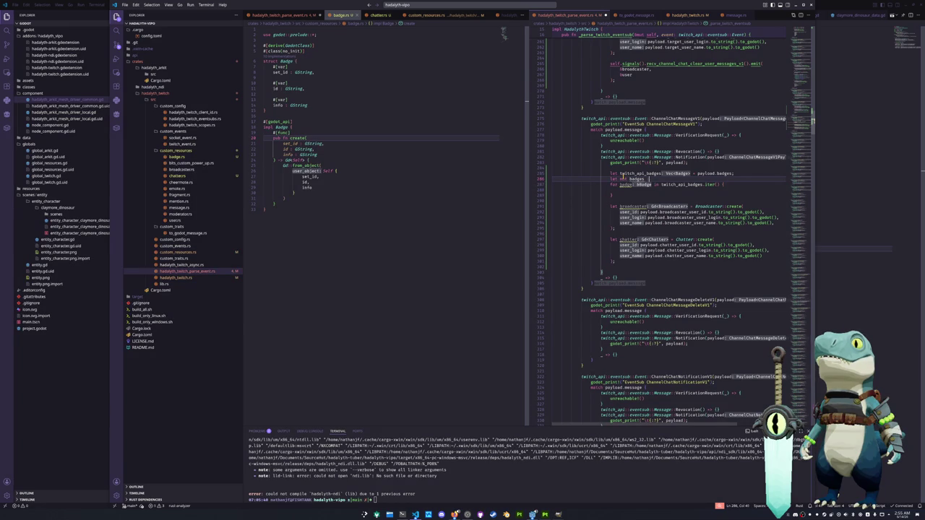
pyautogui.write('e')
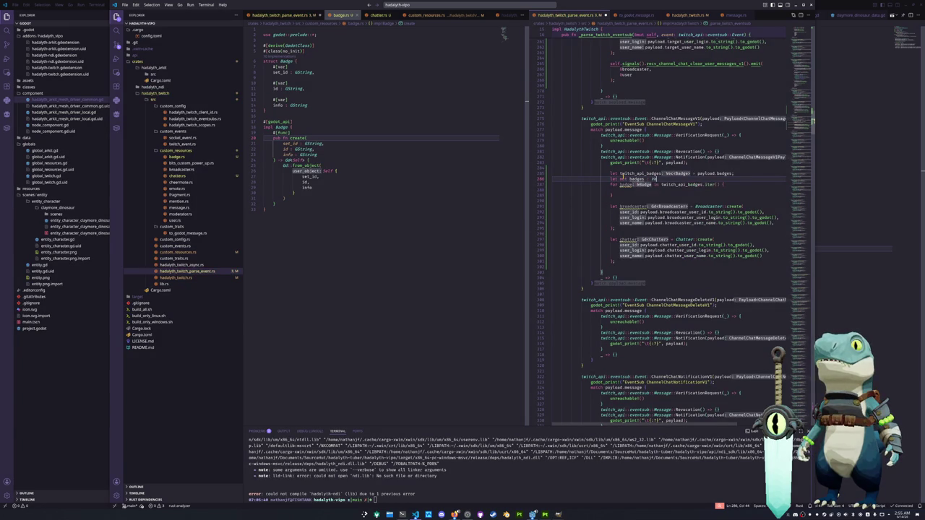
pyautogui.write('c')
pyautogui.press('Escape')
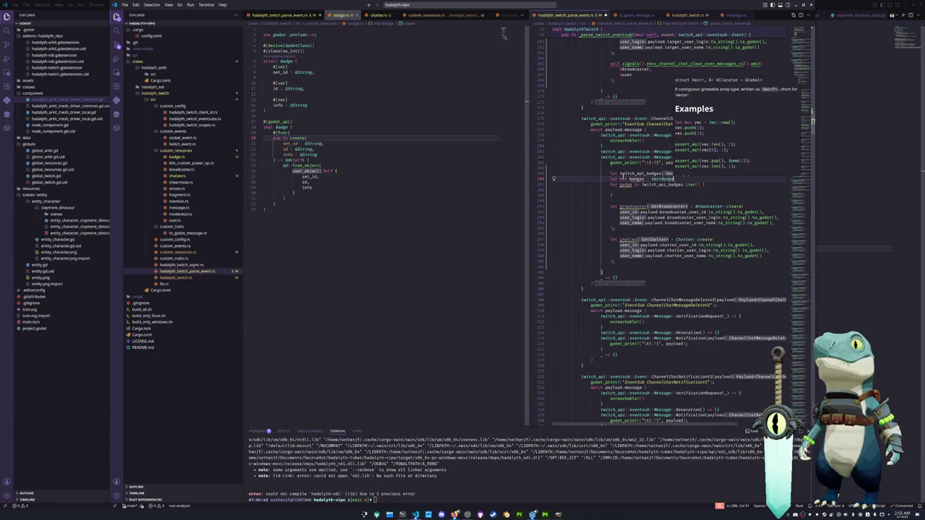
pyautogui.write('Badge')
pyautogui.press('Down')
pyautogui.press('Down')
pyautogui.press('Down')
pyautogui.press('Down')
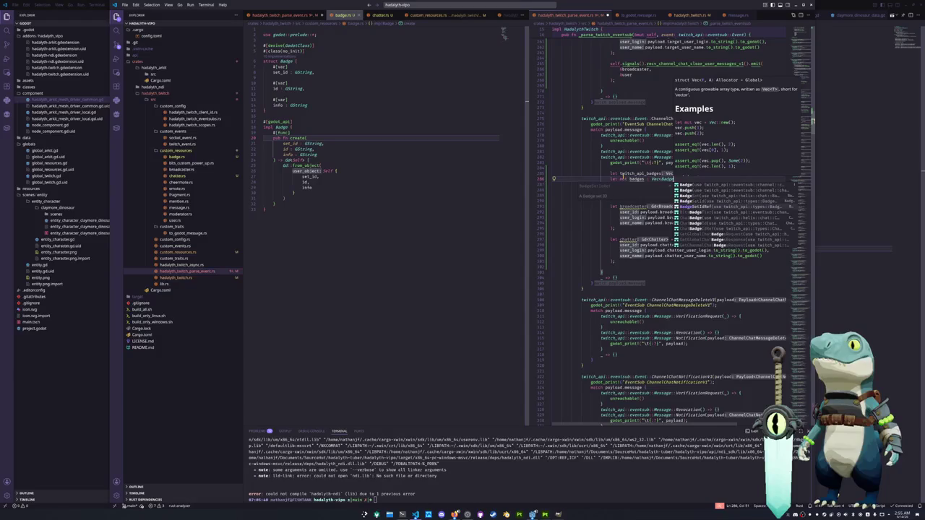
pyautogui.press('Up')
pyautogui.press('Up')
pyautogui.press('Up')
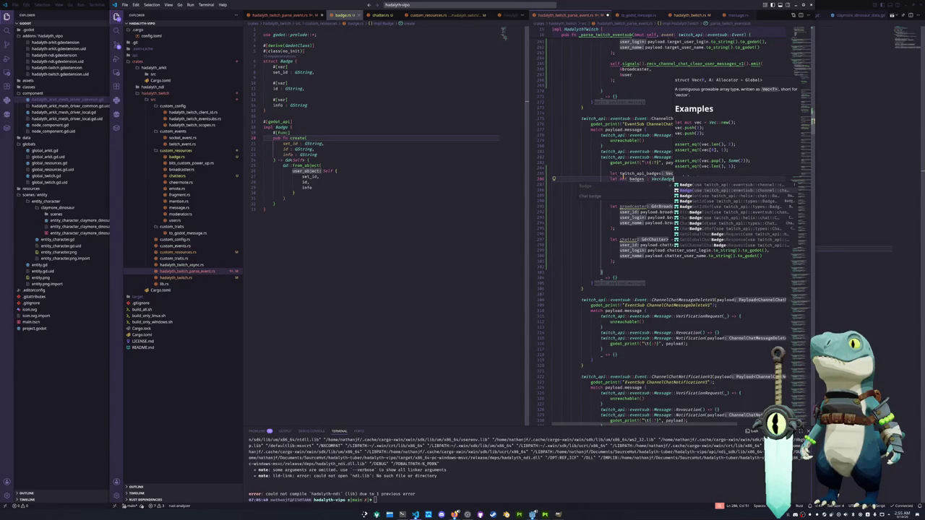
pyautogui.press('Up')
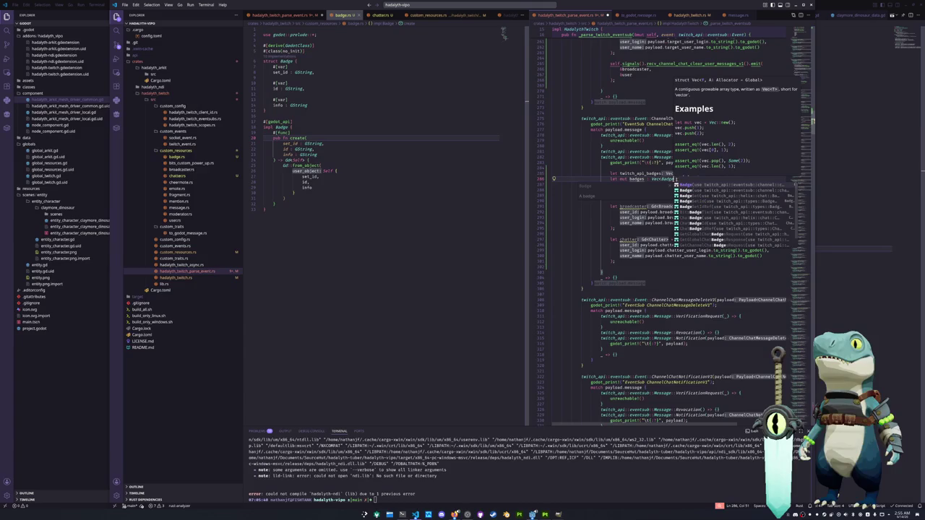
# Step: Open custom_resources.rs in the left editor, then return to the badges declaration in the parser
pyautogui.click(309, 51)
pyautogui.click(189, 252)
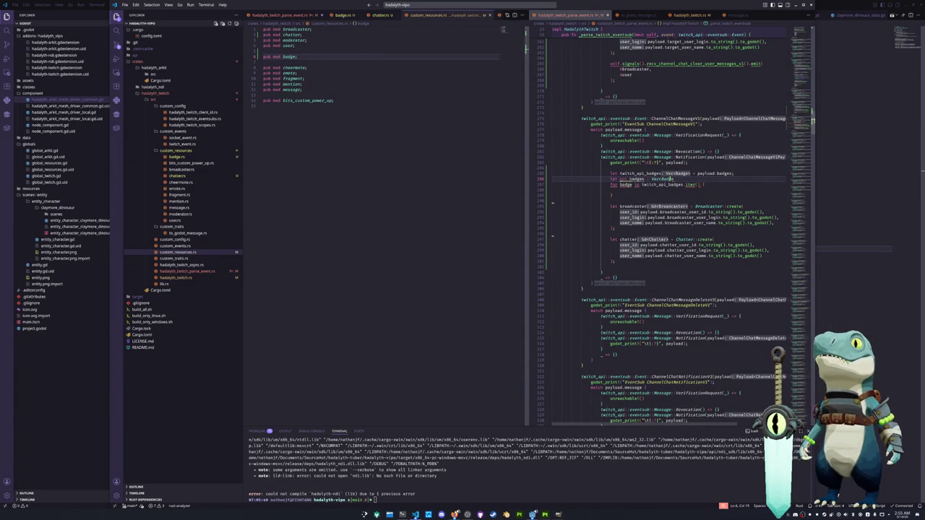
pyautogui.click(660, 180)
pyautogui.write('e')
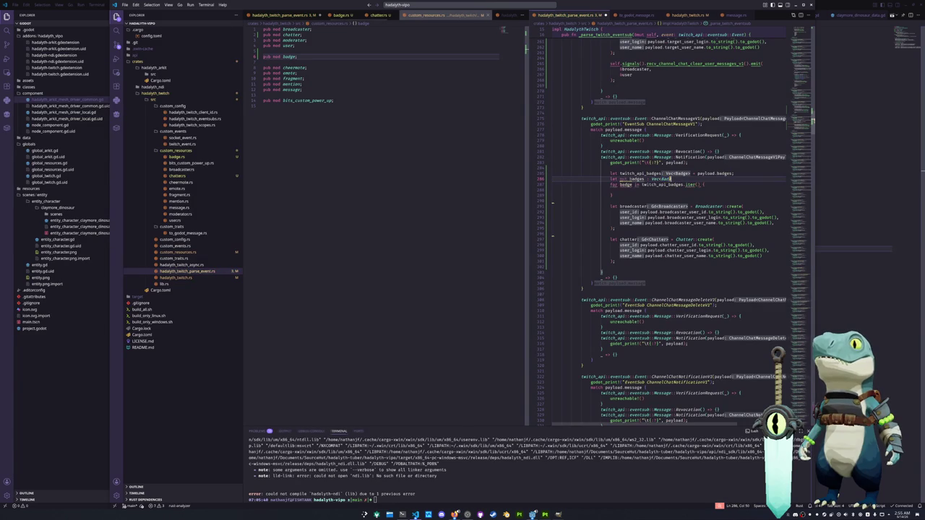
# Step: Keep Vec<Badge> and open chatters.rs and badge.rs in the right editor pane
pyautogui.scroll(-2, 692, 206)
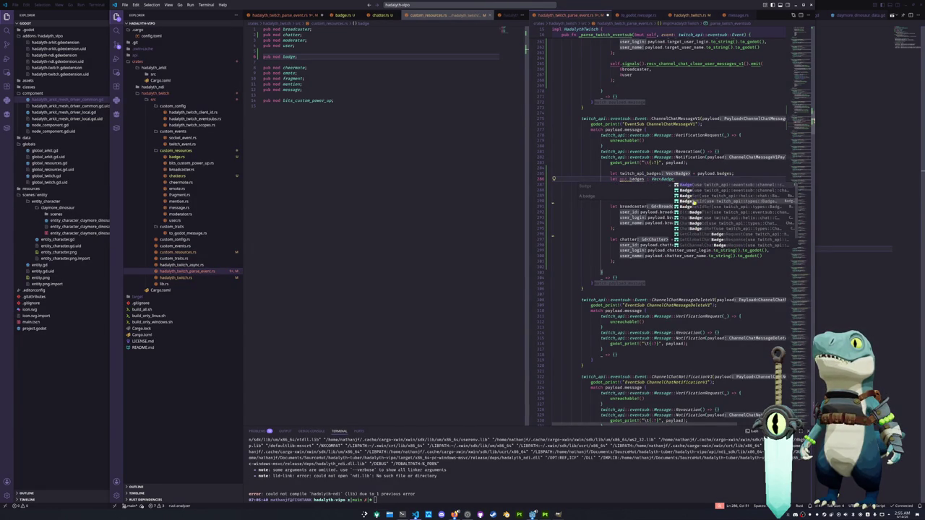
pyautogui.click(671, 180)
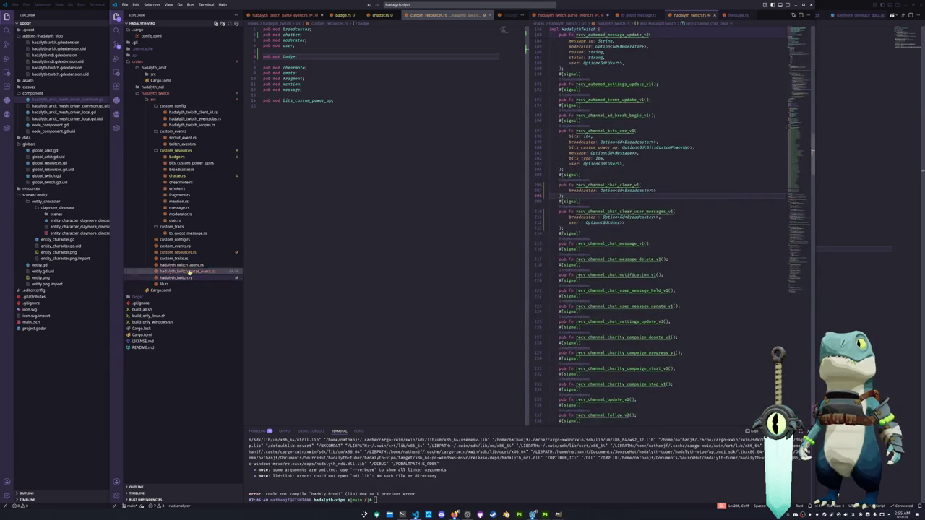
pyautogui.click(177, 175)
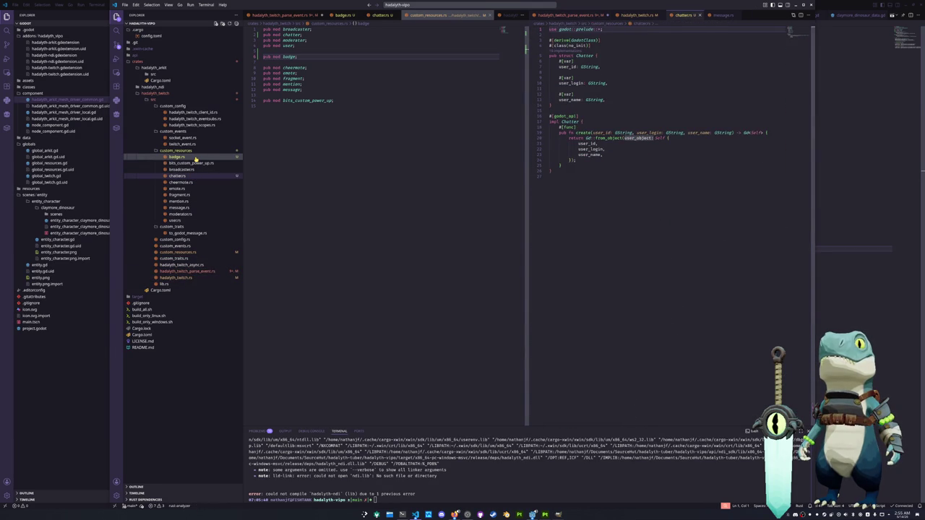
pyautogui.click(195, 158)
pyautogui.click(317, 190)
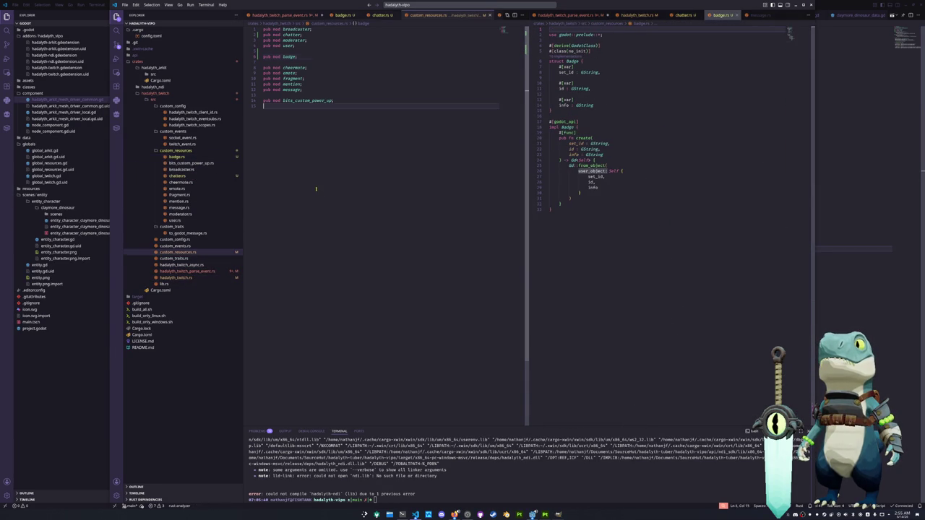
pyautogui.click(292, 63)
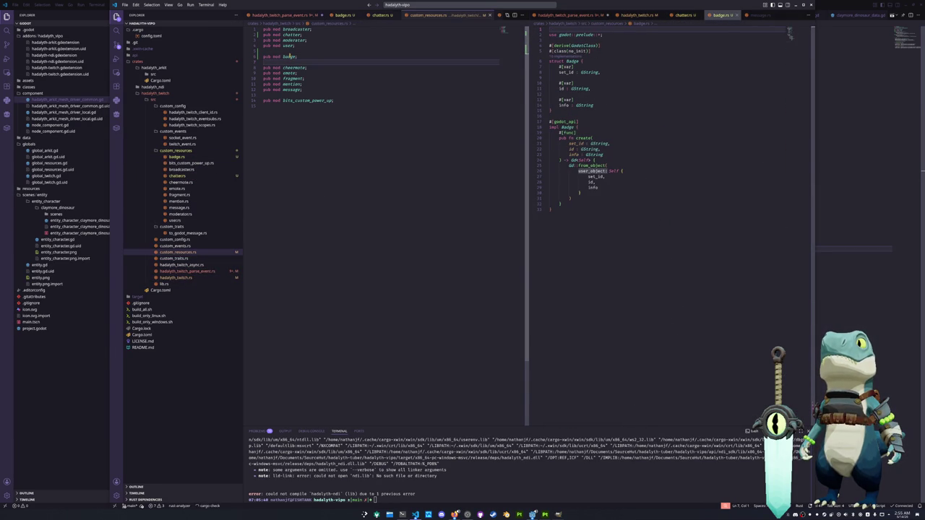
# Step: Open badge.rs on the left and make the Badge struct pub
pyautogui.click(175, 278)
pyautogui.click(181, 156)
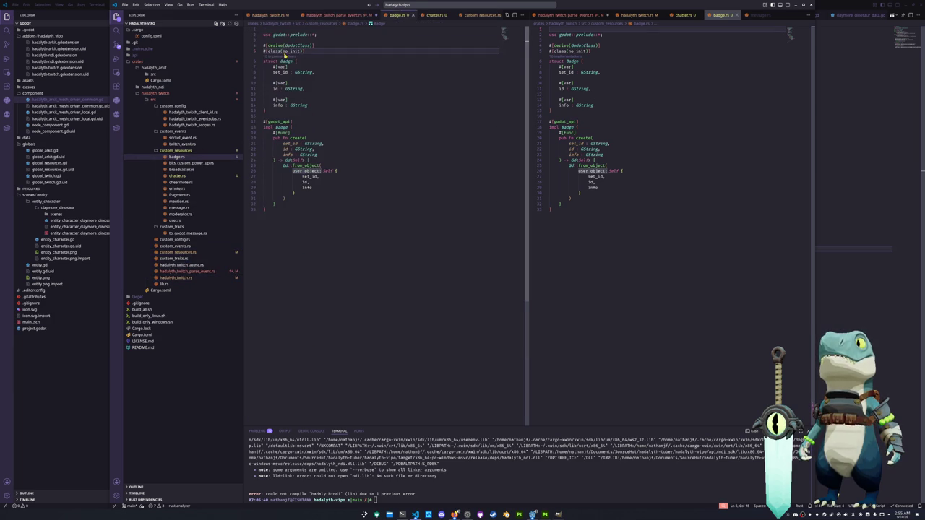
pyautogui.write('pub')
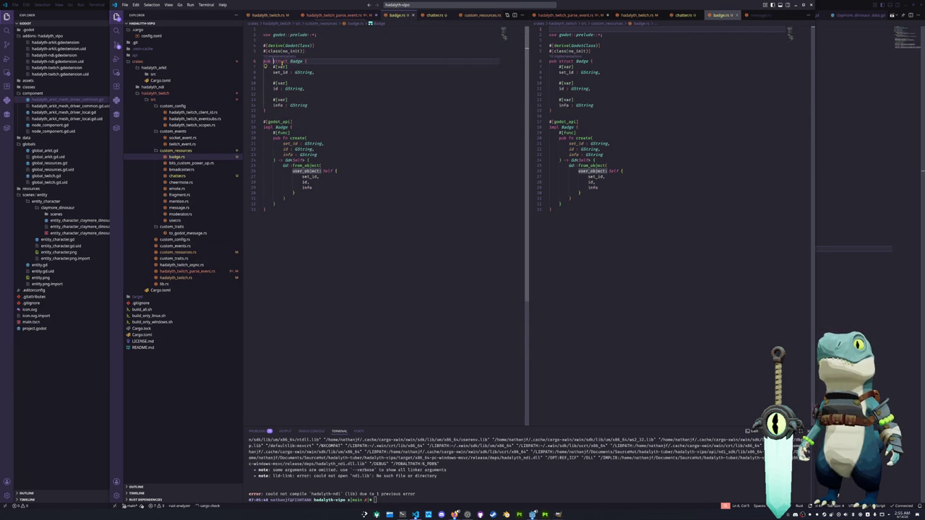
# Step: Bring the event parser back to the left pane at the badges declaration line
pyautogui.click(336, 15)
pyautogui.click(352, 190)
pyautogui.press('Up')
pyautogui.press('Up')
pyautogui.hotkey('ctrl', 'Right')
# Step: Complete badges as ': Vec<Badge> = vec![];' and begin a let with Badge::create inside the for loop
pyautogui.hotkey('ctrl', 'shift', 'Left')
pyautogui.write(': Vec<')
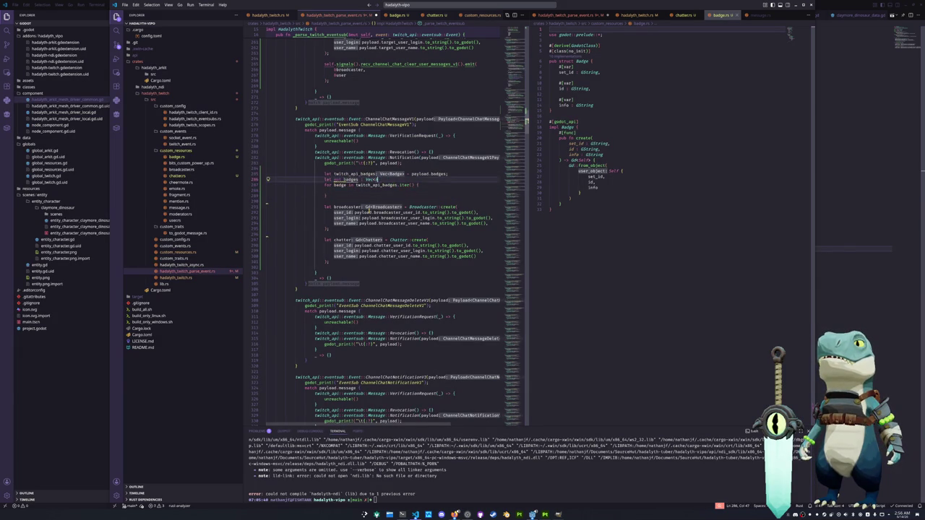
pyautogui.write('Badge')
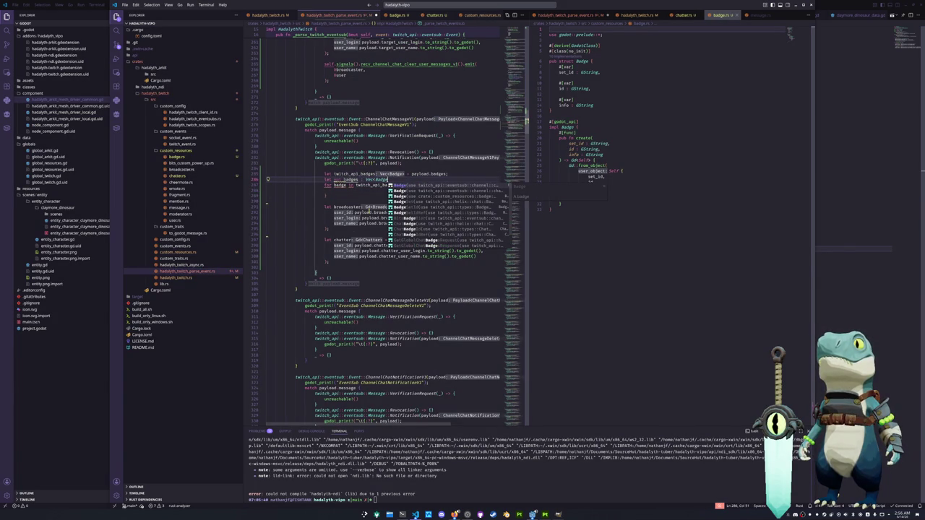
pyautogui.write('> = ')
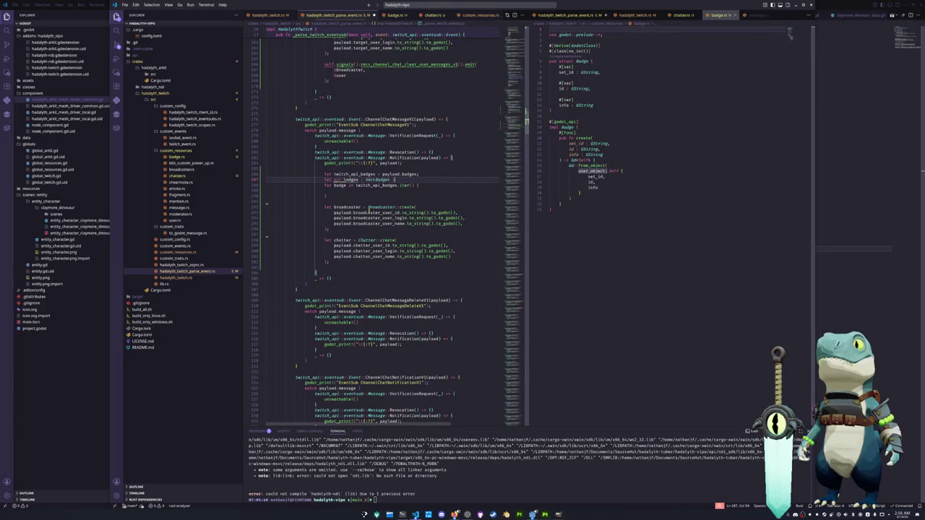
pyautogui.write('vec![')
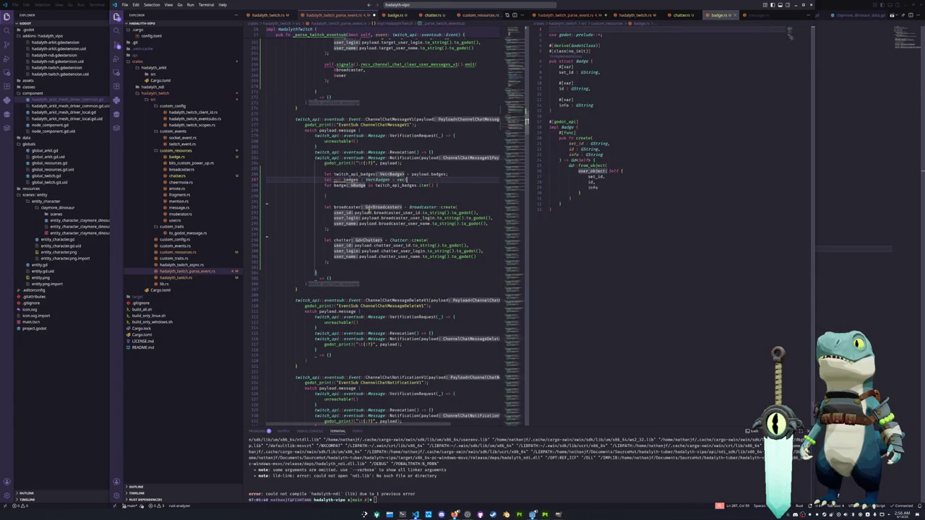
pyautogui.write('];')
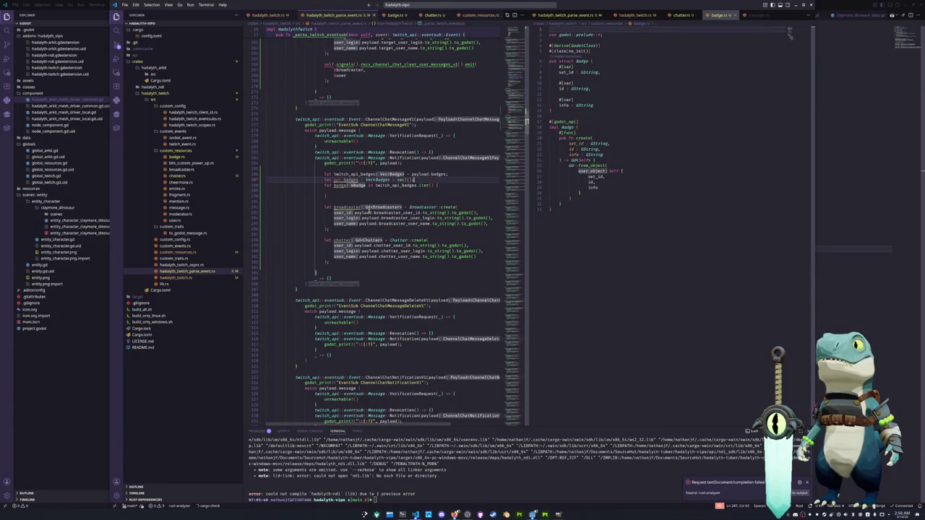
pyautogui.press('Return')
pyautogui.press('Tab')
pyautogui.write('let ')
pyautogui.write('twitch_api_')
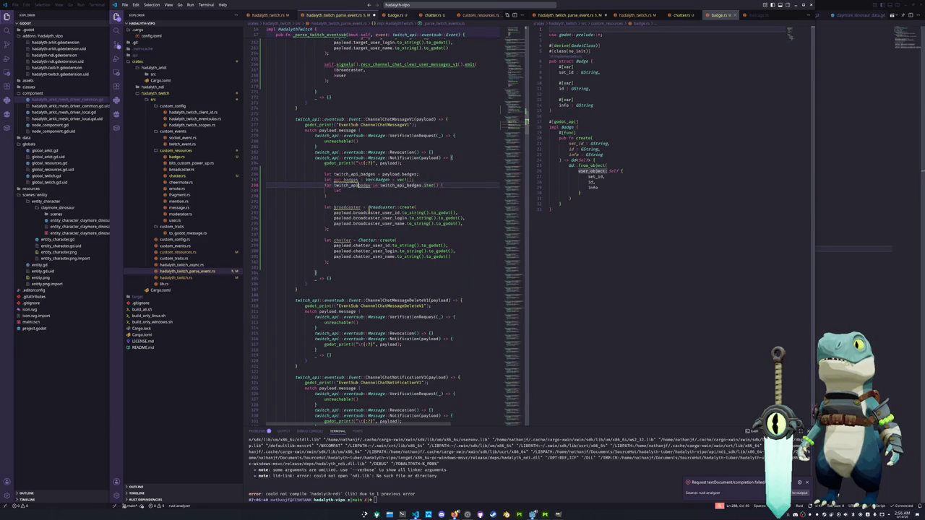
pyautogui.press('Down')
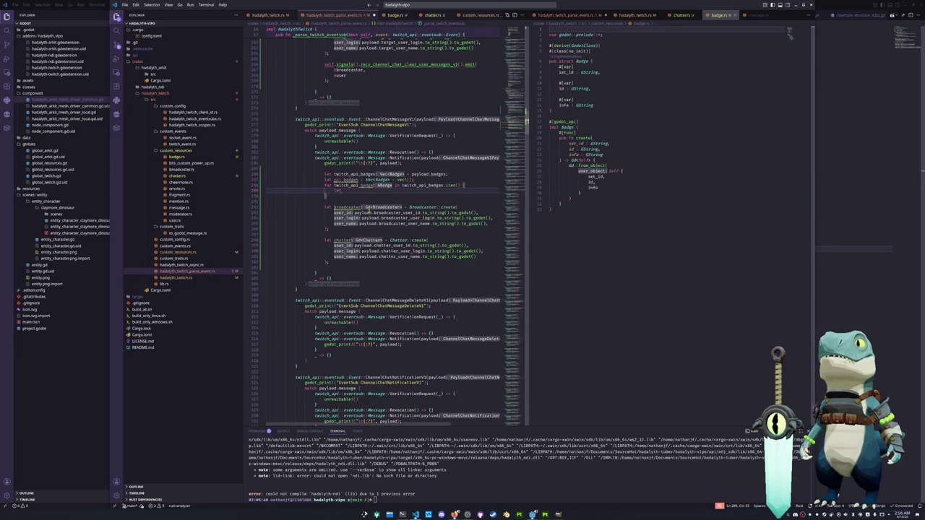
pyautogui.write('badge')
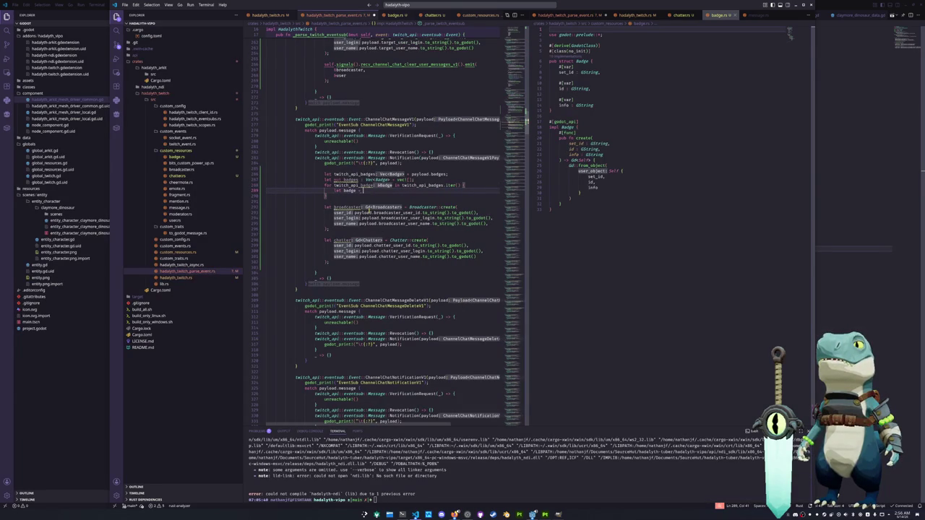
pyautogui.write(' = Badge')
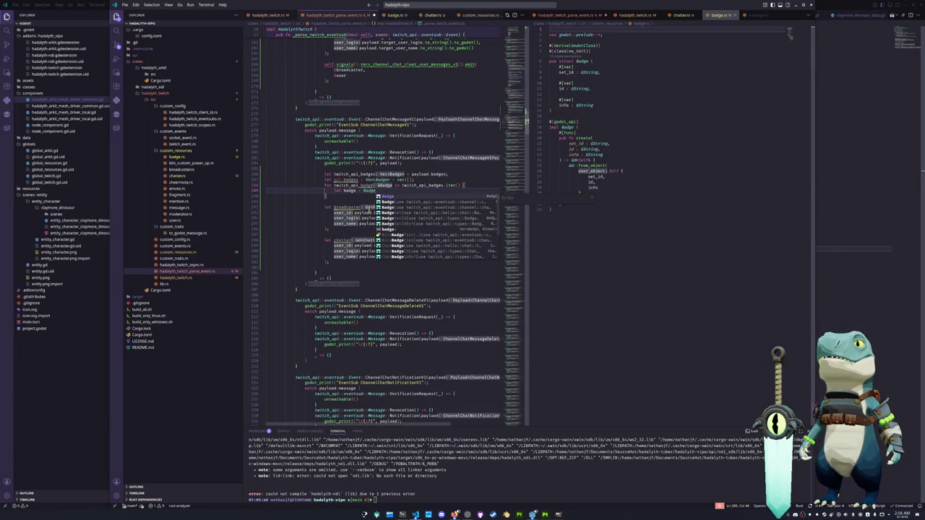
pyautogui.write('::create(')
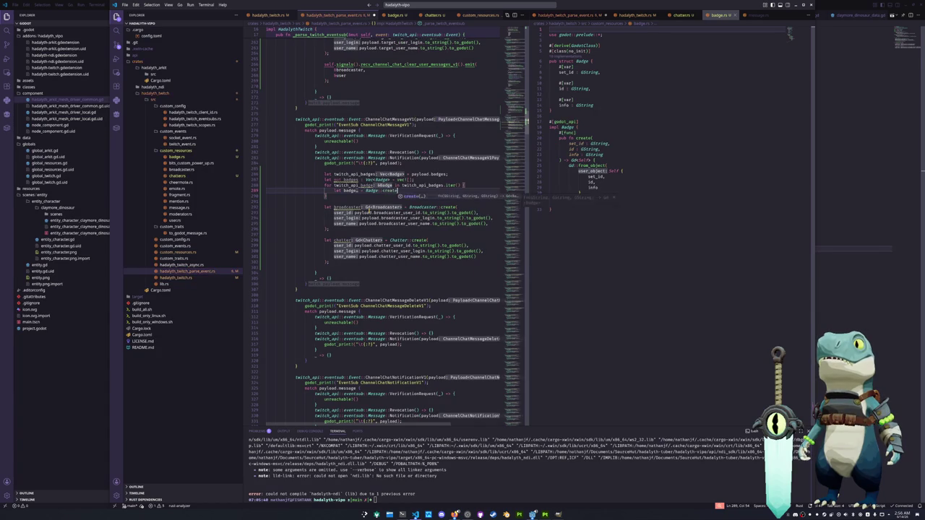
# Step: Pass twitch_api_badge.set_id.to_string().to_godot() as the first Badge::create argument
pyautogui.press('Return')
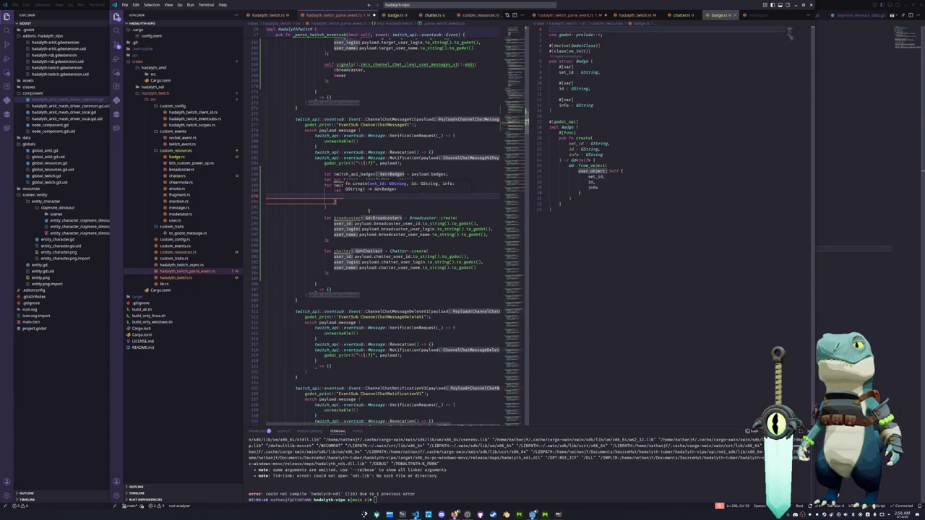
pyautogui.write('twitch_api_ba')
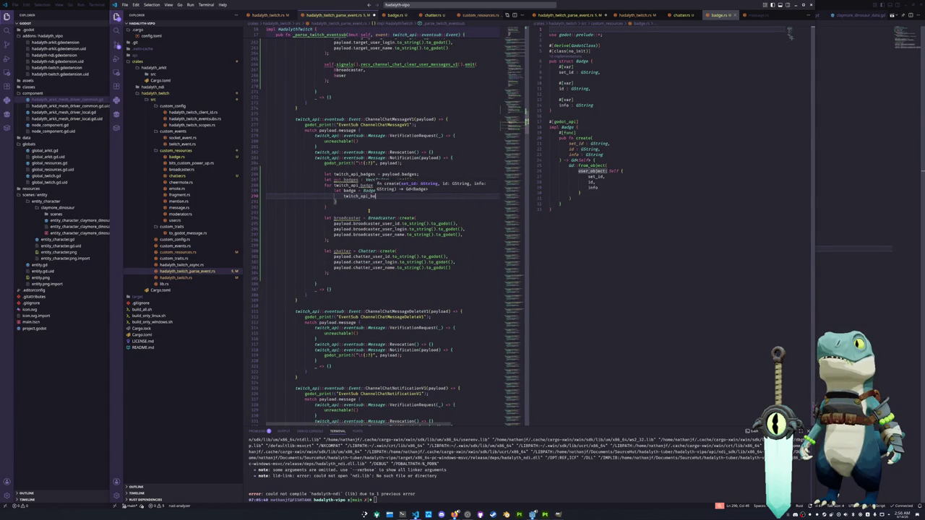
pyautogui.write('dge')
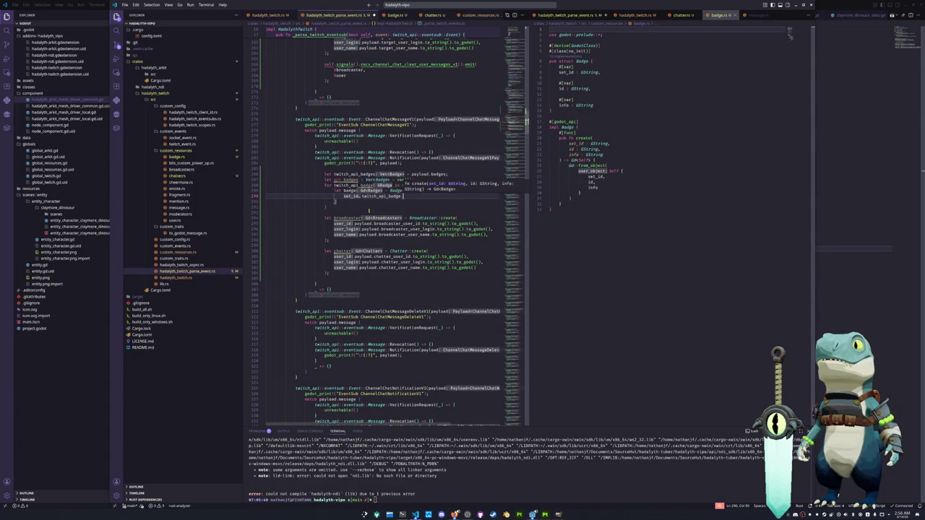
pyautogui.write('.')
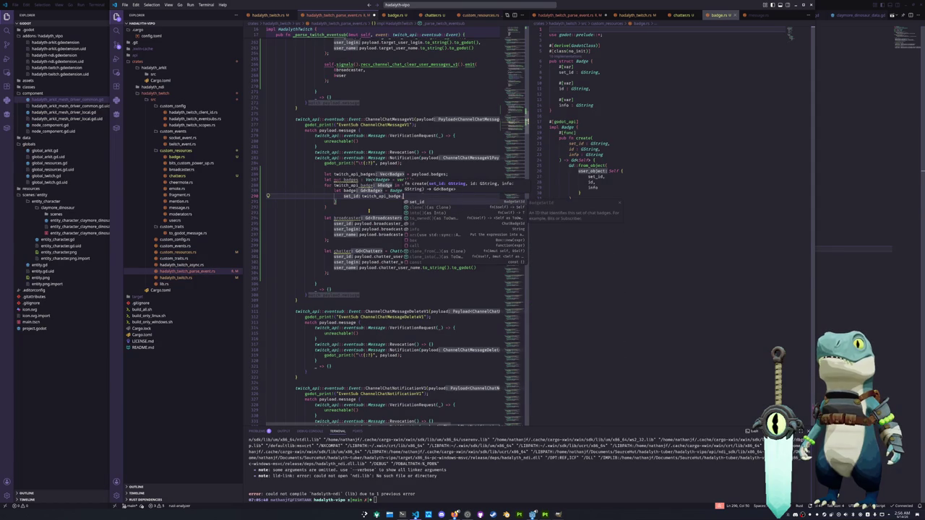
pyautogui.write('set_id.to')
pyautogui.press('Down')
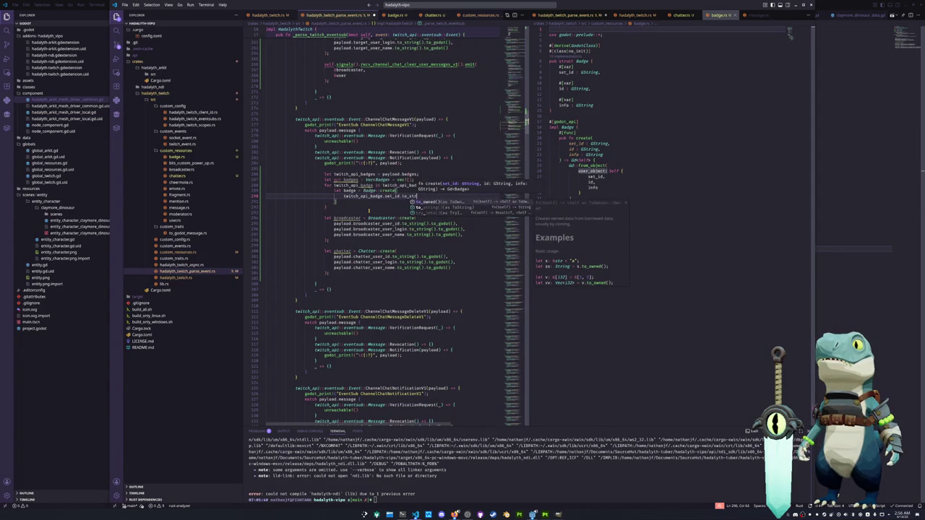
pyautogui.press('Return')
pyautogui.write(').to_godo')
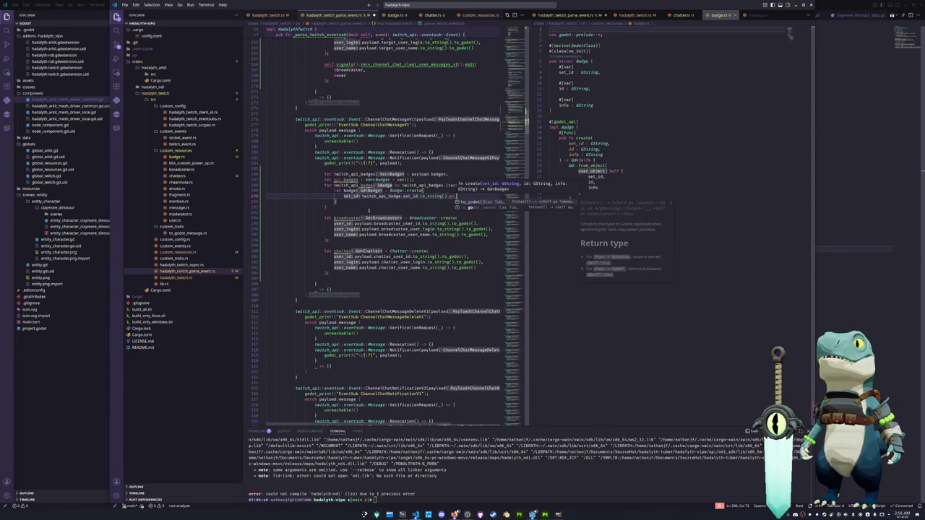
pyautogui.press('BackSpace')
pyautogui.press('BackSpace')
pyautogui.press('BackSpace')
pyautogui.press('BackSpace')
pyautogui.press('BackSpace')
pyautogui.write('_godot')
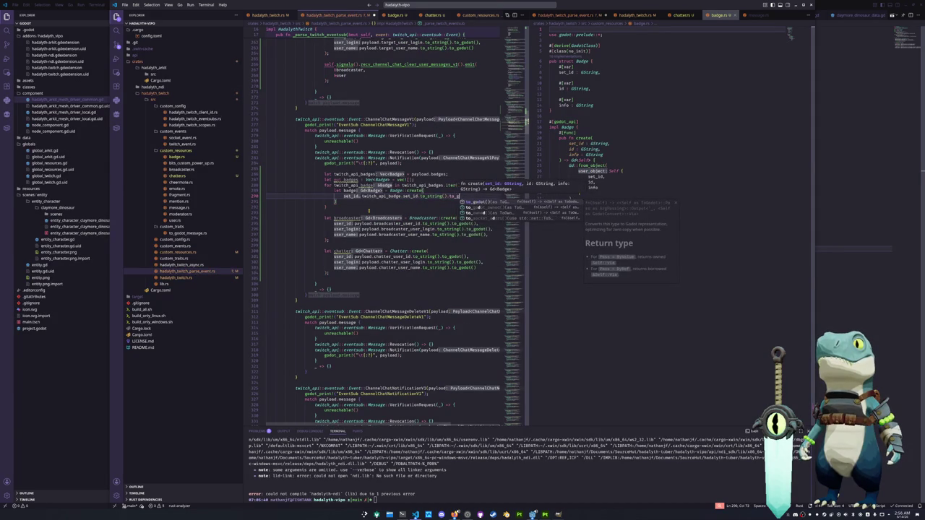
pyautogui.press('Return')
pyautogui.write(',')
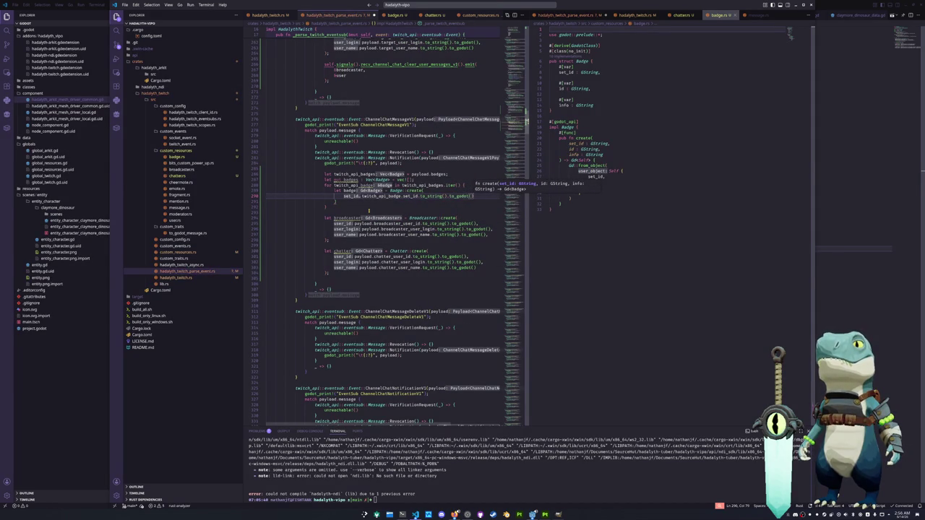
pyautogui.press('Return')
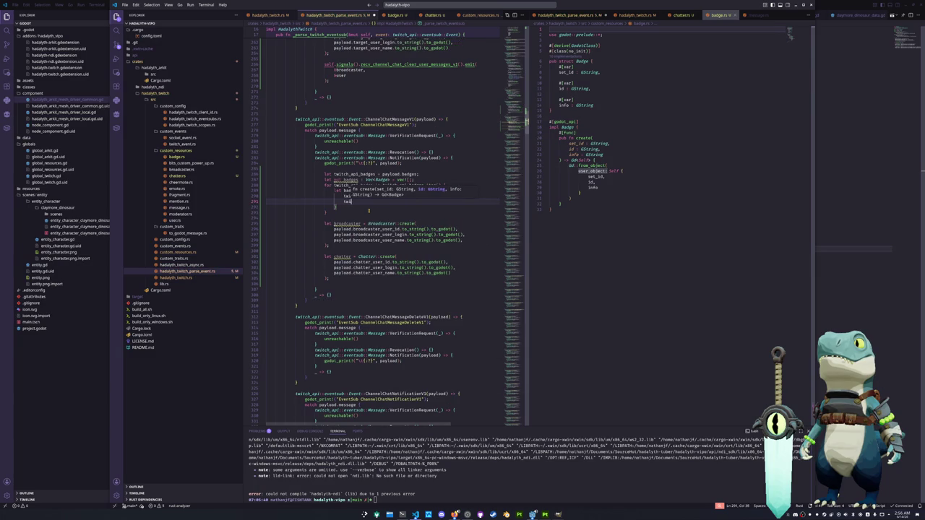
# Step: Add twitch_api_badge's id and info arguments, each converted with .to_string().to_godot()
pyautogui.write('twitch_api')
pyautogui.press('Tab')
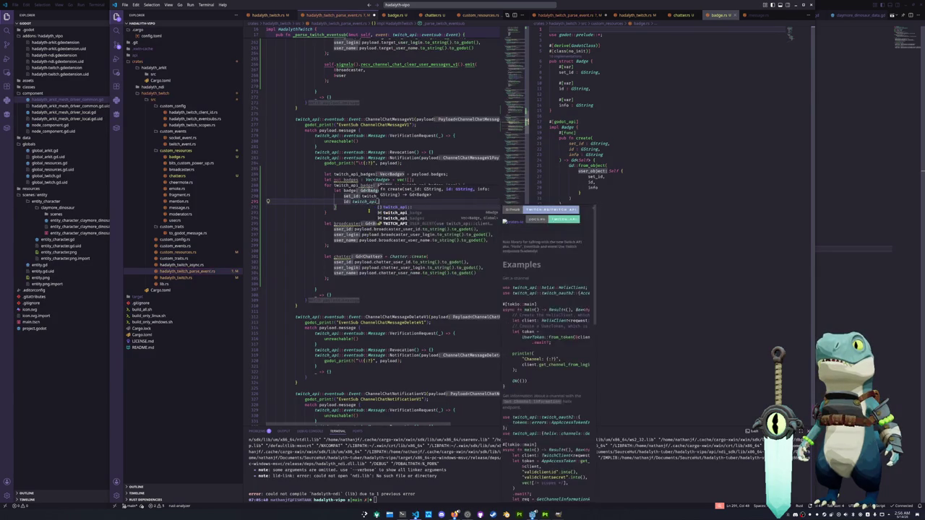
pyautogui.write('.id')
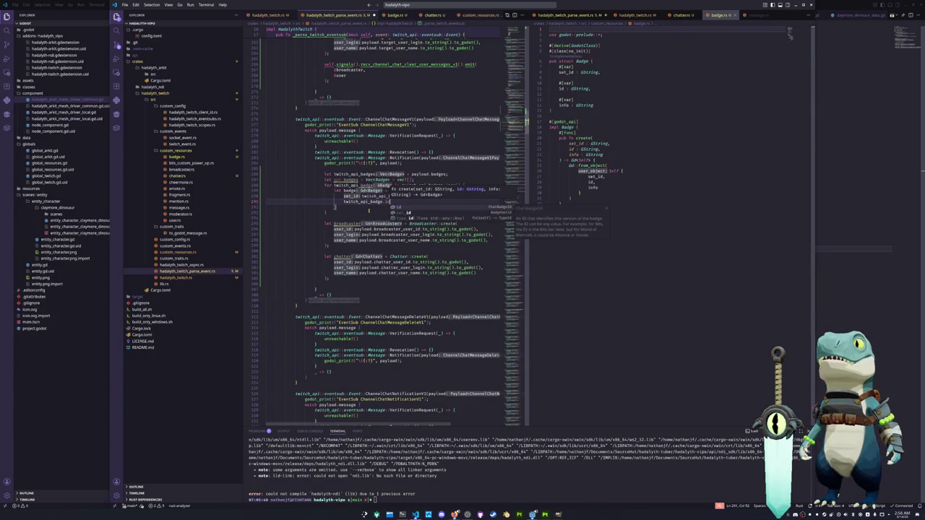
pyautogui.write('.to_st')
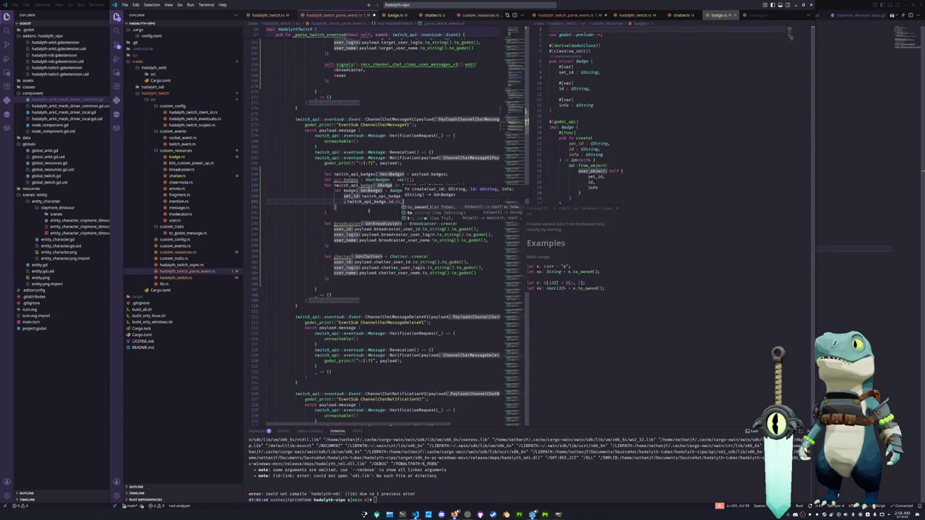
pyautogui.press('Tab')
pyautogui.write('.to_go')
pyautogui.press('Tab')
pyautogui.write(',')
pyautogui.press('Return')
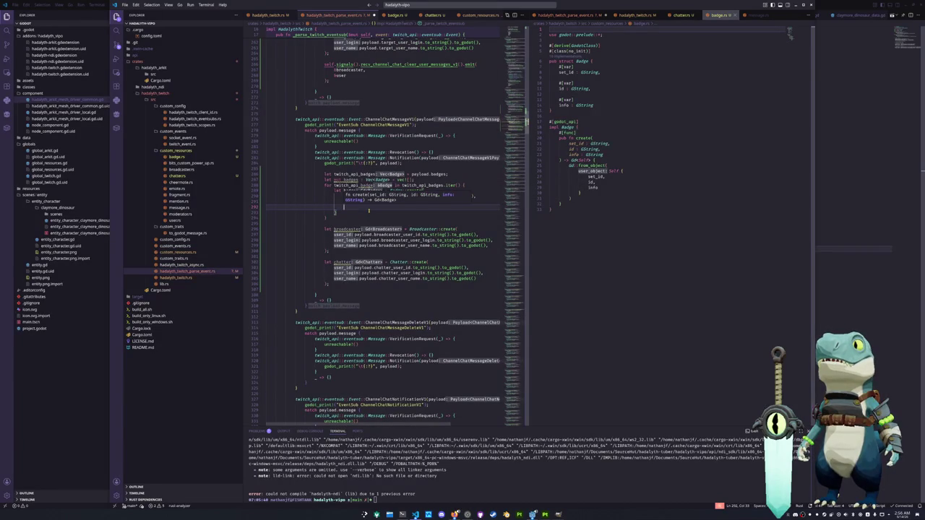
pyautogui.write('twitch_api_b')
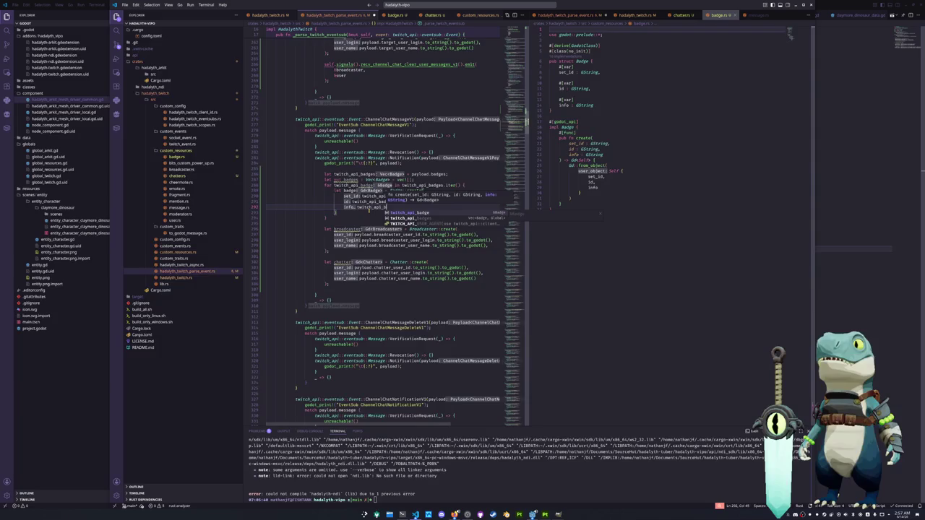
pyautogui.write('adge.inf')
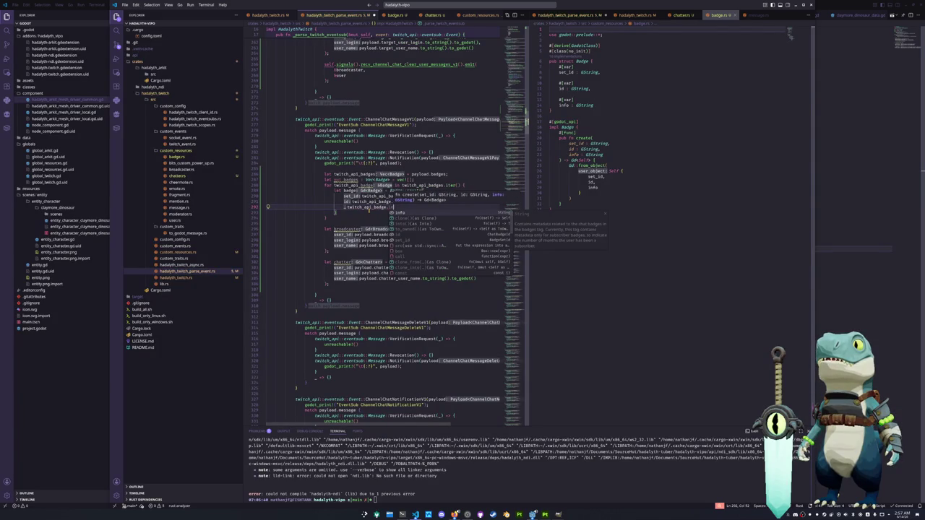
pyautogui.write('o.to_stri')
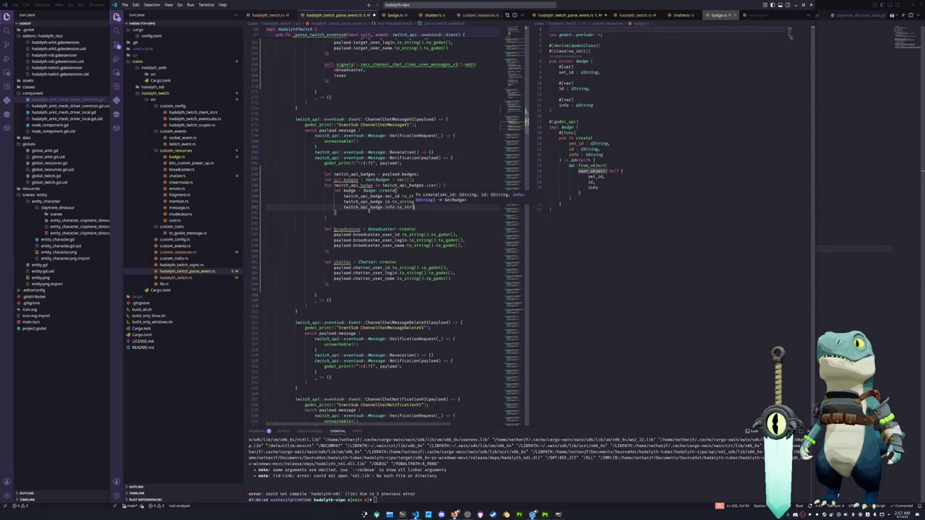
pyautogui.write('ng()')
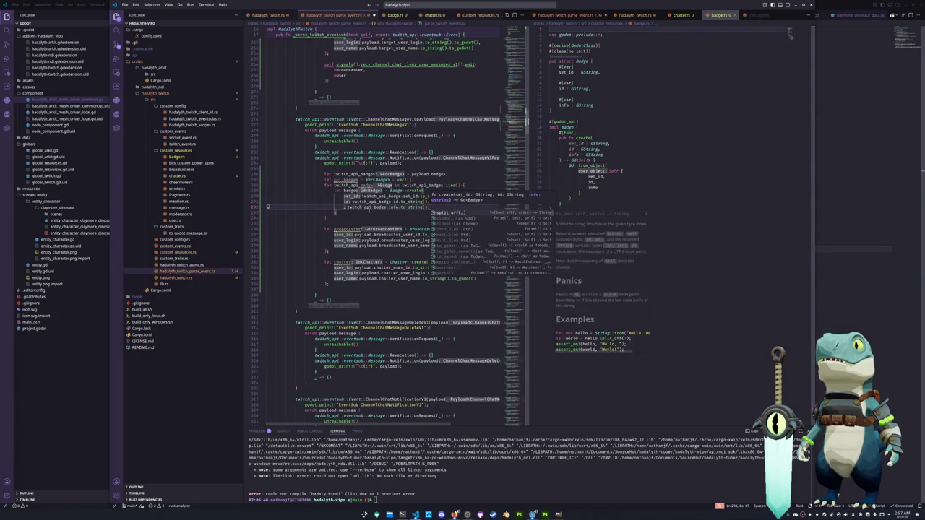
pyautogui.write('.to_godot')
pyautogui.press('Return')
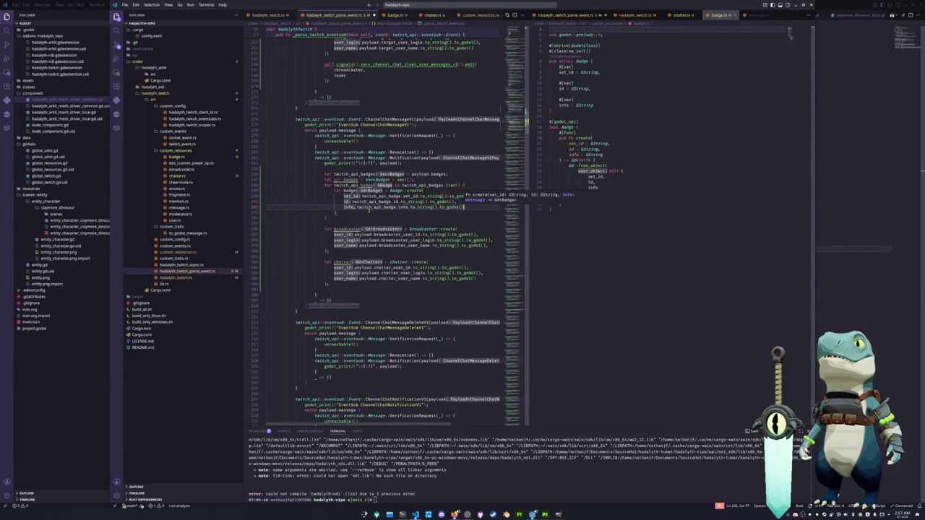
pyautogui.press('Return')
# Step: Close the Badge::create call and push the badge with badges.push(badge);
pyautogui.write(');')
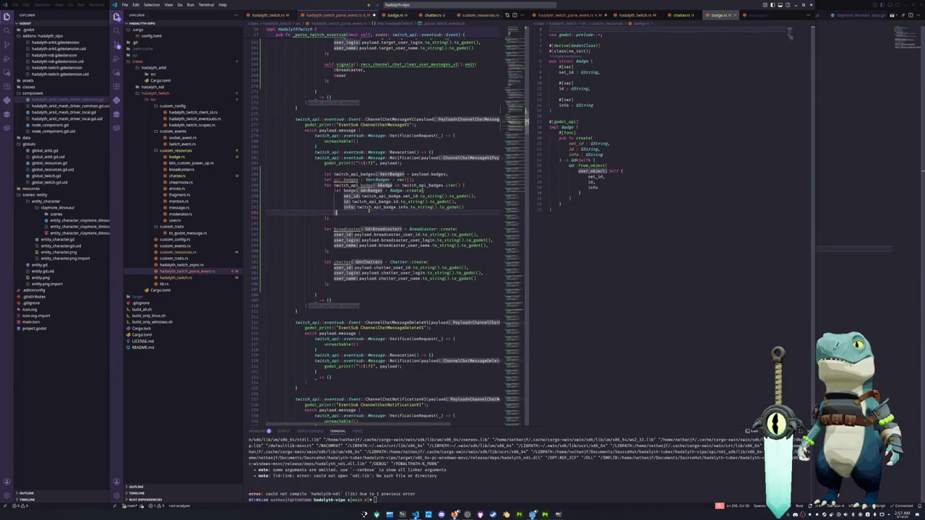
pyautogui.press('Return')
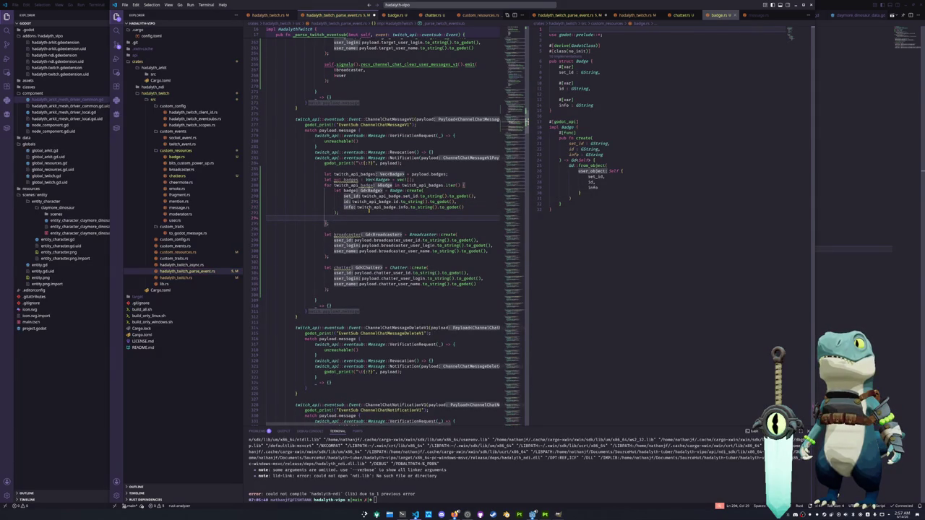
pyautogui.write('badges.push(')
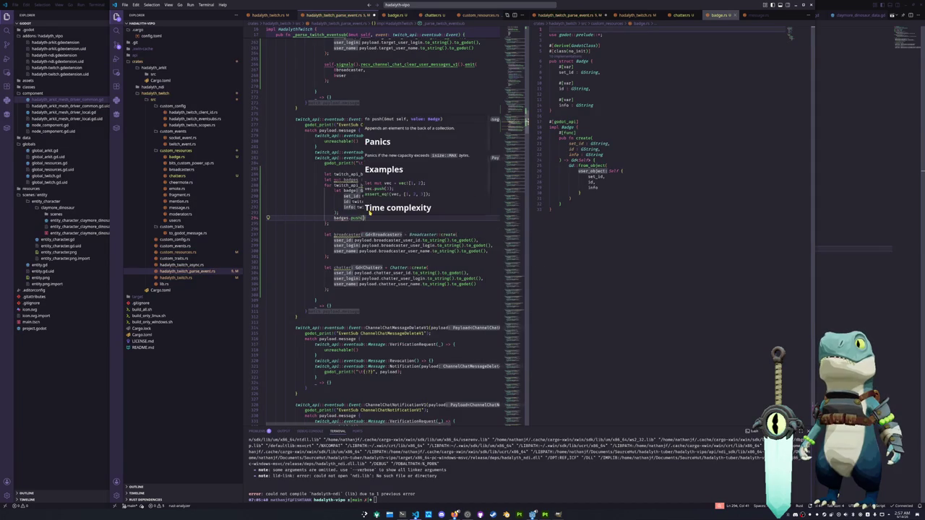
pyautogui.write('badge)')
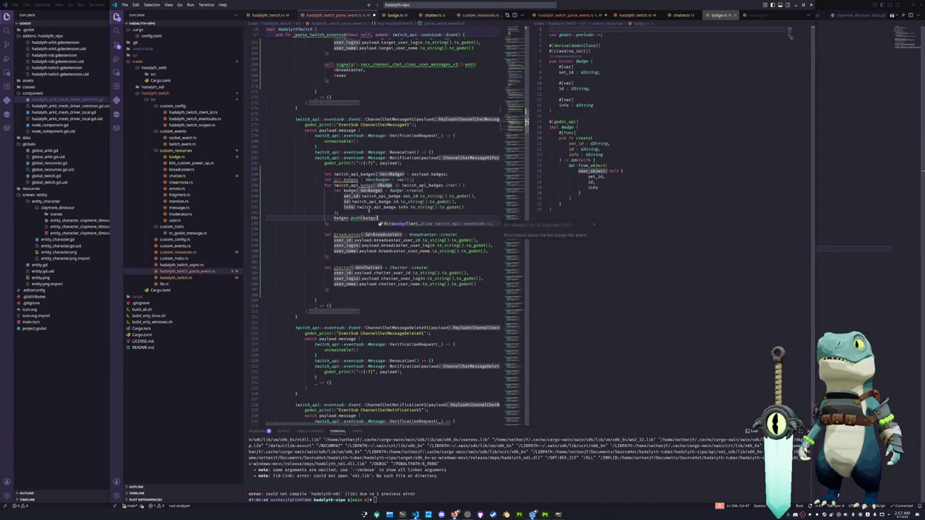
pyautogui.write(';')
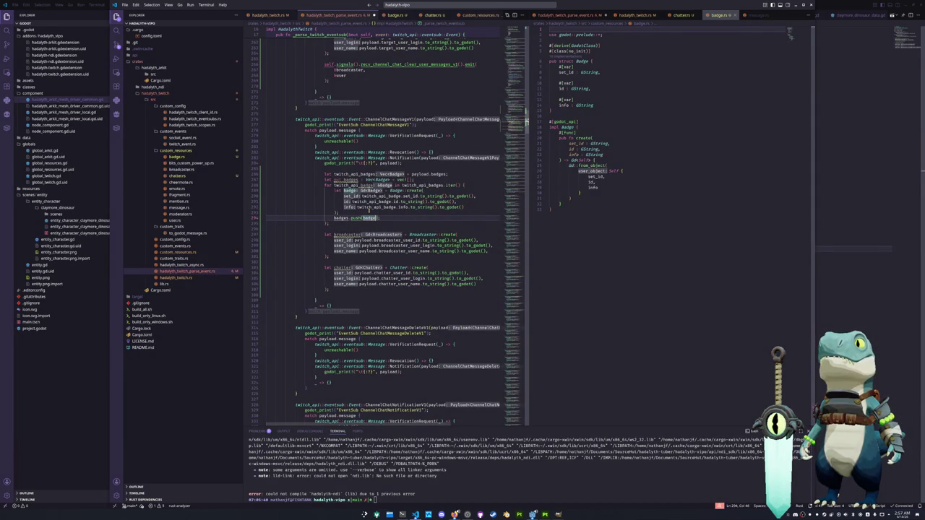
# Step: Revisit the badges declaration, then add a blank line below the broadcaster block
pyautogui.press('Up')
pyautogui.press('Up')
pyautogui.press('Up')
pyautogui.press('Up')
pyautogui.press('Up')
pyautogui.press('Up')
pyautogui.press('Up')
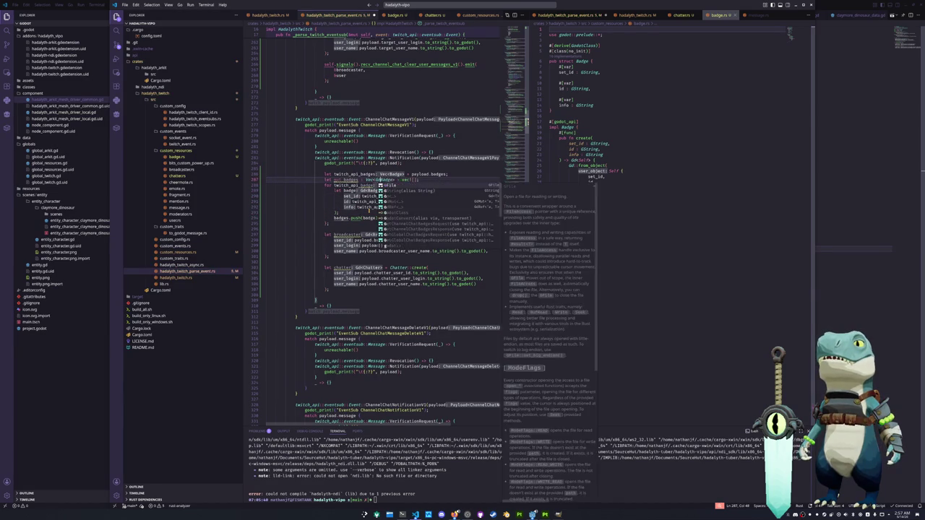
pyautogui.press('Right')
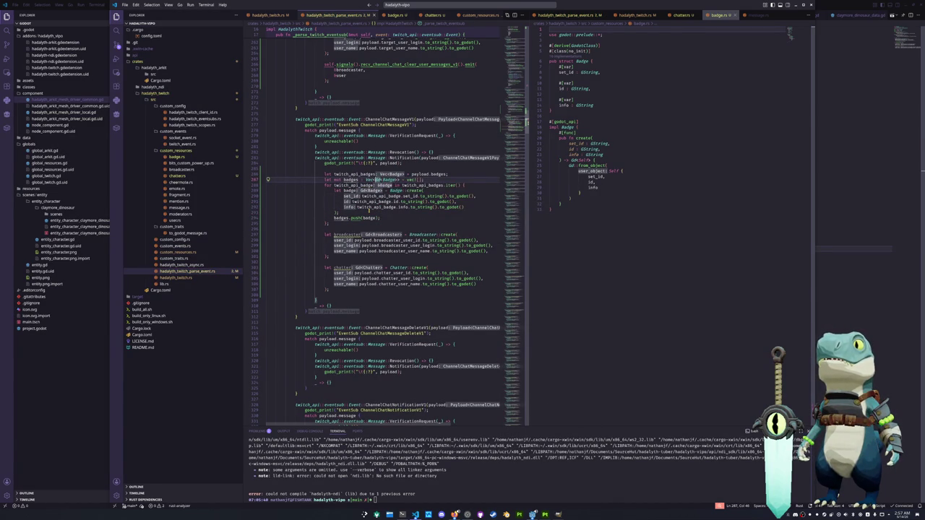
pyautogui.click(373, 207)
pyautogui.press('Down')
pyautogui.press('Down')
pyautogui.press('Down')
pyautogui.press('Down')
pyautogui.press('Down')
pyautogui.press('Down')
pyautogui.press('Down')
pyautogui.press('Up')
pyautogui.press('Up')
pyautogui.press('Up')
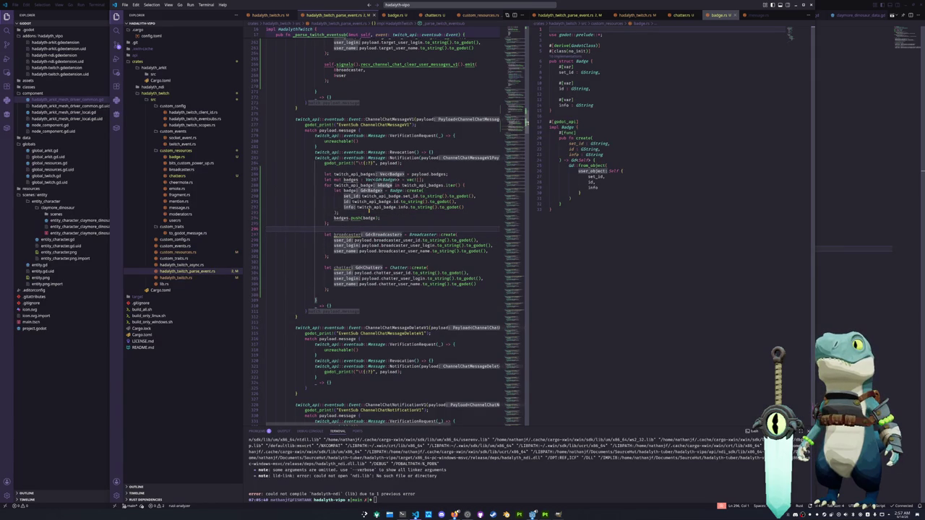
pyautogui.press('Down')
pyautogui.press('Down')
pyautogui.press('Down')
pyautogui.press('Down')
pyautogui.press('Down')
pyautogui.press('Down')
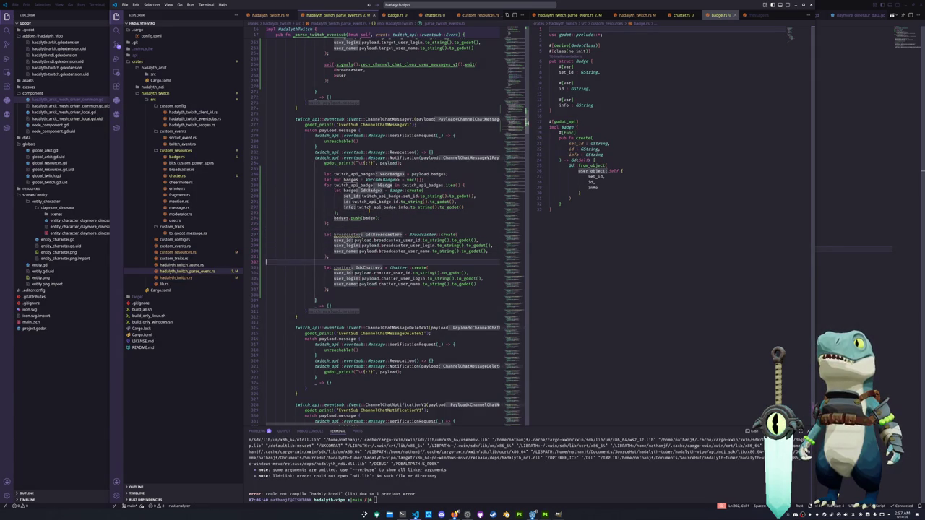
pyautogui.press('Return')
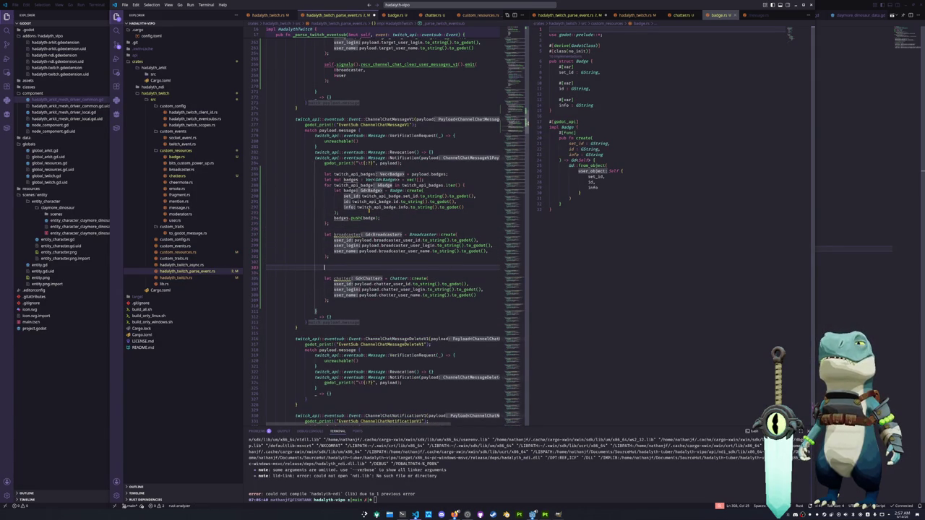
pyautogui.write('le')
# Step: Type payload. and browse suggestions to channel_points_animation_id, then switch to GIMP's birthday card
pyautogui.hotkey('ctrl', 'space')
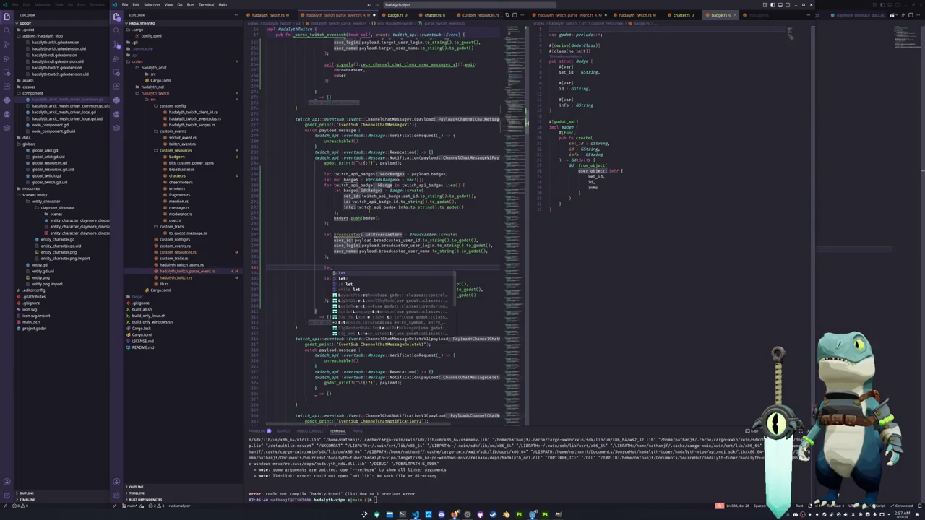
pyautogui.press('Escape')
pyautogui.write('payload.')
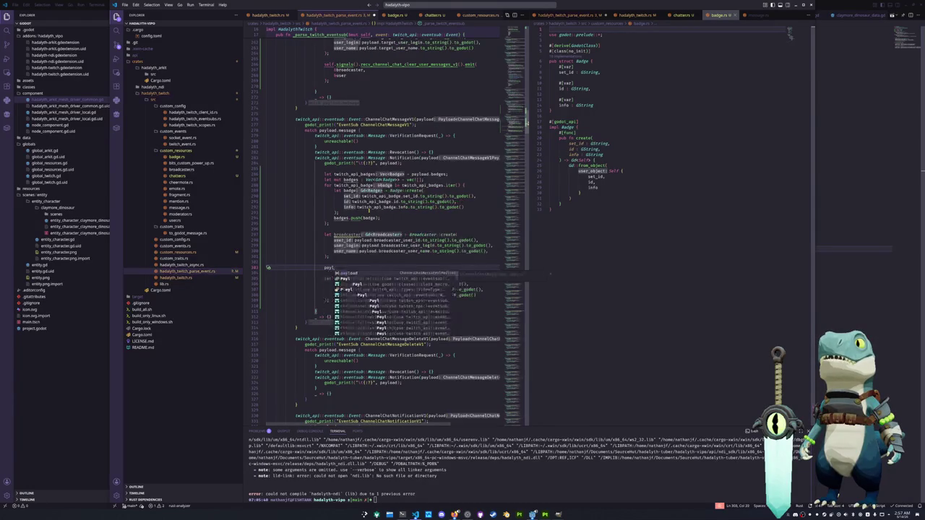
pyautogui.press('Down')
pyautogui.press('Down')
pyautogui.press('Down')
pyautogui.press('Down')
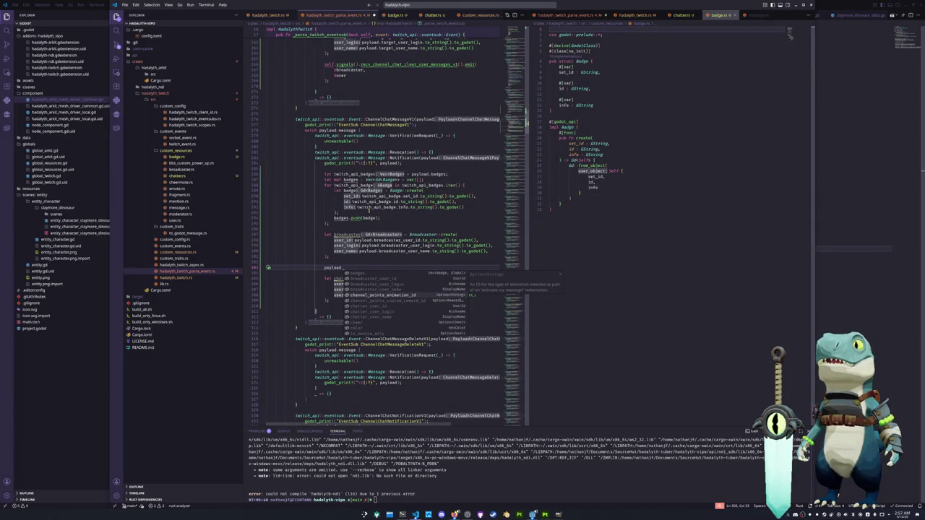
pyautogui.press('Down')
pyautogui.press('Up')
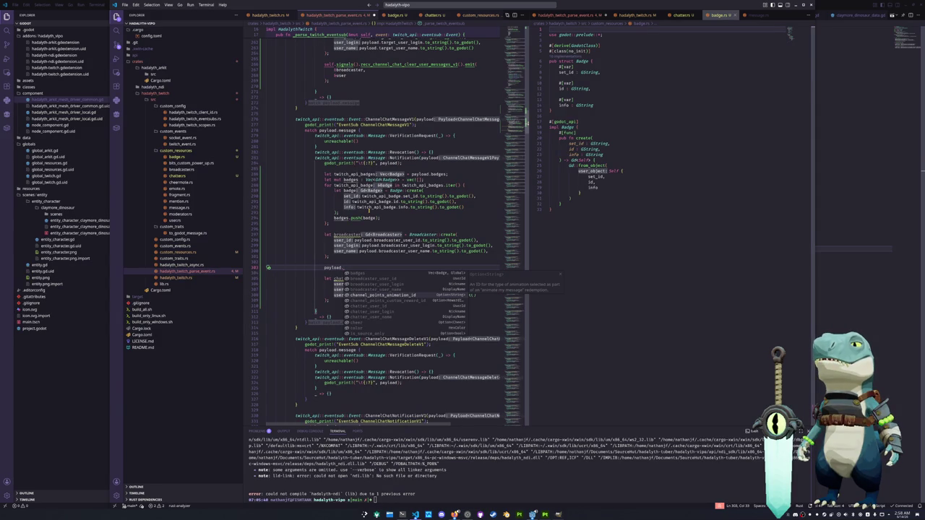
pyautogui.click(558, 515)
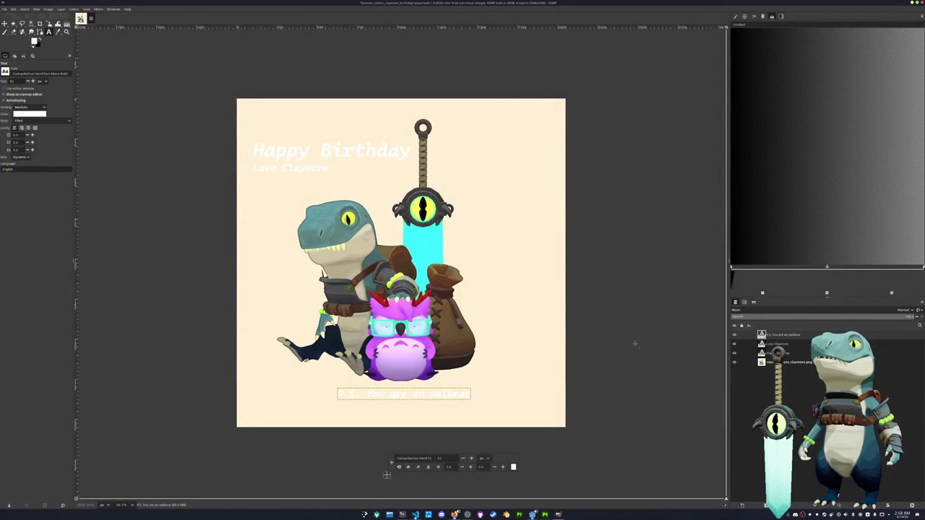
# Step: Give the currently selected text a gold shade in the colour chooser
pyautogui.click(514, 467)
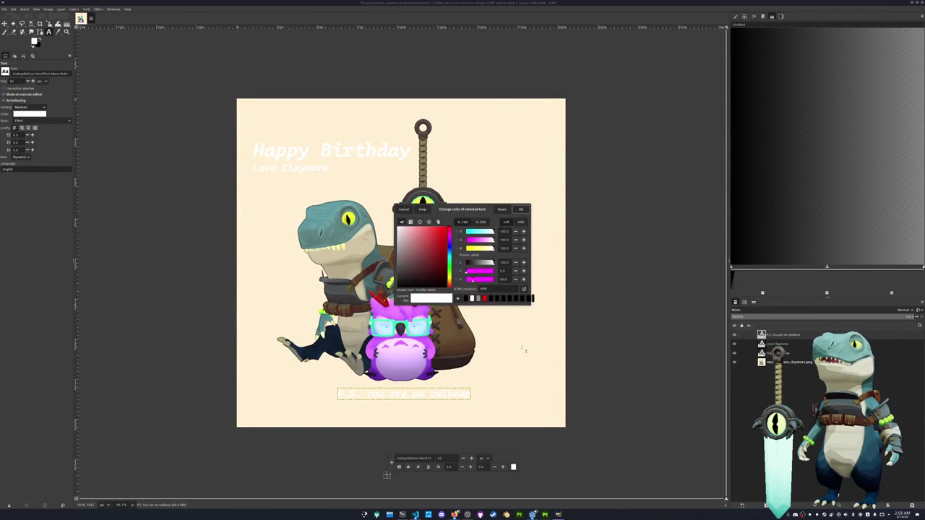
pyautogui.moveTo(468, 278); pyautogui.dragTo(471, 279)
pyautogui.moveTo(426, 253); pyautogui.dragTo(436, 266)
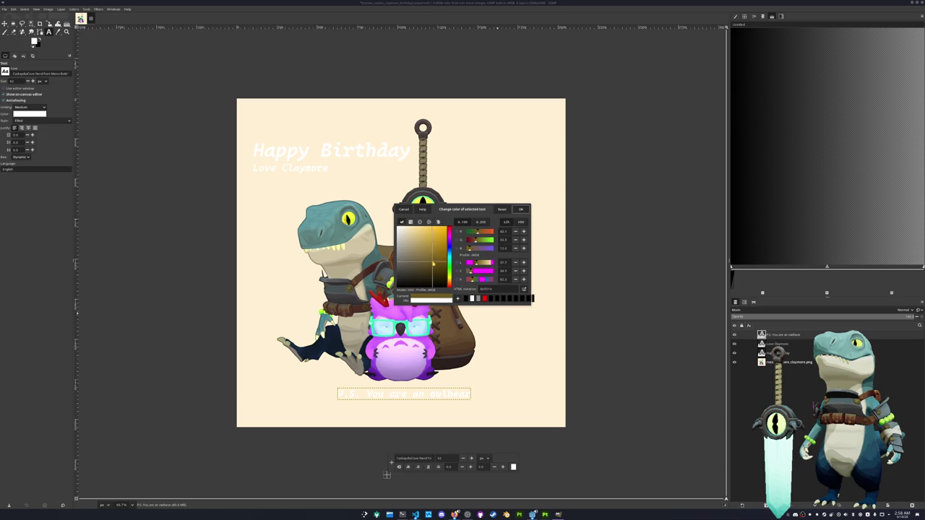
pyautogui.click(521, 208)
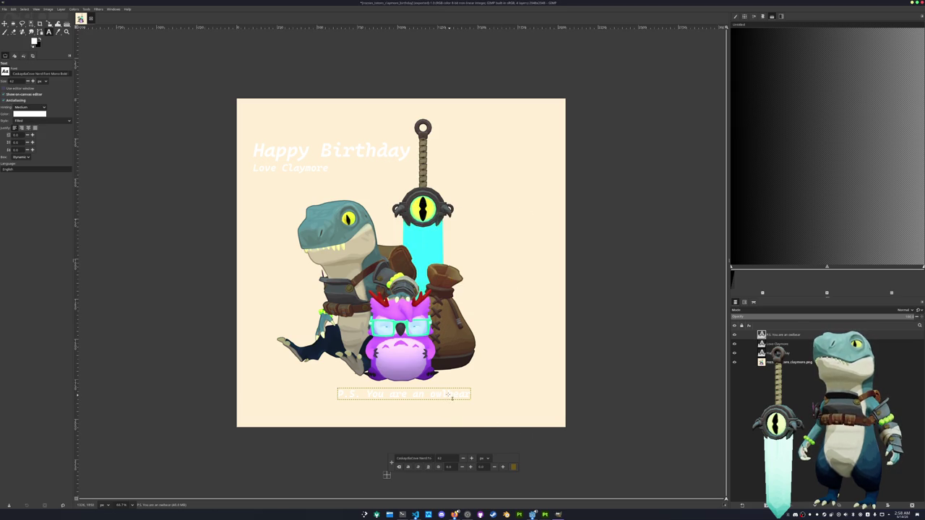
# Step: Recolour the owlbear postscript line gold, fine-tuning the shade
pyautogui.click(451, 397)
pyautogui.hotkey('ctrl', 'a')
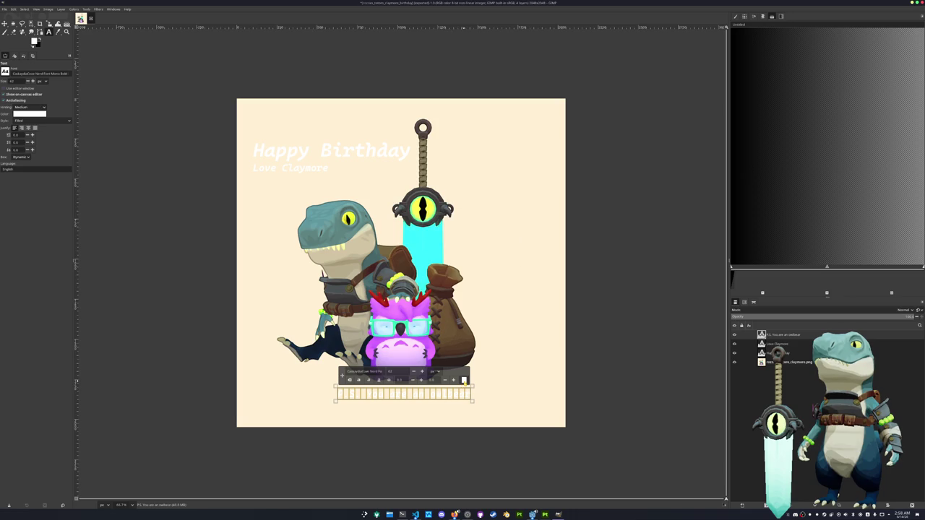
pyautogui.click(464, 380)
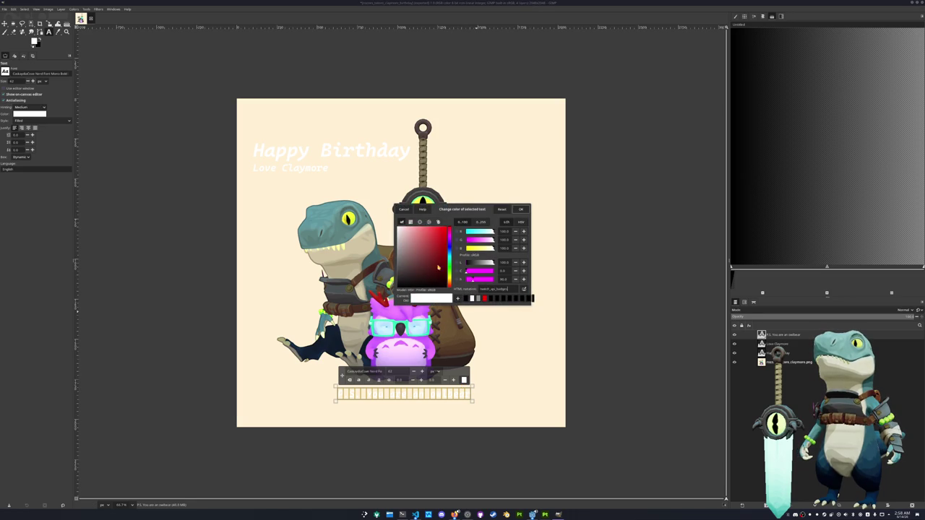
pyautogui.scroll(2, 438, 267)
pyautogui.scroll(3, 438, 265)
pyautogui.moveTo(439, 263); pyautogui.dragTo(442, 255)
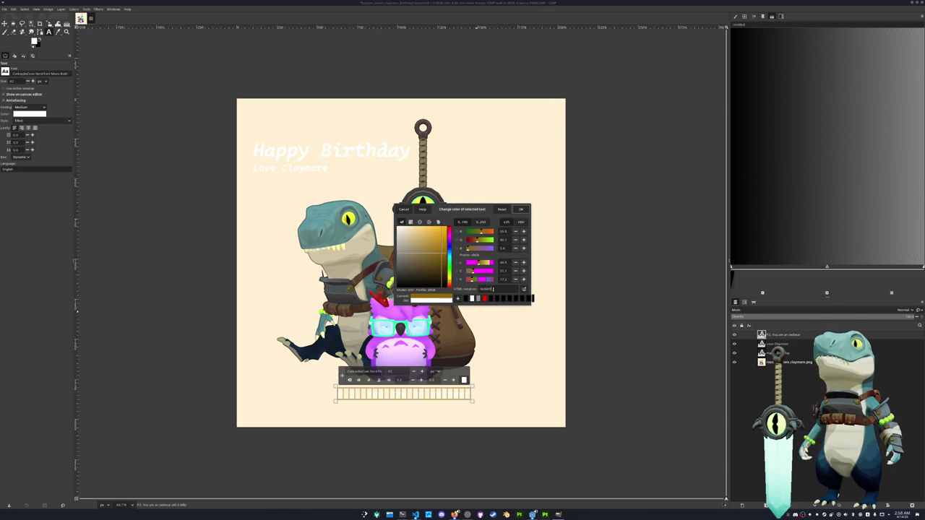
pyautogui.click(520, 208)
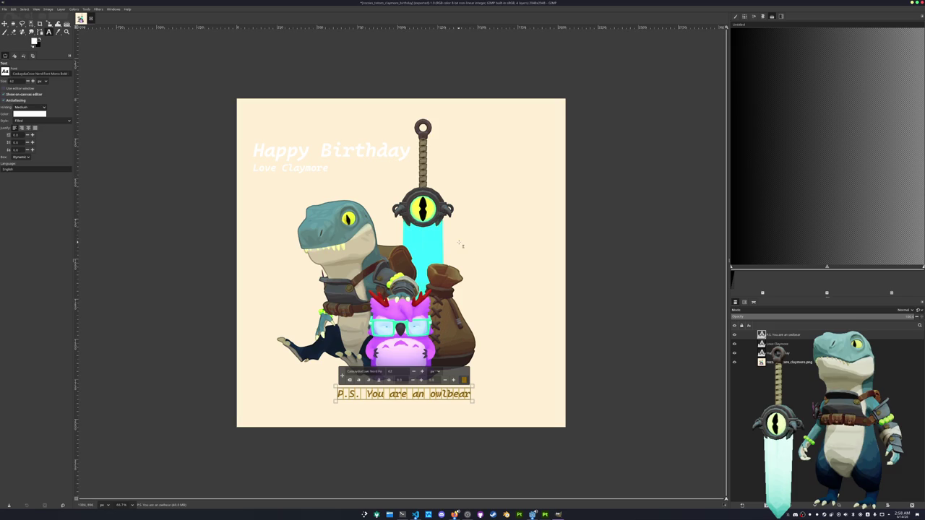
pyautogui.click(463, 379)
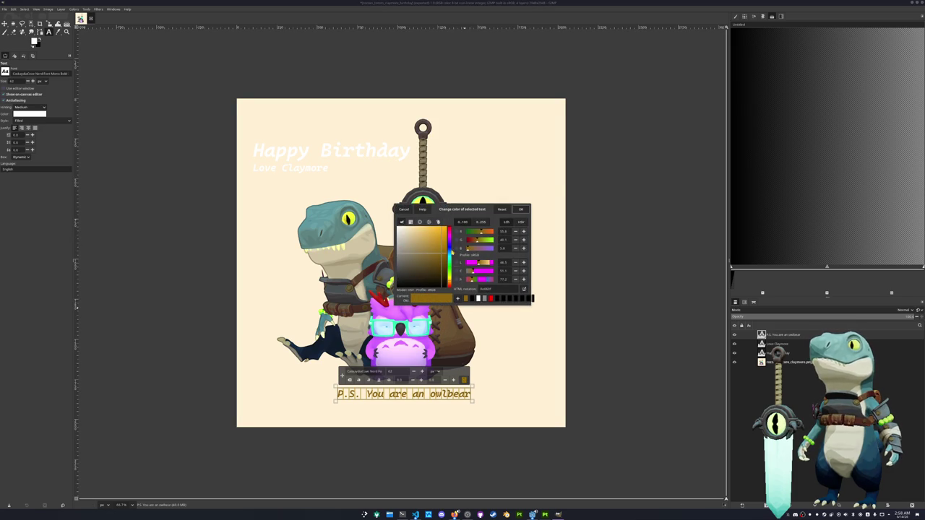
pyautogui.moveTo(443, 252); pyautogui.dragTo(442, 262)
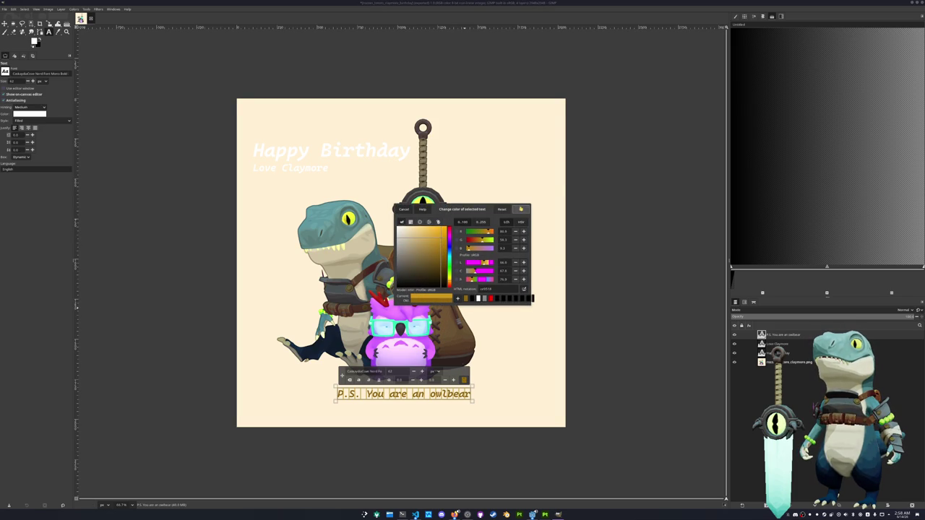
pyautogui.click(520, 209)
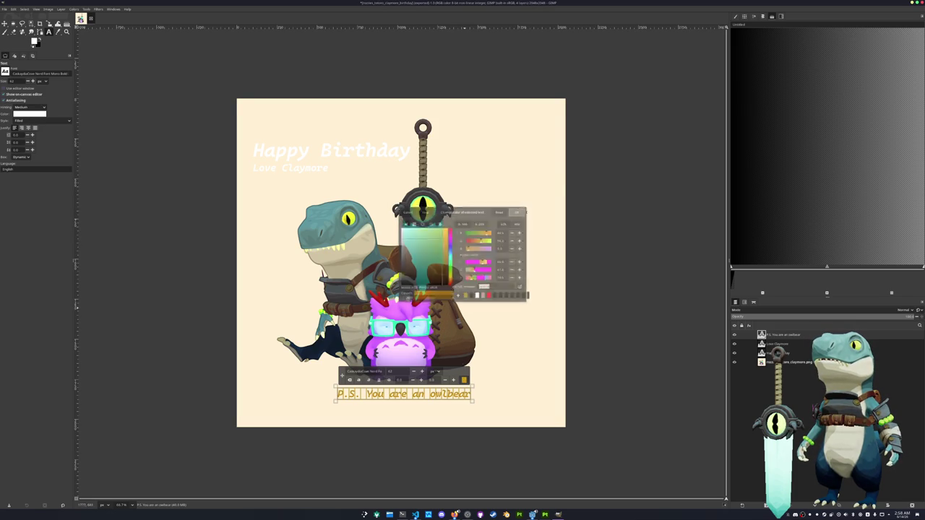
# Step: Make the Love Claymore text gold by pasting the gold hex value
pyautogui.click(310, 168)
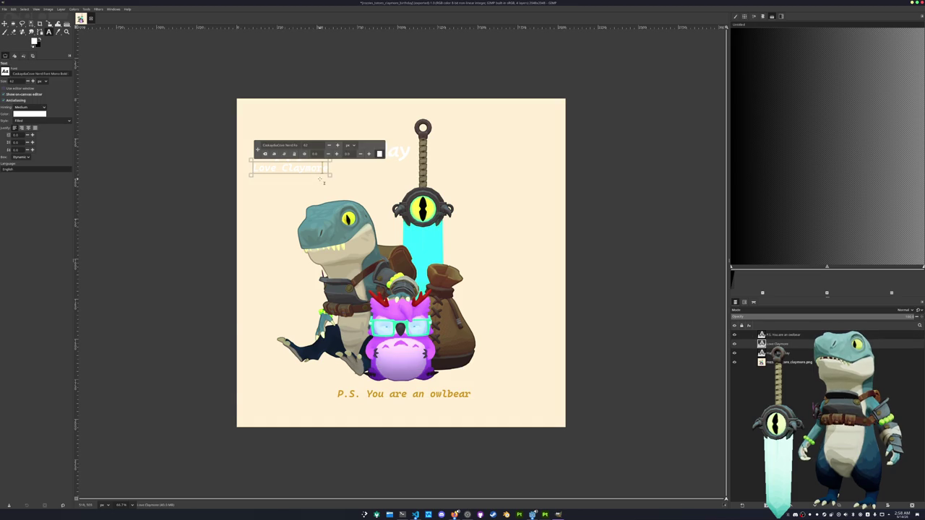
pyautogui.click(379, 153)
pyautogui.hotkey('ctrl', 'v')
pyautogui.press('Return')
pyautogui.click(520, 209)
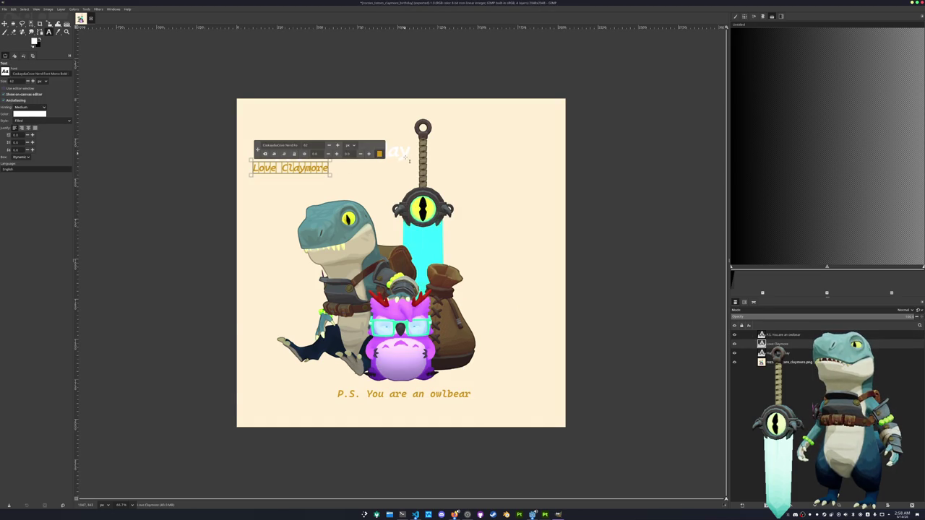
# Step: Select all of the Happy Birthday heading and apply the pasted gold hex colour
pyautogui.click(406, 156)
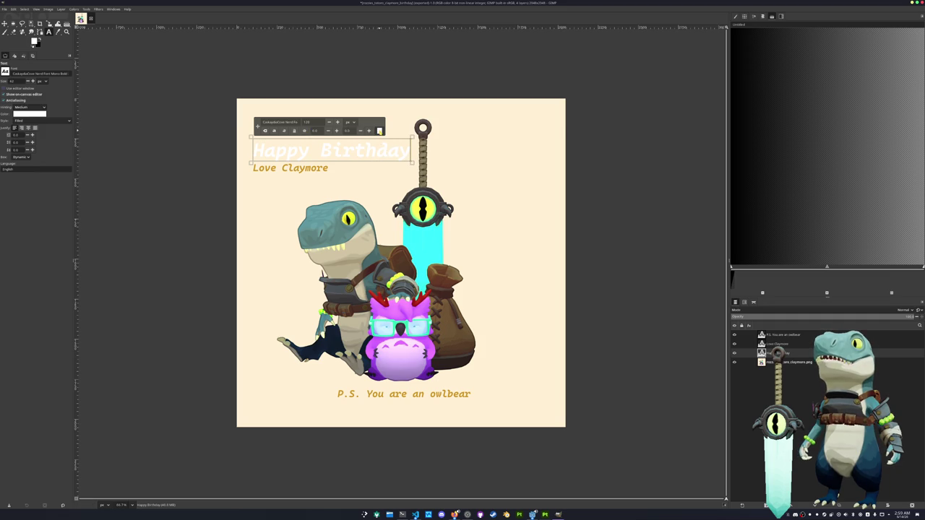
pyautogui.click(379, 130)
pyautogui.hotkey('ctrl', 'v')
pyautogui.press('Return')
pyautogui.click(520, 209)
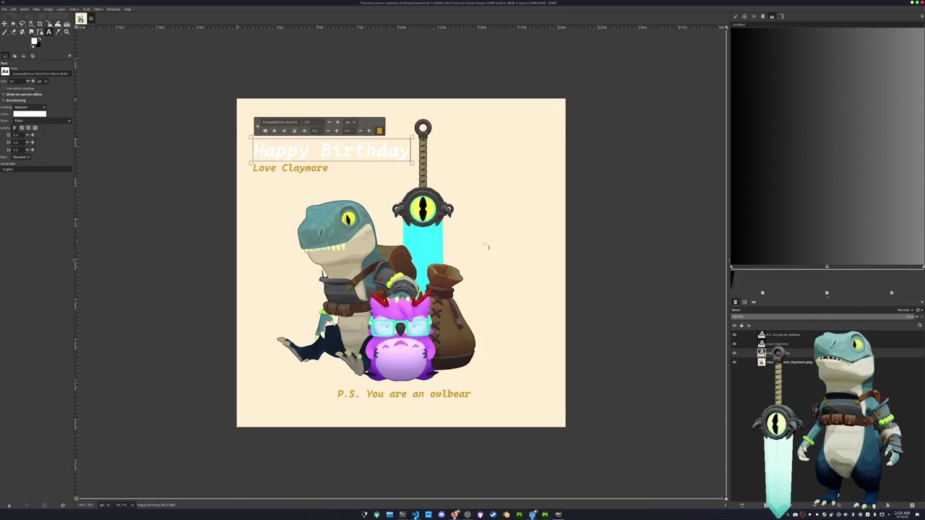
pyautogui.hotkey('ctrl', 'a')
pyautogui.click(379, 131)
pyautogui.hotkey('ctrl', 'v')
pyautogui.press('Return')
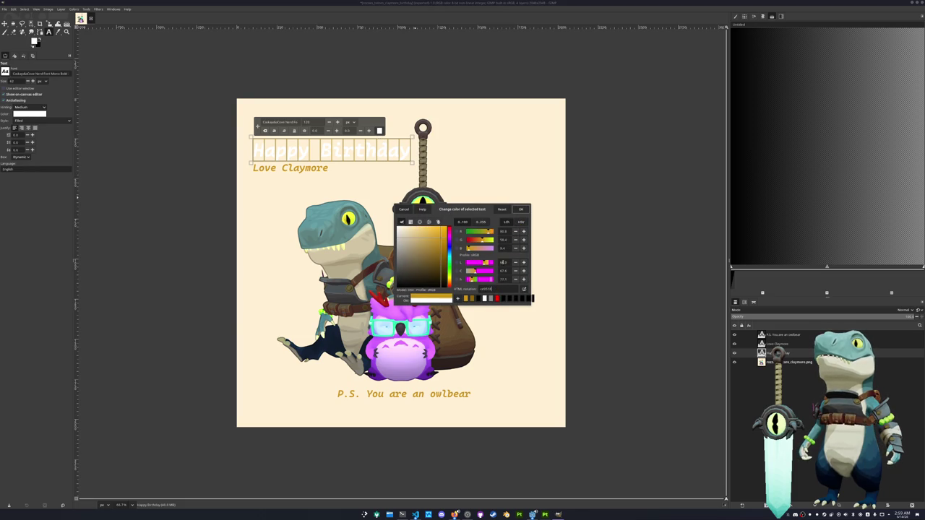
pyautogui.click(520, 209)
# Step: Export the card over rozzies_totoro_claymore_birthday.png, replacing it, and minimize GIMP
pyautogui.hotkey('ctrl', 'shift', 'e')
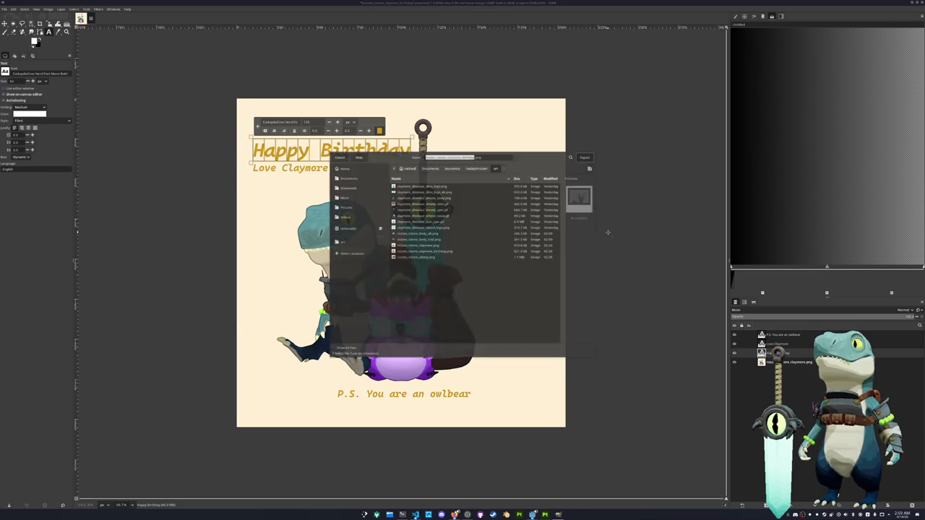
pyautogui.click(587, 156)
pyautogui.press('Return')
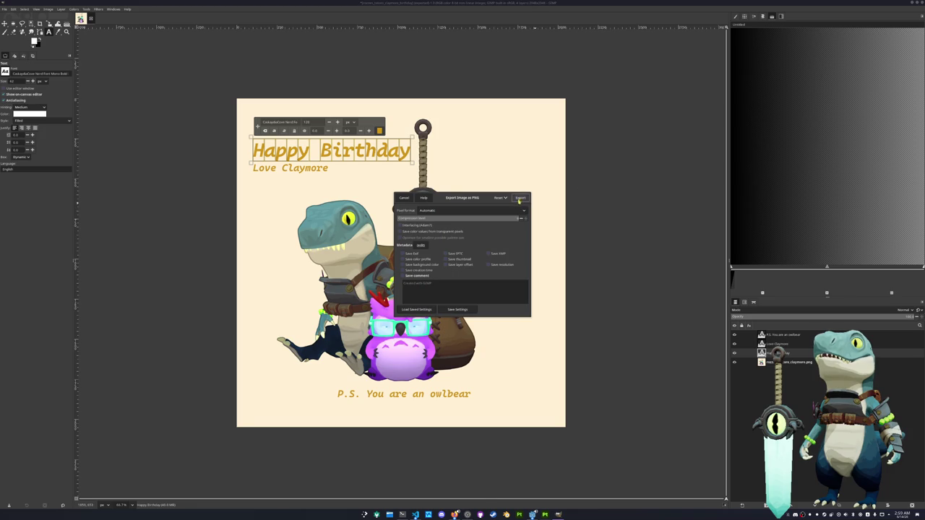
pyautogui.click(520, 197)
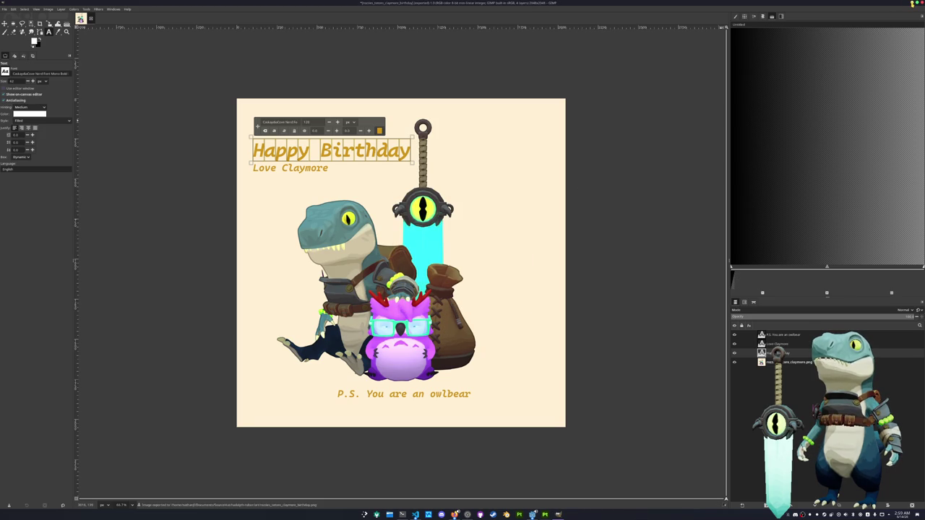
pyautogui.click(912, 4)
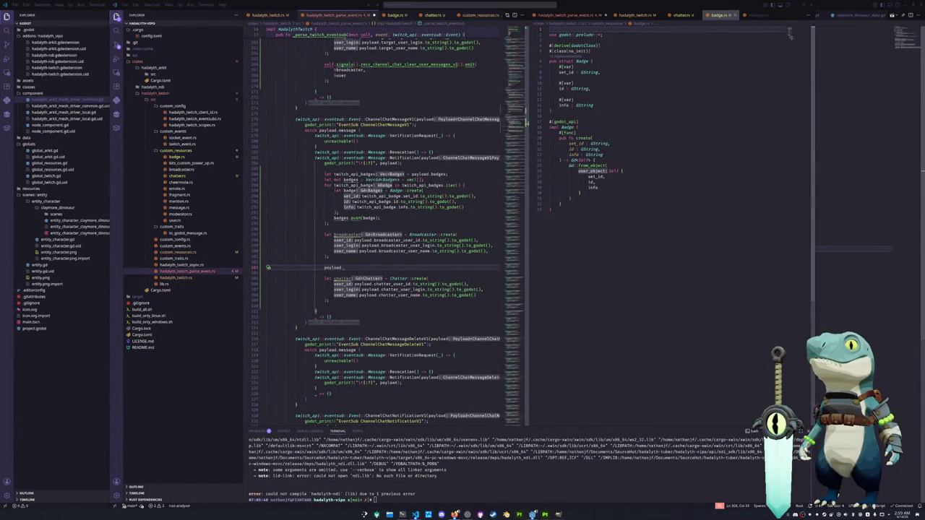
pyautogui.click(389, 514)
pyautogui.click(347, 217)
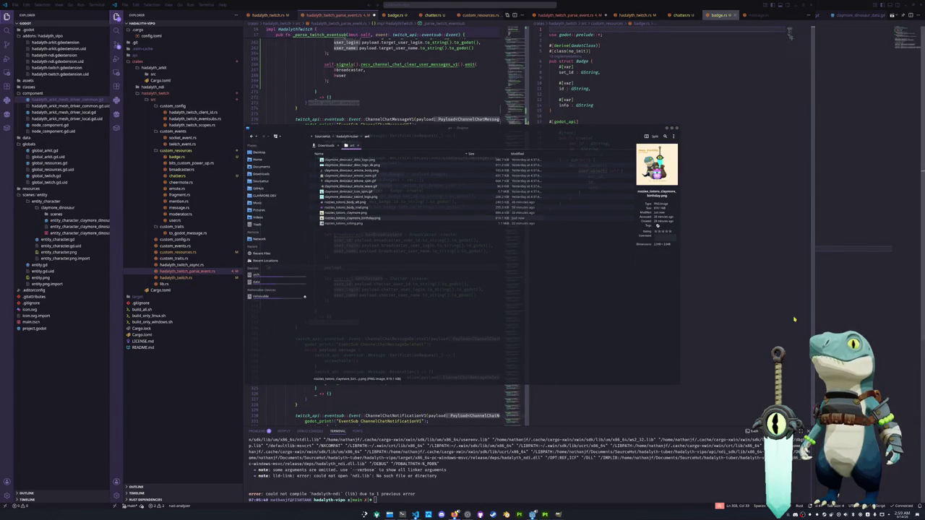
pyautogui.click(494, 250)
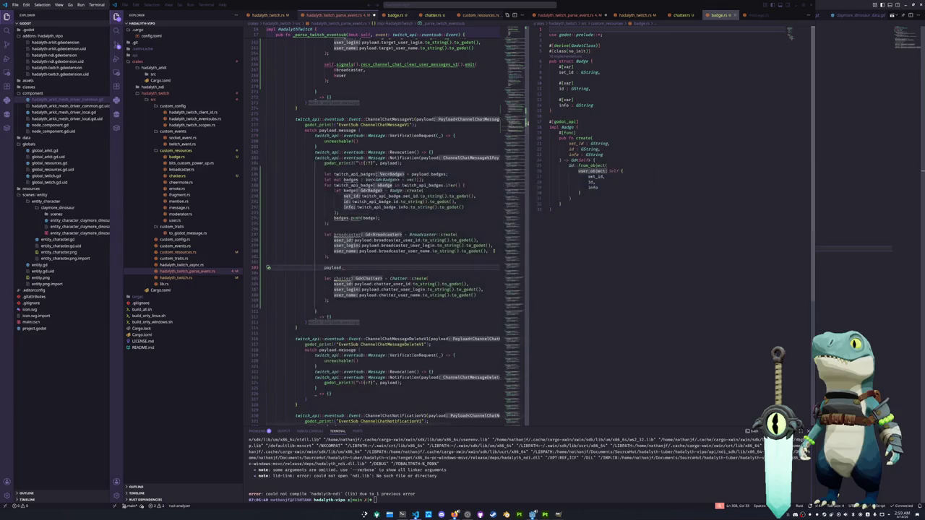
# Step: Assign payload.channel_points_animation_id to a new channel_points_animation_id variable on line 381
pyautogui.click(315, 311)
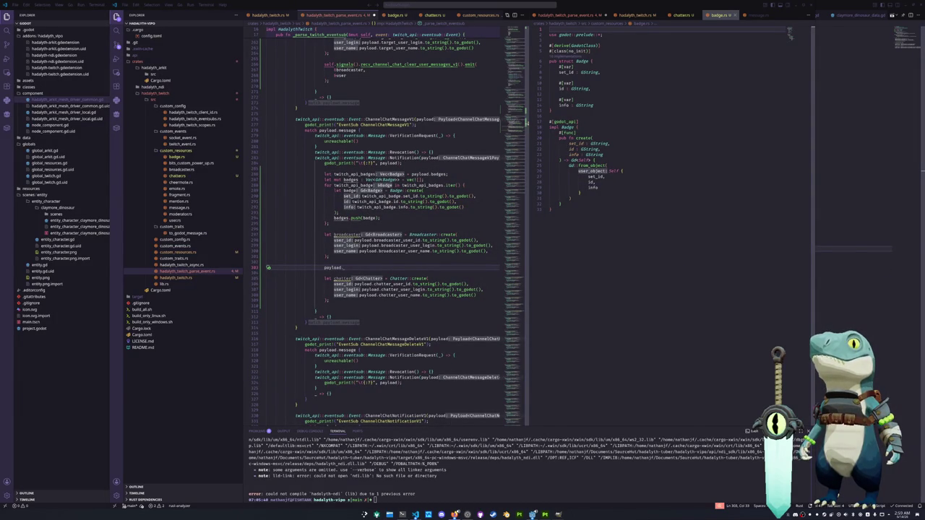
pyautogui.click(351, 268)
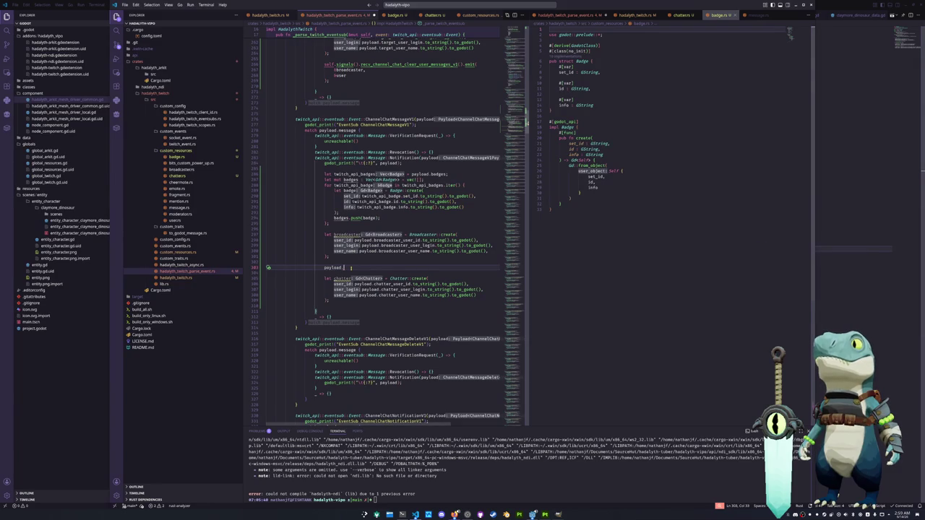
pyautogui.hotkey('ctrl', 'space')
pyautogui.press('Down')
pyautogui.press('Down')
pyautogui.press('Down')
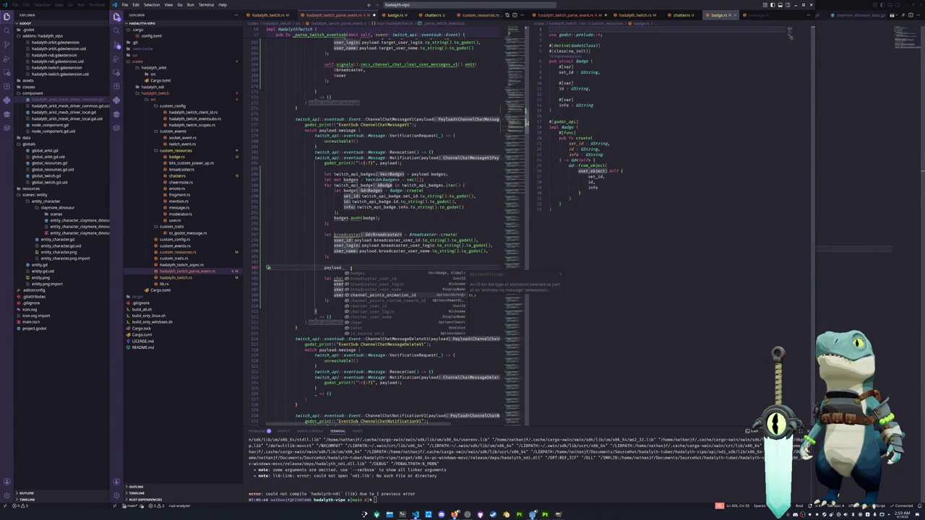
pyautogui.press('Return')
pyautogui.press('Home')
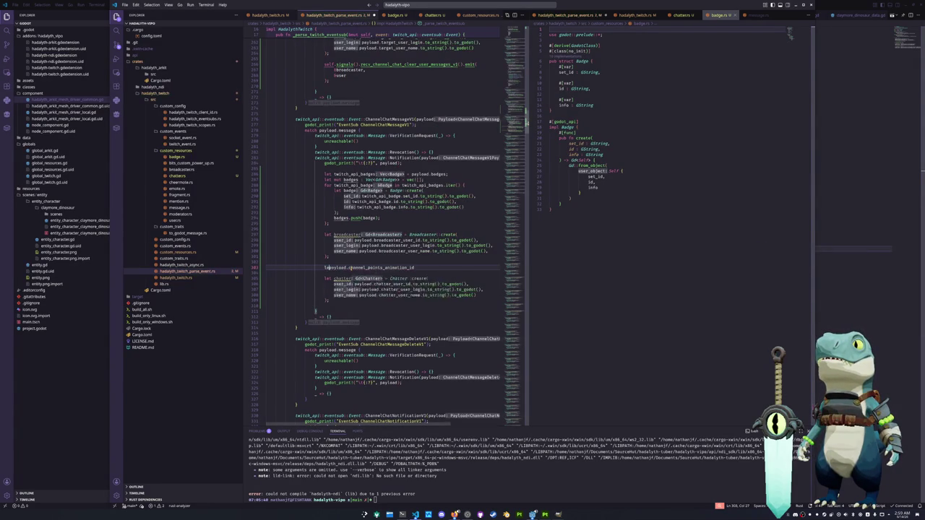
pyautogui.write('let channel_points_animation_id = payload.channel_points')
pyautogui.press('End')
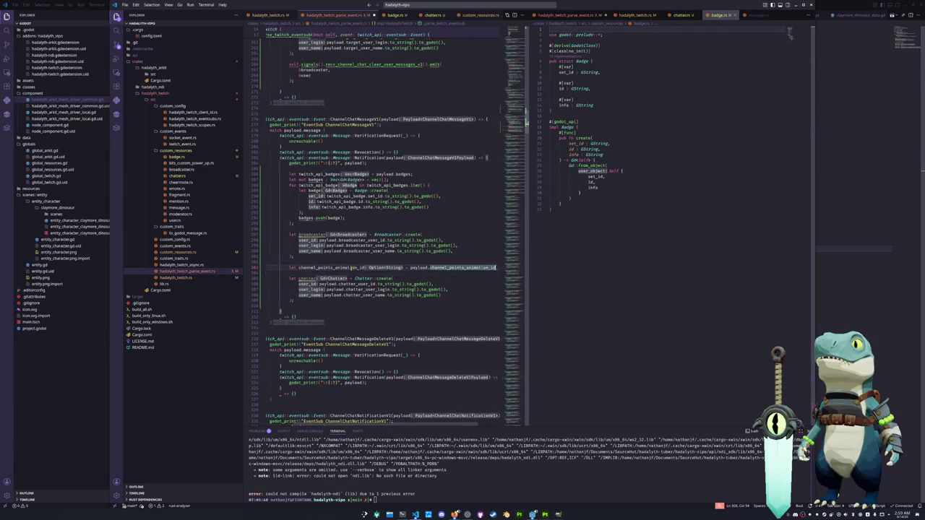
pyautogui.write(';')
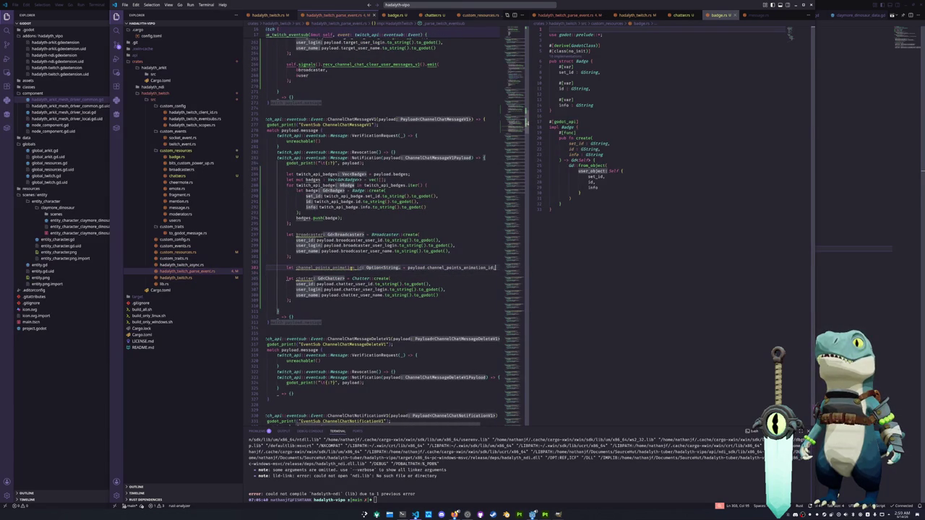
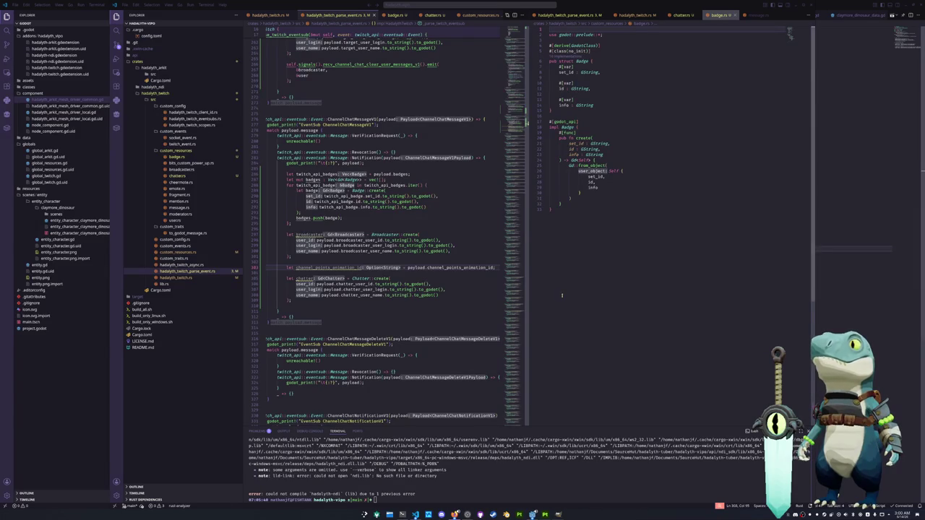
# Step: Below the animation id declaration, start a `let channel_points_animation_id = match {` block
pyautogui.click(266, 273)
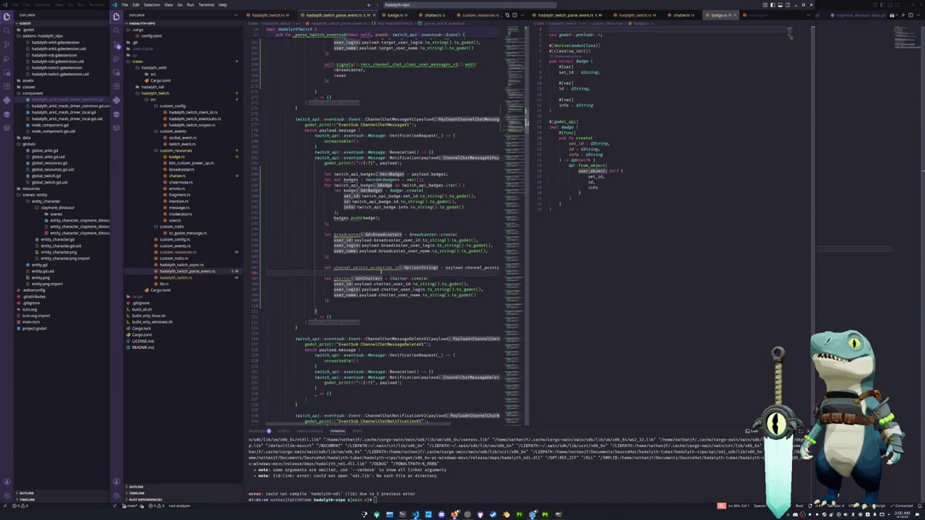
pyautogui.press('Return')
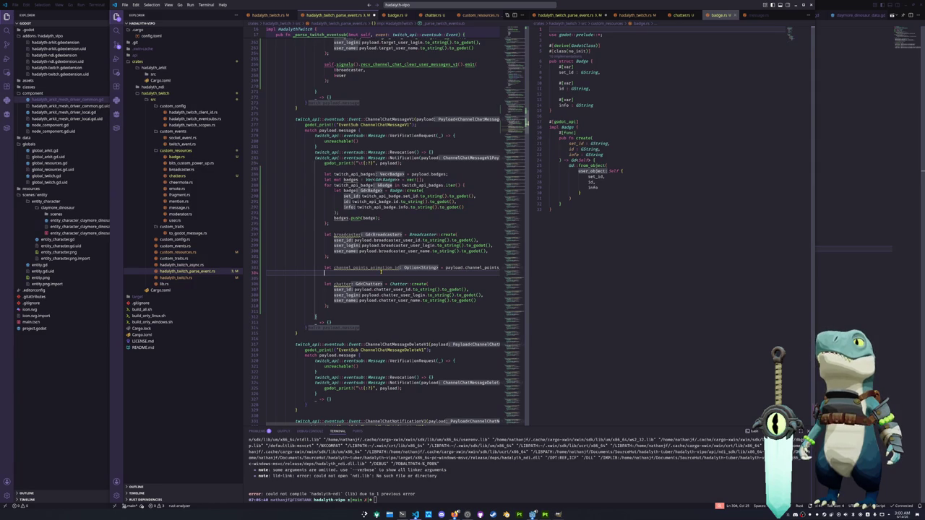
pyautogui.write('tch channel_points_animation_id')
pyautogui.press('Home')
pyautogui.hotkey('ctrl', 'shift', 'Right')
pyautogui.write('let')
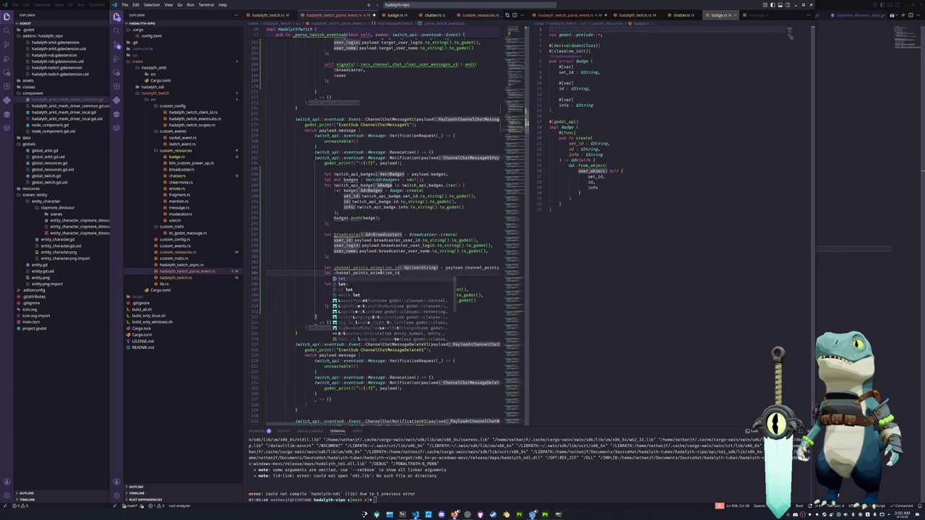
pyautogui.write(' = match')
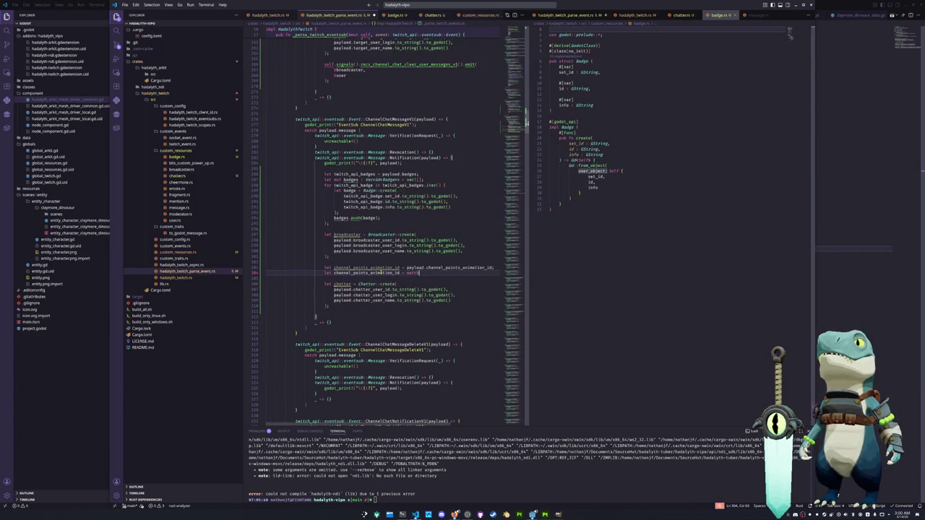
pyautogui.write(' {')
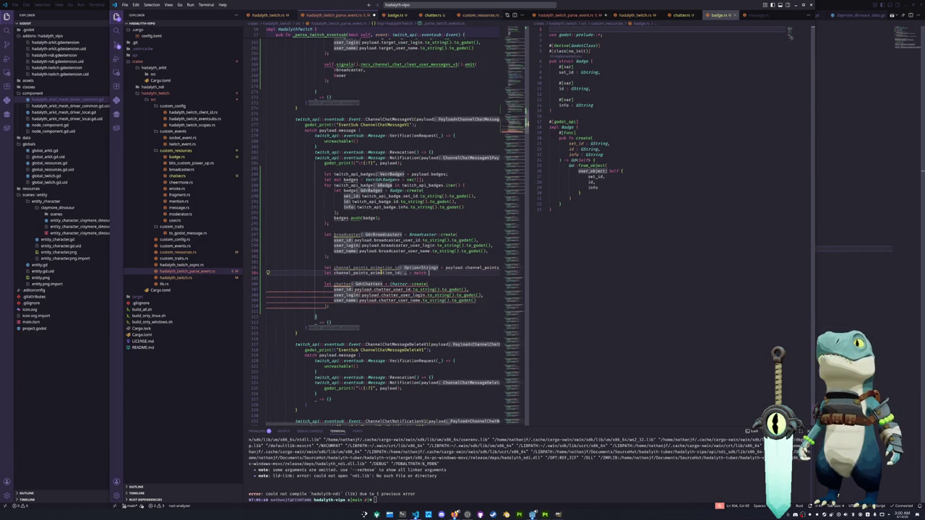
pyautogui.press('Return')
pyautogui.click(378, 273)
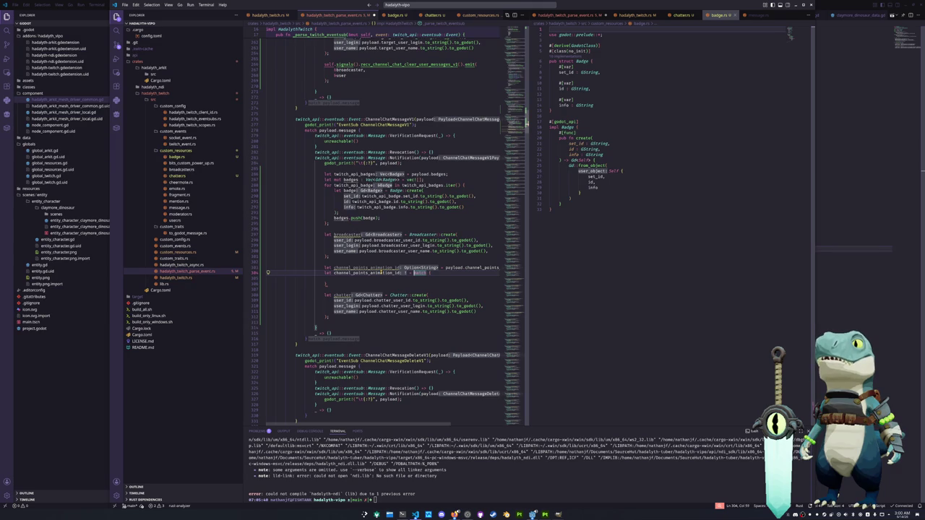
pyautogui.press('End')
# Step: Match on channel_points_animation_id with a Some arm that returns the id
pyautogui.write('channel_points_animation_id')
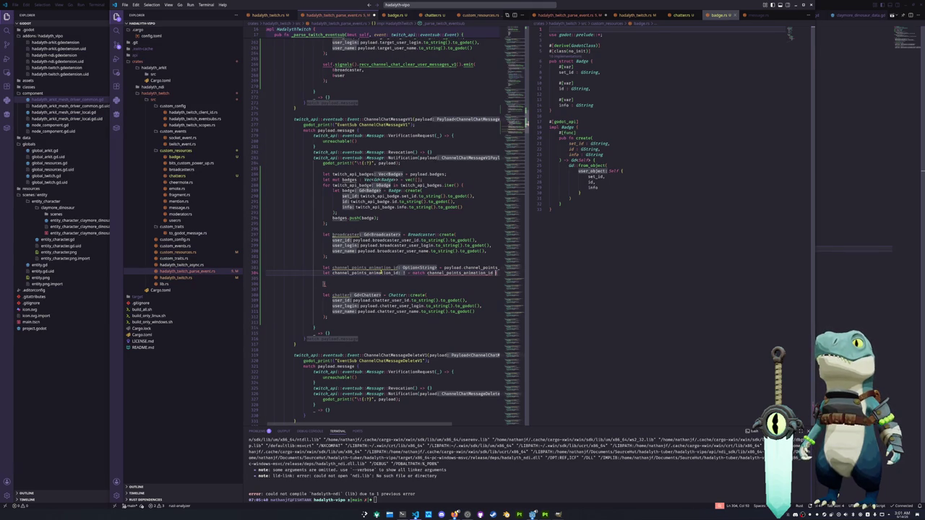
pyautogui.press('Down')
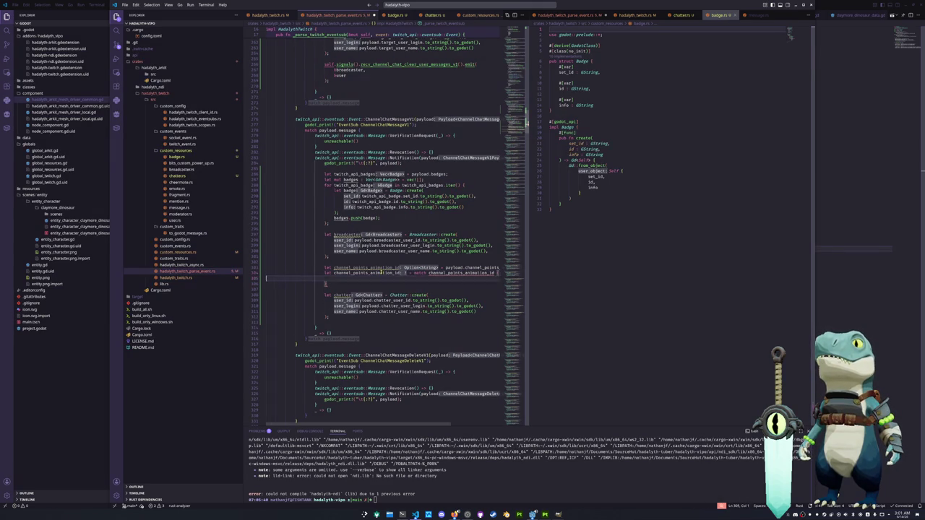
pyautogui.moveTo(461, 273)
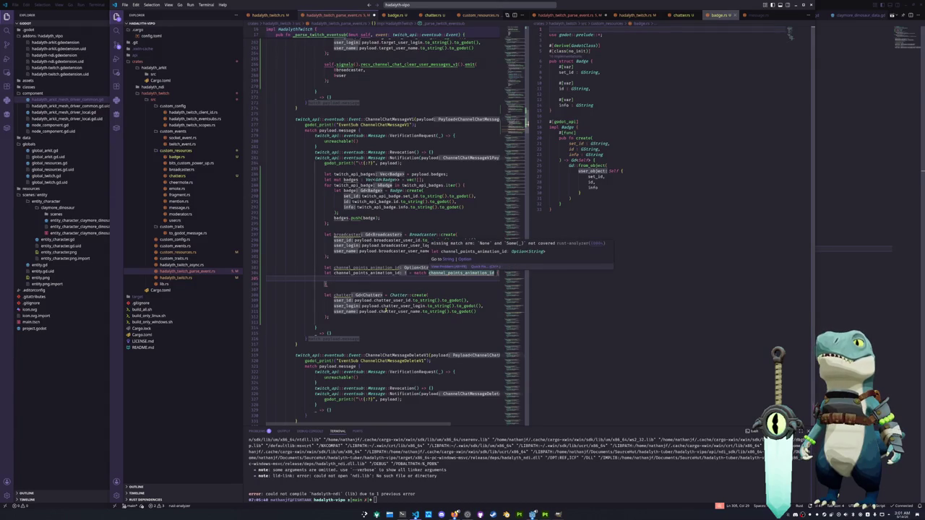
pyautogui.write('Some(channel')
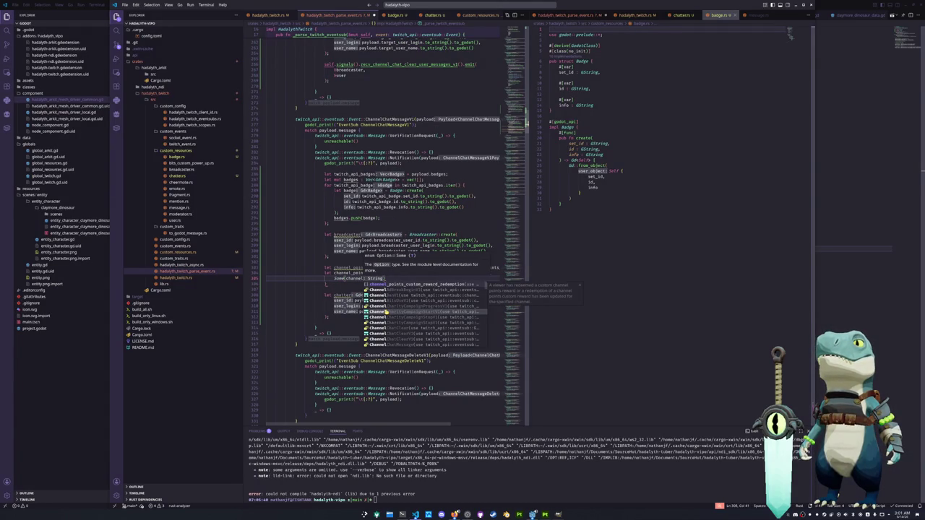
pyautogui.write('_points_animation_id')
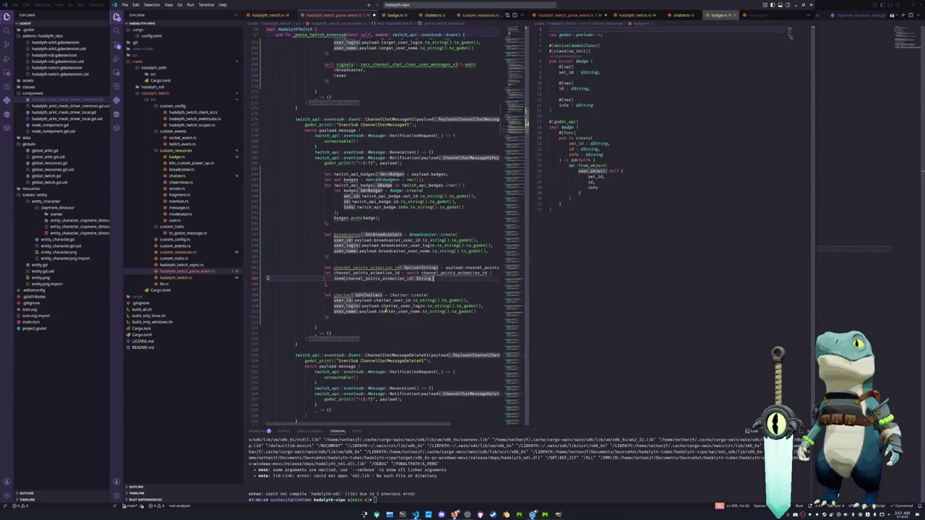
pyautogui.write(') => {')
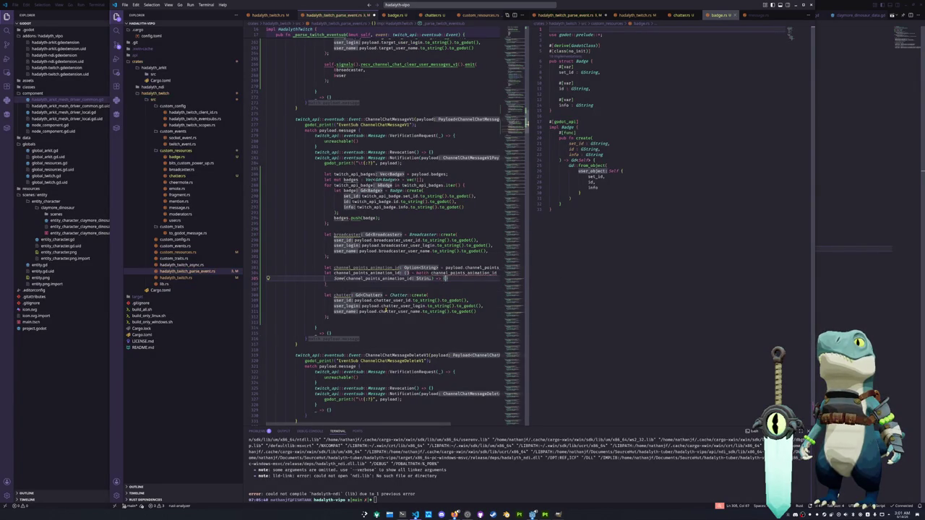
pyautogui.press('Return')
pyautogui.write('channel_po')
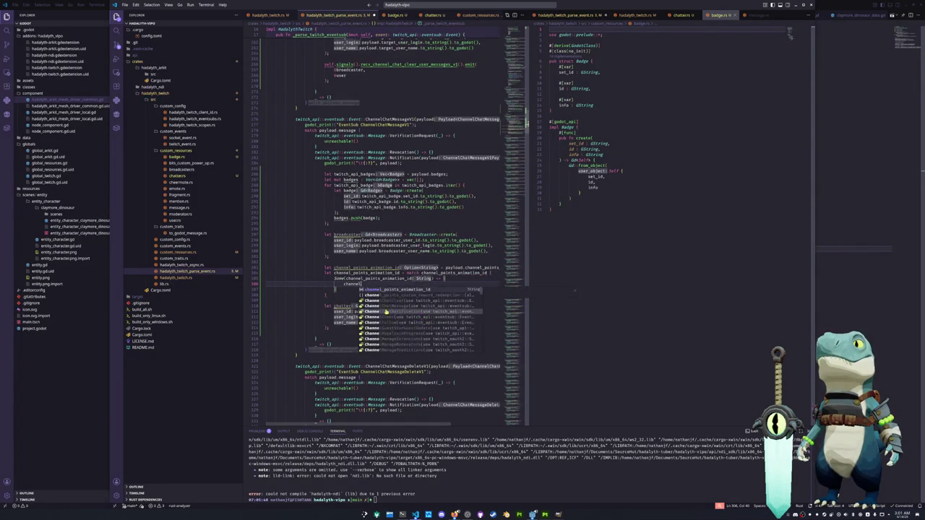
pyautogui.press('Tab')
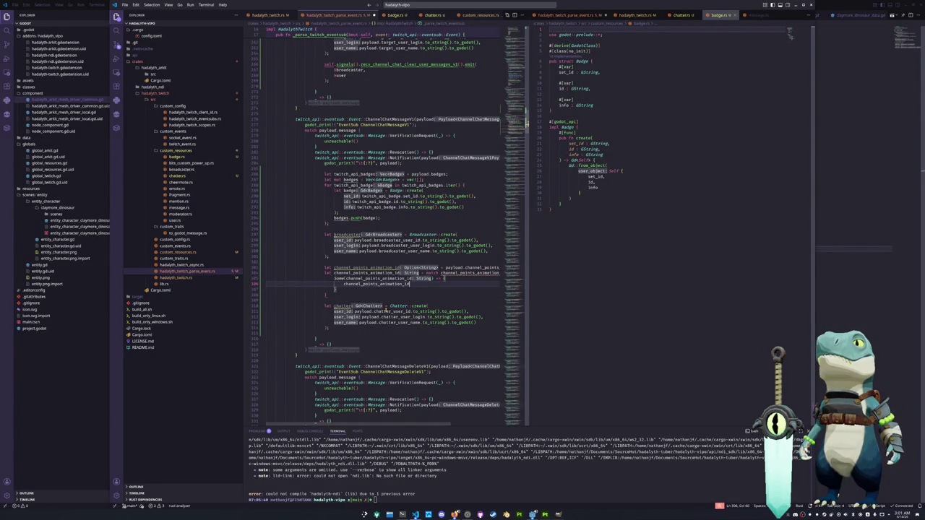
# Step: Add a None arm that returns "".to_string()
pyautogui.press('Down')
pyautogui.press('Return')
pyautogui.write('None => {')
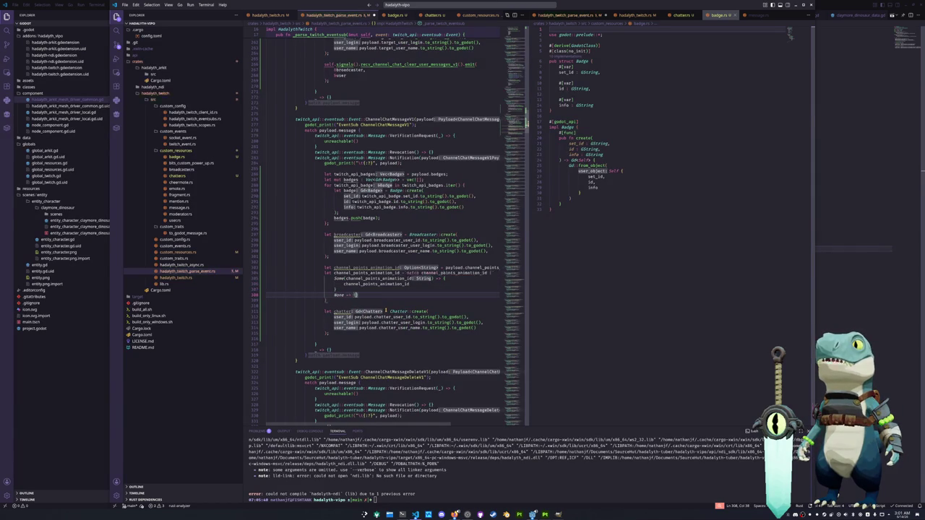
pyautogui.write('> ""')
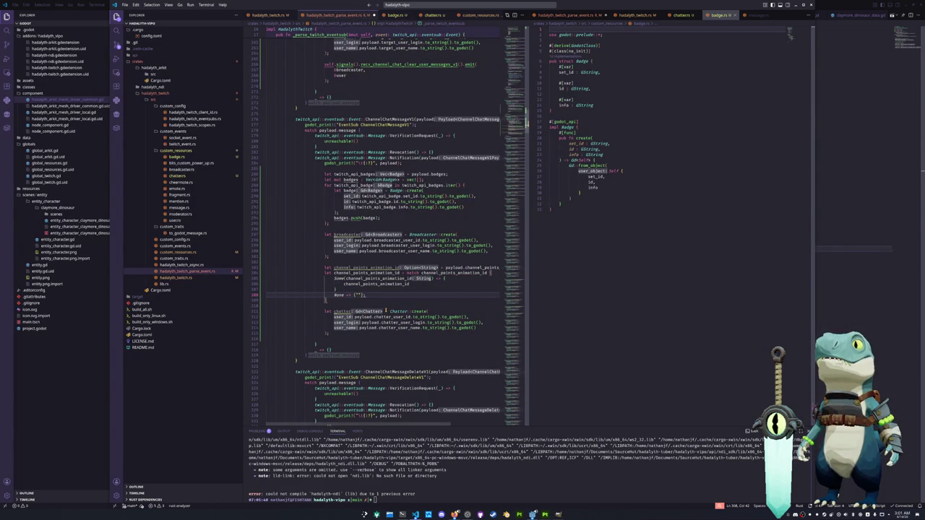
pyautogui.write(',')
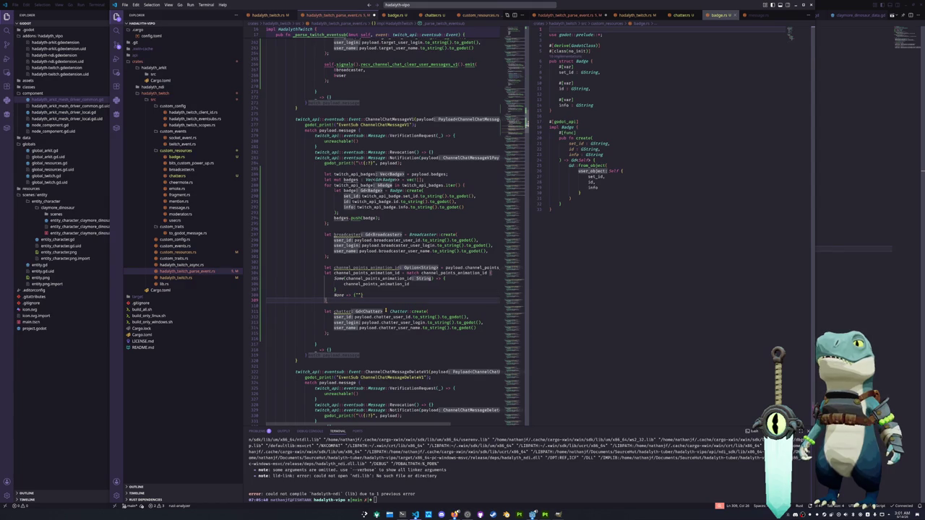
pyautogui.press('Up')
pyautogui.press('Right')
pyautogui.press('Right')
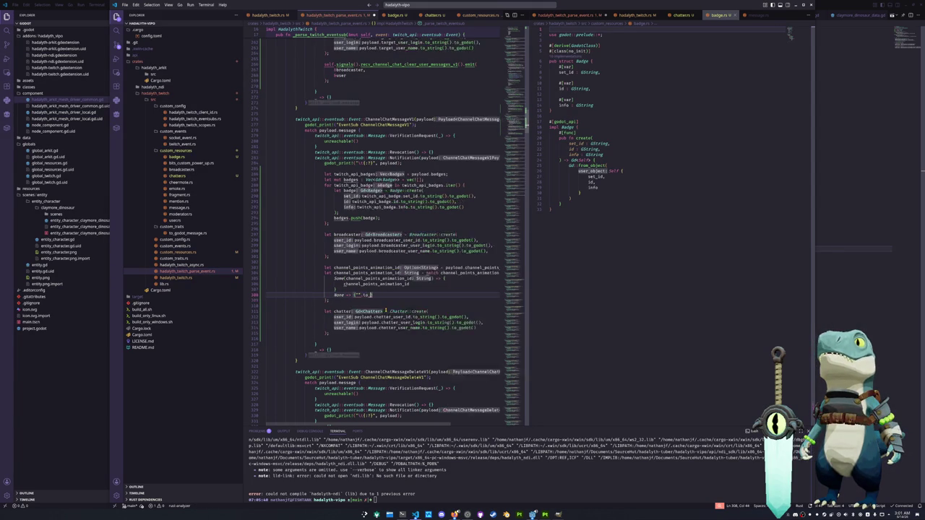
pyautogui.write('.to_string')
pyautogui.press('Return')
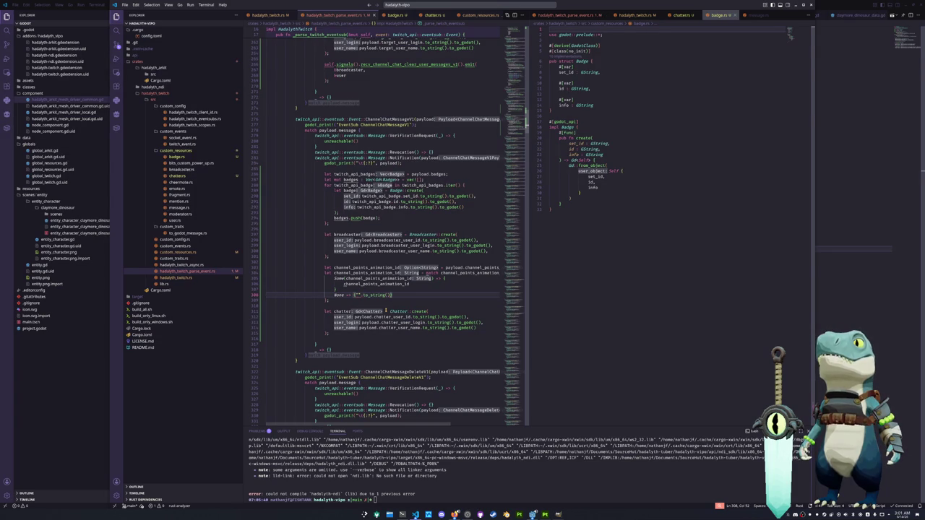
# Step: Append .to_godot() after the match's closing brace
pyautogui.press('Down')
pyautogui.write('.to_godot')
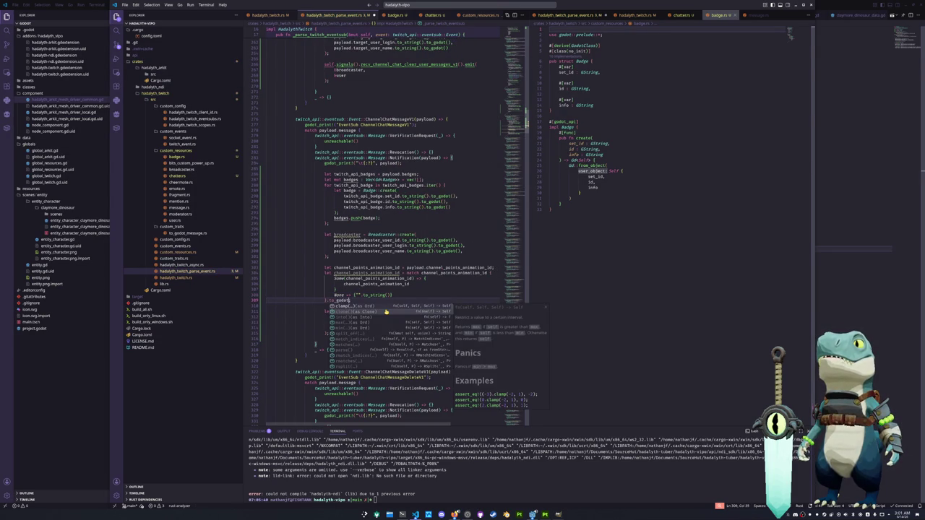
pyautogui.press('Return')
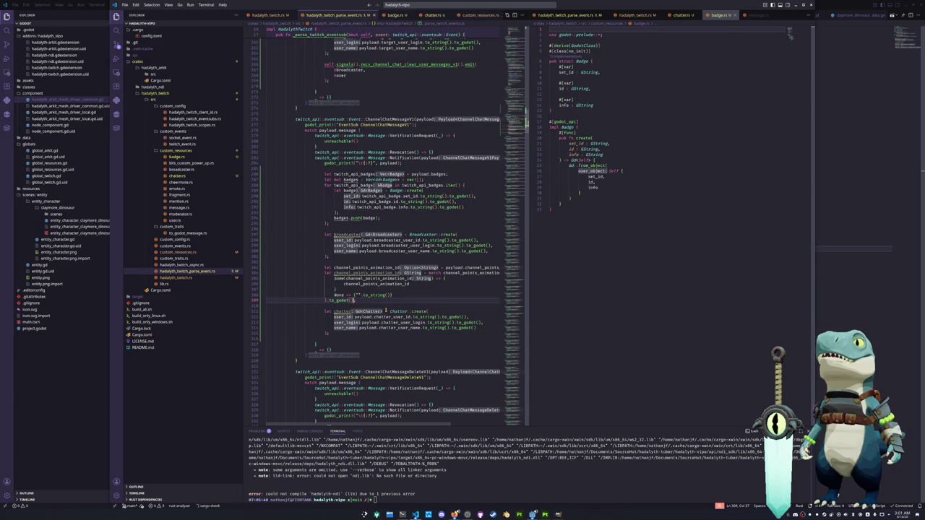
pyautogui.press('Down')
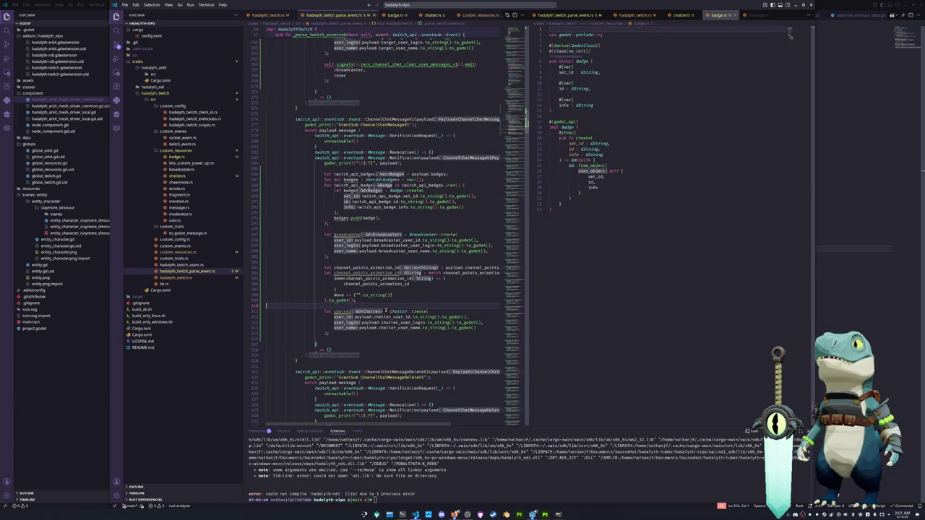
# Step: On a new line, type payload. and browse its channel-points field suggestions
pyautogui.press('Return')
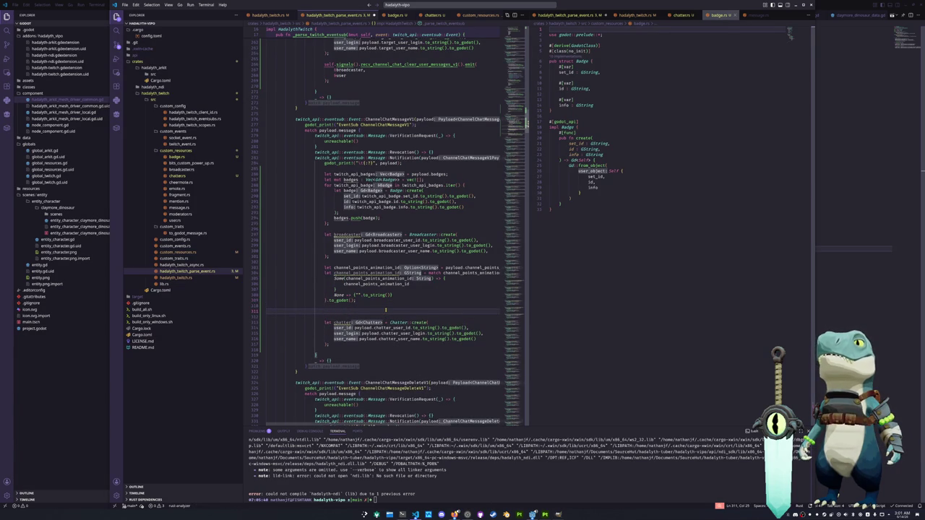
pyautogui.write('payload')
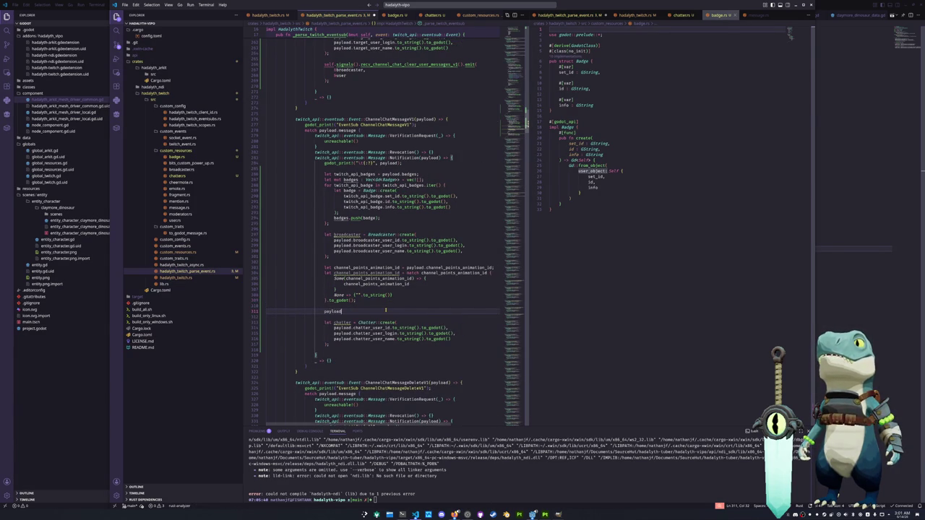
pyautogui.write('.')
pyautogui.press('Down')
pyautogui.press('Down')
pyautogui.press('Down')
pyautogui.press('Down')
pyautogui.press('Down')
pyautogui.press('Down')
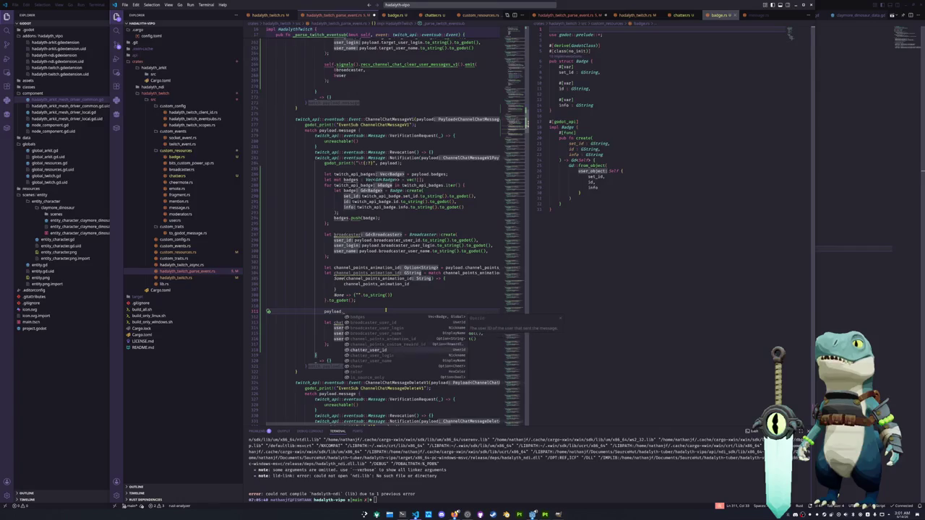
pyautogui.press('Down')
pyautogui.press('Up')
pyautogui.press('Up')
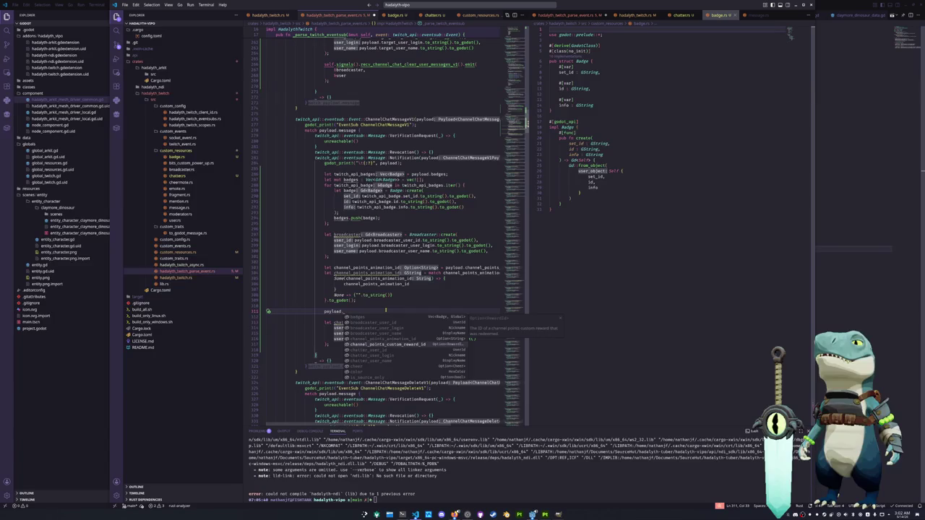
pyautogui.press('Up')
pyautogui.press('Down')
pyautogui.press('Up')
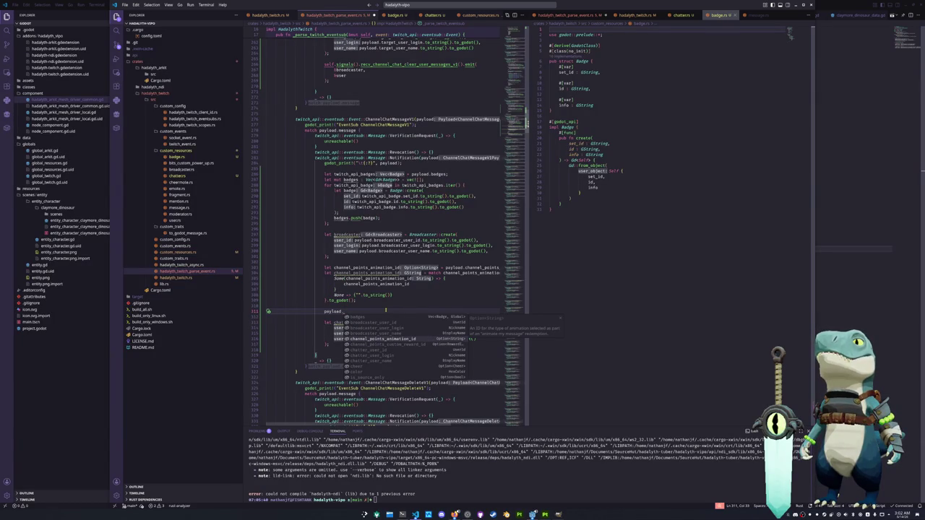
pyautogui.press('Escape')
pyautogui.press('BackSpace')
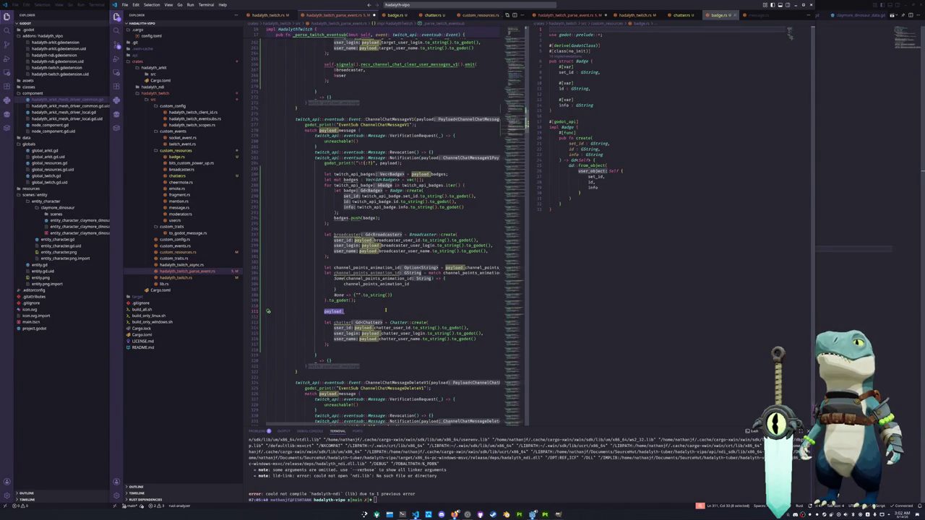
pyautogui.write('.')
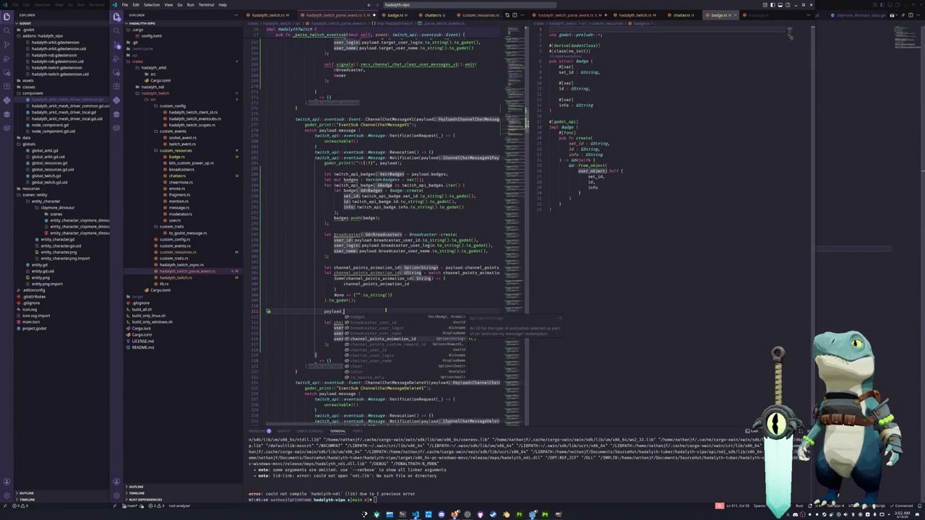
pyautogui.press('Down')
pyautogui.press('Up')
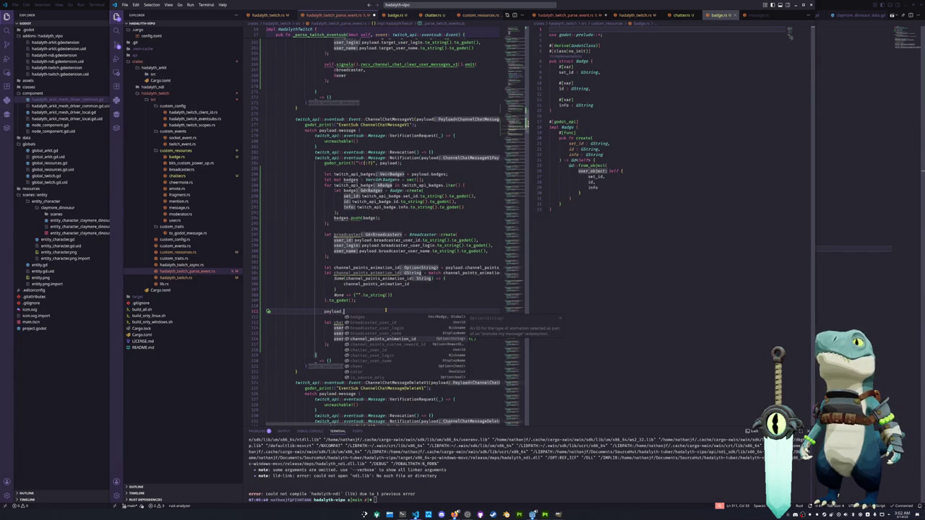
pyautogui.press('Down')
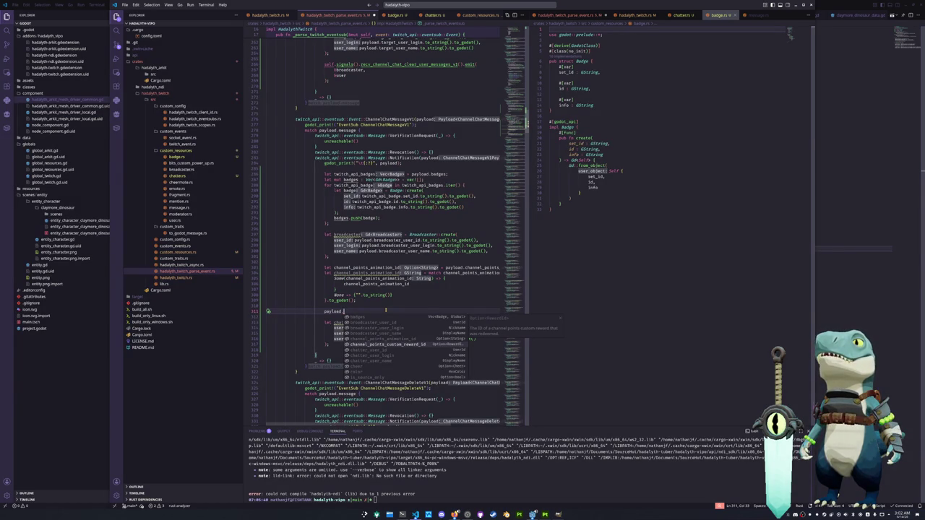
pyautogui.press('BackSpace')
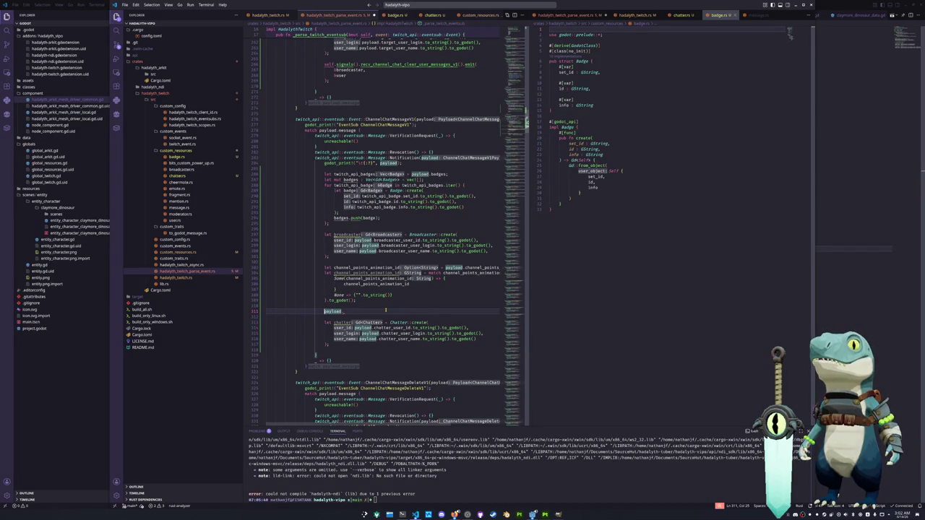
# Step: Type 'let' and a partial '.channel_poi' field, comparing the channel points suggestions
pyautogui.write('let')
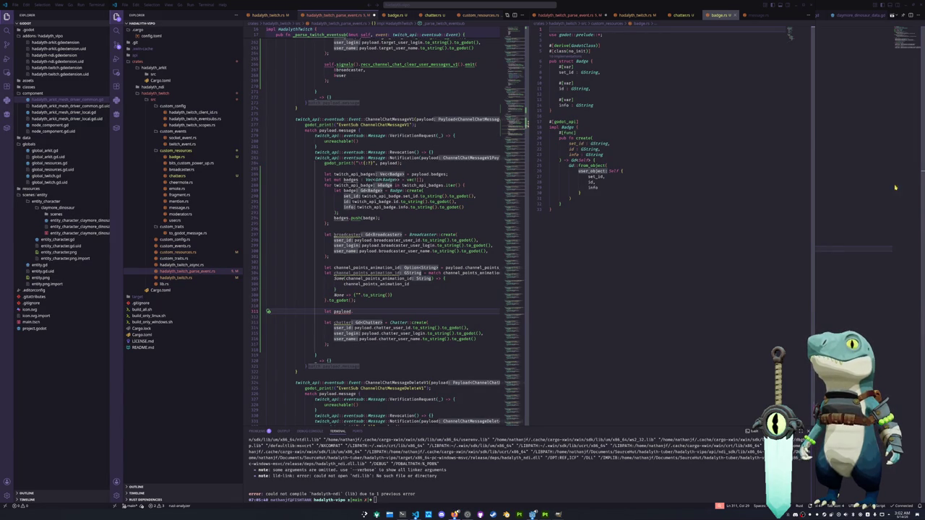
pyautogui.click(358, 313)
pyautogui.press('BackSpace')
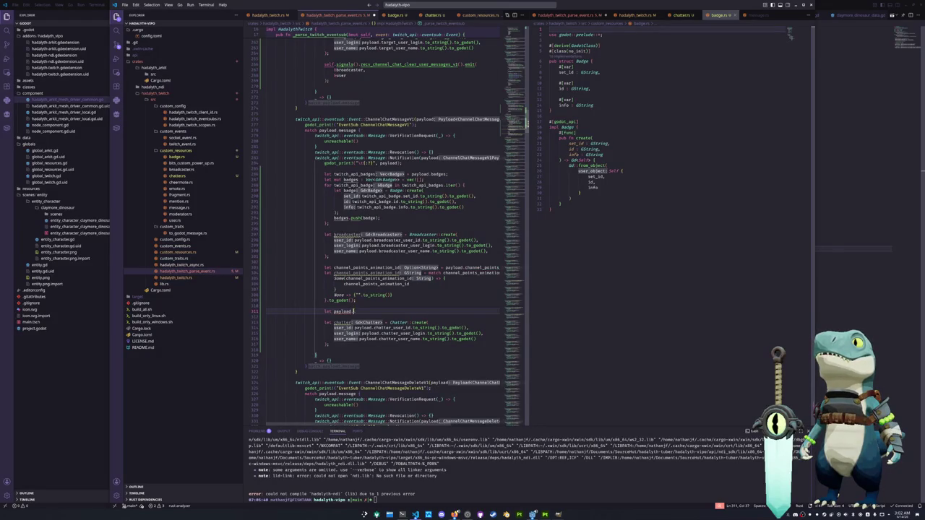
pyautogui.write('.chan')
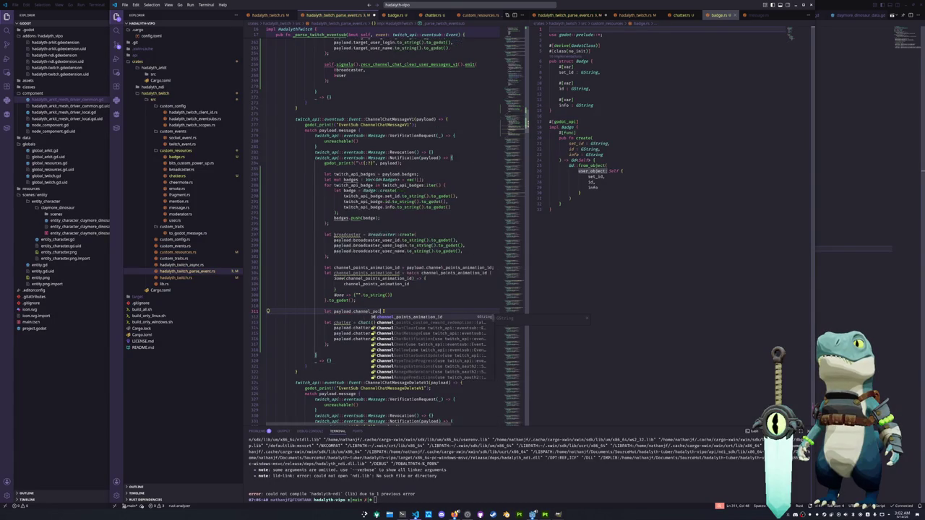
pyautogui.write('nel_poi')
pyautogui.press('Down')
pyautogui.press('Up')
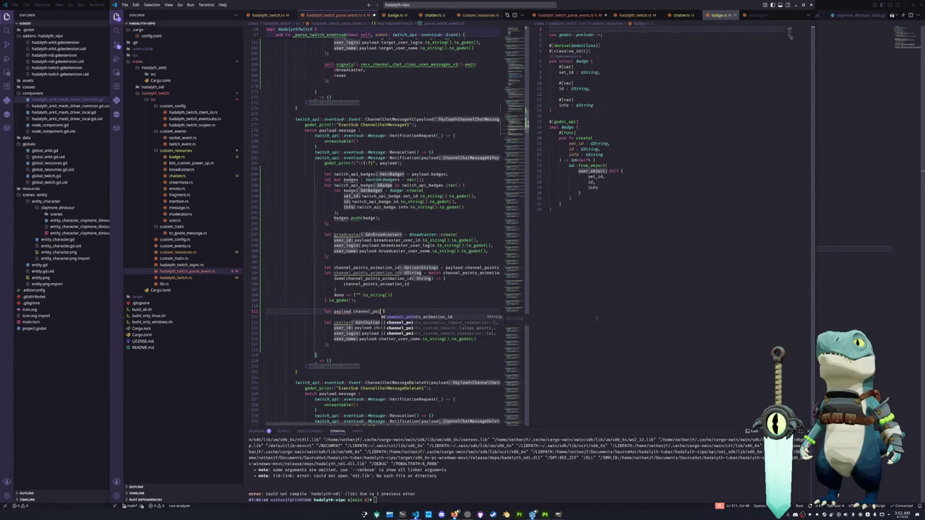
pyautogui.press('BackSpace')
pyautogui.press('BackSpace')
pyautogui.press('BackSpace')
pyautogui.press('Down')
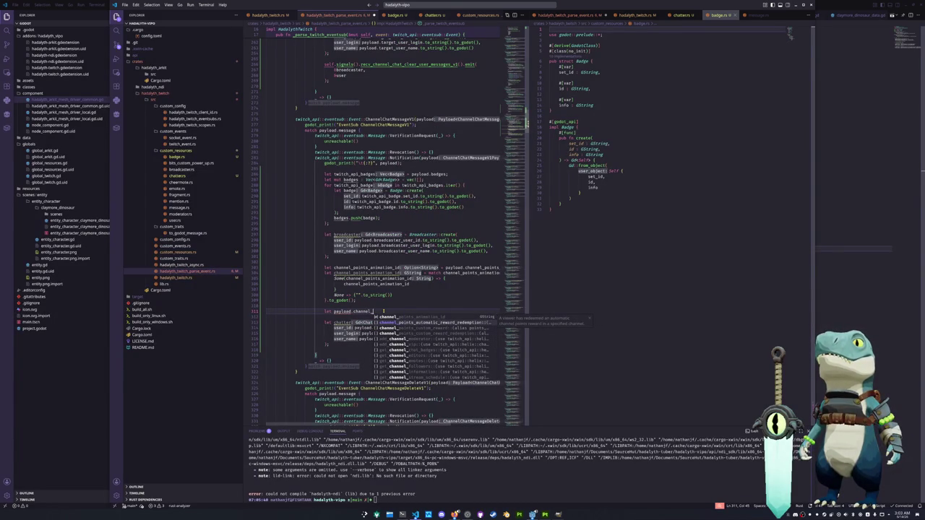
pyautogui.press('Escape')
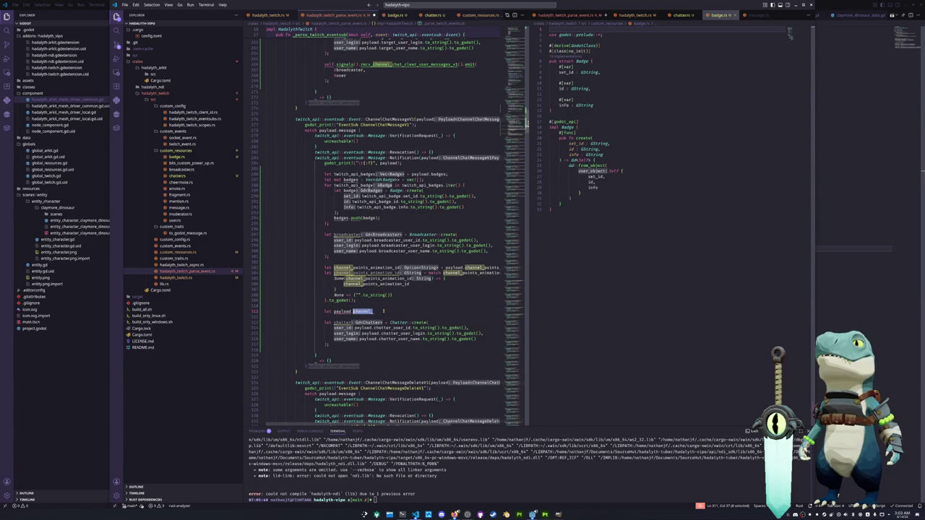
# Step: Make line 311 read payload.channel_points_custom_reward_id and open that field's definition
pyautogui.hotkey('ctrl', 'BackSpace')
pyautogui.press('Home')
pyautogui.press('Delete')
pyautogui.press('Delete')
pyautogui.press('Delete')
pyautogui.write('channel')
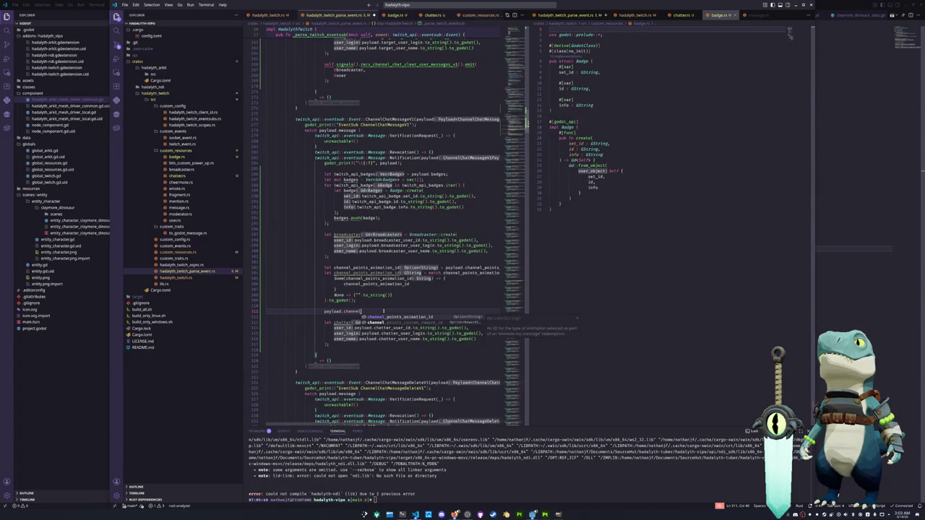
pyautogui.press('Down')
pyautogui.press('Return')
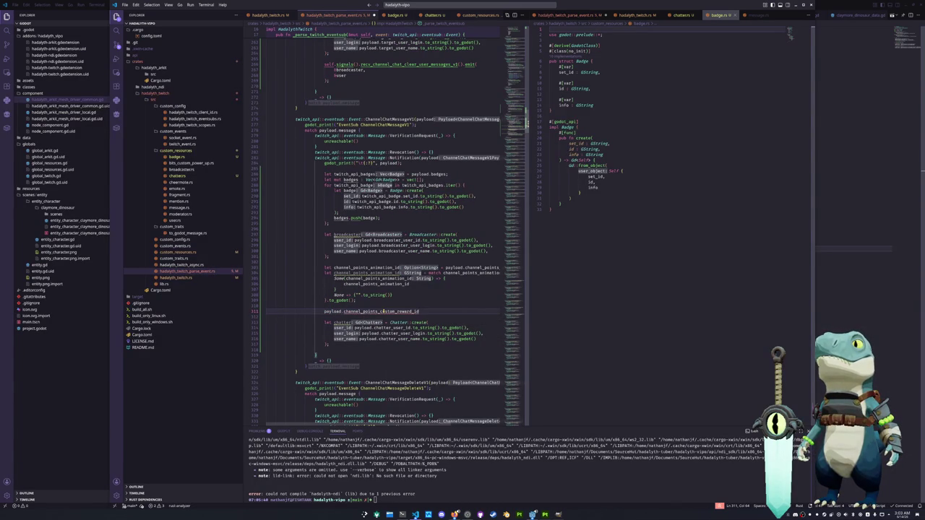
pyautogui.keyDown('ctrl'); pyautogui.click(381, 310); pyautogui.keyUp('ctrl')
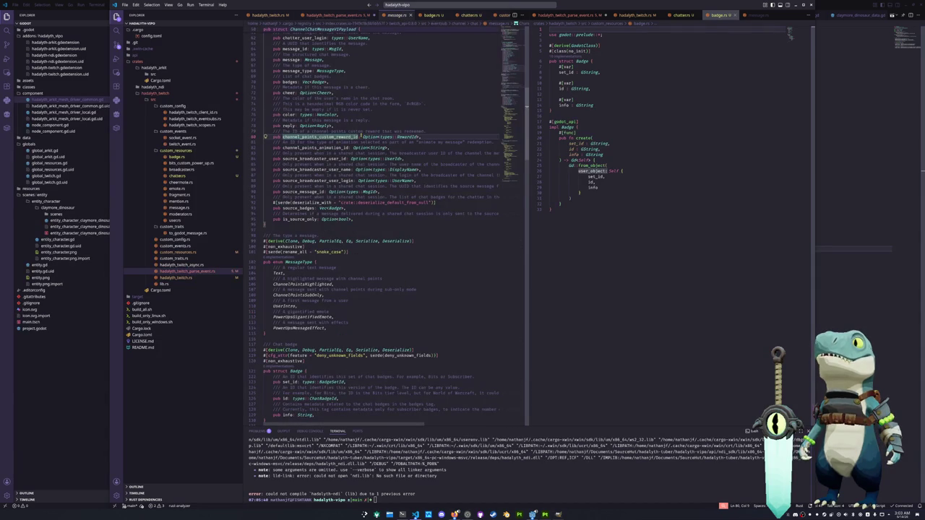
# Step: Inspect RewardId's definition and references in points.rs, then go back to hadalyth_twitch_parse_event.rs
pyautogui.keyDown('ctrl'); pyautogui.click(402, 137); pyautogui.keyUp('ctrl')
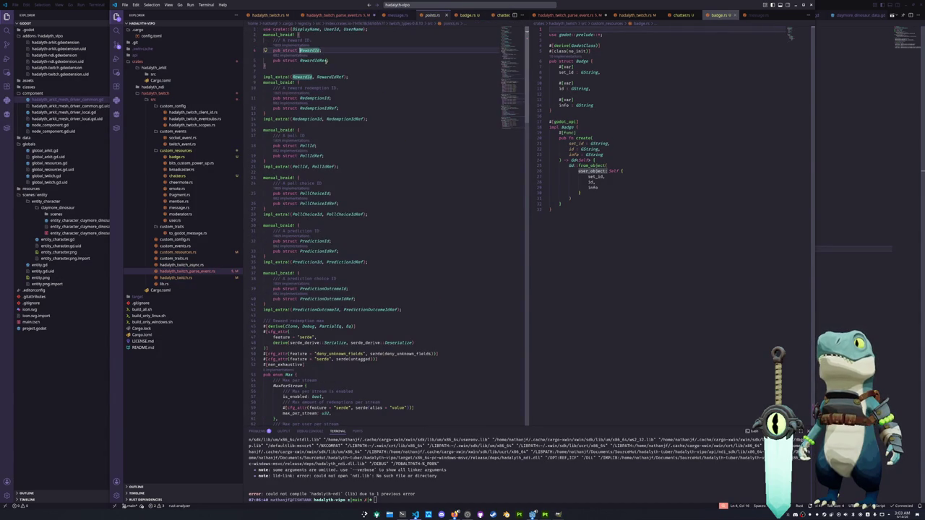
pyautogui.keyDown('ctrl'); pyautogui.click(309, 51); pyautogui.keyUp('ctrl')
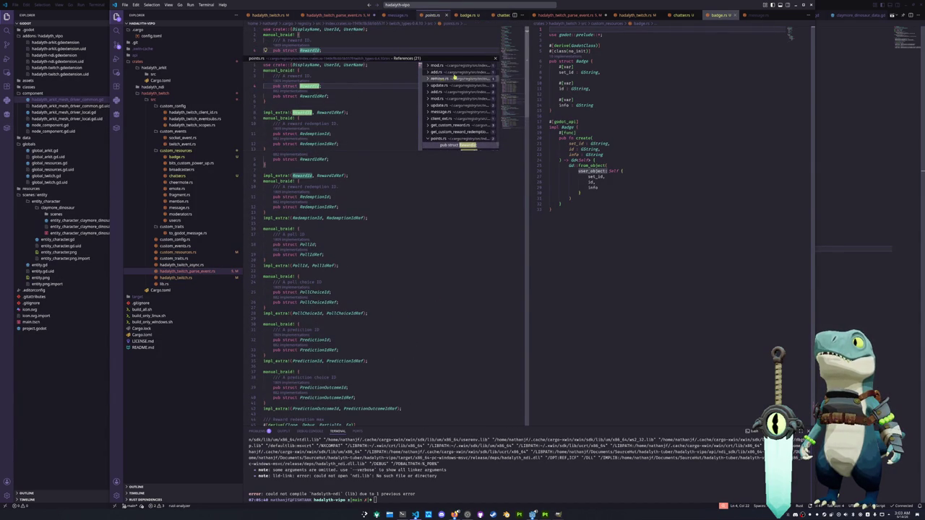
pyautogui.press('Escape')
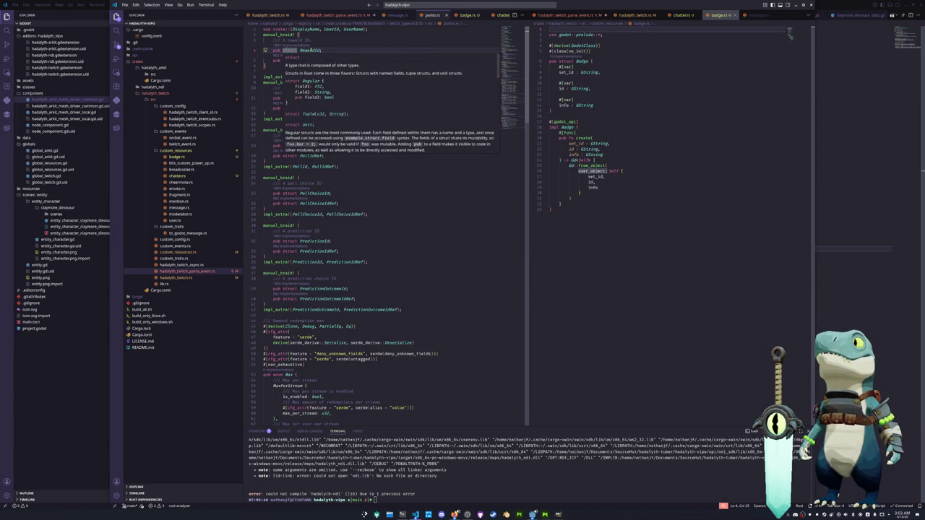
pyautogui.keyDown('ctrl'); pyautogui.click(309, 51); pyautogui.keyUp('ctrl')
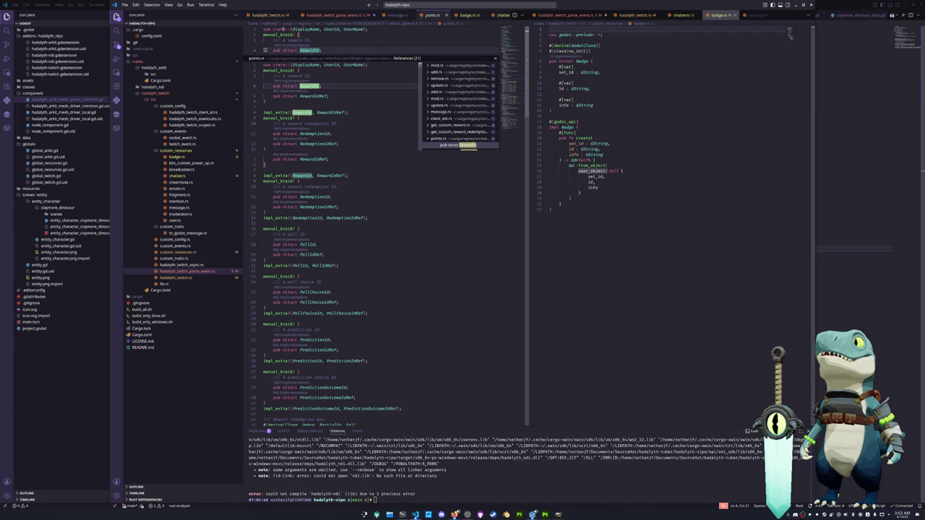
pyautogui.moveTo(305, 29)
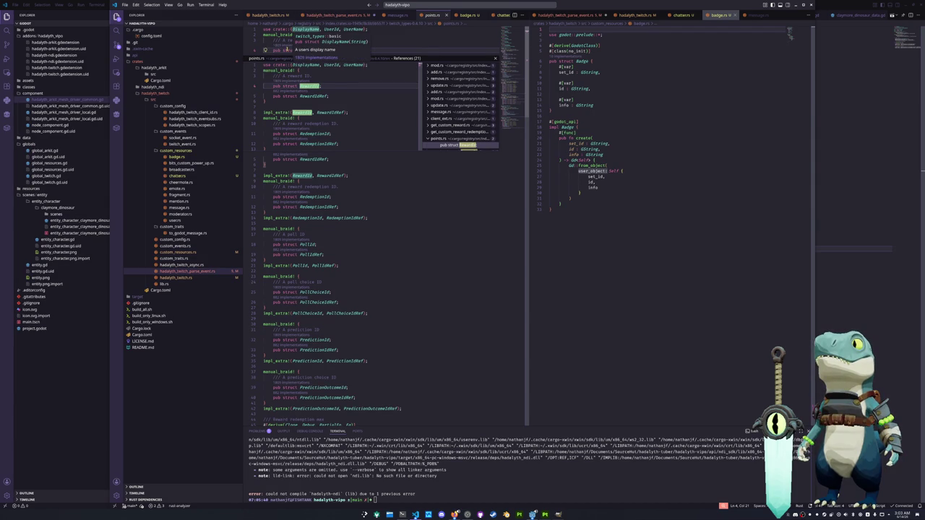
pyautogui.click(289, 50)
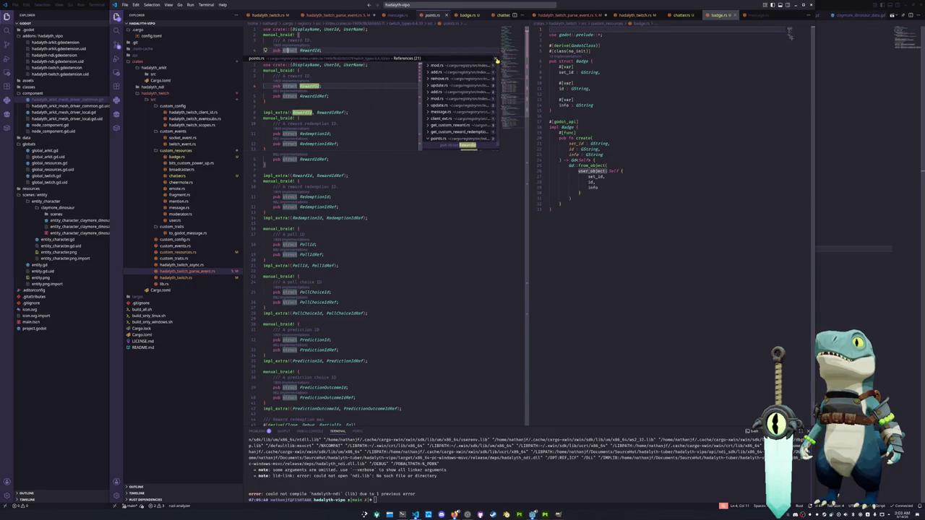
pyautogui.click(496, 59)
pyautogui.click(357, 16)
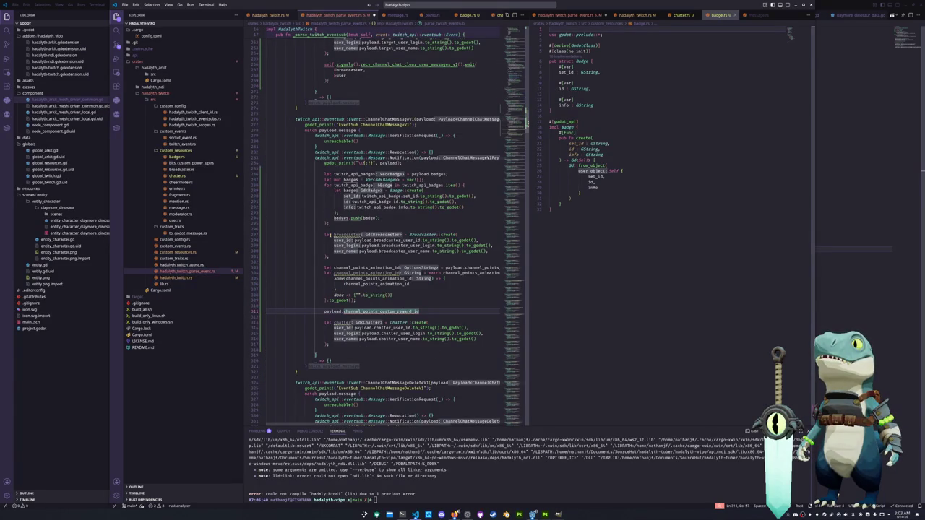
# Step: Paste a copy of the animation id match over line 311, renaming its variable to channel_points_reward_id
pyautogui.scroll(-1, 429, 311)
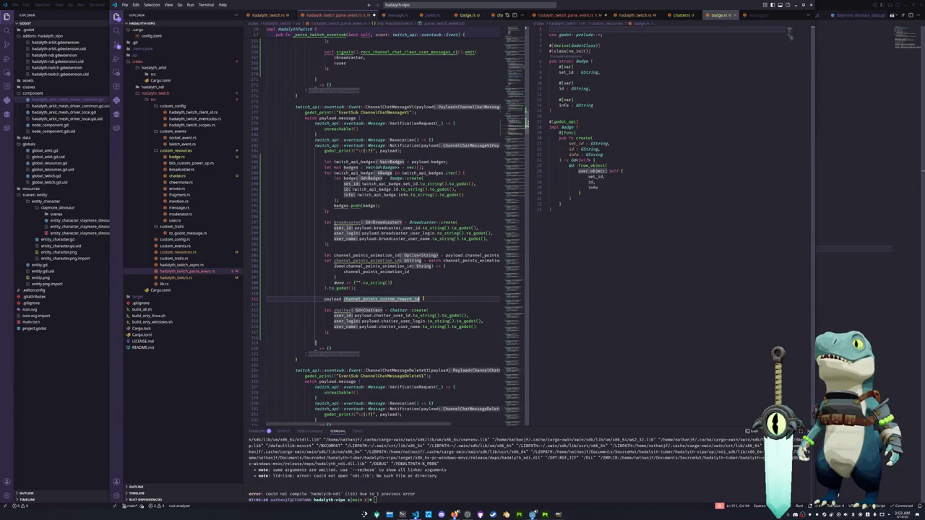
pyautogui.moveTo(355, 287); pyautogui.dragTo(336, 277)
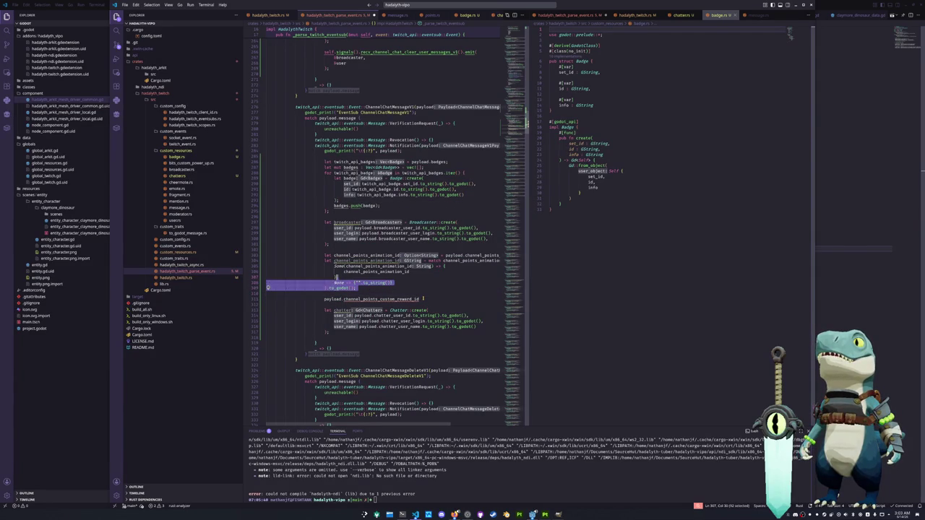
pyautogui.click(422, 298)
pyautogui.hotkey('ctrl', 'l')
pyautogui.hotkey('ctrl', 'v')
pyautogui.press('Up')
pyautogui.press('Up')
pyautogui.press('Up')
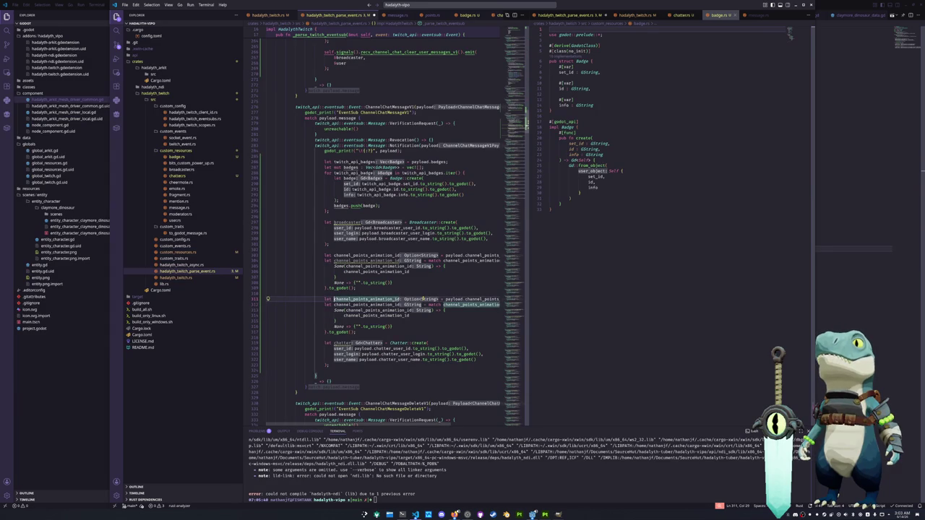
pyautogui.hotkey('ctrl', 'd')
pyautogui.hotkey('ctrl', 'd')
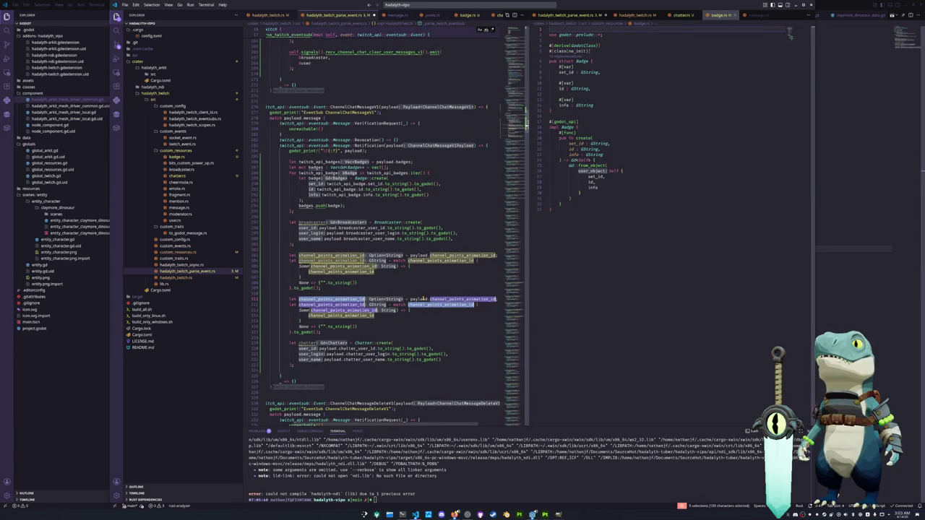
pyautogui.write('channel_')
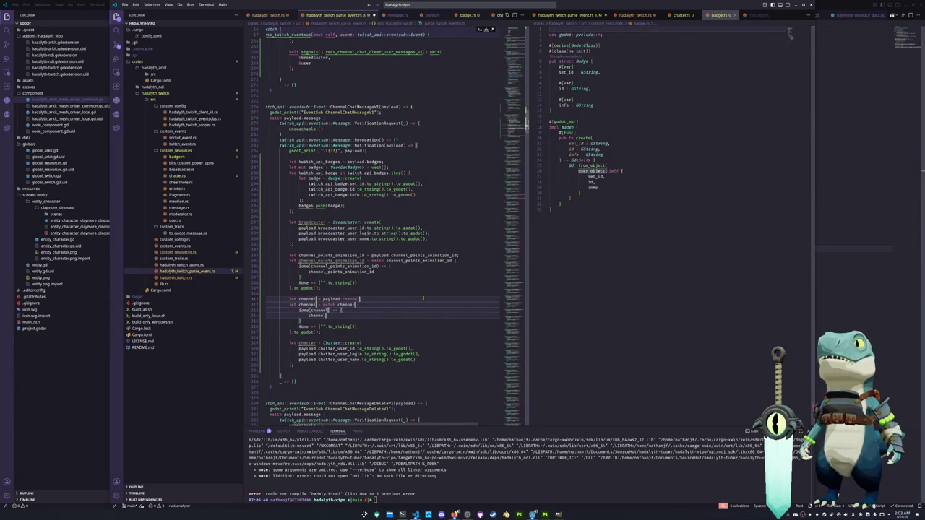
pyautogui.write('points_reward')
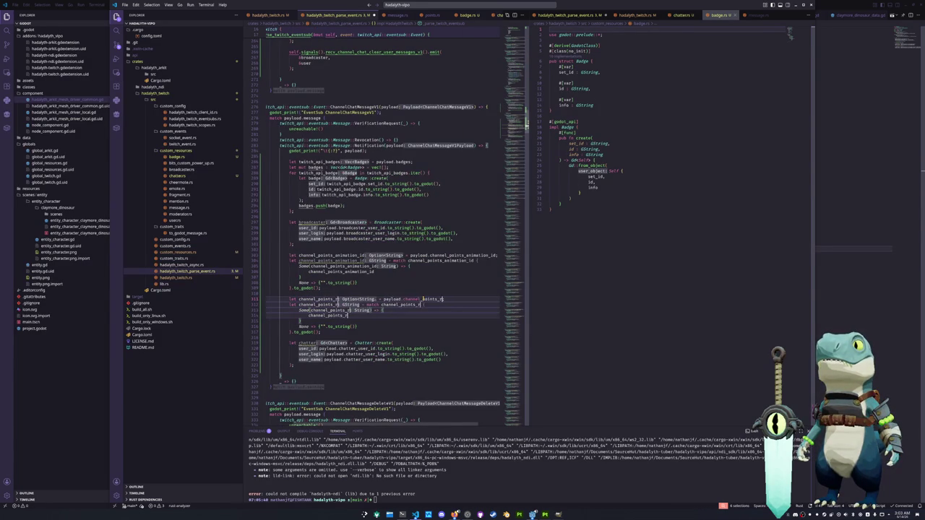
pyautogui.write('_id')
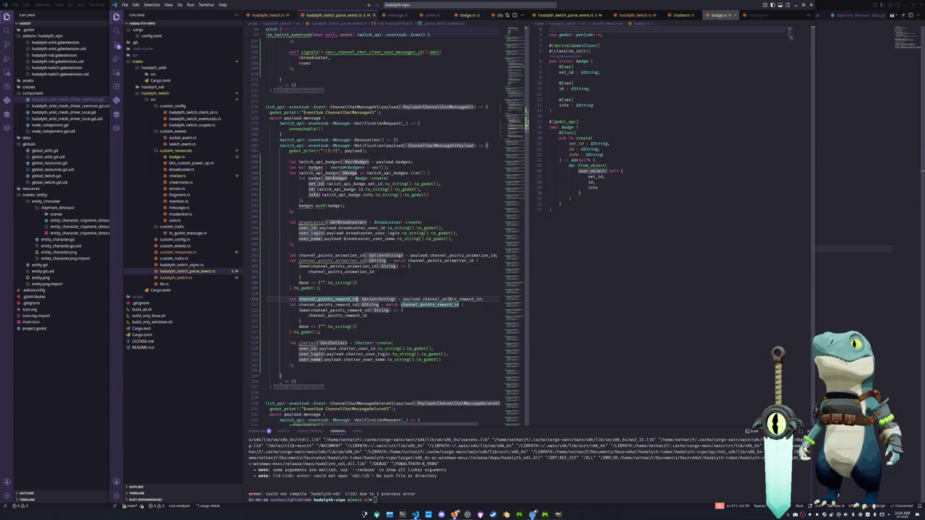
# Step: Match on payload.channel_points_custom_reward_id, rename the variable channel_points_custom_reward_id, and save to format
pyautogui.doubleClick(450, 299)
pyautogui.write('channel')
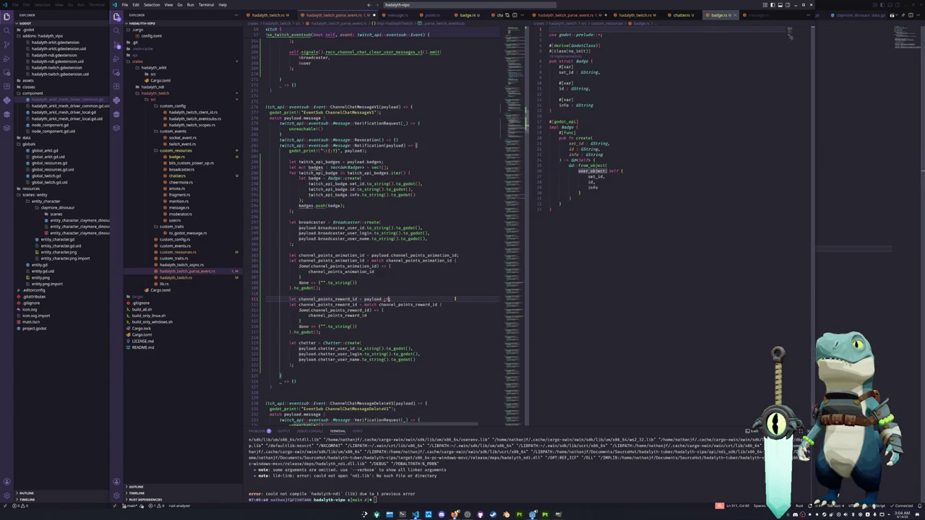
pyautogui.write('Po')
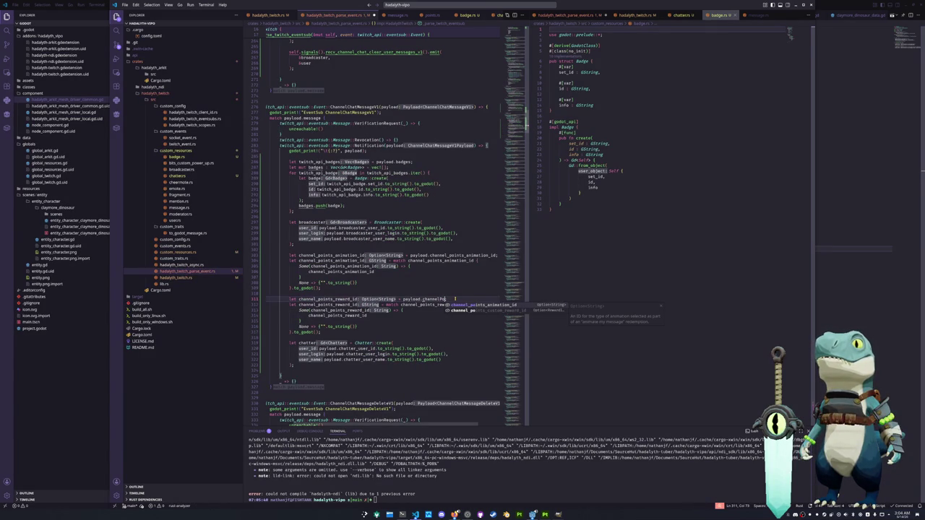
pyautogui.press('Return')
pyautogui.doubleClick(325, 298)
pyautogui.hotkey('ctrl', 'd')
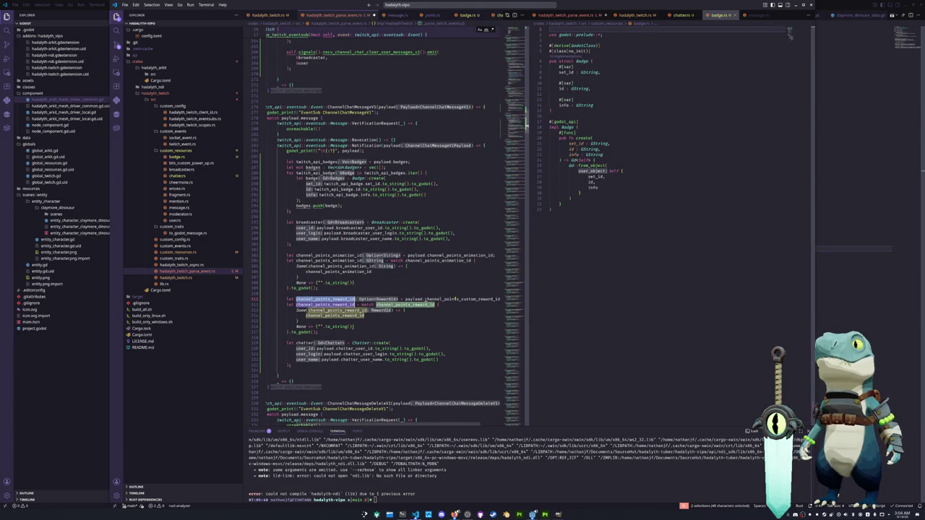
pyautogui.hotkey('ctrl', 'd')
pyautogui.hotkey('ctrl', 'd')
pyautogui.write('channel_points_custom_reward_id')
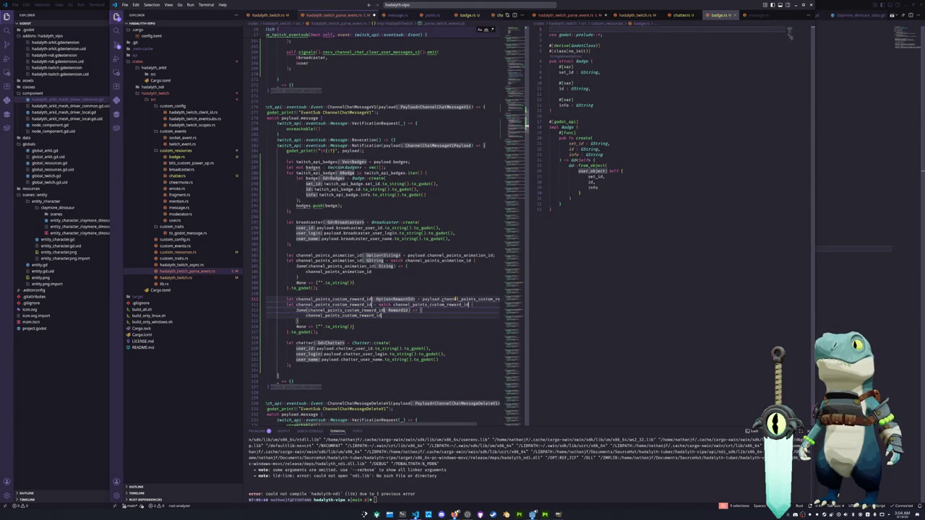
pyautogui.press('Escape')
pyautogui.press('Down')
pyautogui.press('Down')
pyautogui.press('Down')
pyautogui.hotkey('ctrl', 's')
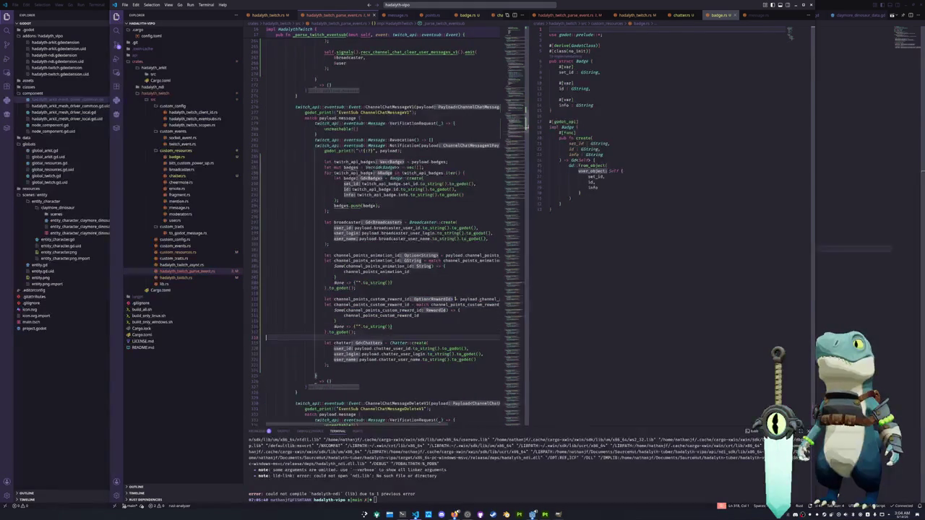
# Step: Convert the reward id with .to_string() in the Some arm, then add space after the chatter block
pyautogui.click(392, 327)
pyautogui.click(411, 315)
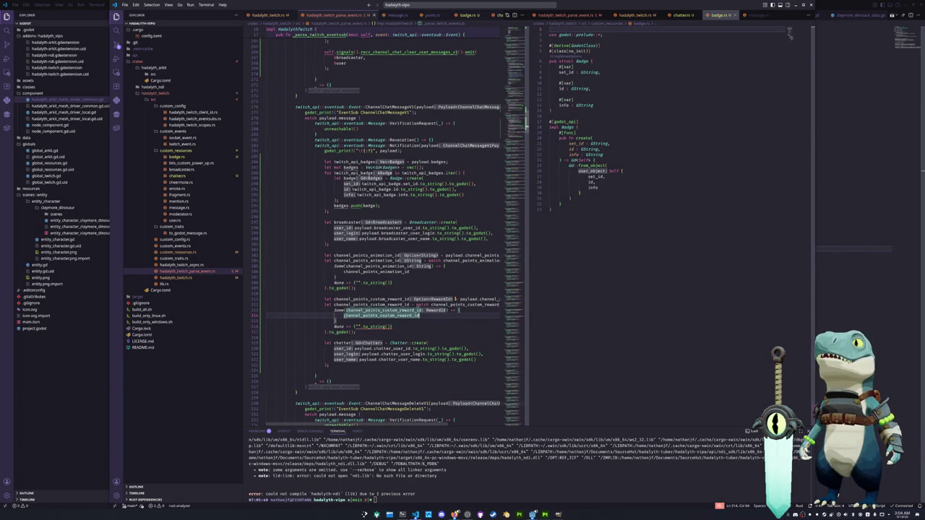
pyautogui.write('.to_string()')
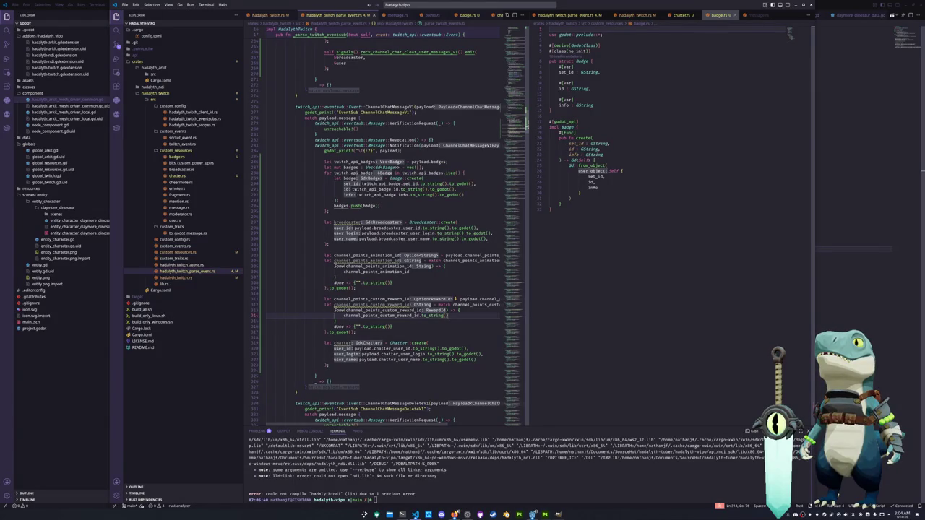
pyautogui.click(266, 337)
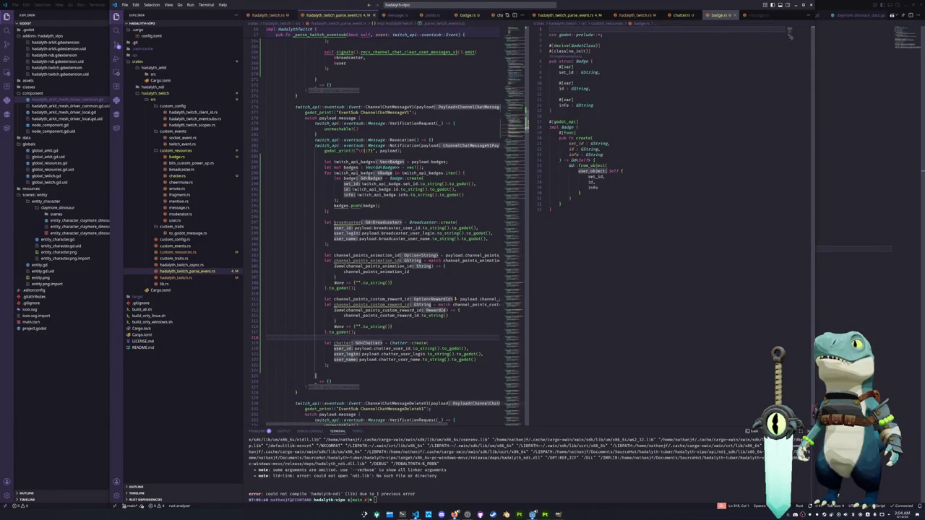
pyautogui.click(328, 365)
pyautogui.press('Return')
pyautogui.press('Return')
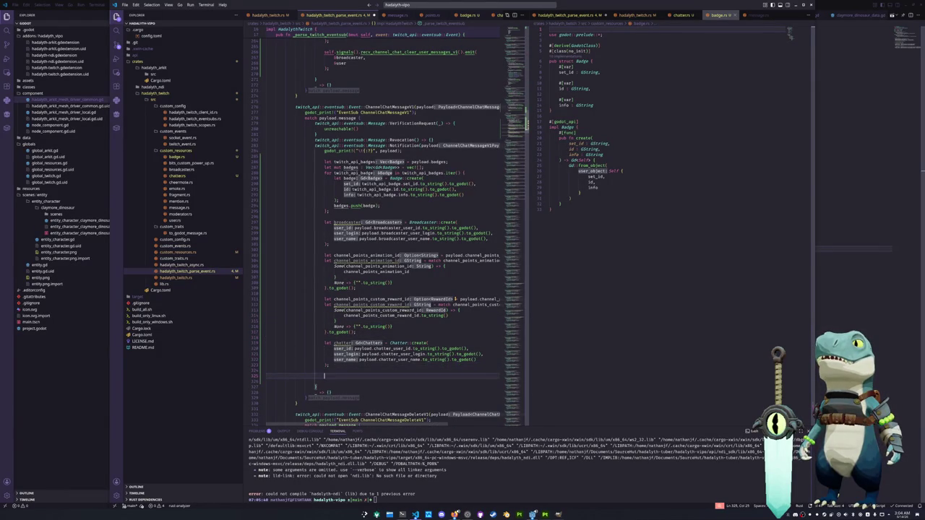
# Step: Insert `let cheer = payload.cheer` below the chatter block, then jump to the Cheer struct in message.rs
pyautogui.write('payload.')
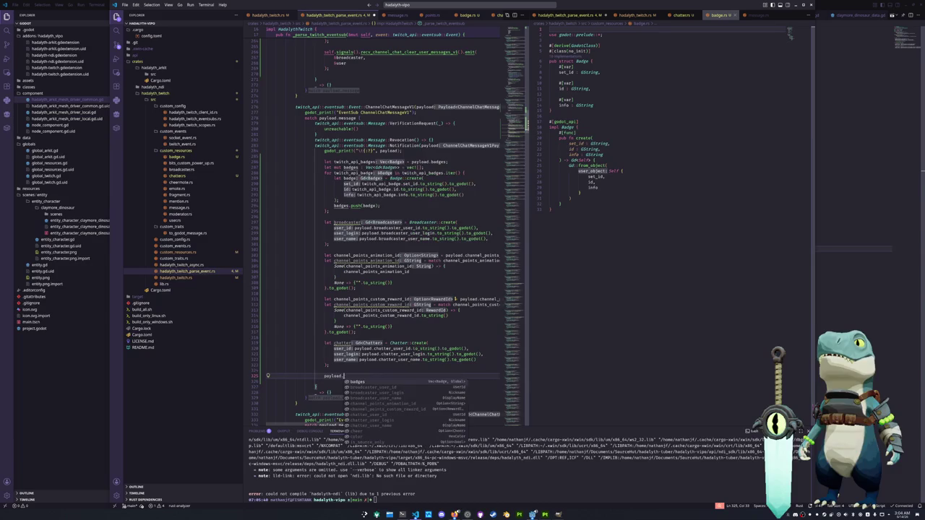
pyautogui.press('Down')
pyautogui.press('Down')
pyautogui.press('Down')
pyautogui.press('Down')
pyautogui.press('Down')
pyautogui.press('Down')
pyautogui.press('Down')
pyautogui.press('Down')
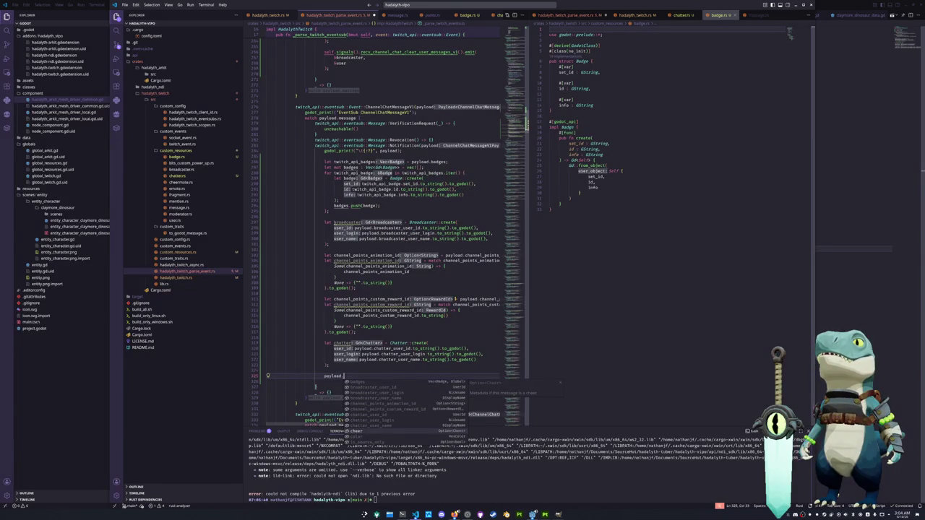
pyautogui.press('Down')
pyautogui.press('Up')
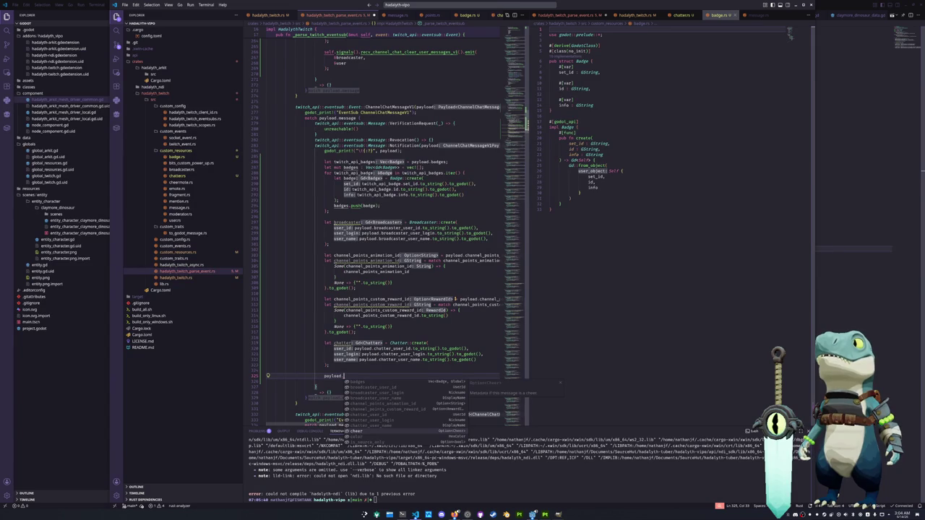
pyautogui.press('Return')
pyautogui.press('Home')
pyautogui.write('let ')
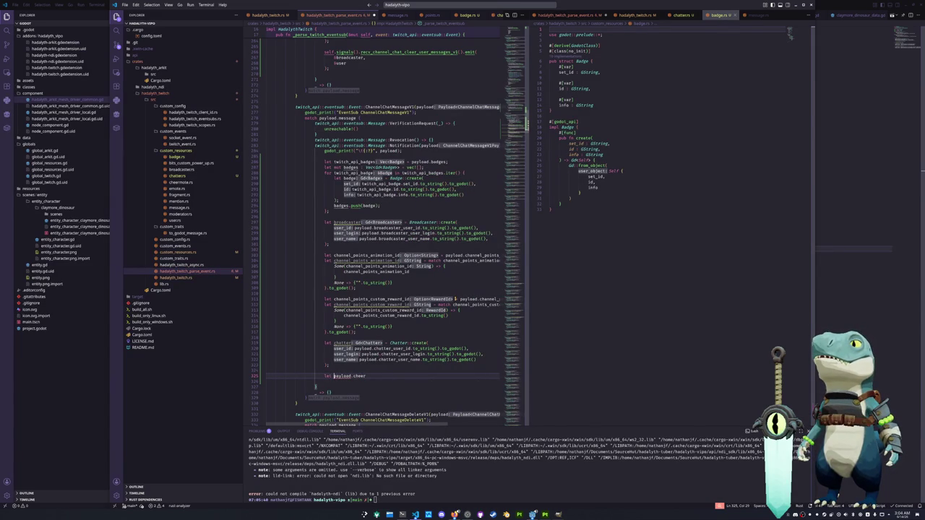
pyautogui.write('cheer')
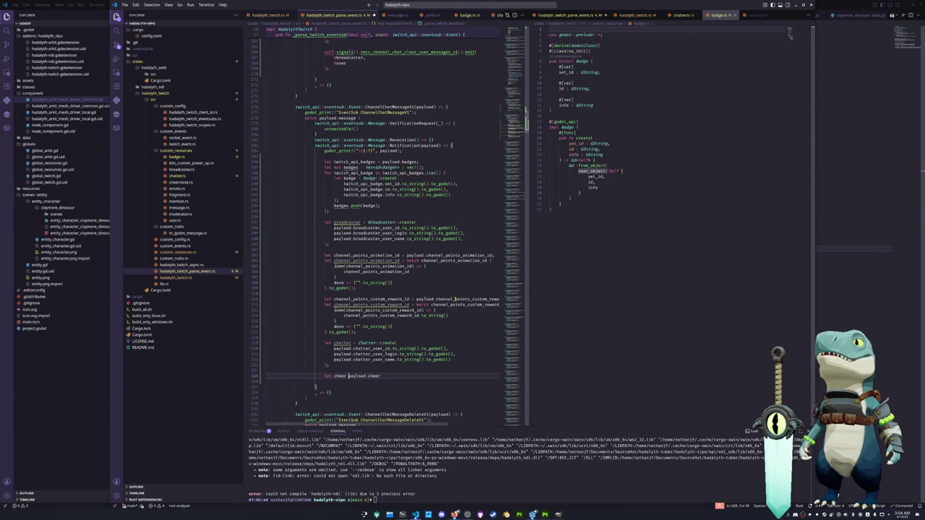
pyautogui.write(' =')
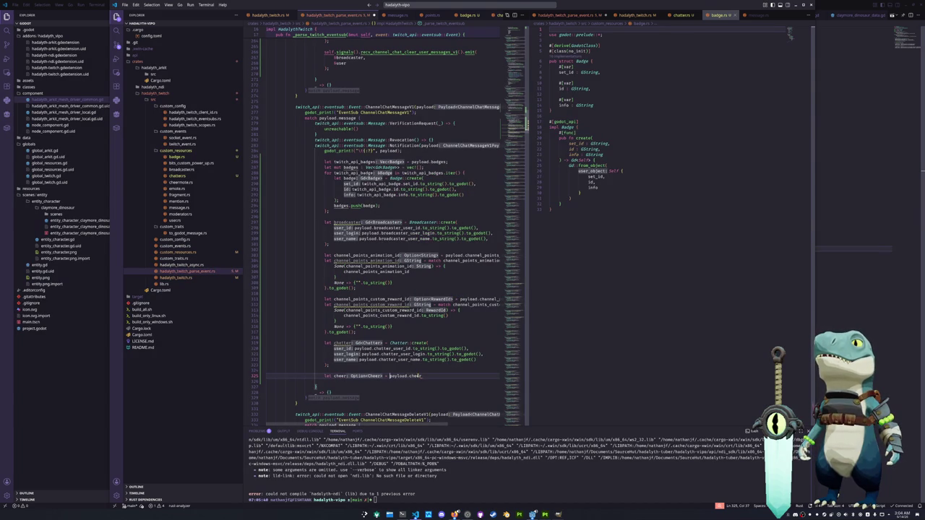
pyautogui.moveTo(374, 376)
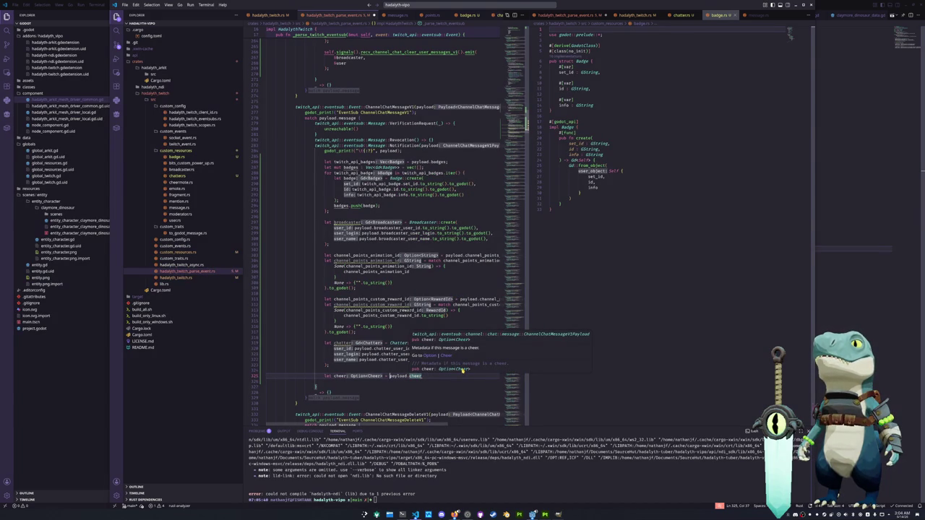
pyautogui.click(447, 355)
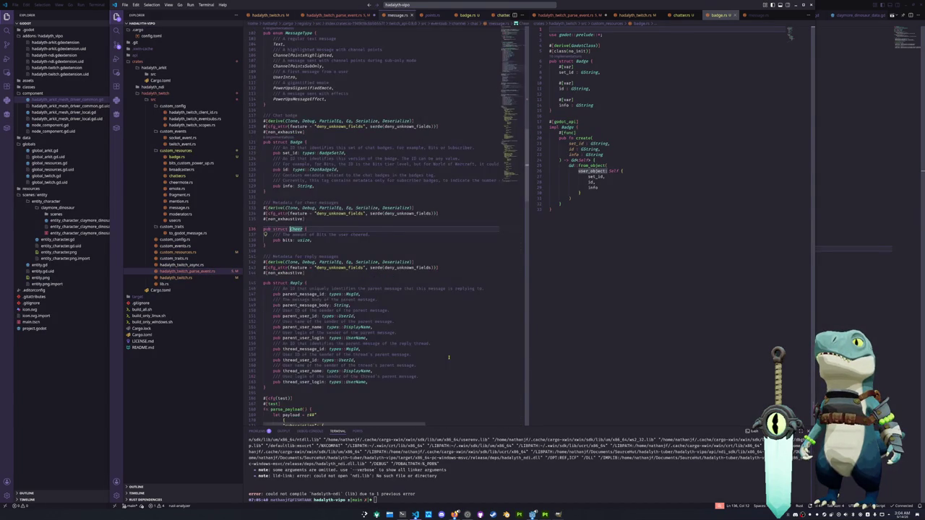
# Step: Confirm Cheer's bits field is usize, then return to the payload.cheer line in the parser file
pyautogui.click(303, 241)
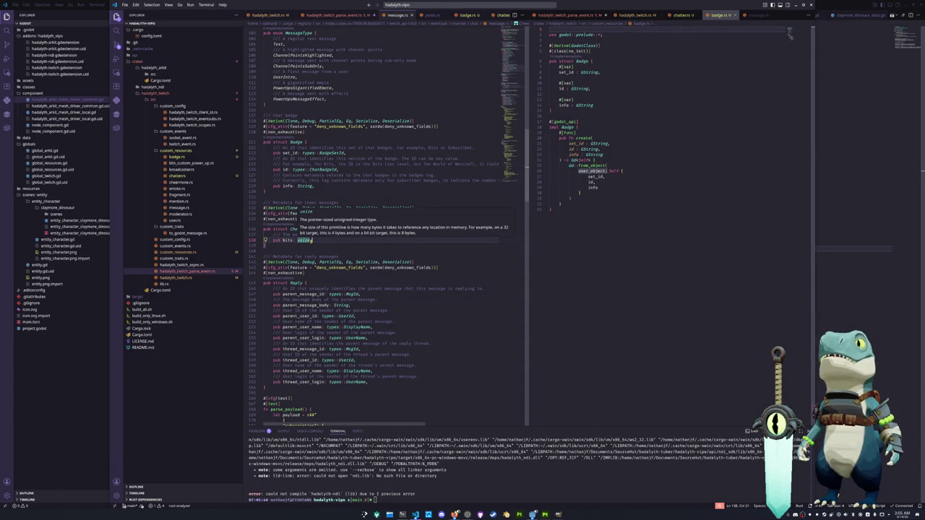
pyautogui.hotkey('ctrl', 'Tab')
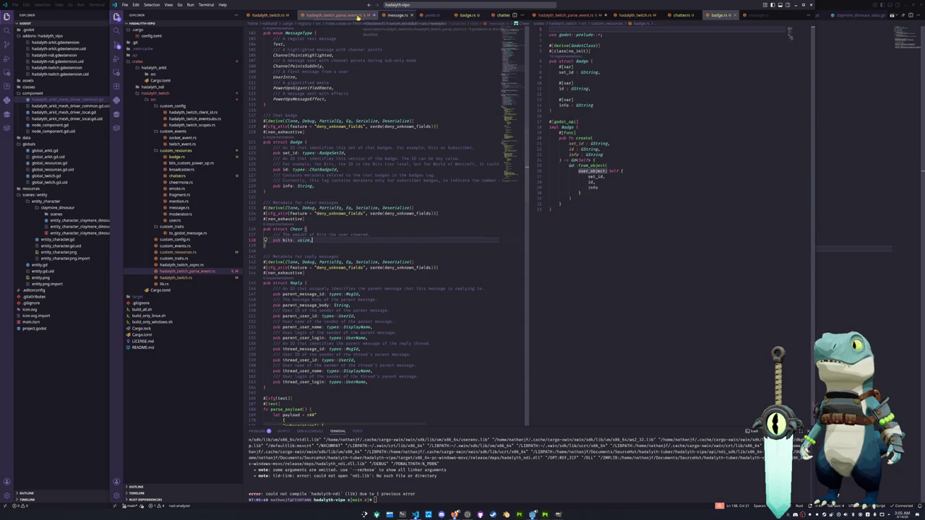
pyautogui.click(424, 377)
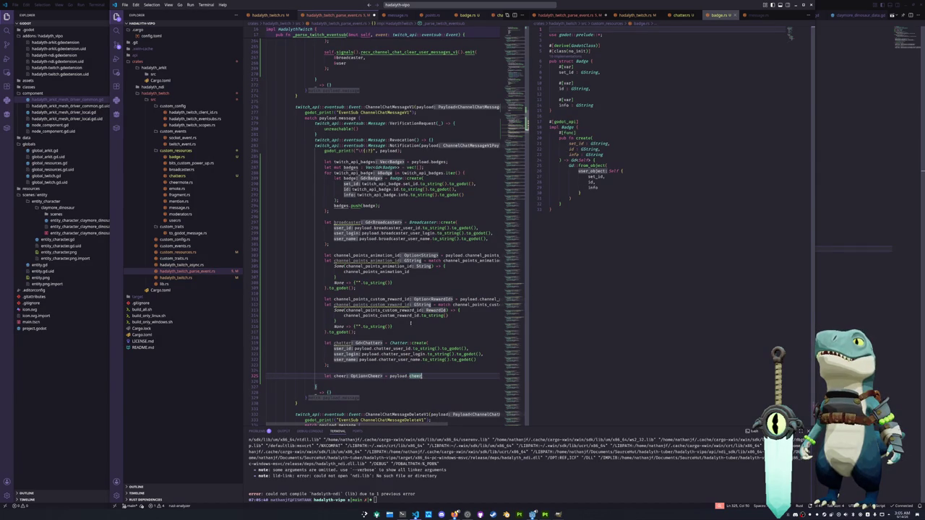
# Step: Review the channel points and chatter code, scrolling down to the cheer binding
pyautogui.moveTo(376, 333); pyautogui.dragTo(267, 253)
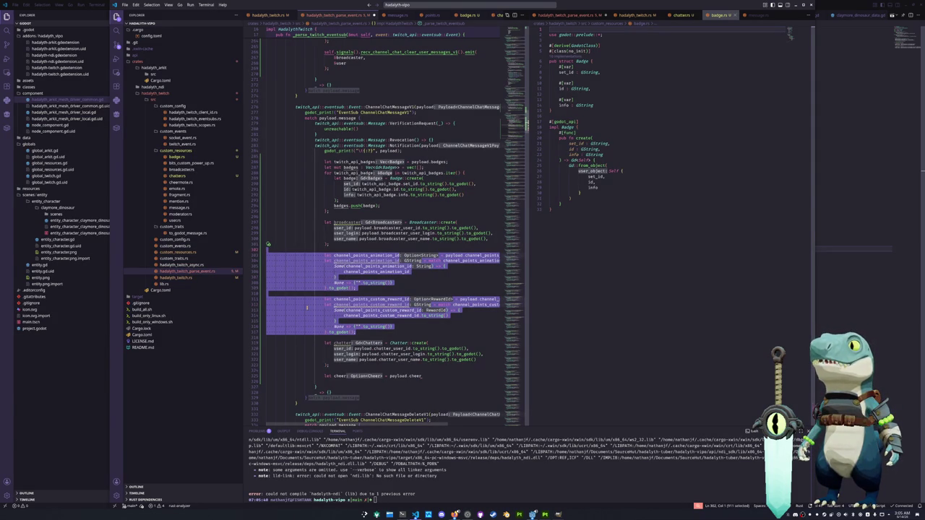
pyautogui.moveTo(367, 376)
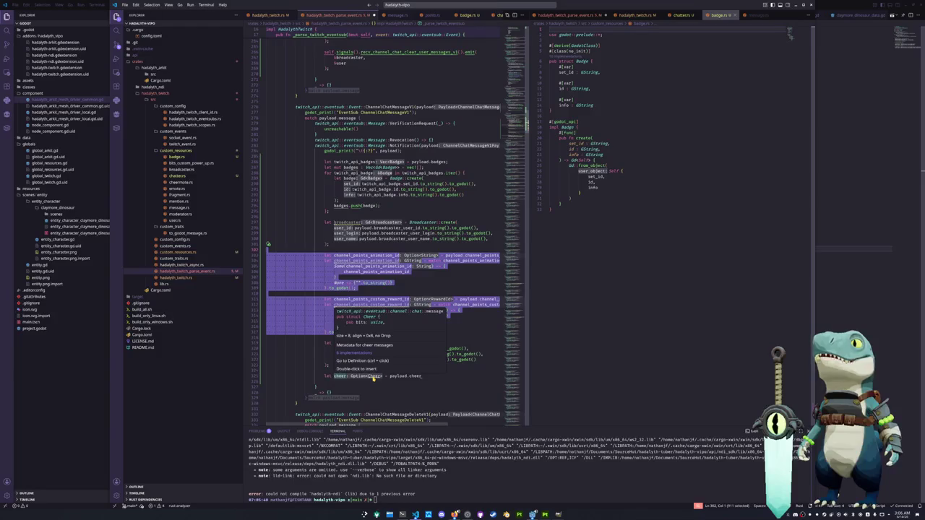
pyautogui.moveTo(508, 128)
pyautogui.mouseDown()
pyautogui.moveTo(516, 49)
pyautogui.moveTo(517, 96)
pyautogui.mouseUp()
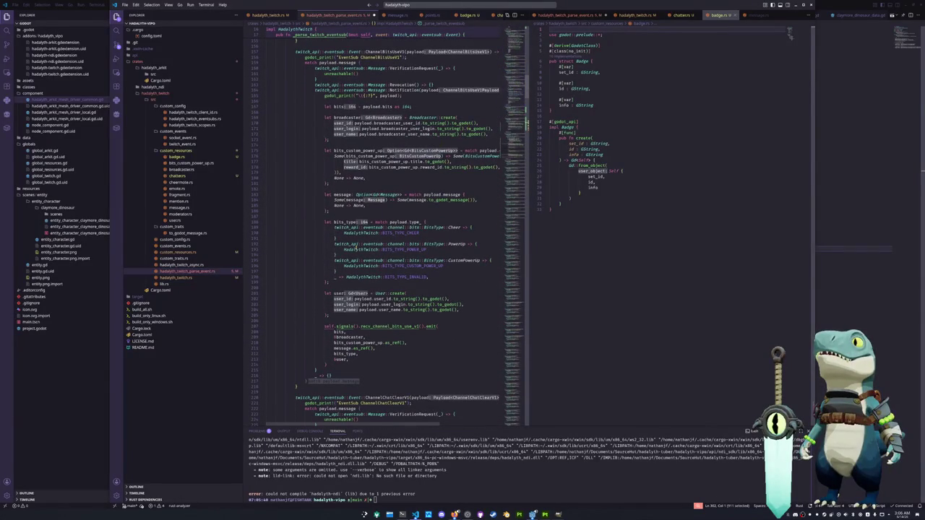
pyautogui.click(342, 216)
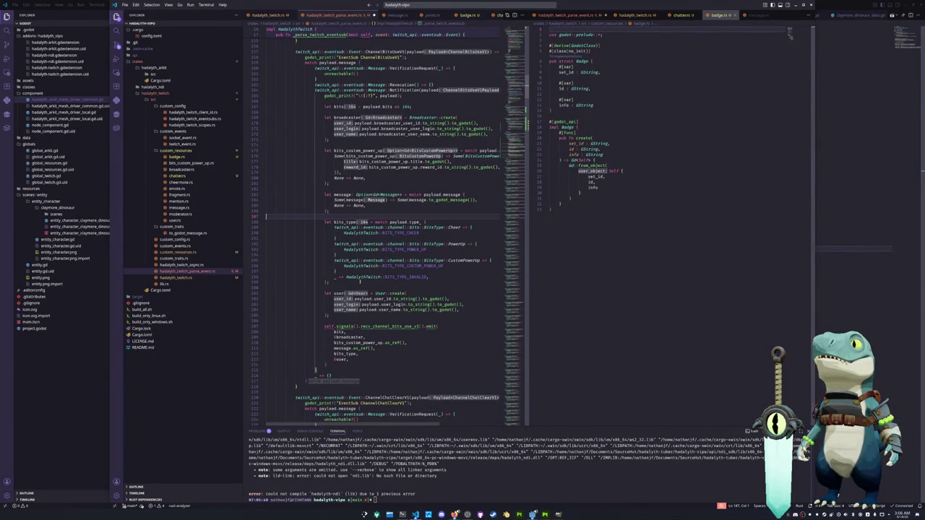
pyautogui.click(338, 318)
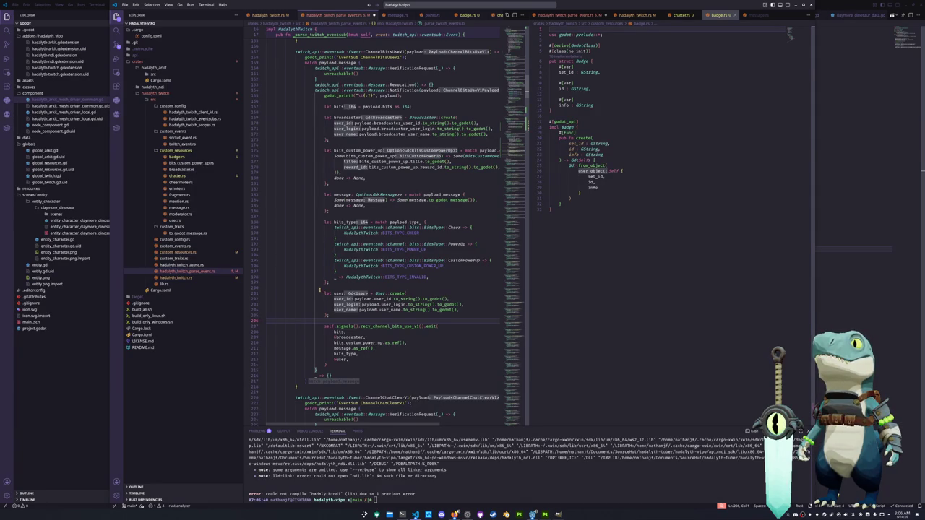
pyautogui.scroll(-10, 512, 151)
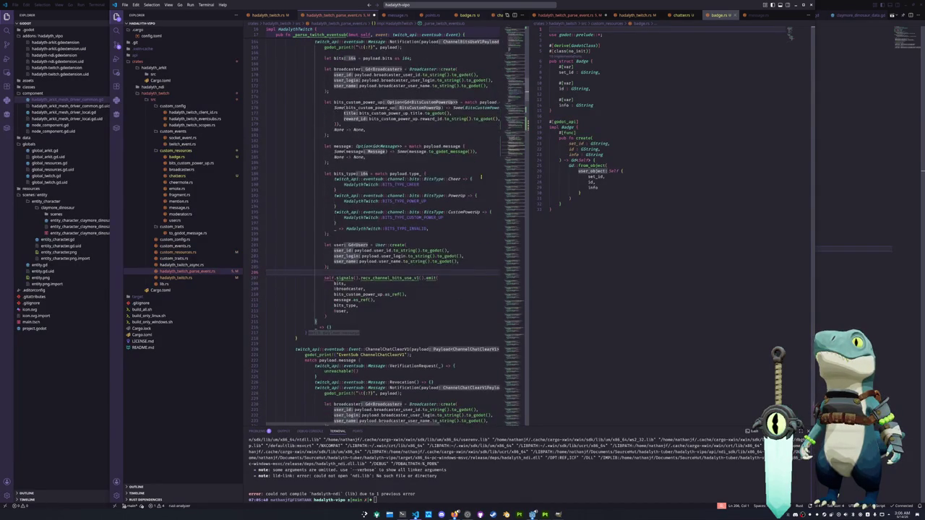
pyautogui.scroll(-10, 511, 151)
pyautogui.scroll(-3, 515, 129)
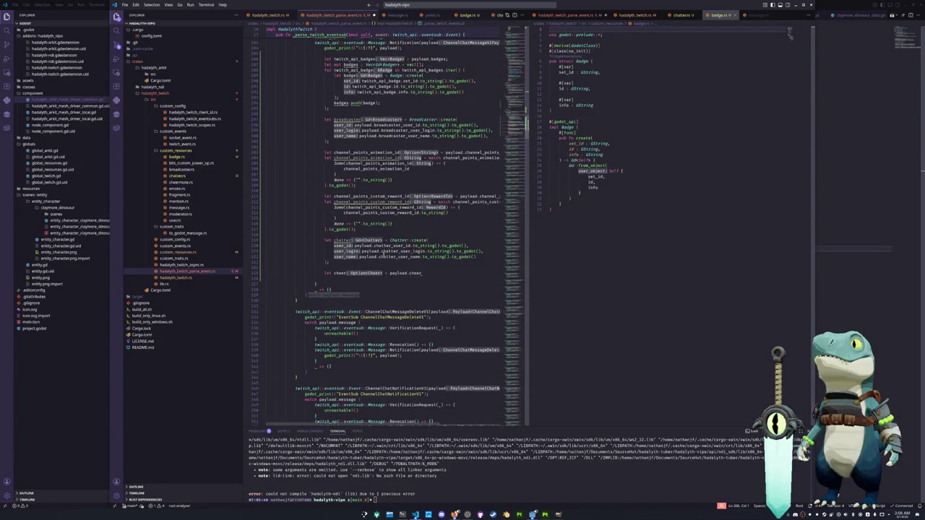
pyautogui.click(368, 266)
pyautogui.moveTo(415, 273)
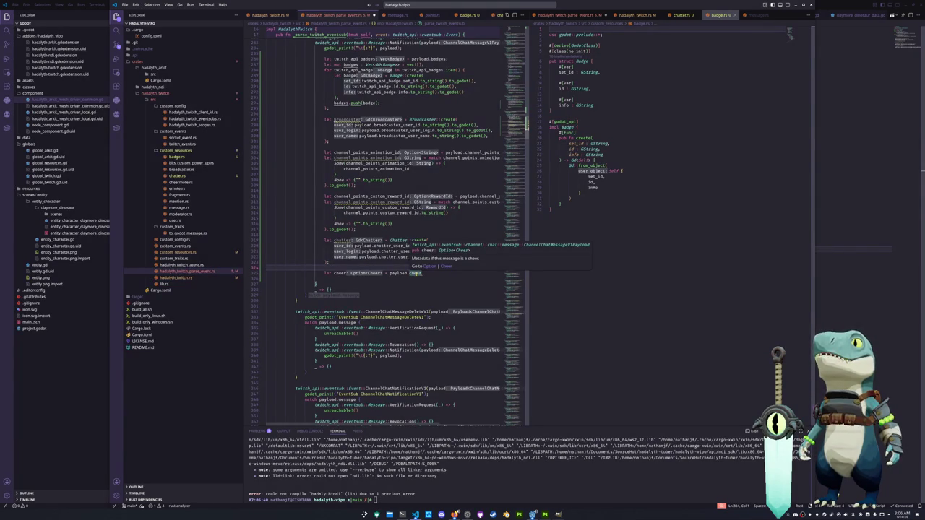
pyautogui.click(425, 273)
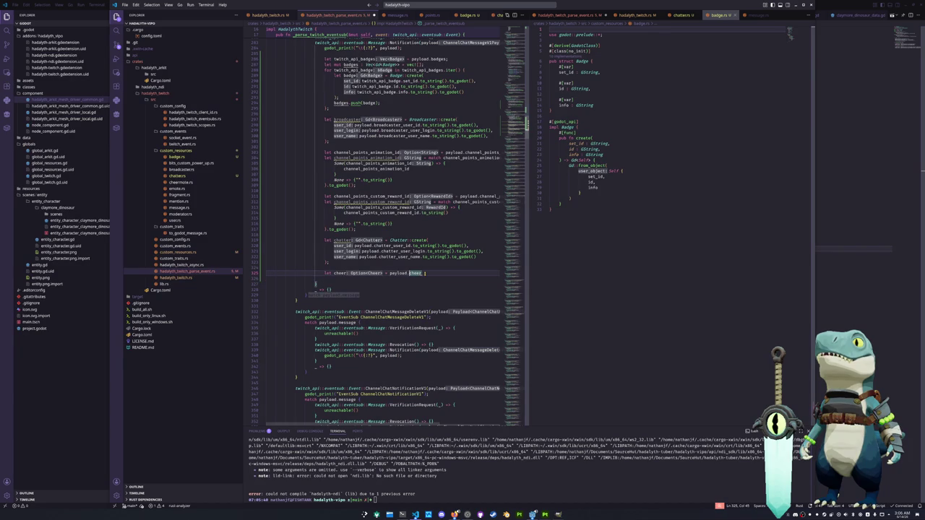
# Step: Type an underscore at the end of the cheer line, then review the custom reward id match block
pyautogui.write('_')
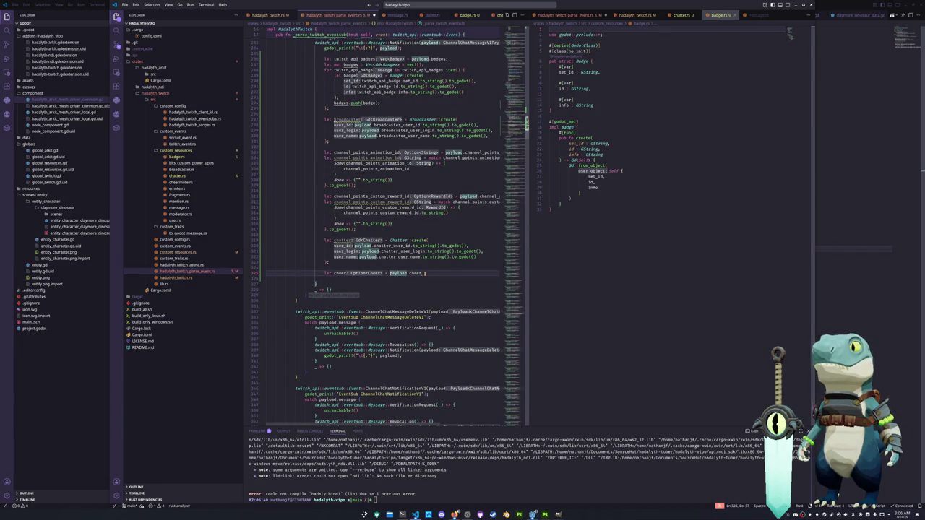
pyautogui.press('BackSpace')
pyautogui.write('_')
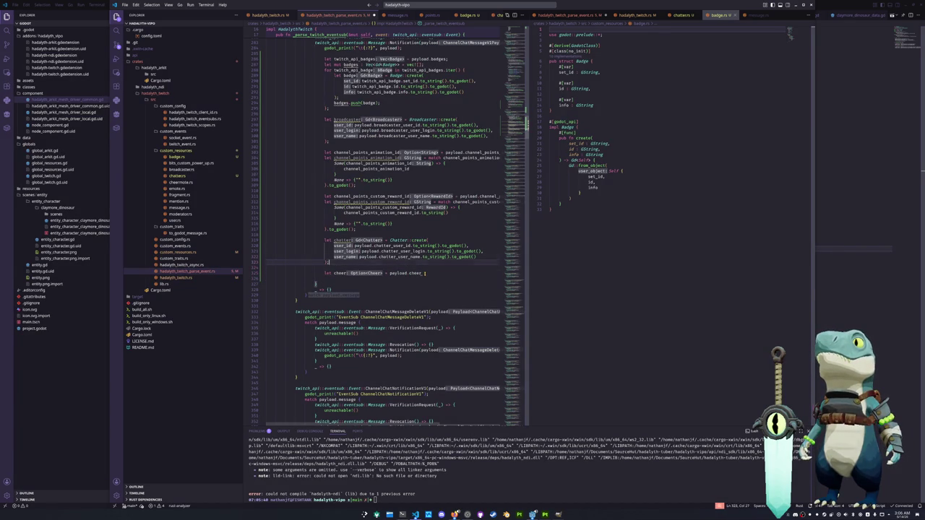
pyautogui.click(266, 234)
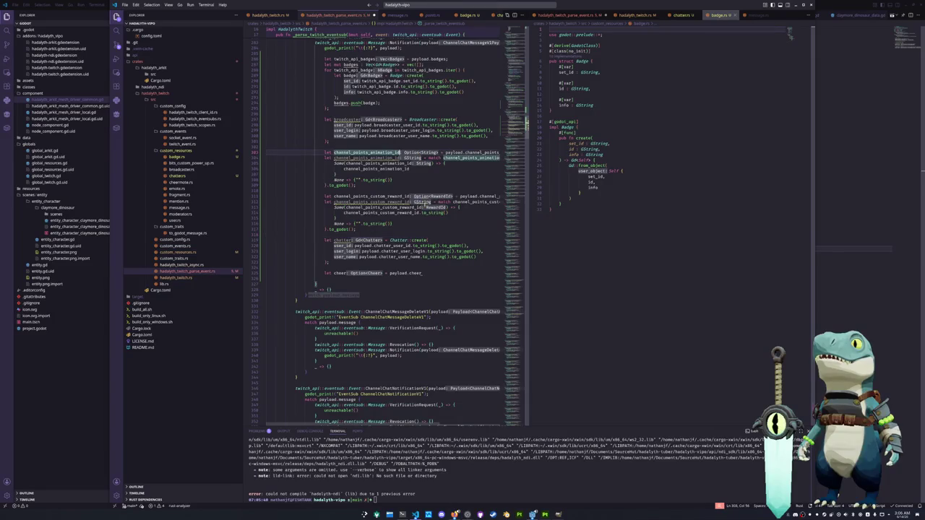
pyautogui.click(396, 219)
pyautogui.click(413, 232)
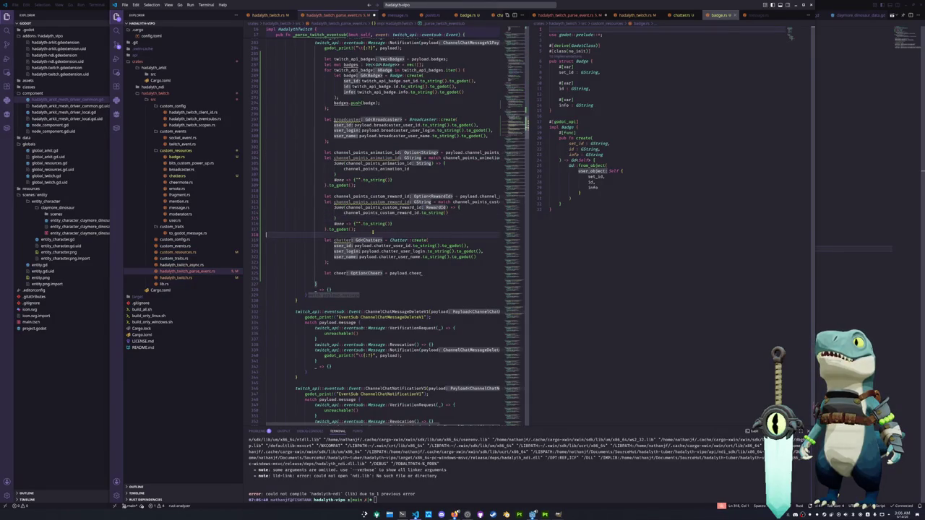
pyautogui.moveTo(359, 202)
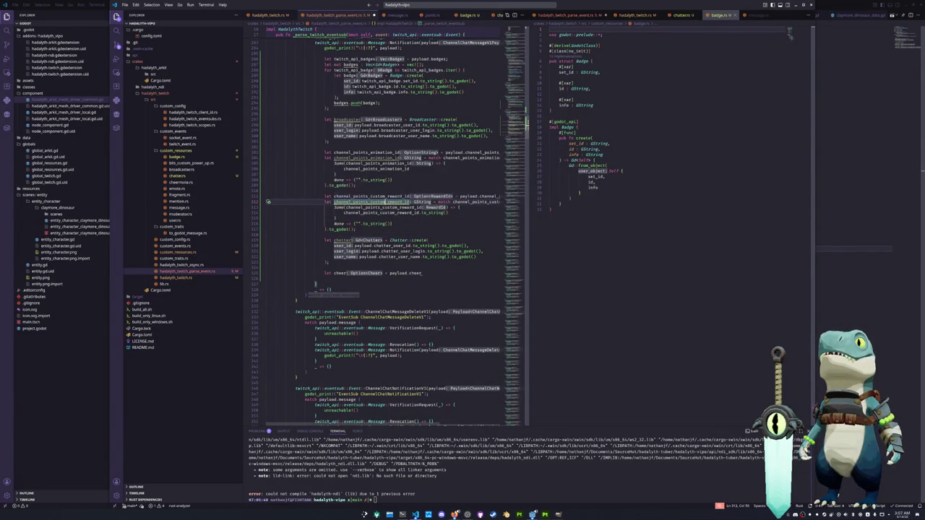
pyautogui.click(460, 208)
pyautogui.moveTo(440, 197)
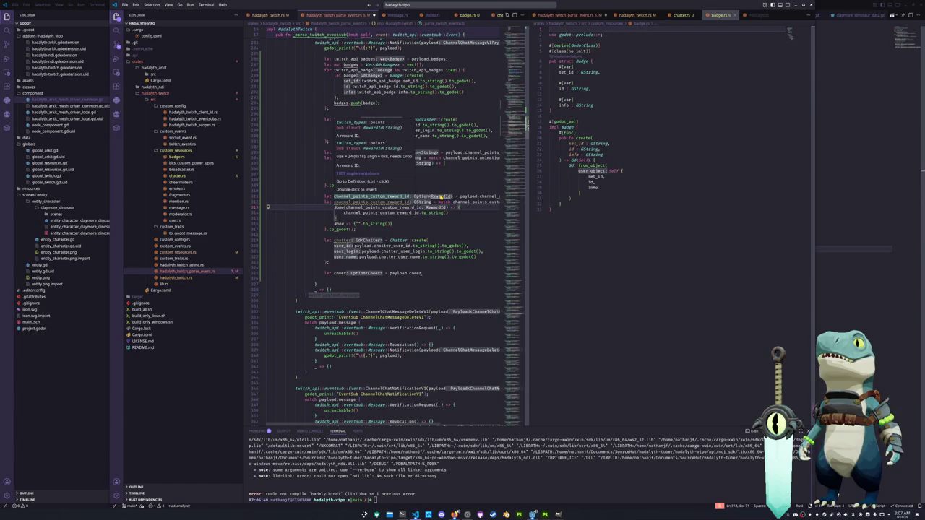
pyautogui.click(429, 218)
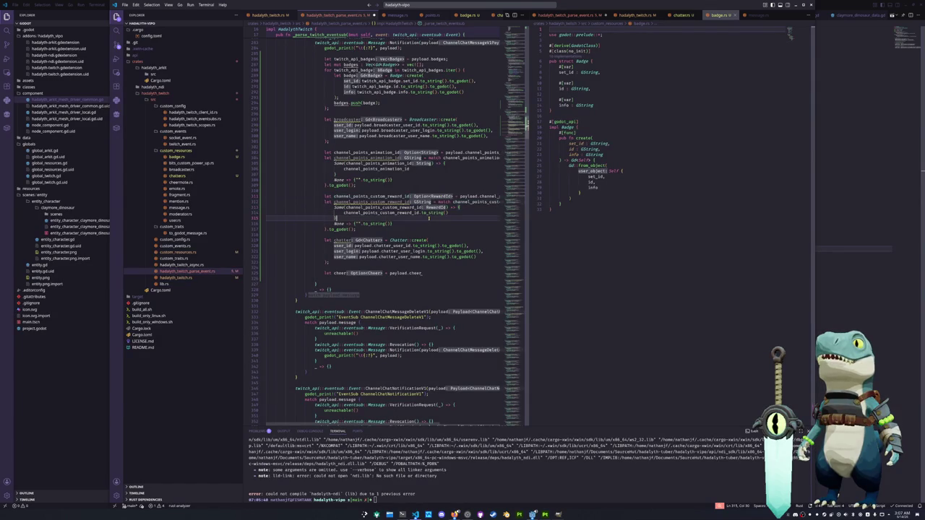
pyautogui.moveTo(404, 229)
pyautogui.mouseDown()
pyautogui.moveTo(337, 197)
pyautogui.moveTo(268, 198)
pyautogui.mouseUp()
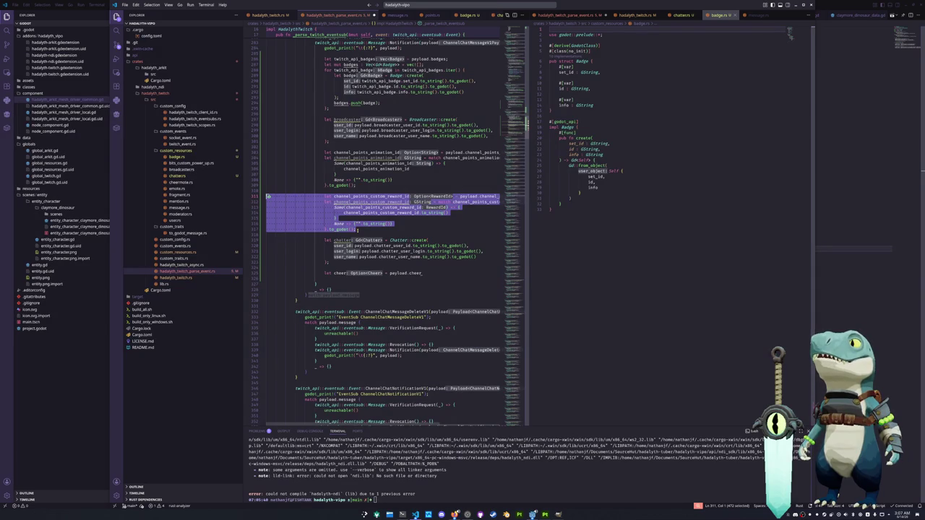
pyautogui.press('Right')
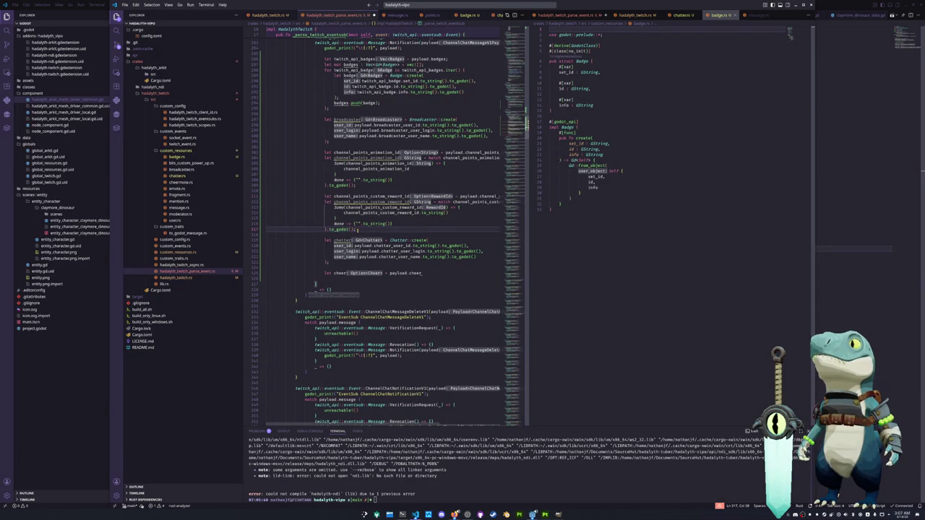
pyautogui.scroll(-1, 390, 227)
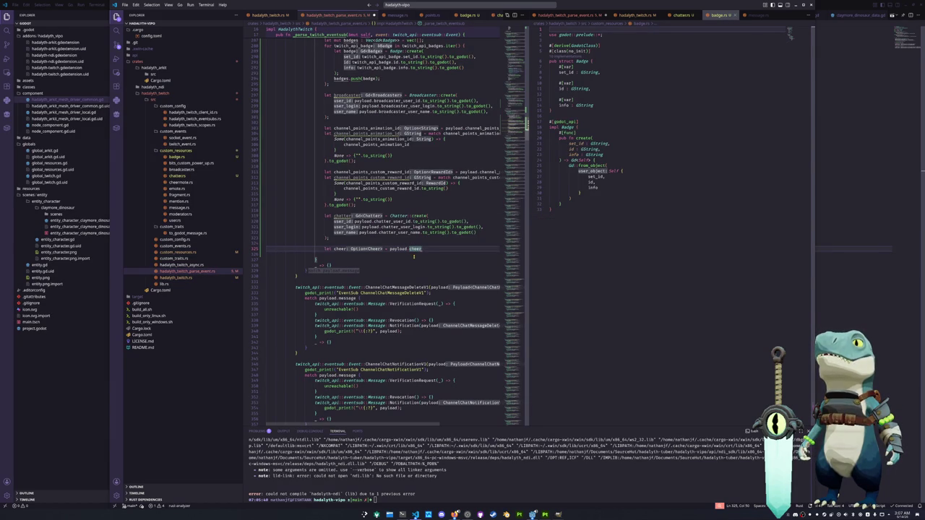
# Step: Remove the stray dot after payload.cheer and end that line with a semicolon
pyautogui.write('.')
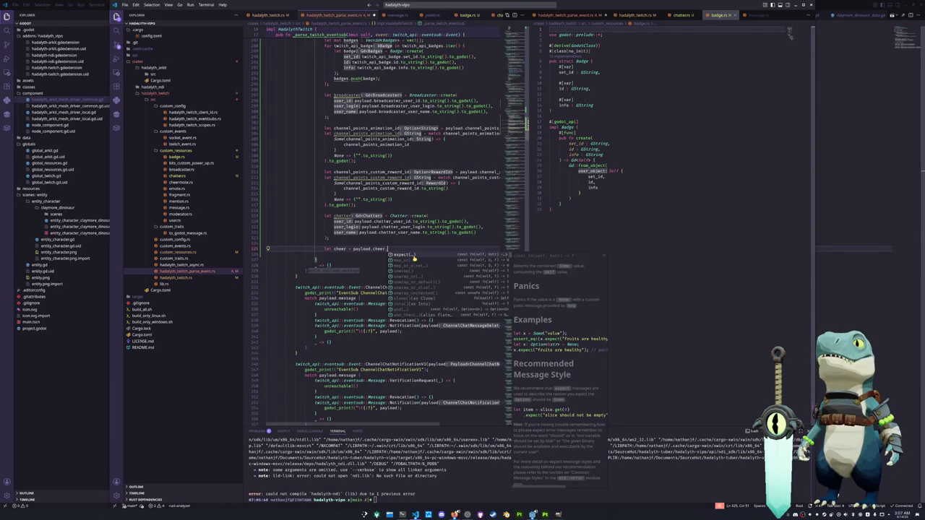
pyautogui.press('BackSpace')
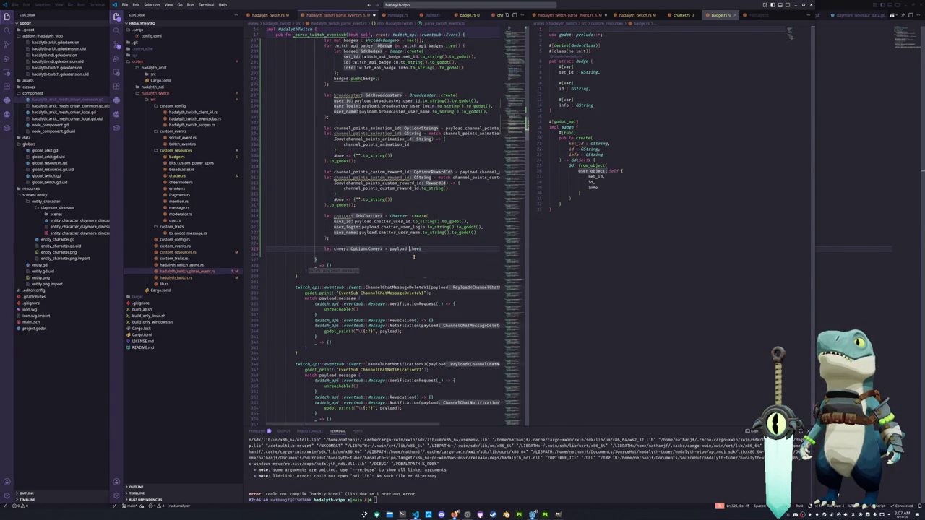
pyautogui.write(';')
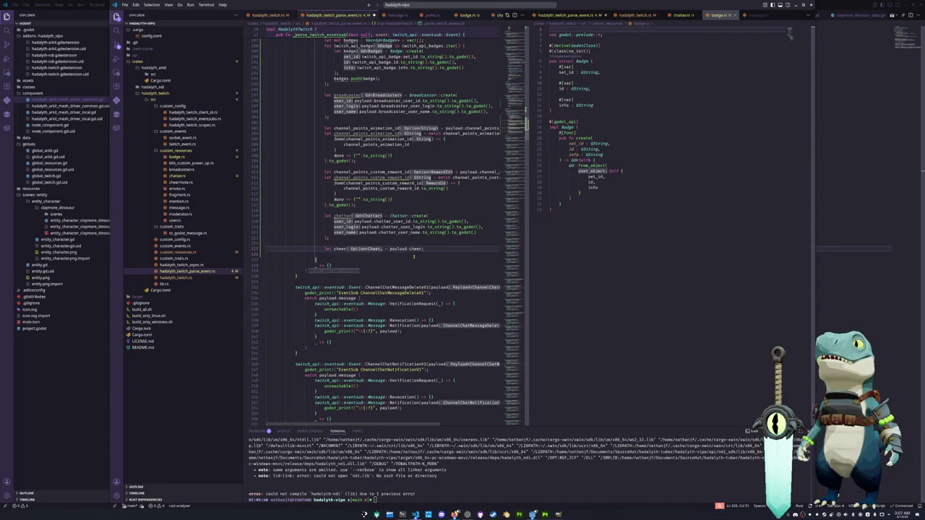
pyautogui.press('Return')
# Step: Start `let cheer = match cheer {` with a Some(cheer) arm returning cheer.bits
pyautogui.write('let cheer = match cheer {')
pyautogui.press('Return')
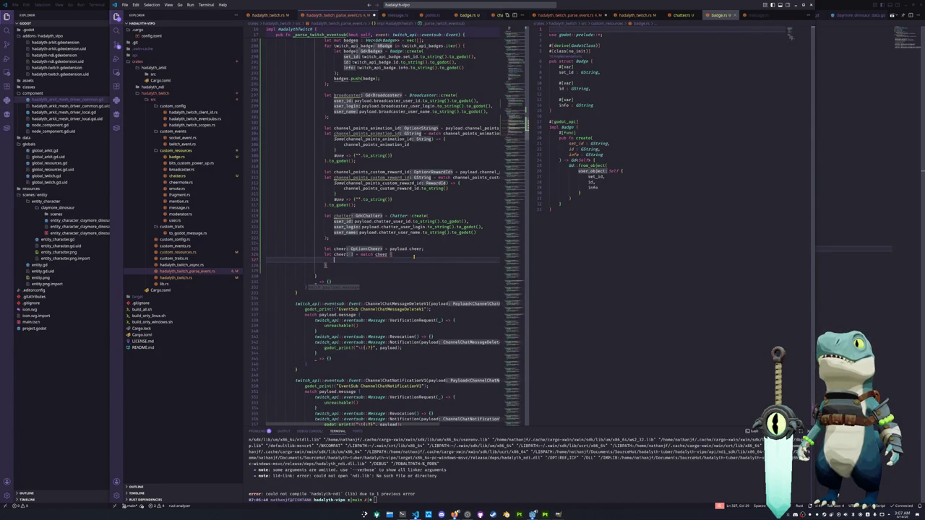
pyautogui.write('Some(cheer')
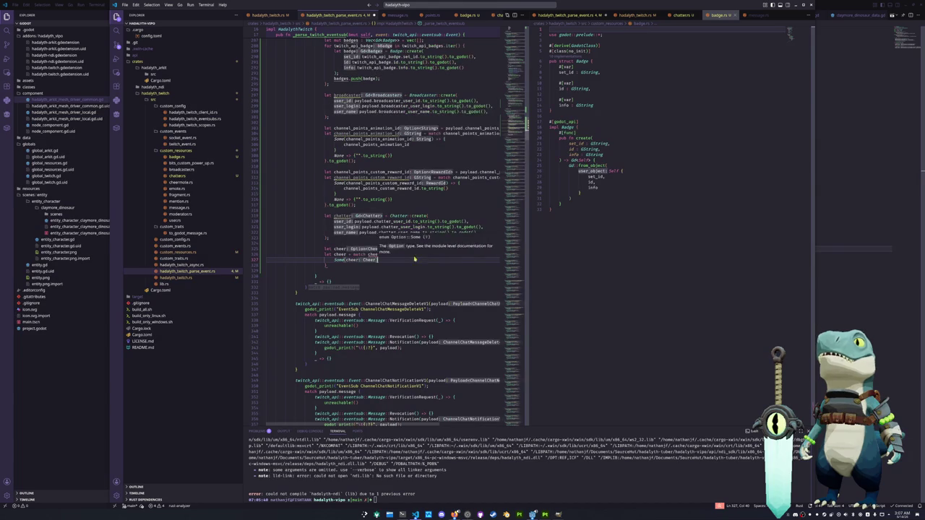
pyautogui.write(') => {')
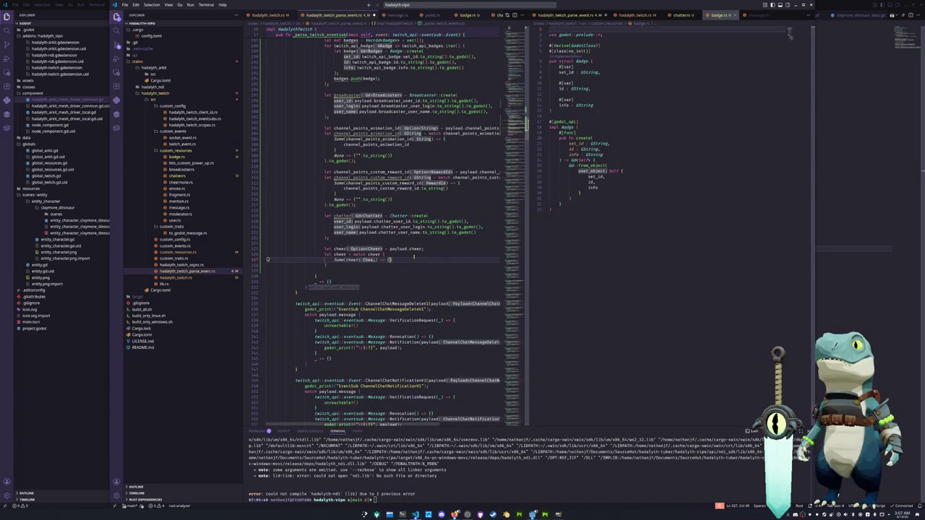
pyautogui.press('Return')
pyautogui.write('cheer.')
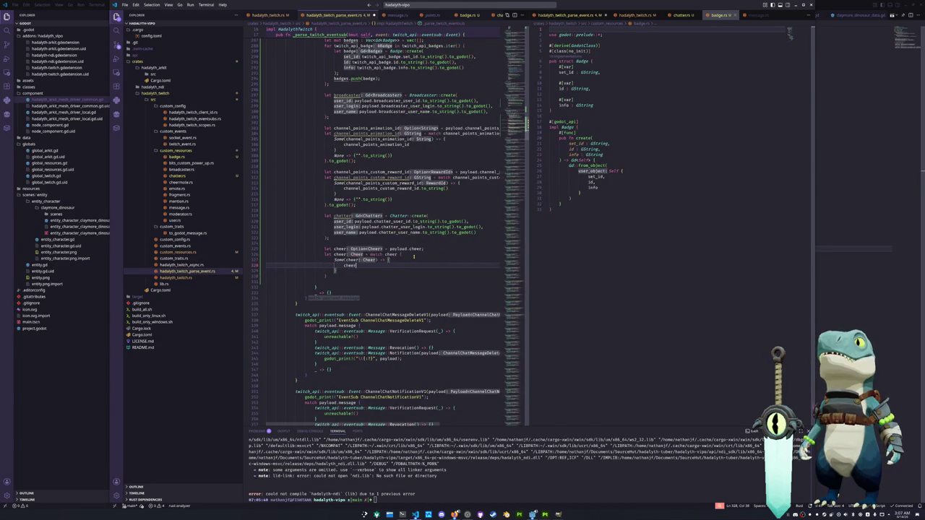
pyautogui.press('Down')
pyautogui.press('Down')
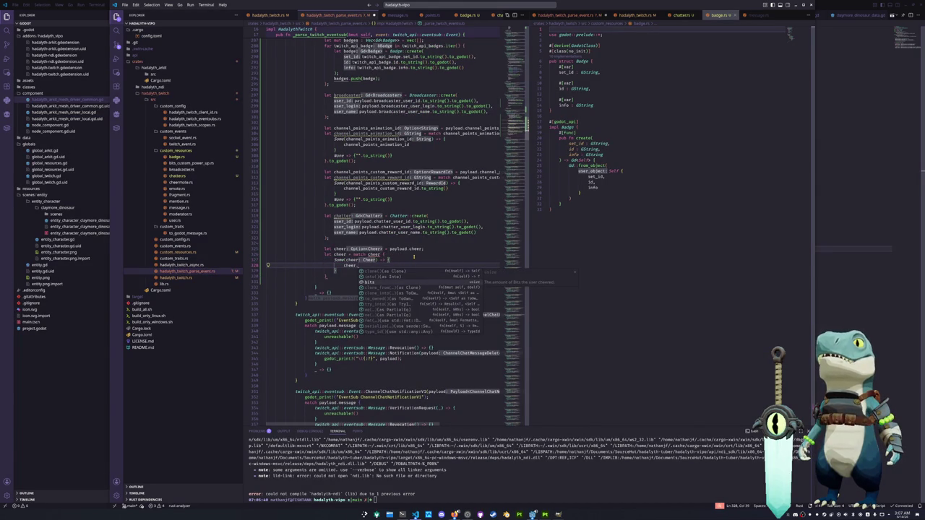
pyautogui.press('Return')
pyautogui.press('Down')
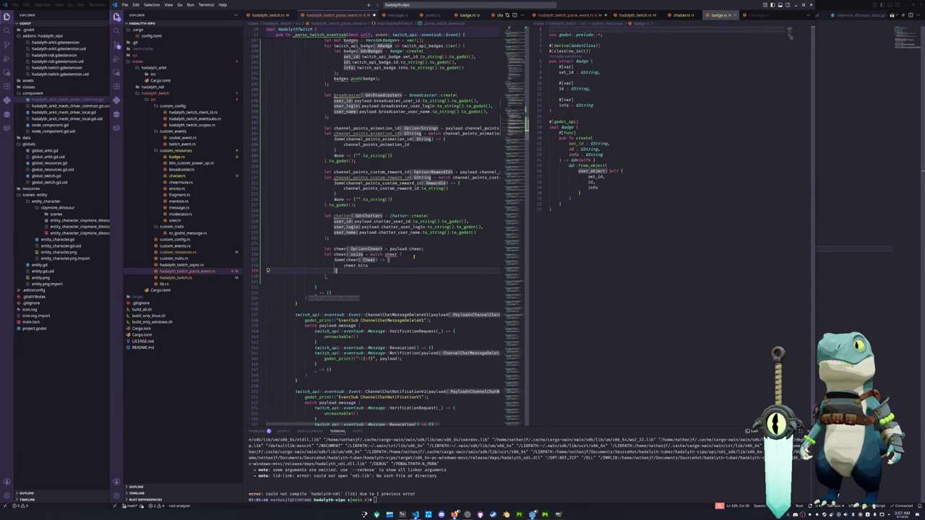
pyautogui.write(',')
# Step: Add a None arm to the cheer match that yields 0
pyautogui.press('Return')
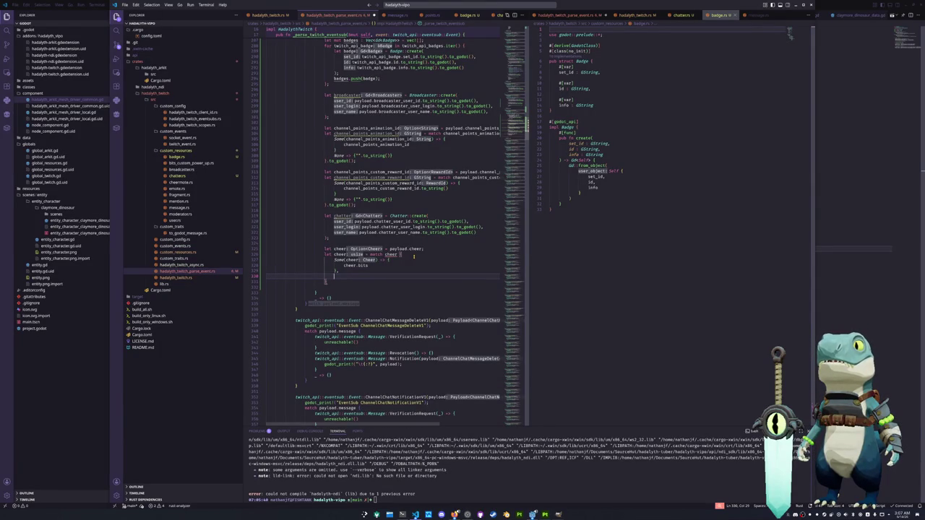
pyautogui.write('_')
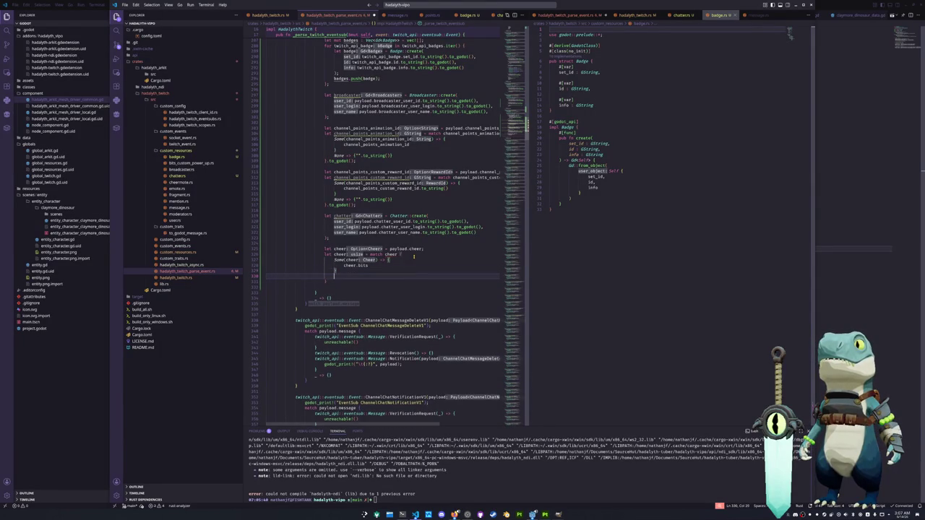
pyautogui.write('None')
pyautogui.press('Return')
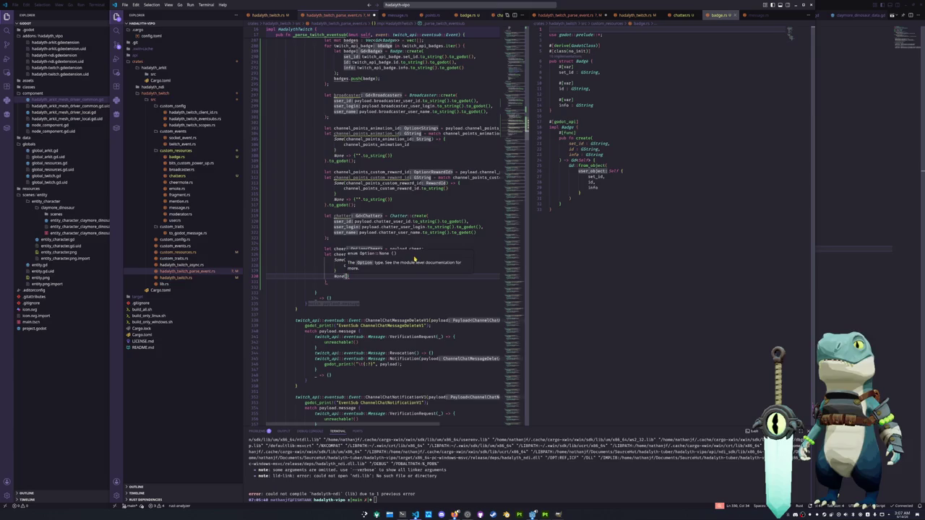
pyautogui.write(') => {')
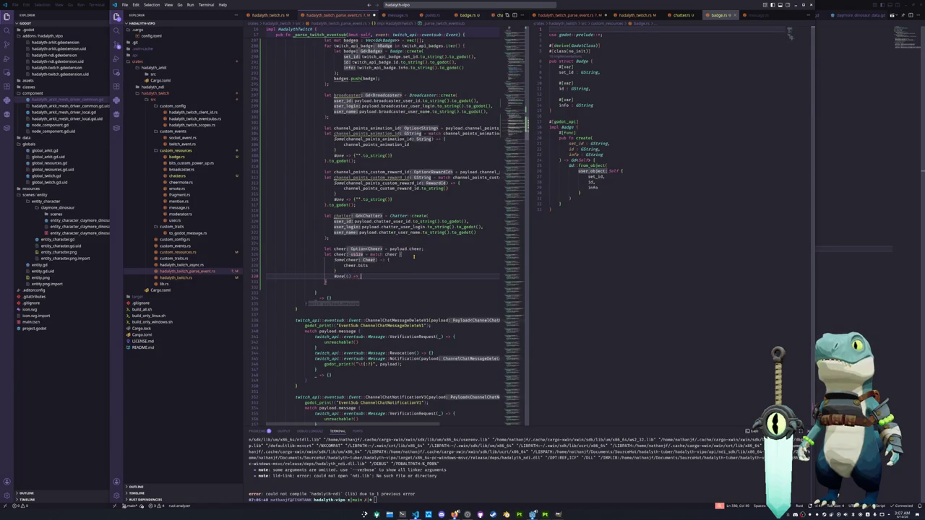
pyautogui.press('Return')
pyautogui.hotkey('ctrl', 's')
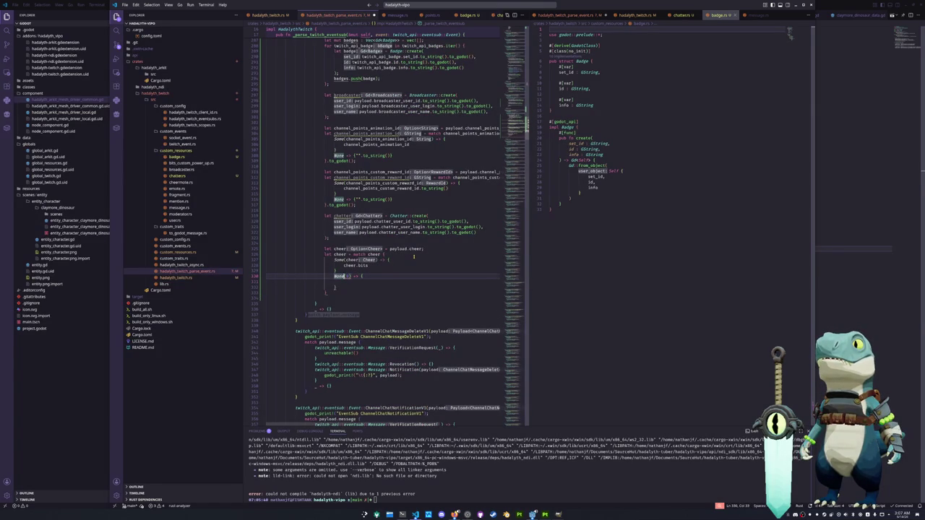
pyautogui.press('Up')
pyautogui.press('Up')
pyautogui.hotkey('ctrl', 'Right')
pyautogui.press('Down')
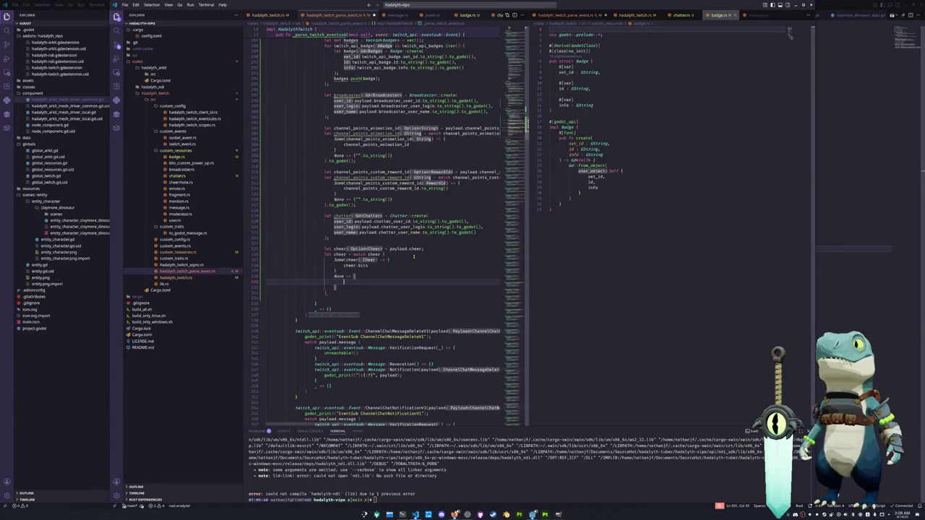
pyautogui.write('0')
pyautogui.press('Down')
pyautogui.press('Down')
# Step: Cast the match result `as i64` and begin a new `payload.` line
pyautogui.press('Right')
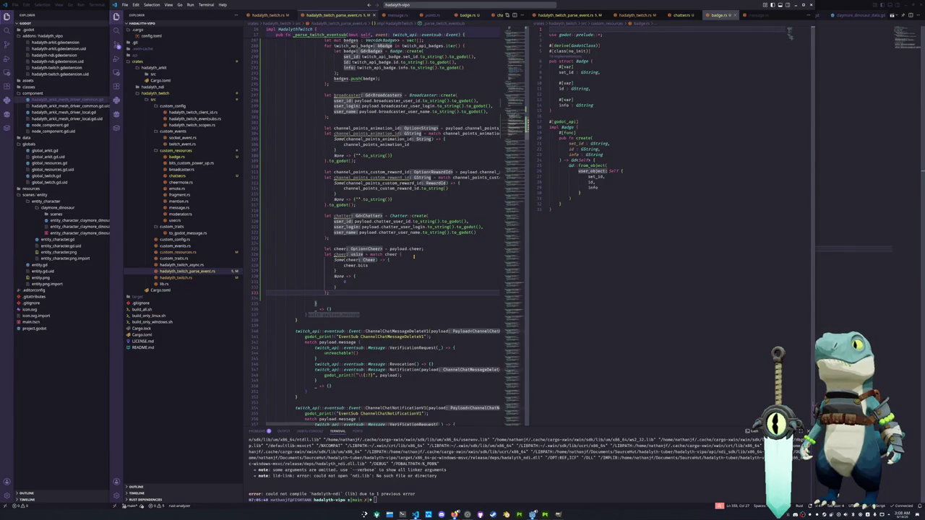
pyautogui.write('as i')
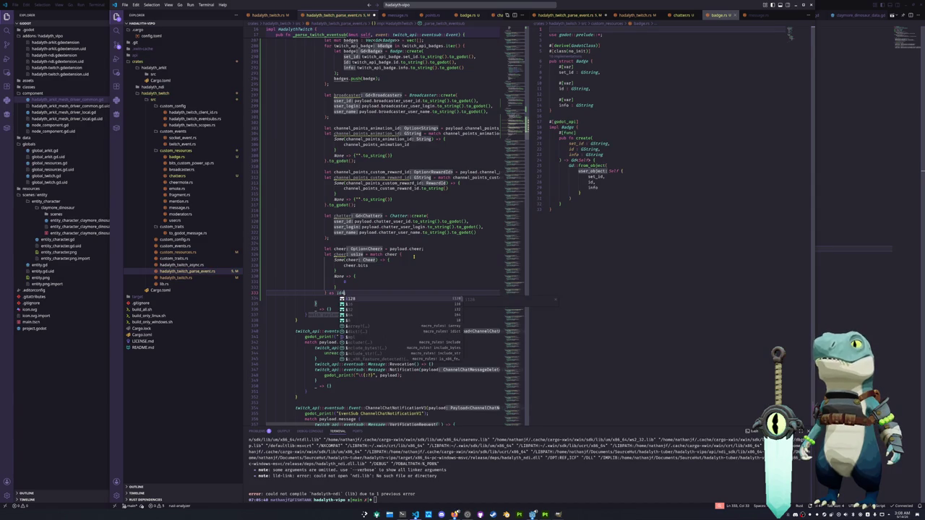
pyautogui.write('64;')
pyautogui.press('Return')
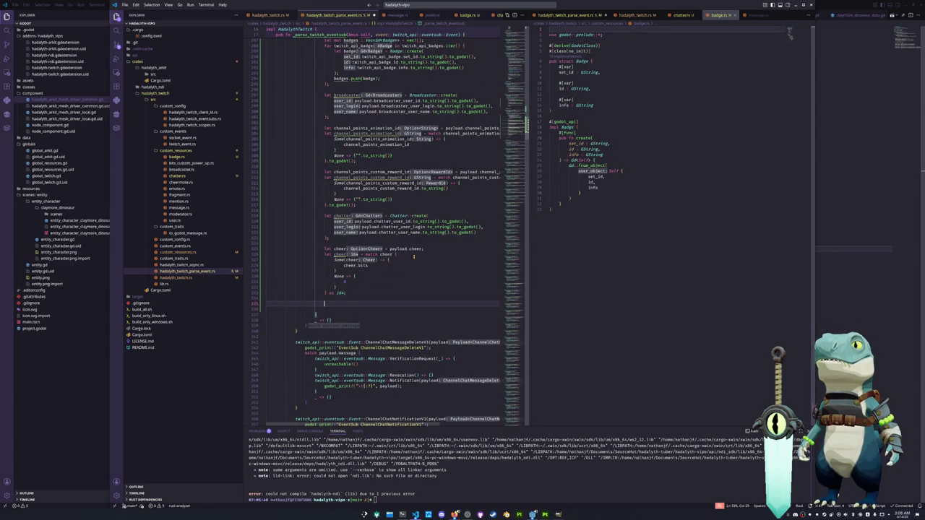
pyautogui.write('payload.')
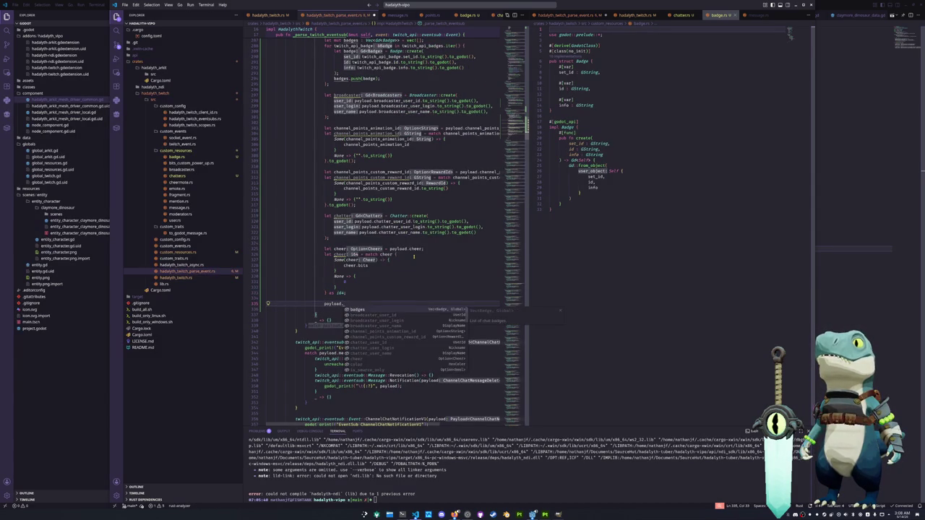